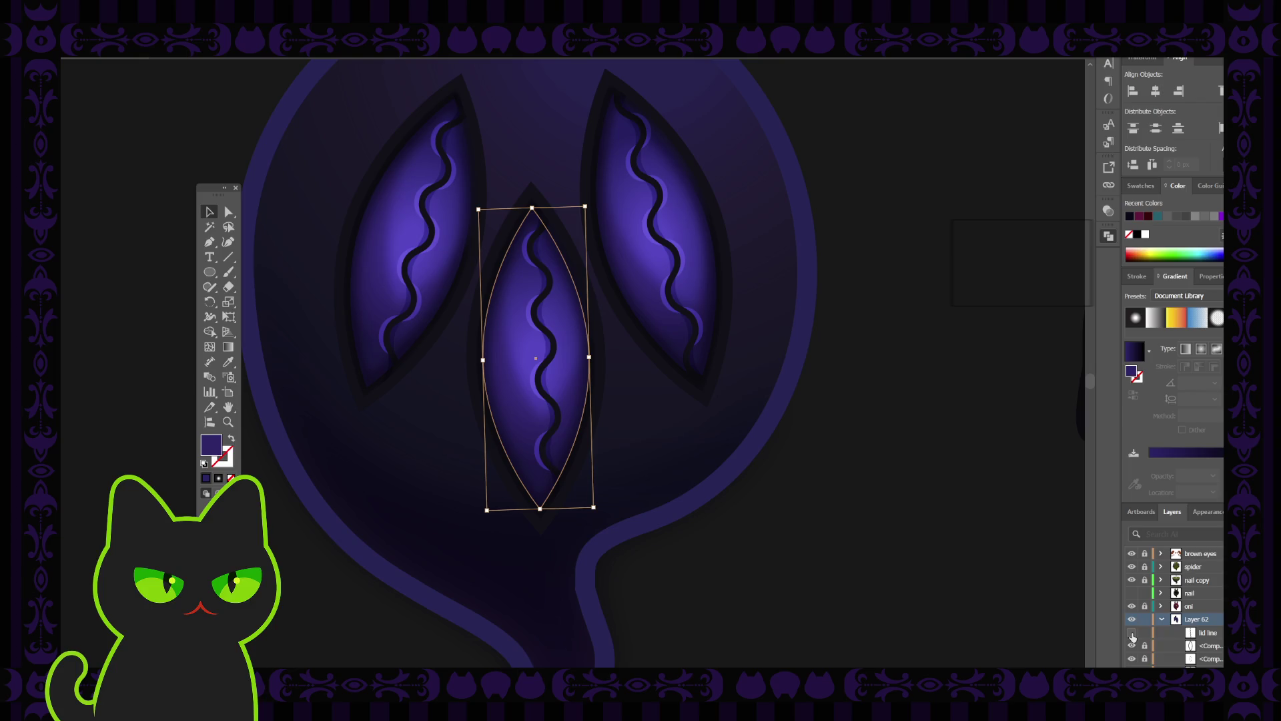
Step: Hide the lid line and paste a flat copy of the middle eye's path in front
click(1131, 634)
click(955, 541)
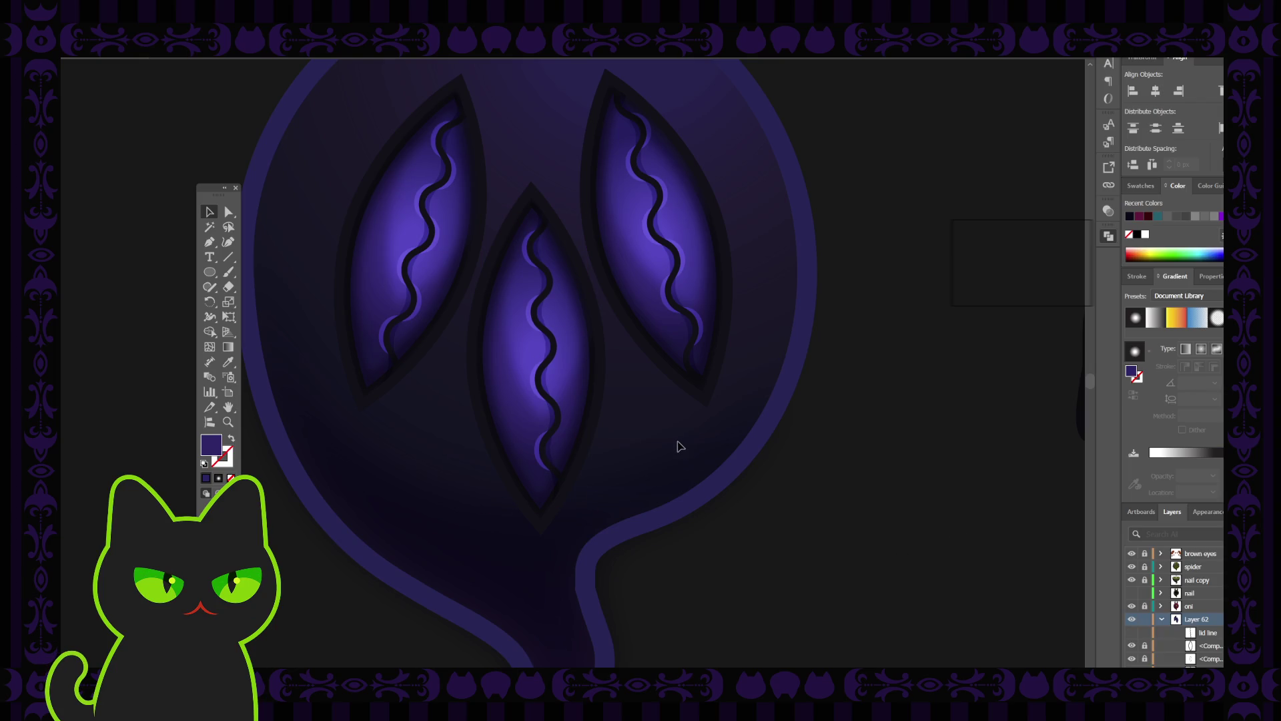
scroll(1190, 640, down, 5)
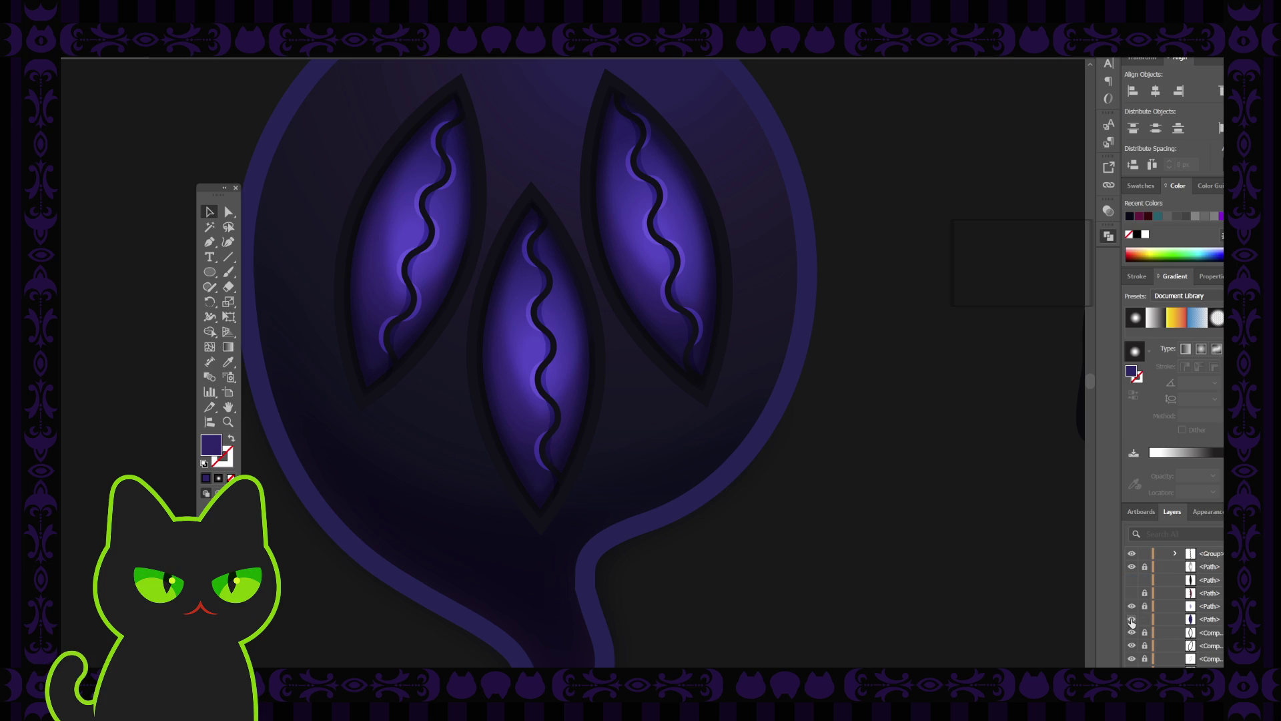
click(1214, 623)
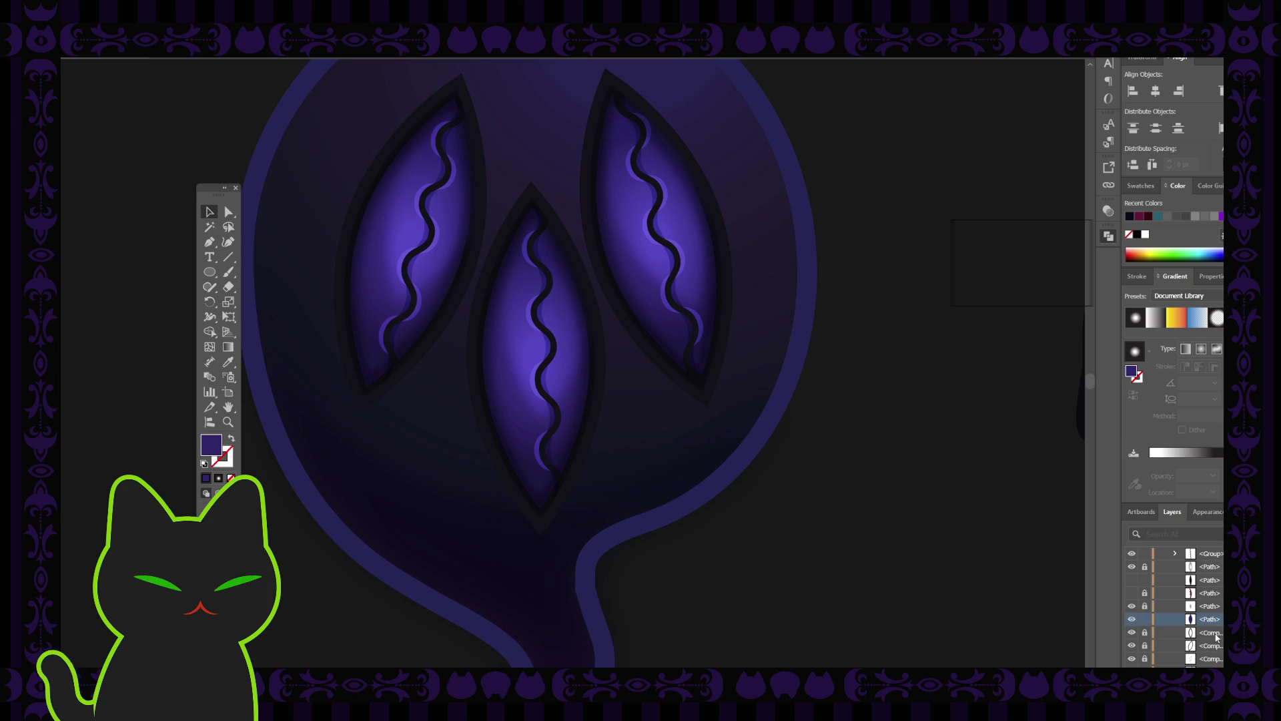
key(ctrl+f)
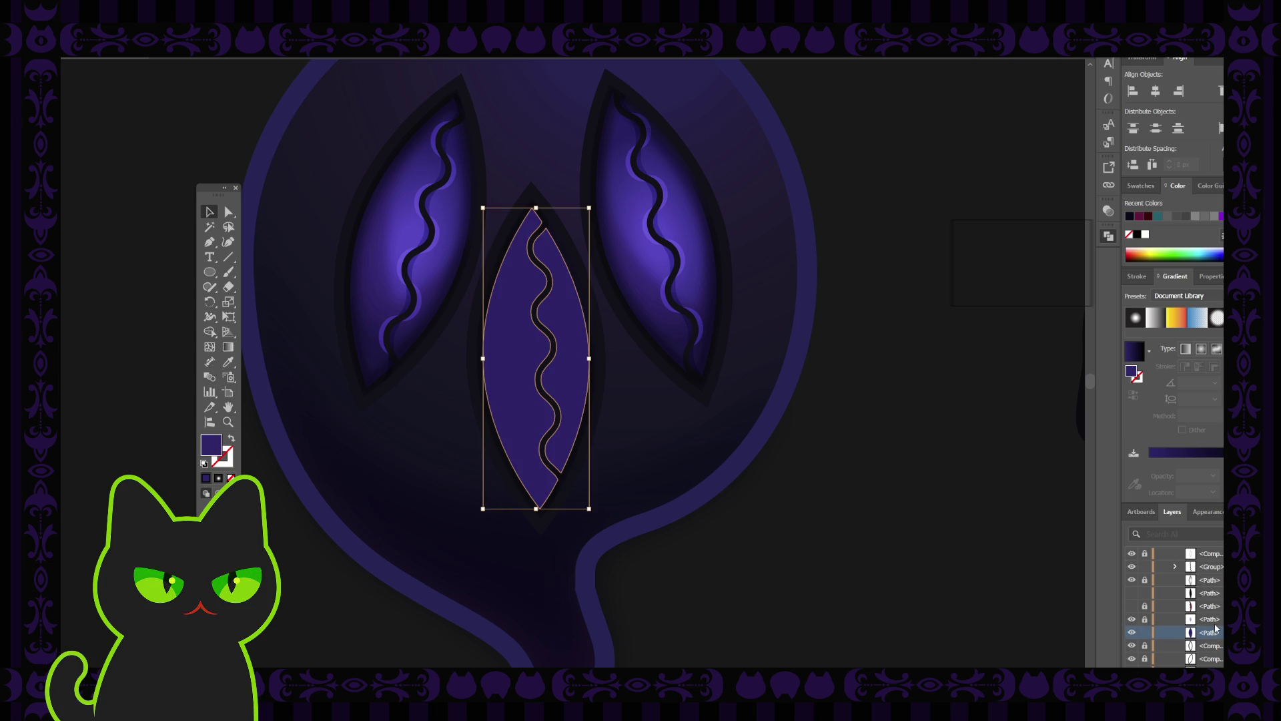
Step: Drag the copy's group below the gradient paths, hide it, then isolate the wavy line's group
scroll(1206, 637, up, 5)
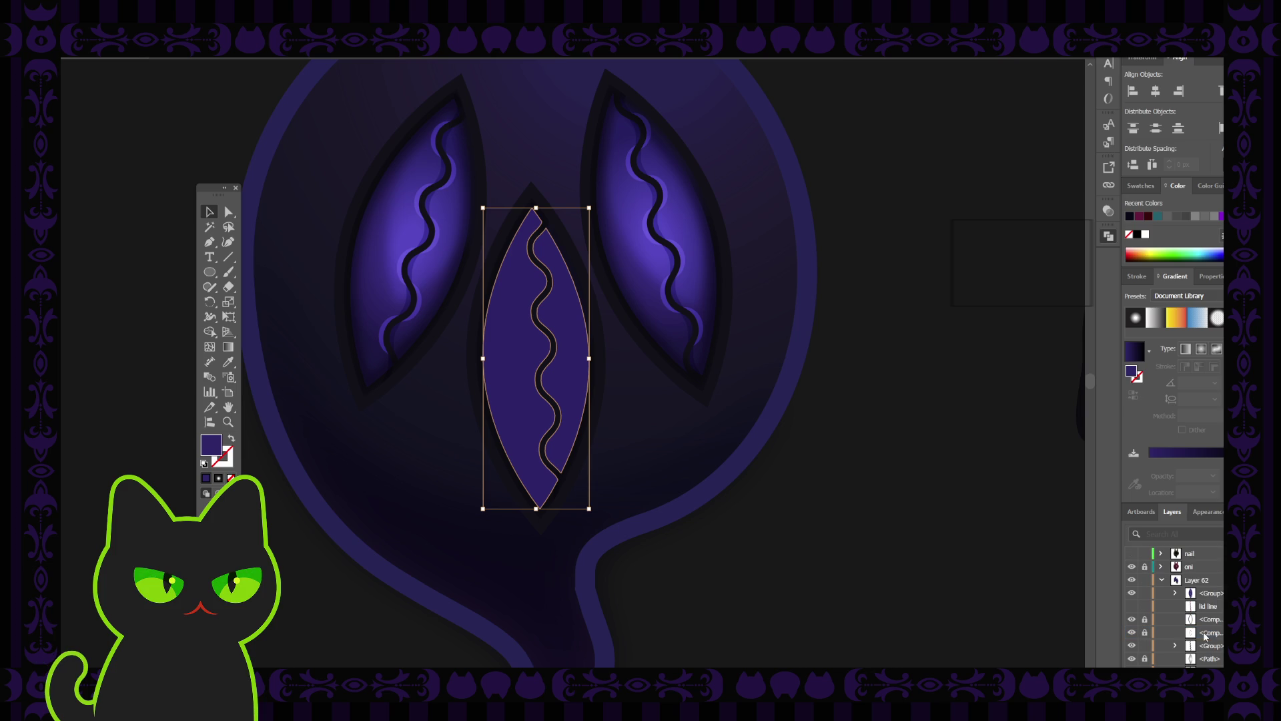
scroll(1211, 602, down, 3)
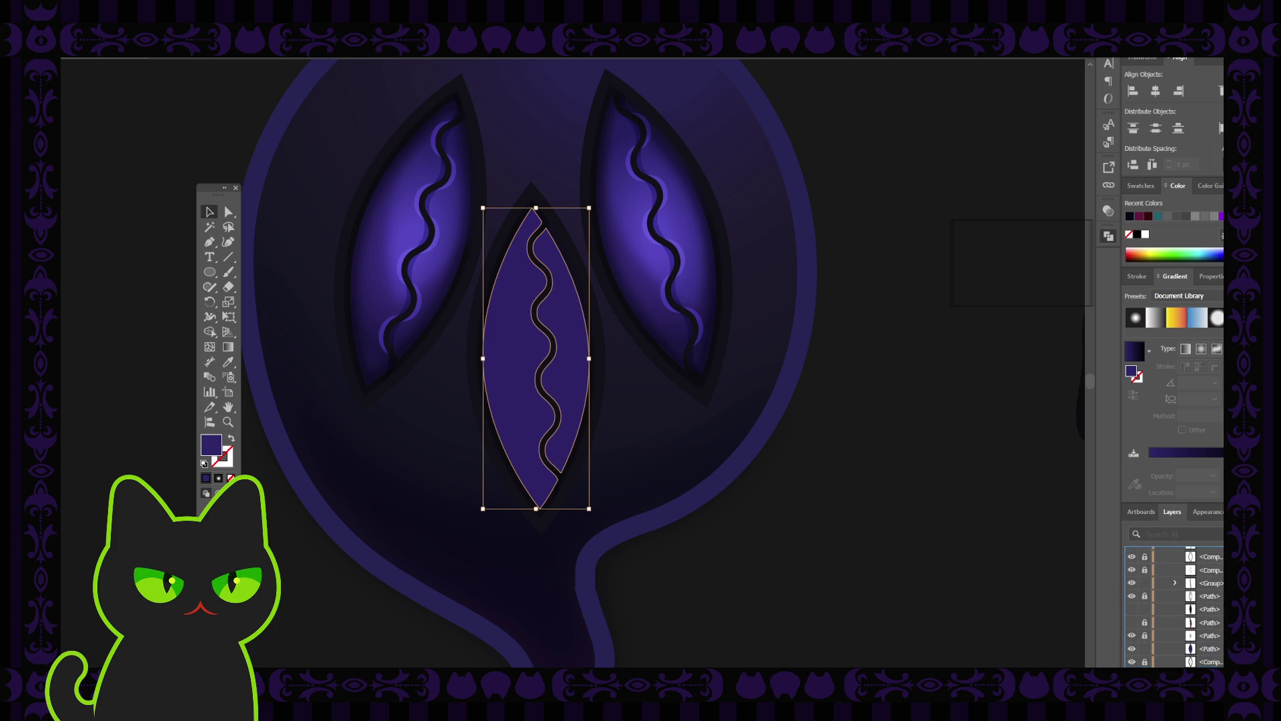
drag(1213, 648, 1213, 619)
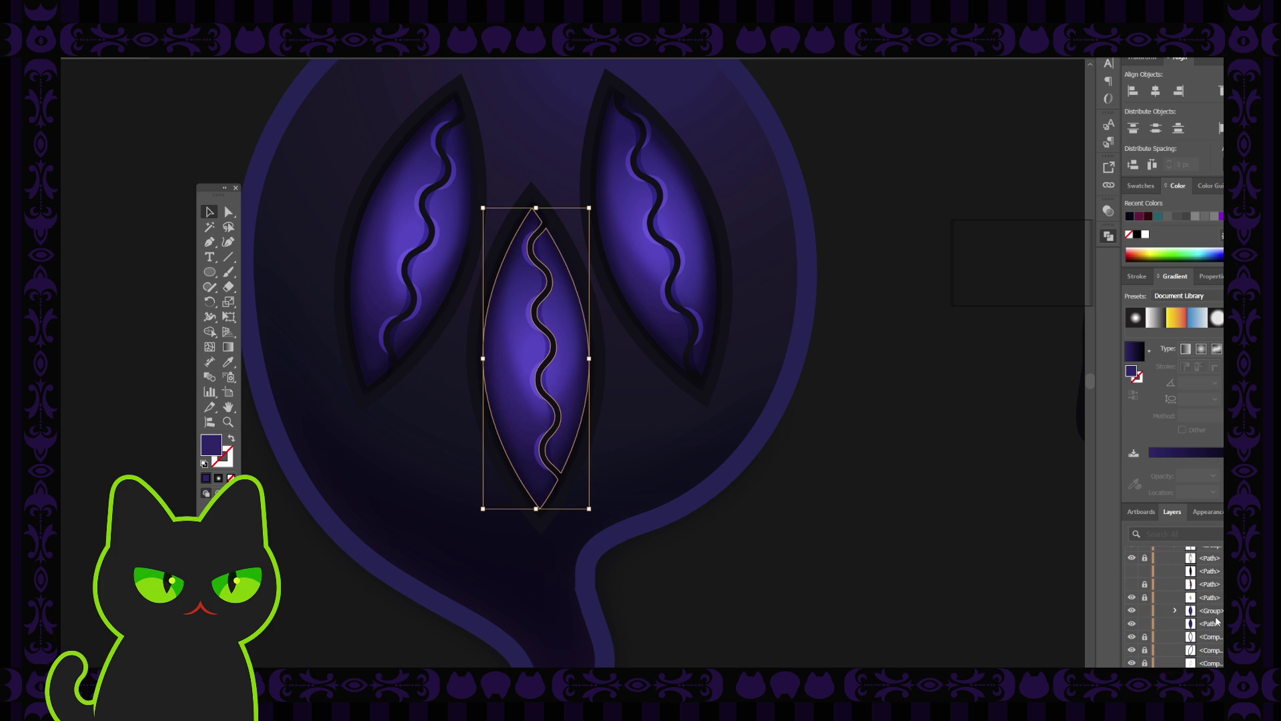
click(1214, 622)
click(1132, 627)
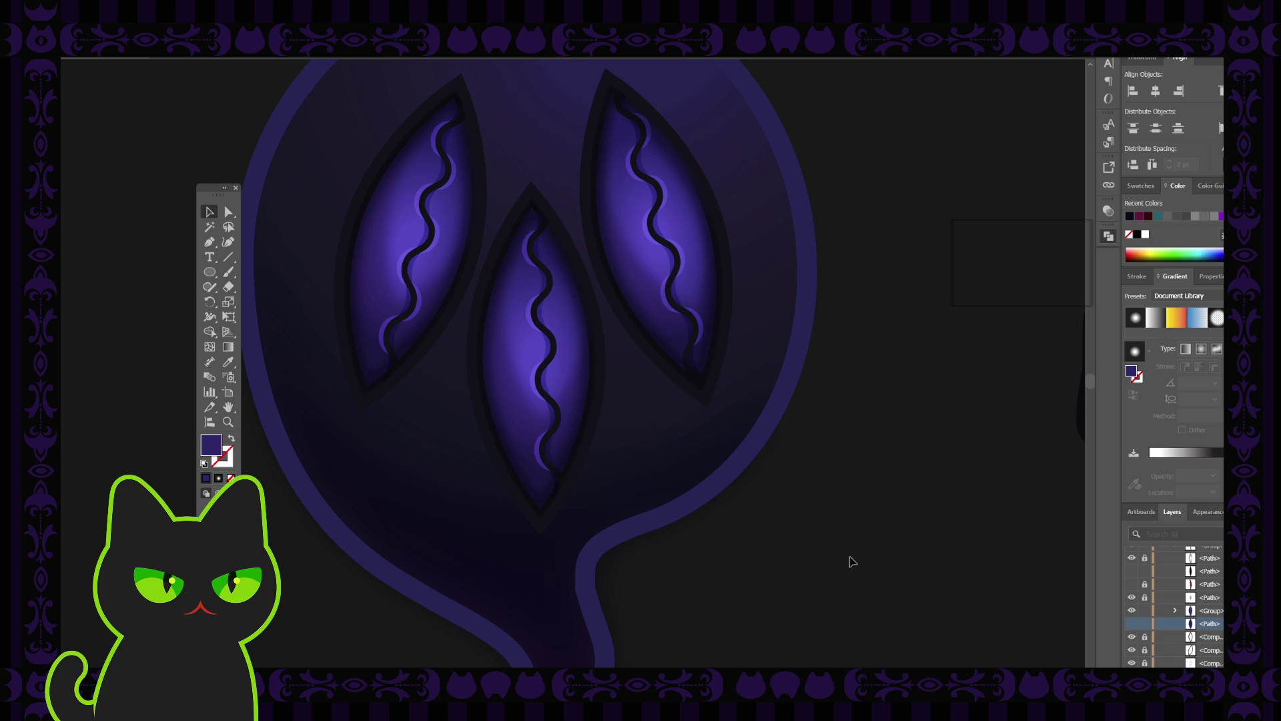
click(549, 336)
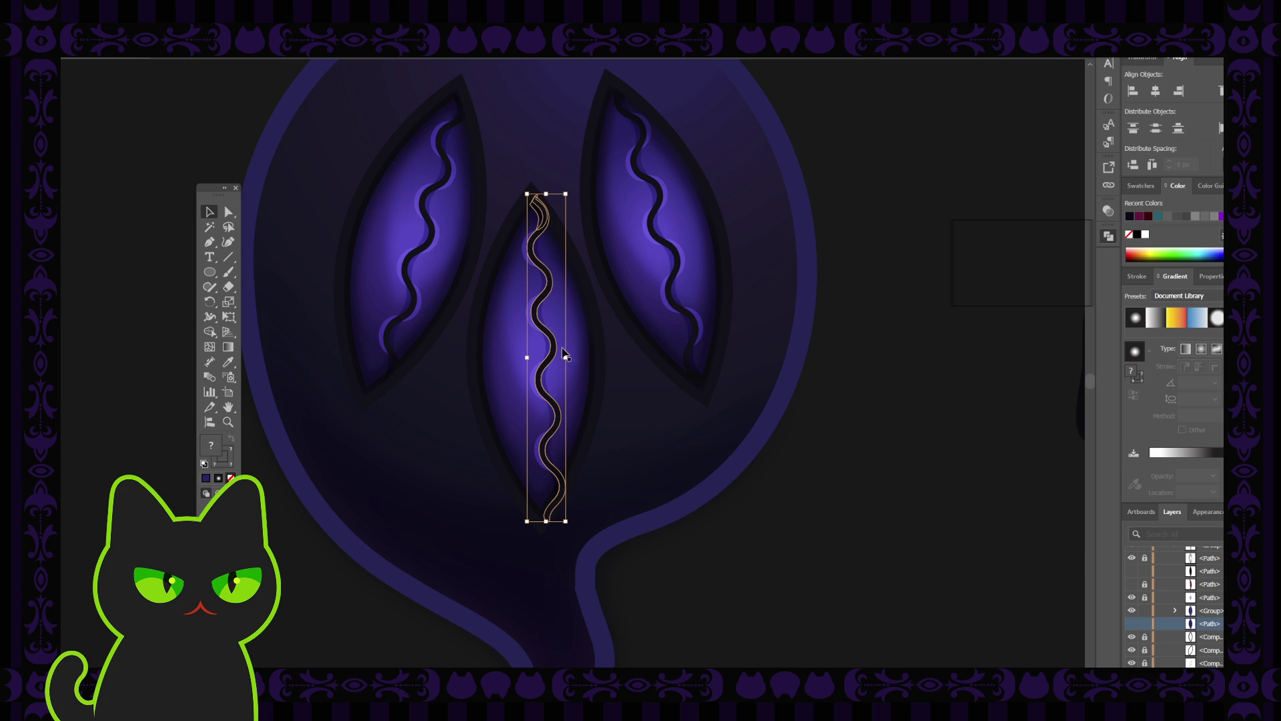
double_click(553, 343)
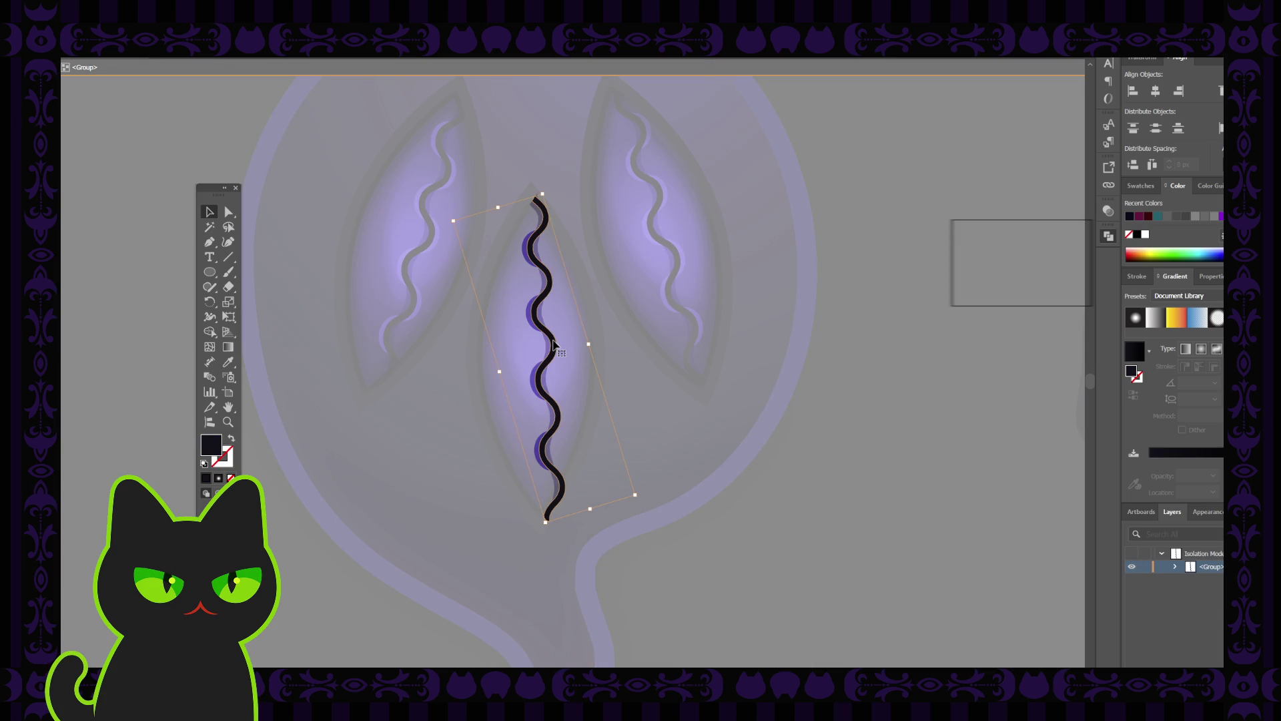
Step: Exit isolation, hide the lid line layer, and toggle the light purple wavy highlight off and on
double_click(835, 466)
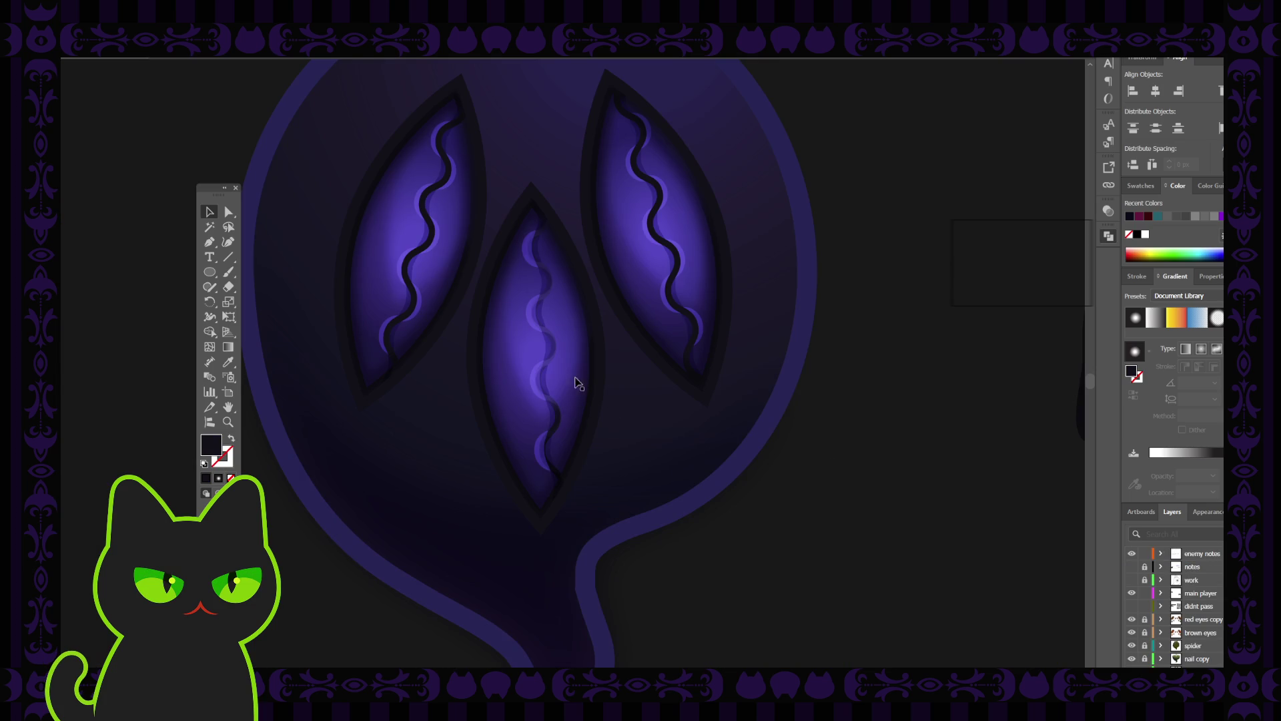
click(548, 345)
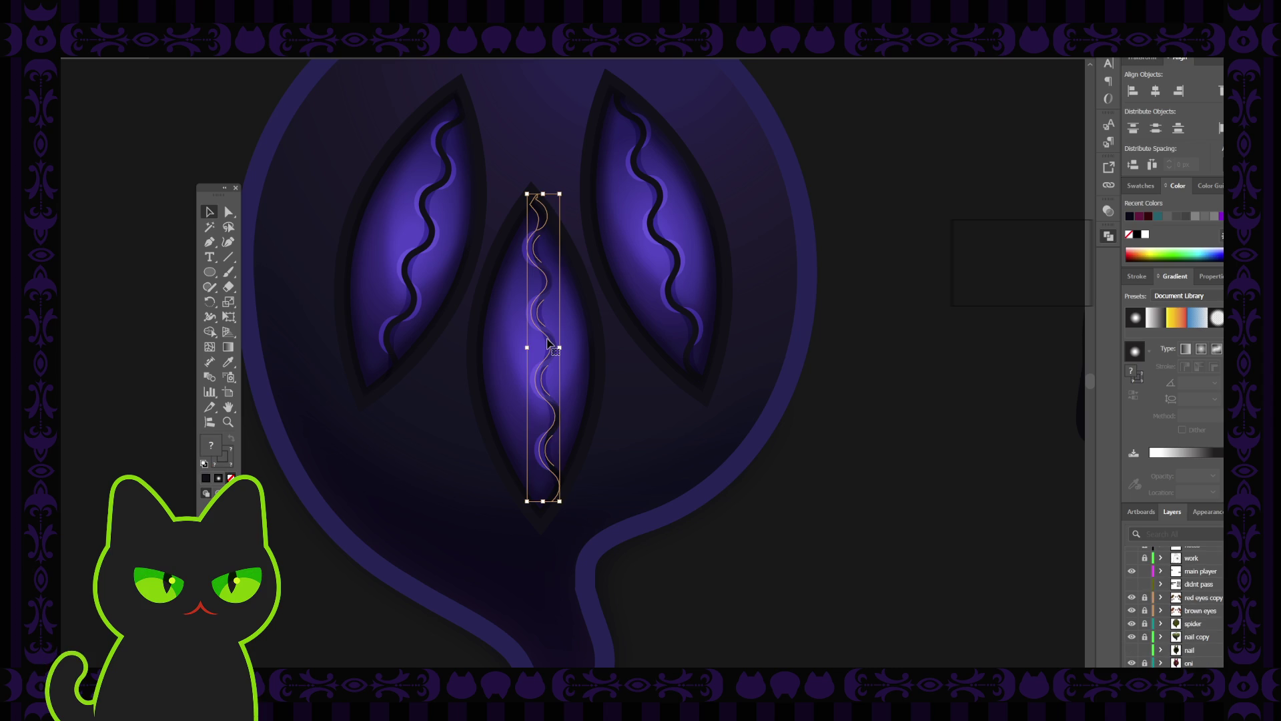
scroll(1192, 617, down, 3)
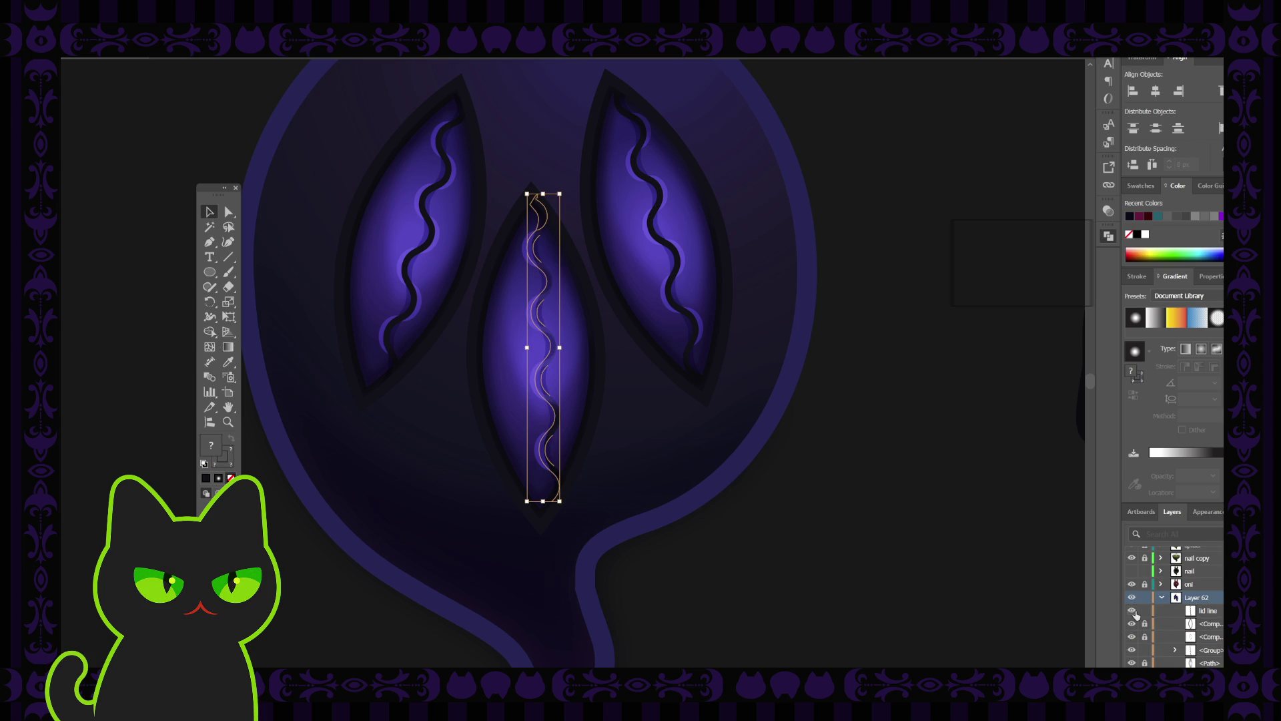
click(1047, 592)
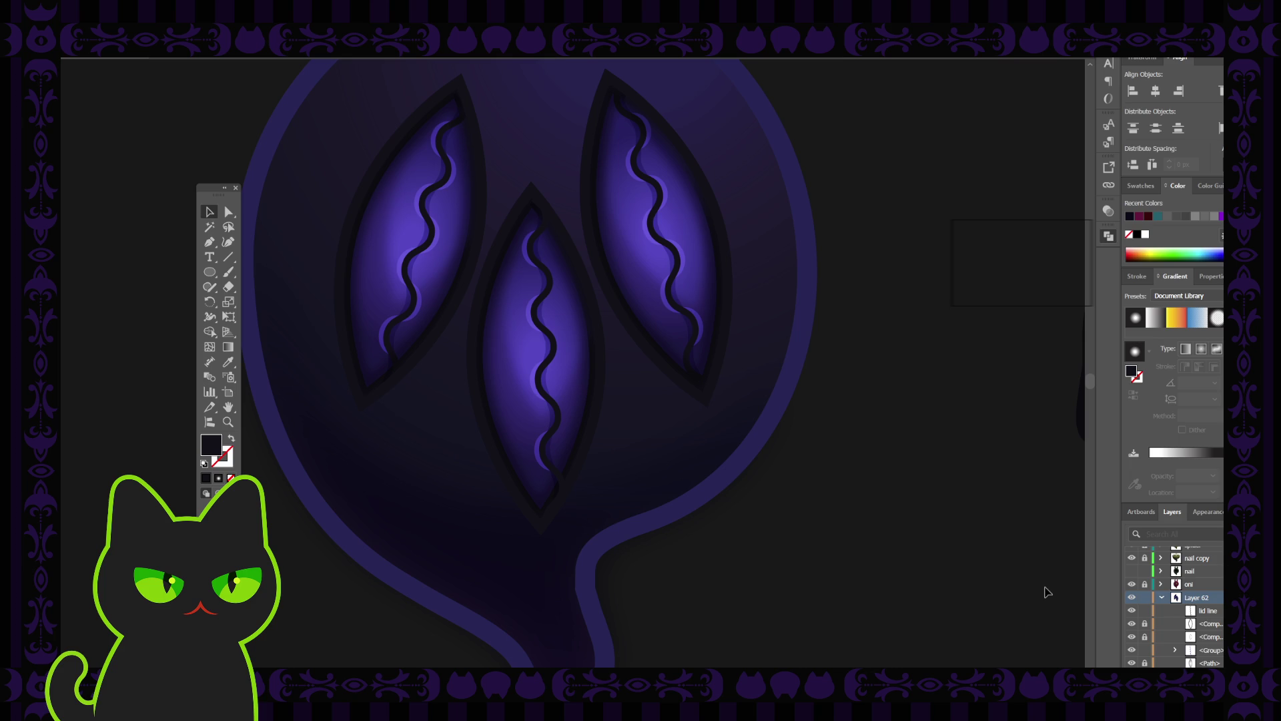
click(1132, 611)
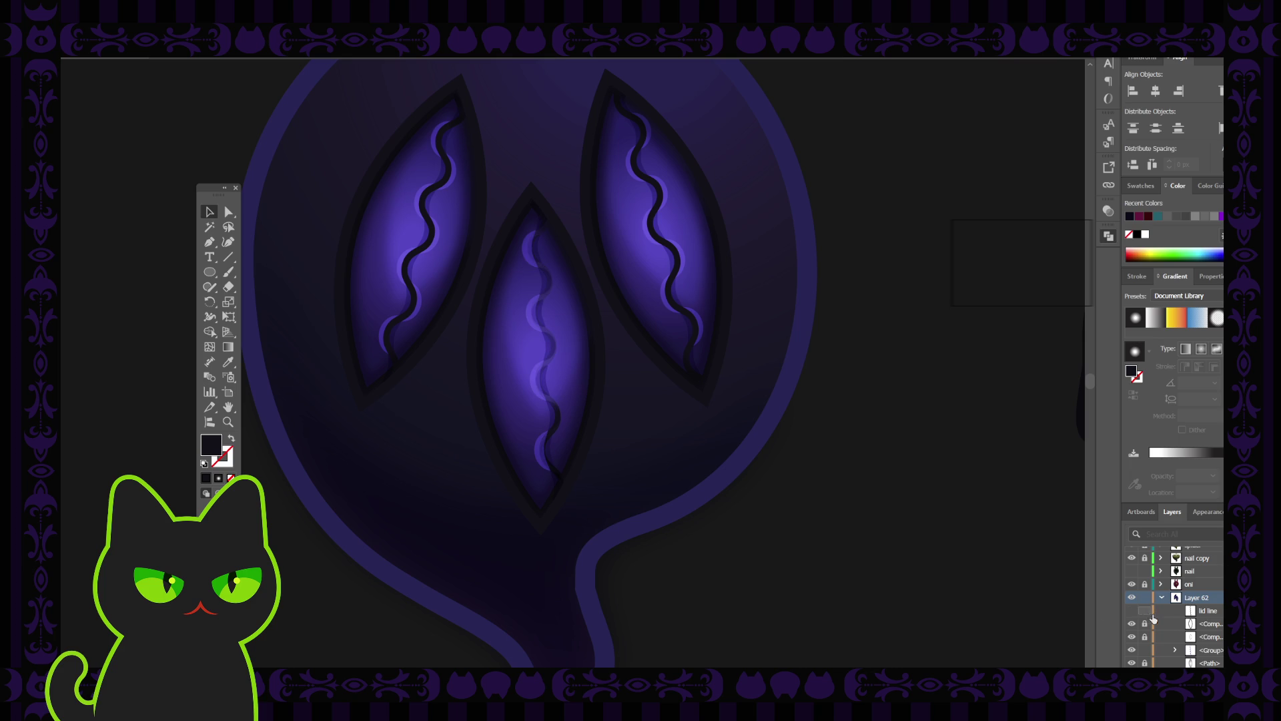
scroll(1191, 634, down, 1)
click(1133, 610)
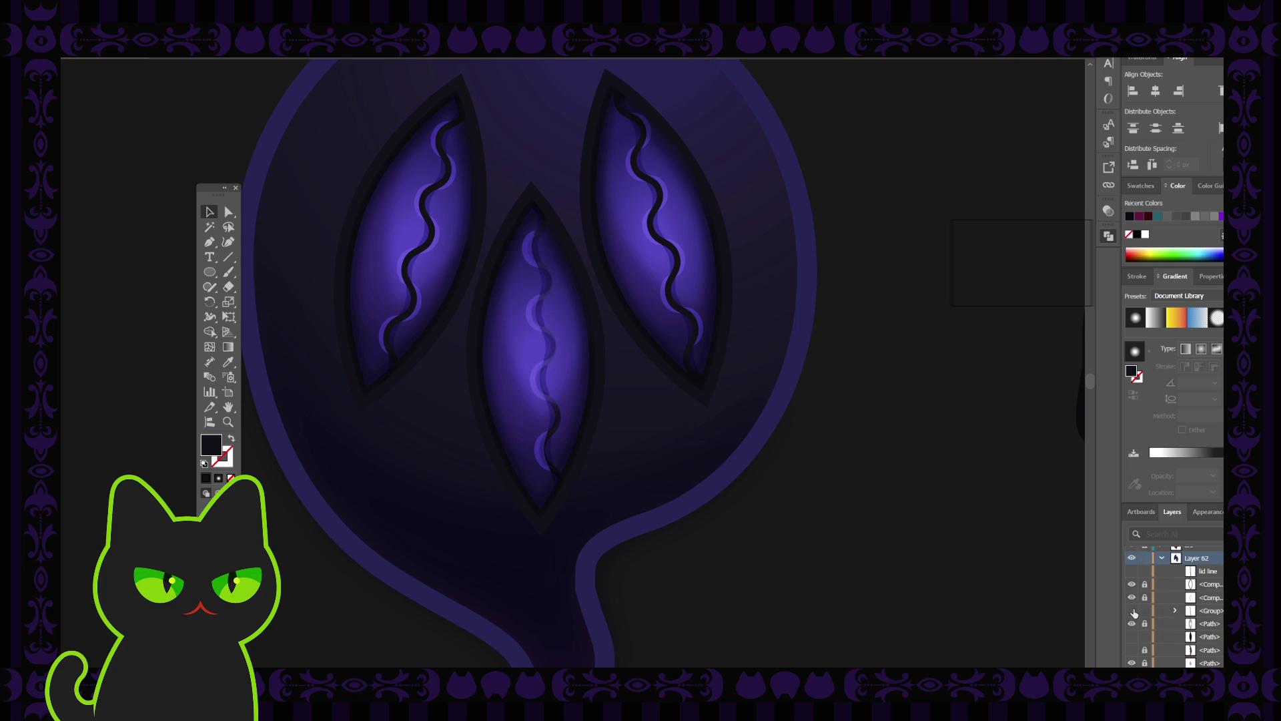
click(1132, 611)
Step: Hide the light purple wavy highlight and the dark wavy line in the middle eye
click(1133, 611)
scroll(1211, 639, down, 3)
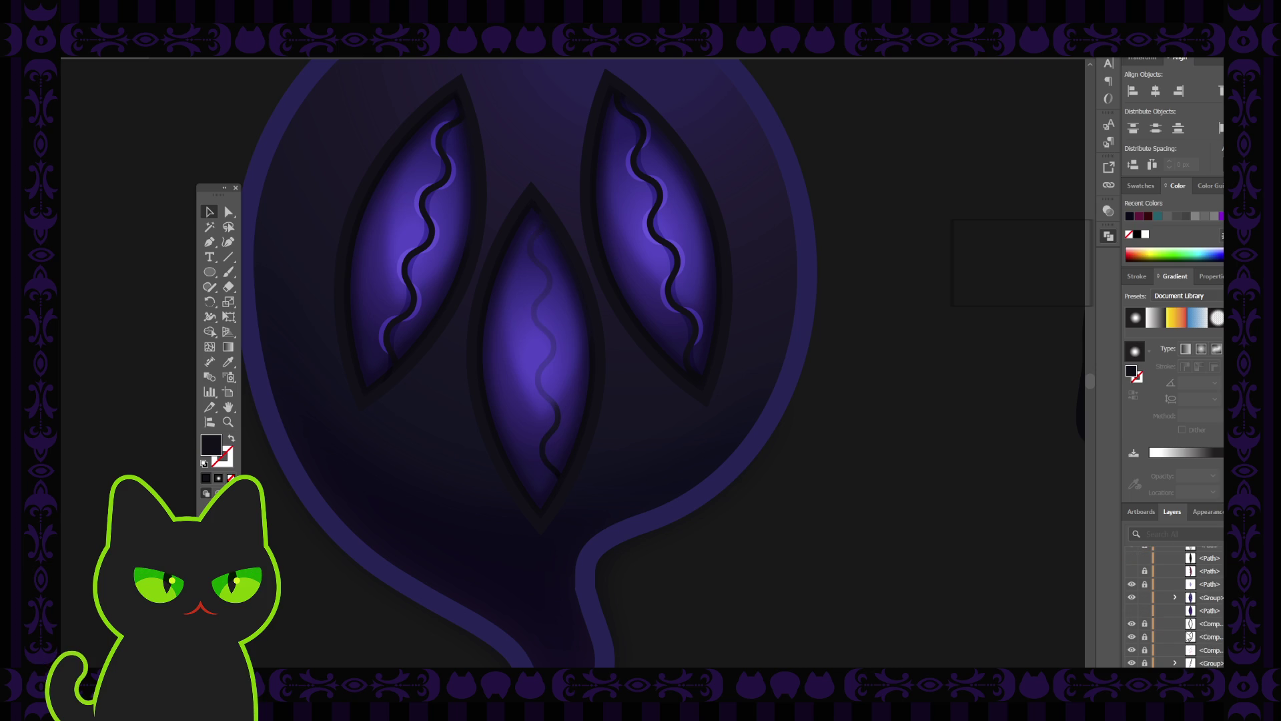
click(1204, 614)
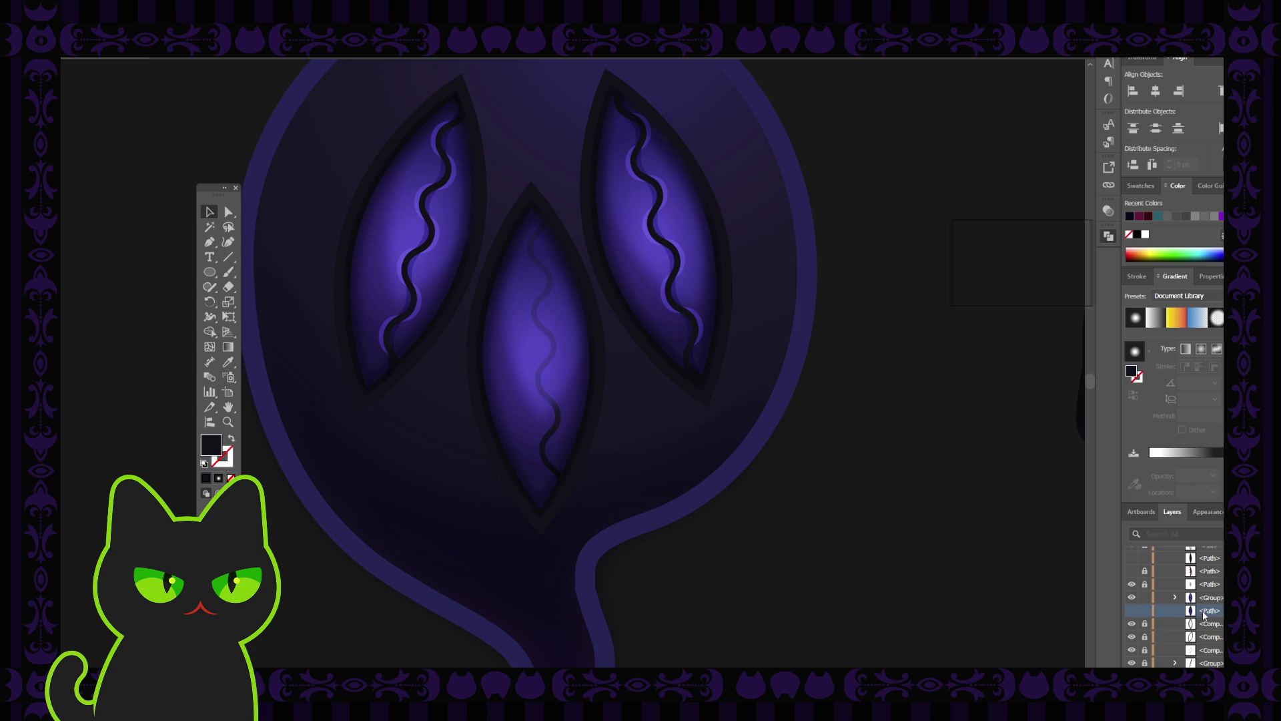
click(1133, 610)
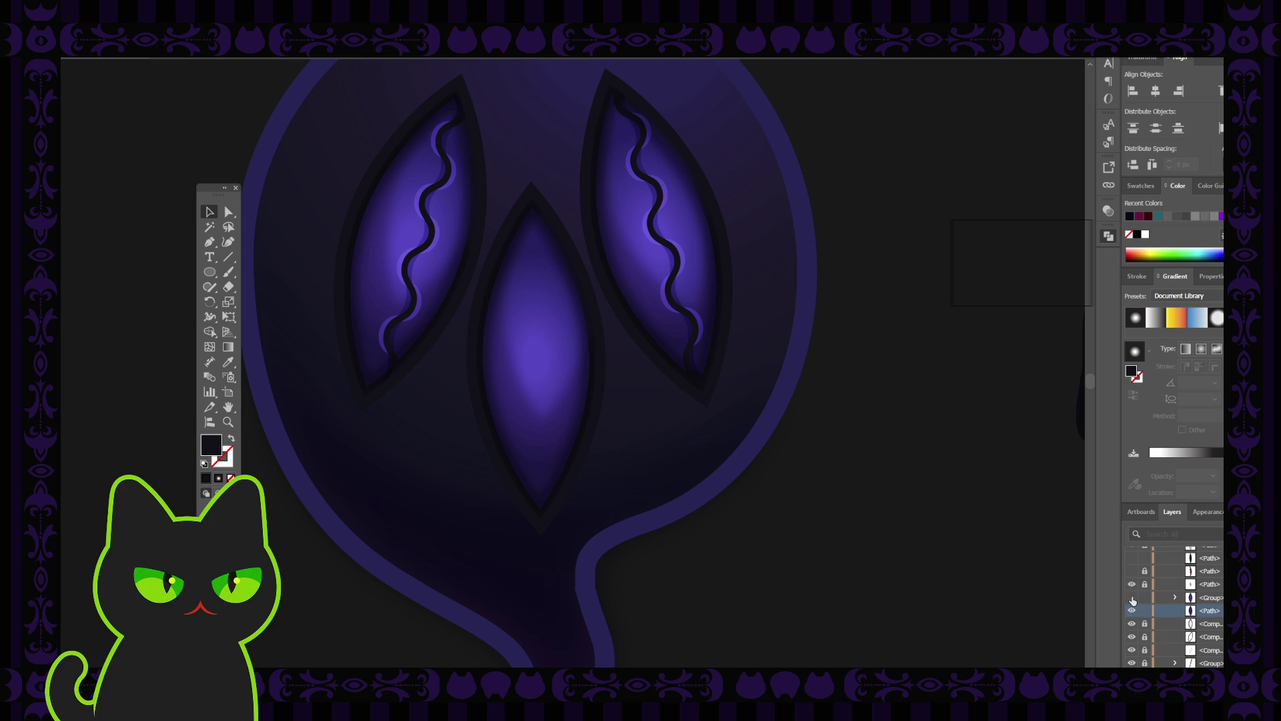
Step: Show the group and the magenta wave path layers again, then select the middle eye shape
click(1132, 597)
click(1131, 570)
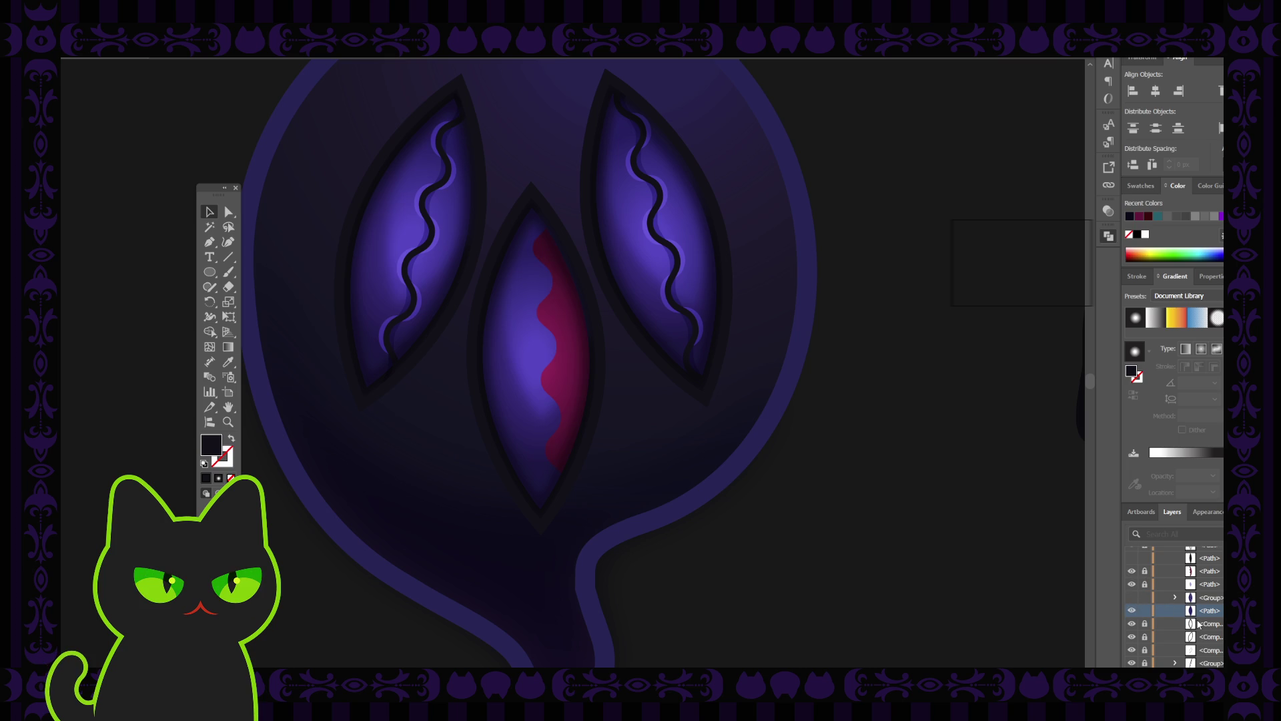
click(1133, 597)
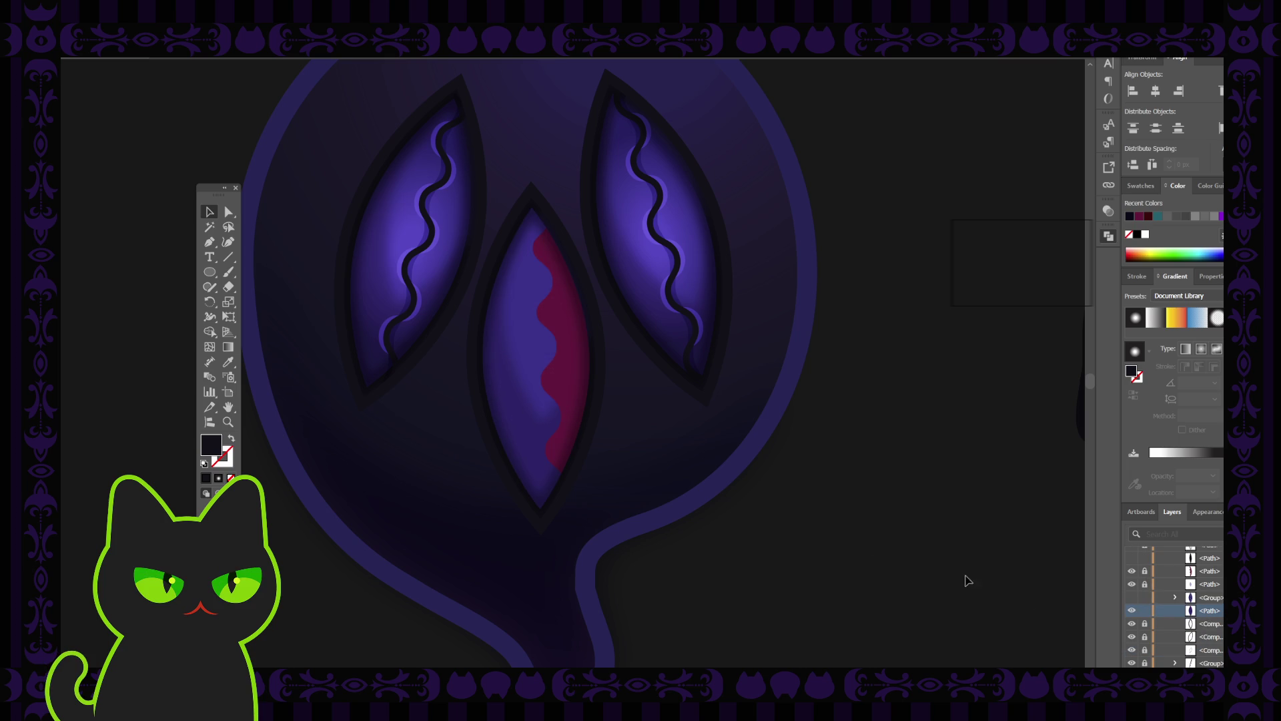
click(1132, 584)
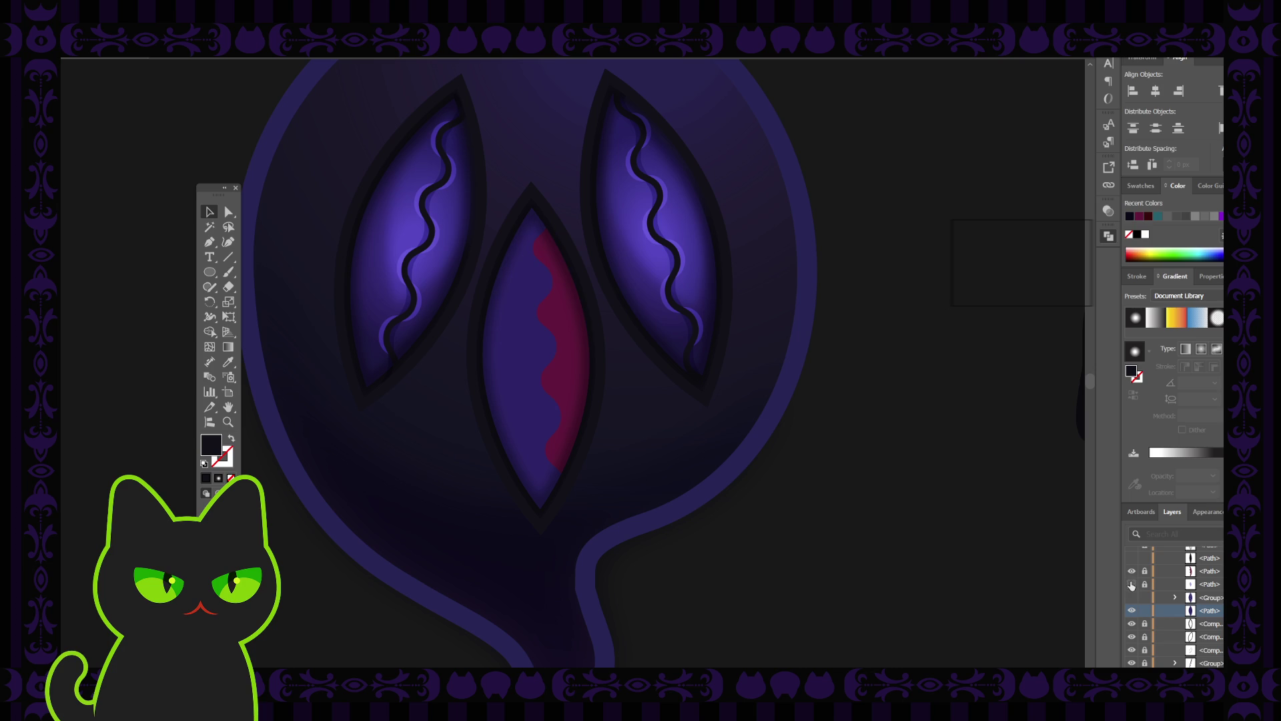
click(534, 389)
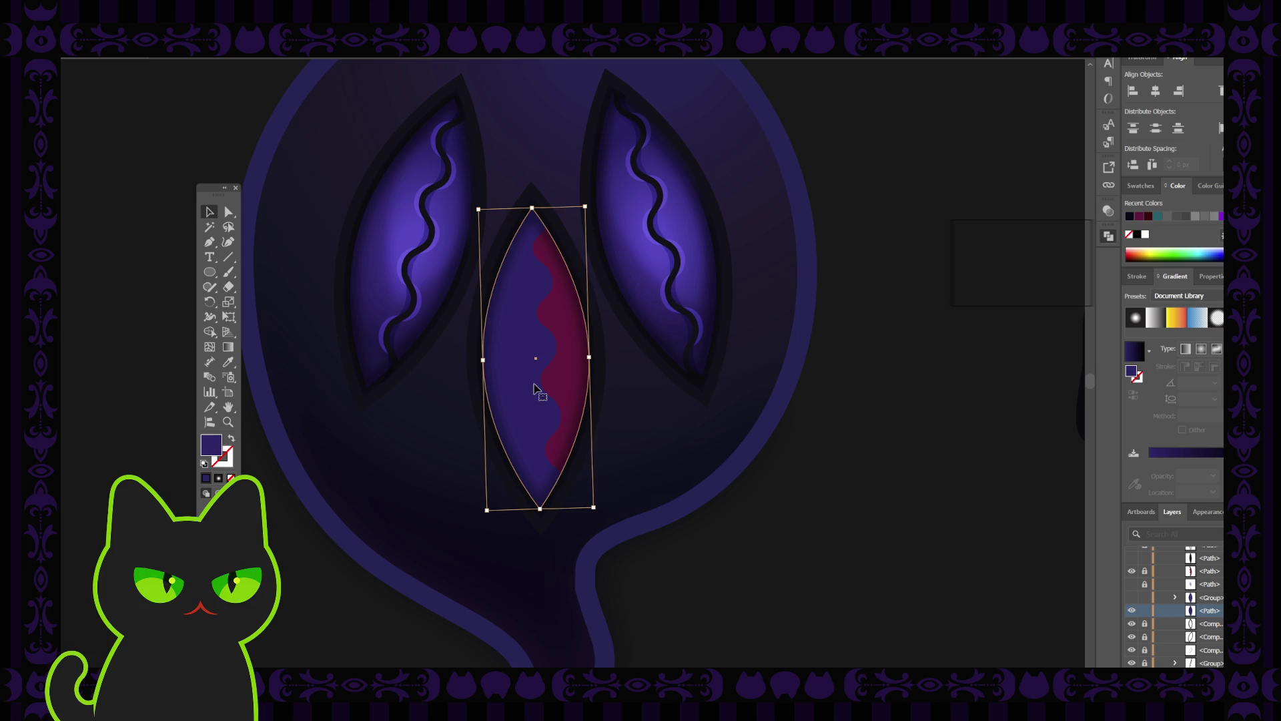
Step: Sample the magenta colour into the middle eye's fill with the Eyedropper
key(i)
click(573, 367)
click(208, 211)
Step: Turn on both highlight path layers in the middle eye and expand the eye group in Layers
scroll(1135, 580, up, 1)
click(1132, 584)
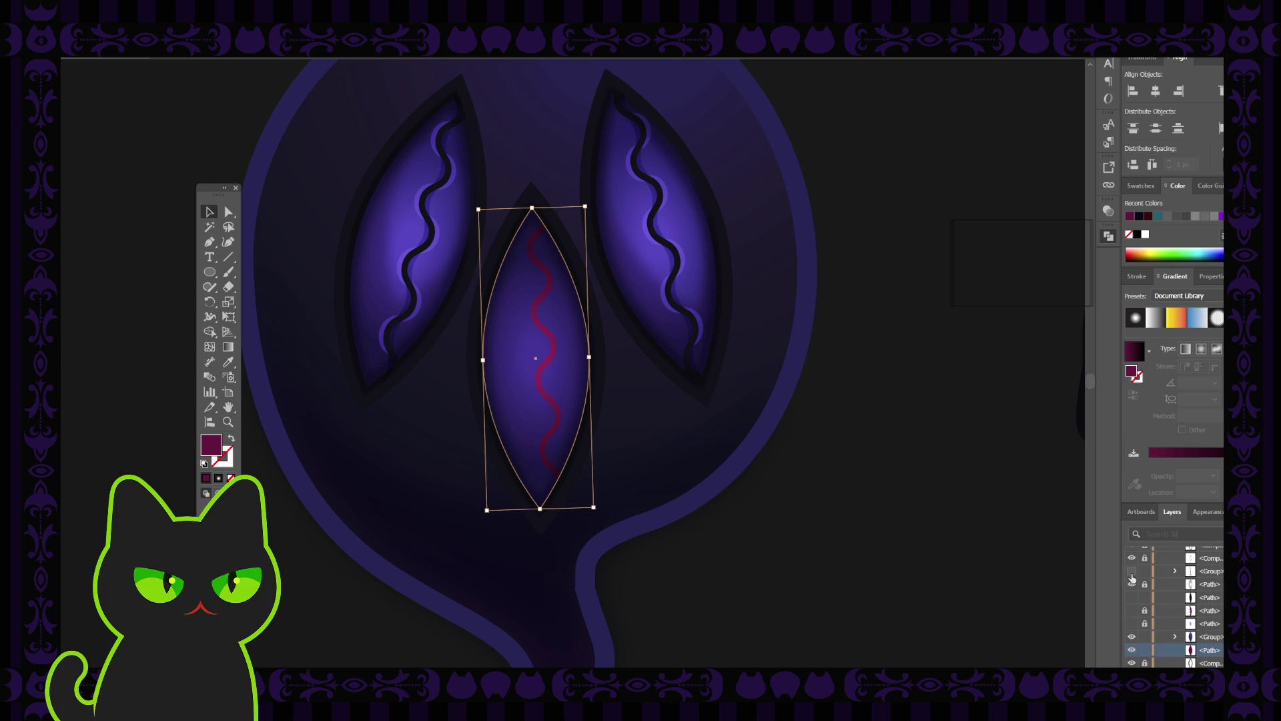
scroll(1130, 577, up, 1)
scroll(1128, 583, down, 1)
click(1131, 623)
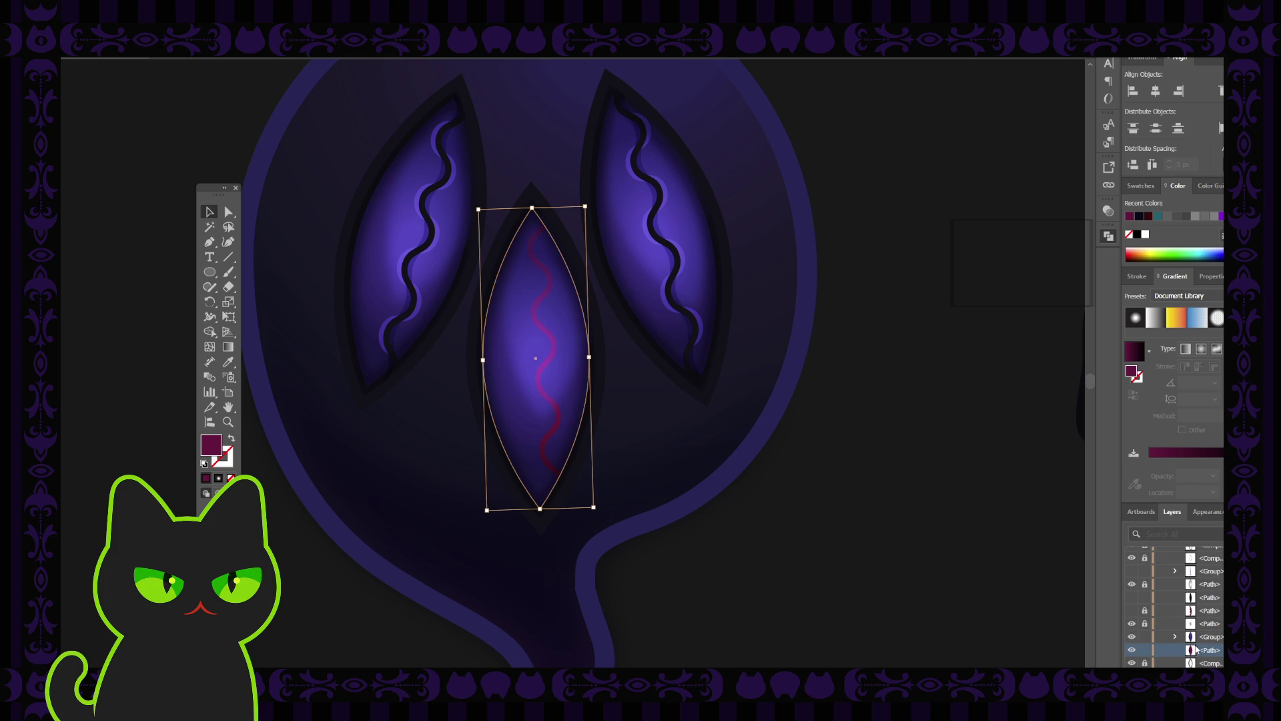
click(1145, 650)
click(1175, 637)
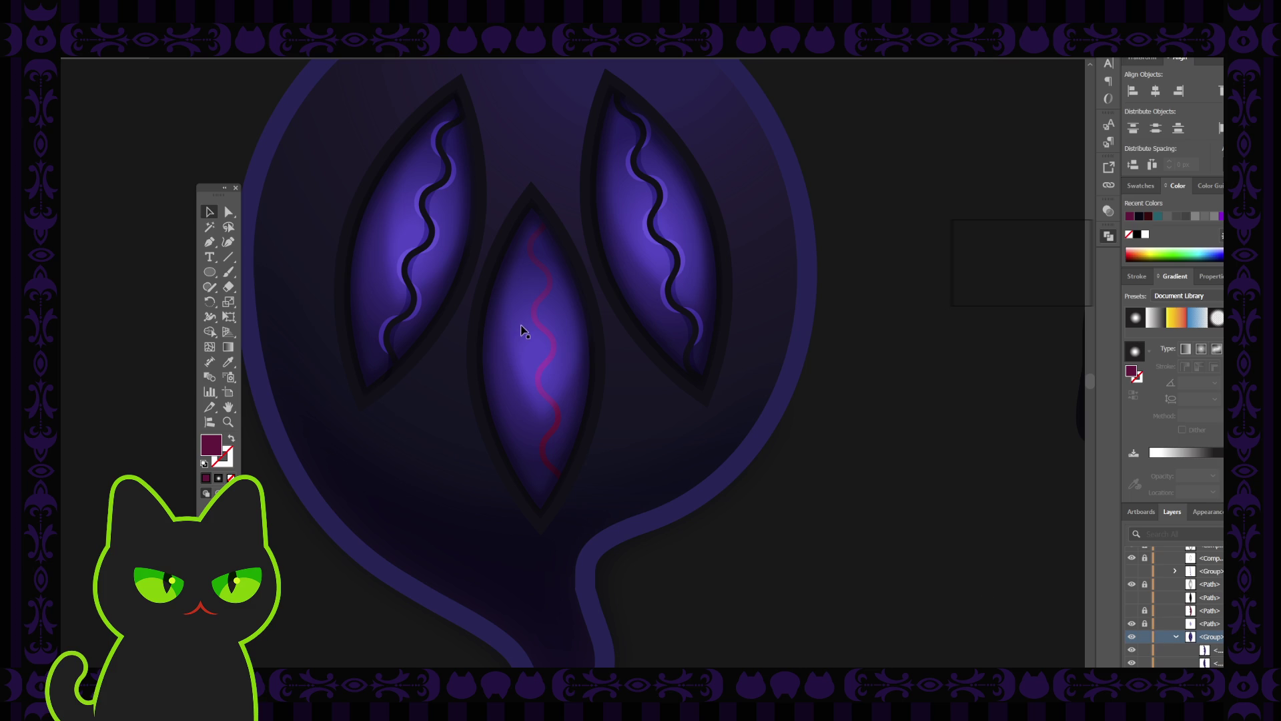
Step: Isolate the middle lens group, nudge and undo a move, then return to the full artwork
double_click(519, 337)
key(Left)
key(Left)
key(Left)
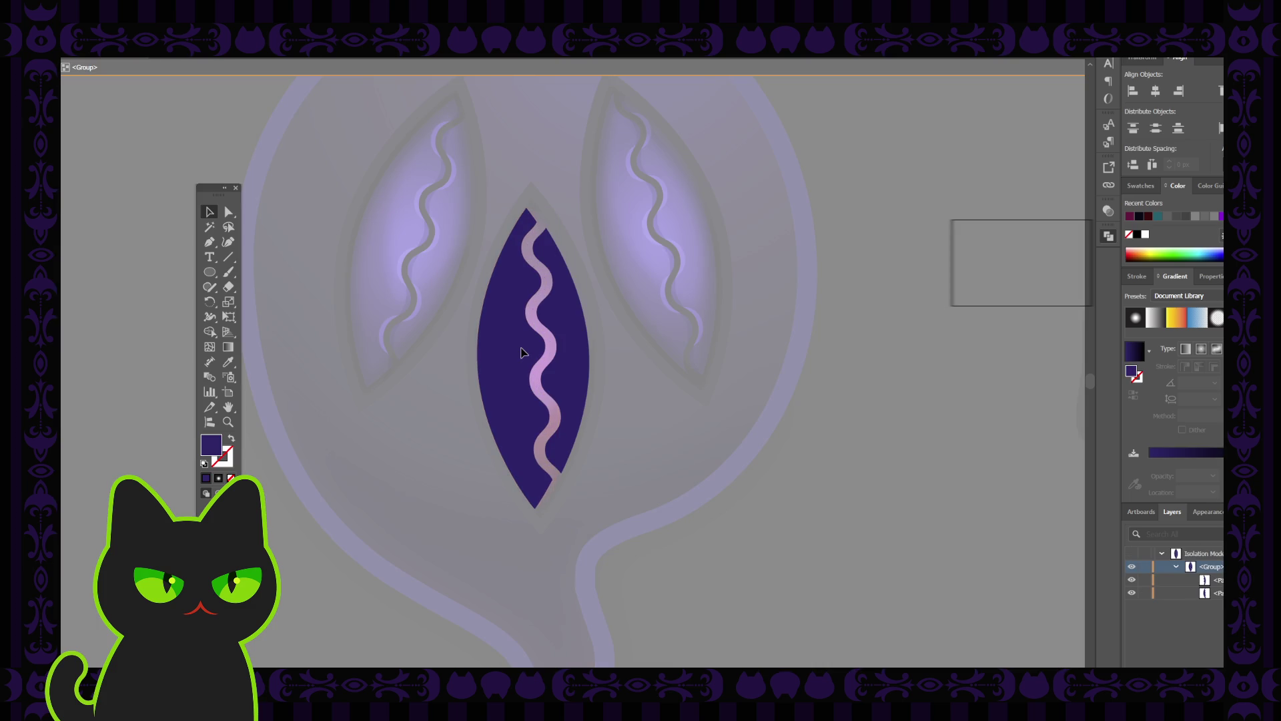
key(ctrl+z)
key(ctrl+z)
click(577, 347)
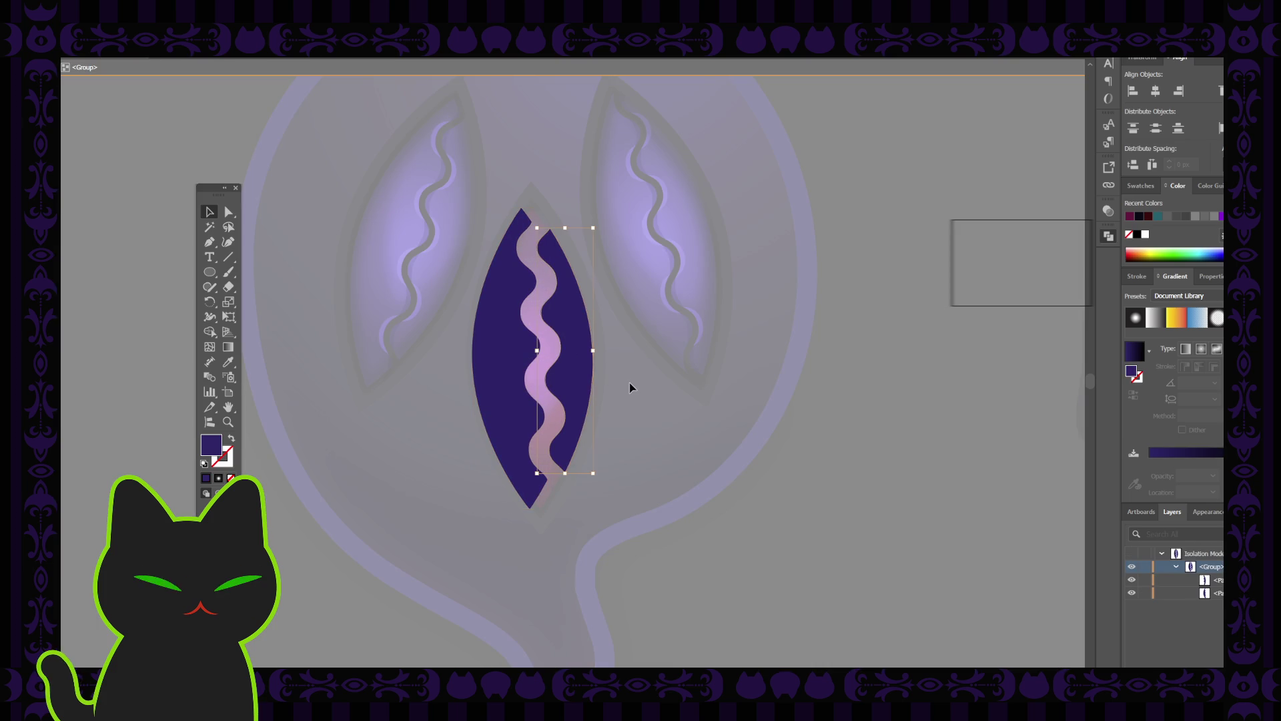
double_click(630, 382)
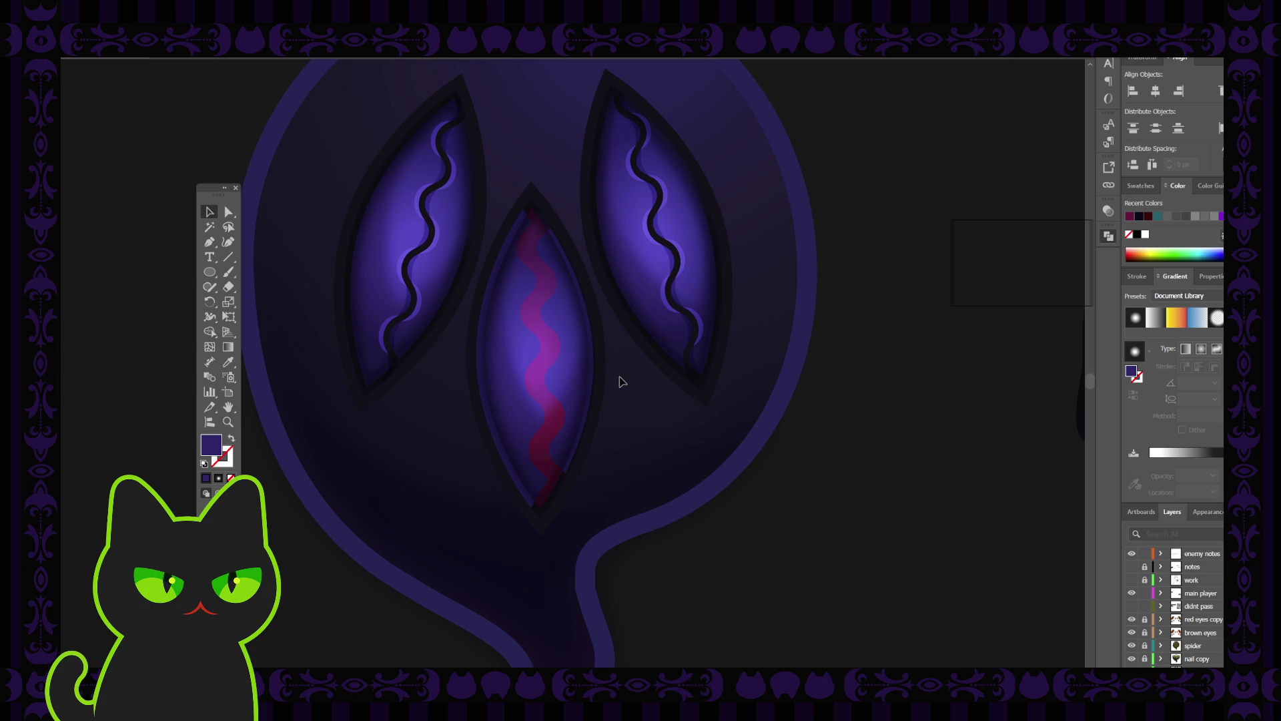
Step: Re-isolate the lens group and drag the dark purple lens's top anchor up into a sharper tip
click(508, 370)
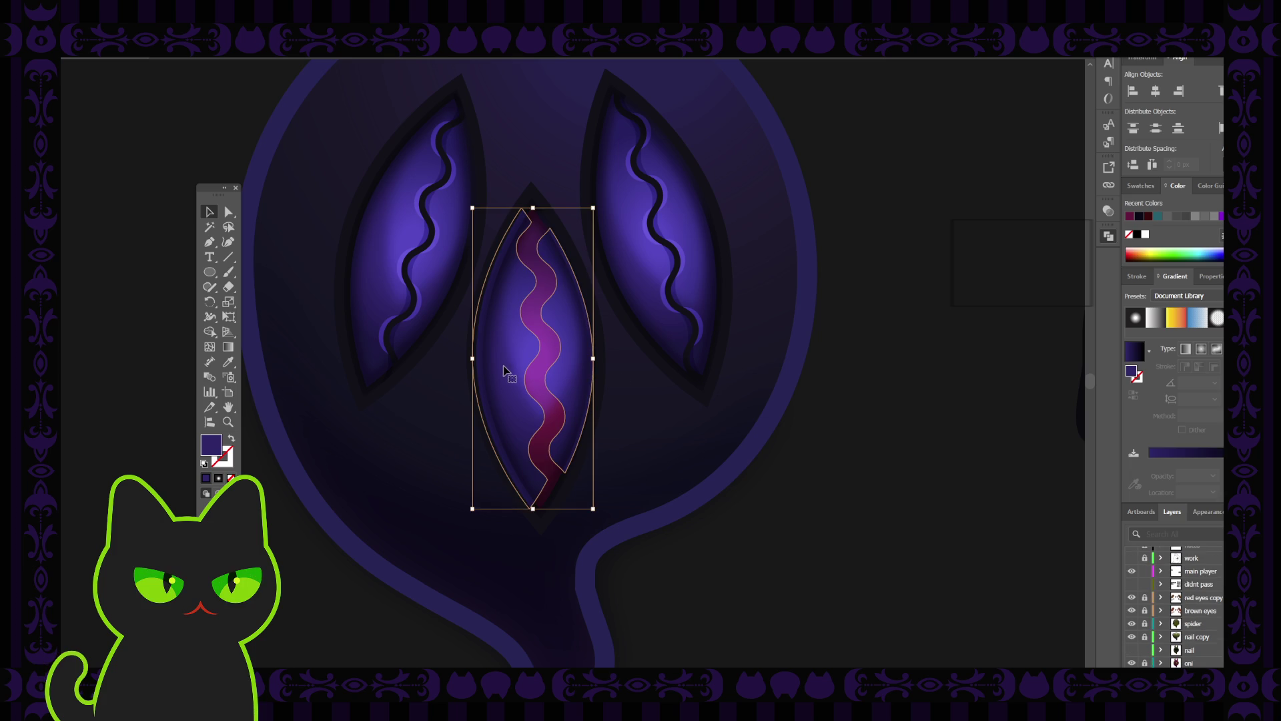
double_click(509, 370)
click(230, 212)
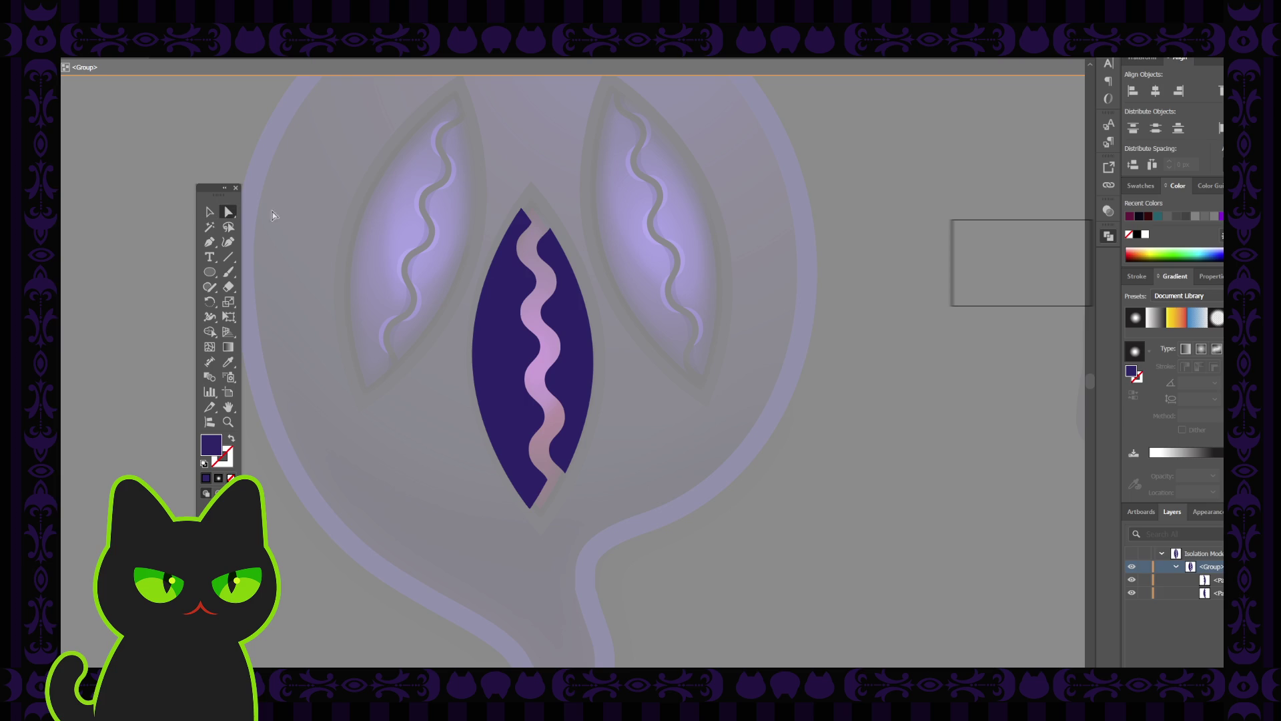
click(524, 219)
click(535, 224)
click(532, 212)
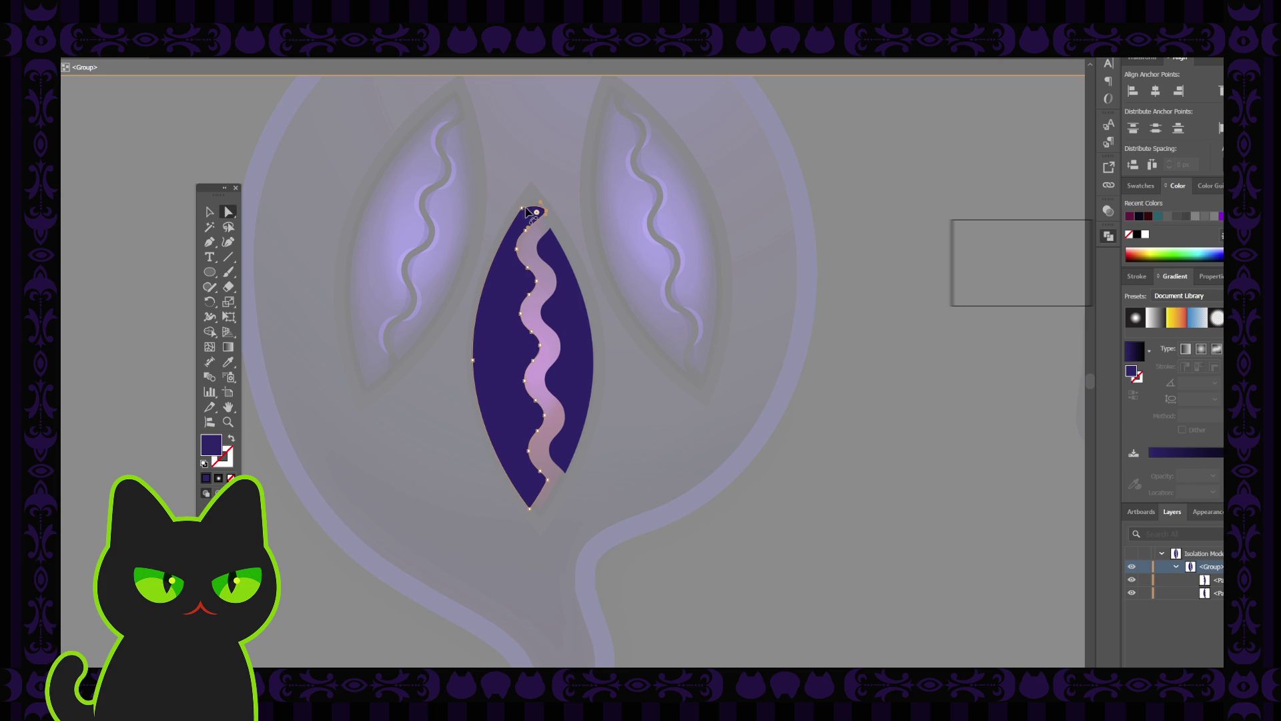
drag(532, 212, 529, 205)
Step: Exit isolation with the Selection tool and select the central lens shape
click(209, 212)
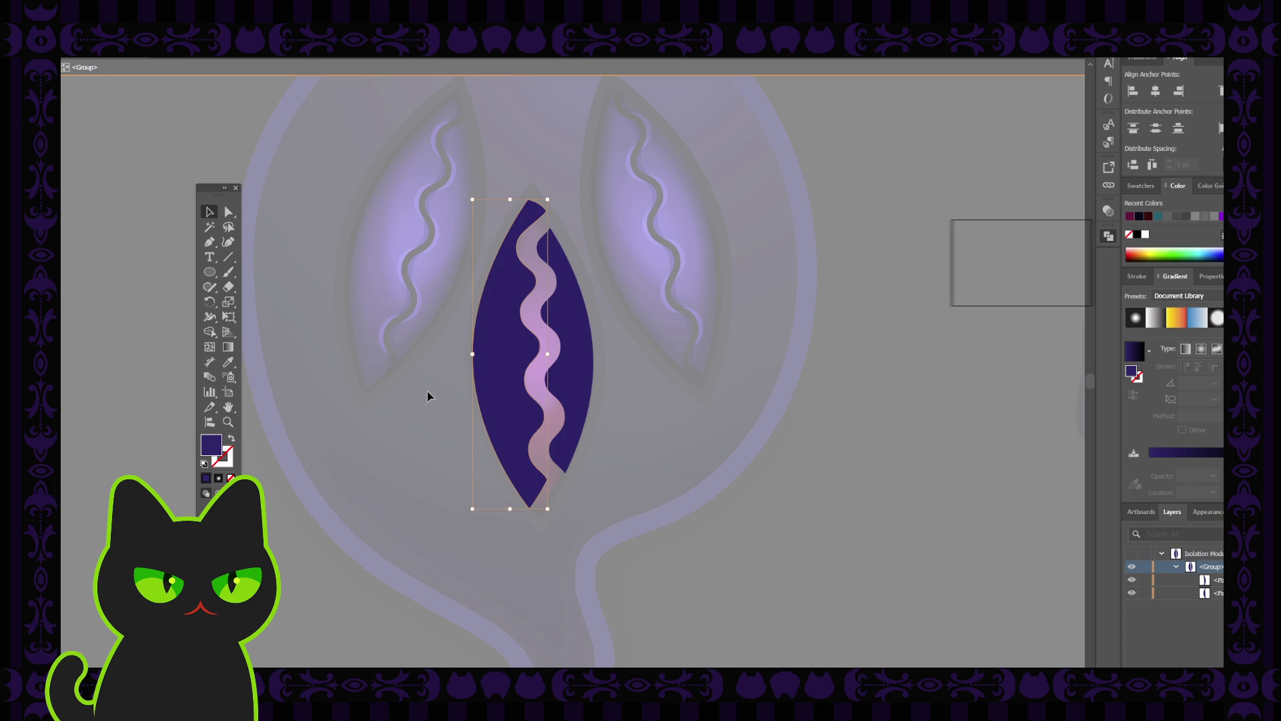
double_click(430, 399)
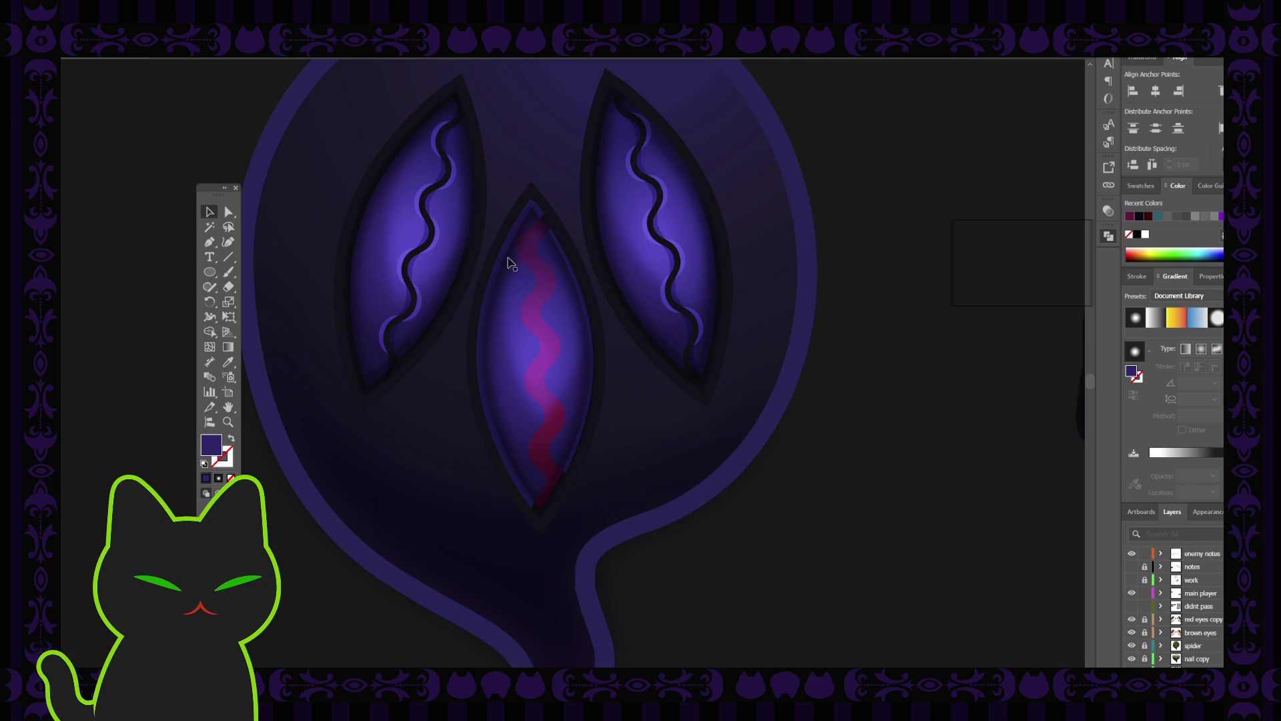
click(532, 207)
Step: Zoom in and direct-select the lens's top tip anchor along with the wavy magenta path
scroll(531, 209, up, 3)
scroll(532, 209, up, 2)
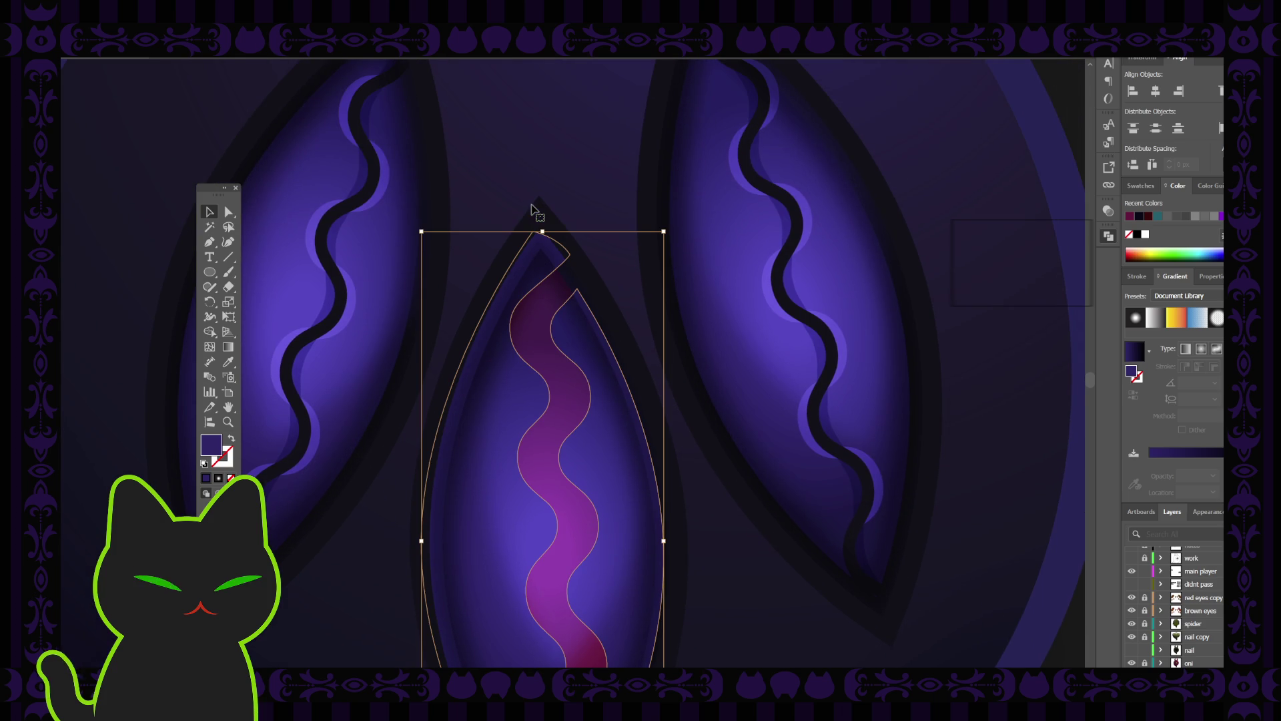
key(a)
click(535, 234)
click(535, 227)
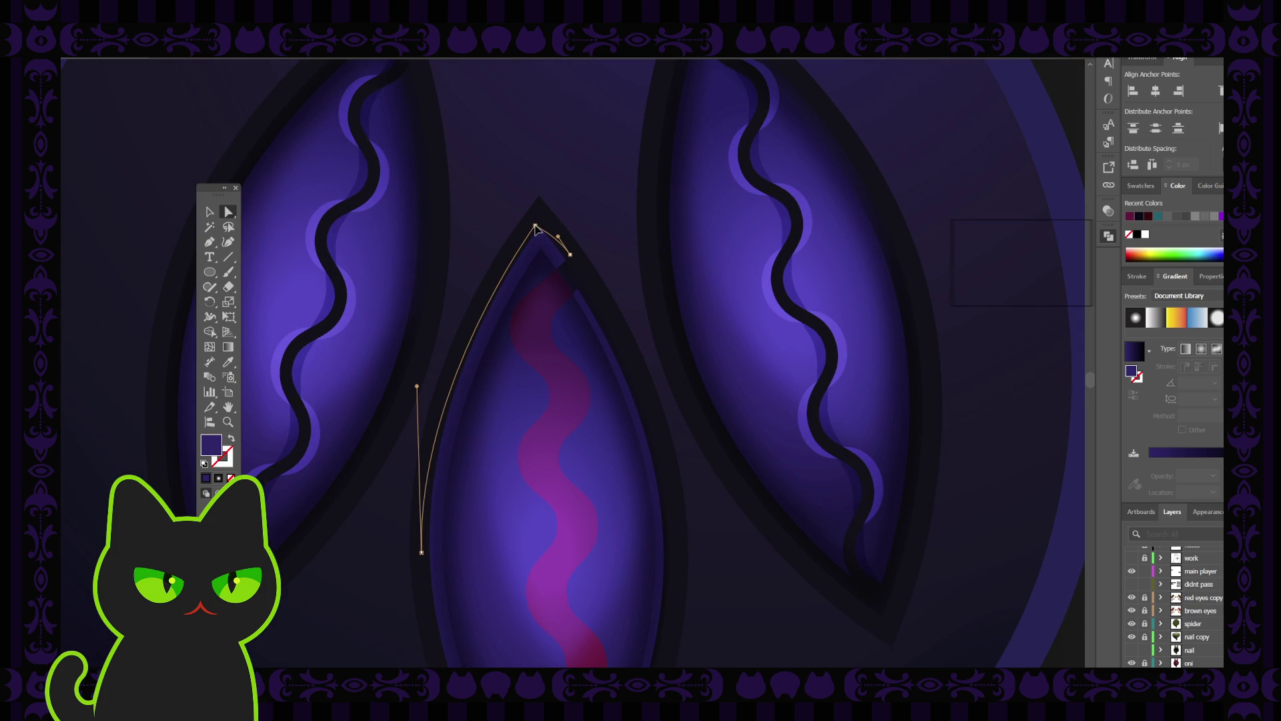
shift+click(555, 275)
scroll(581, 367, down, 7)
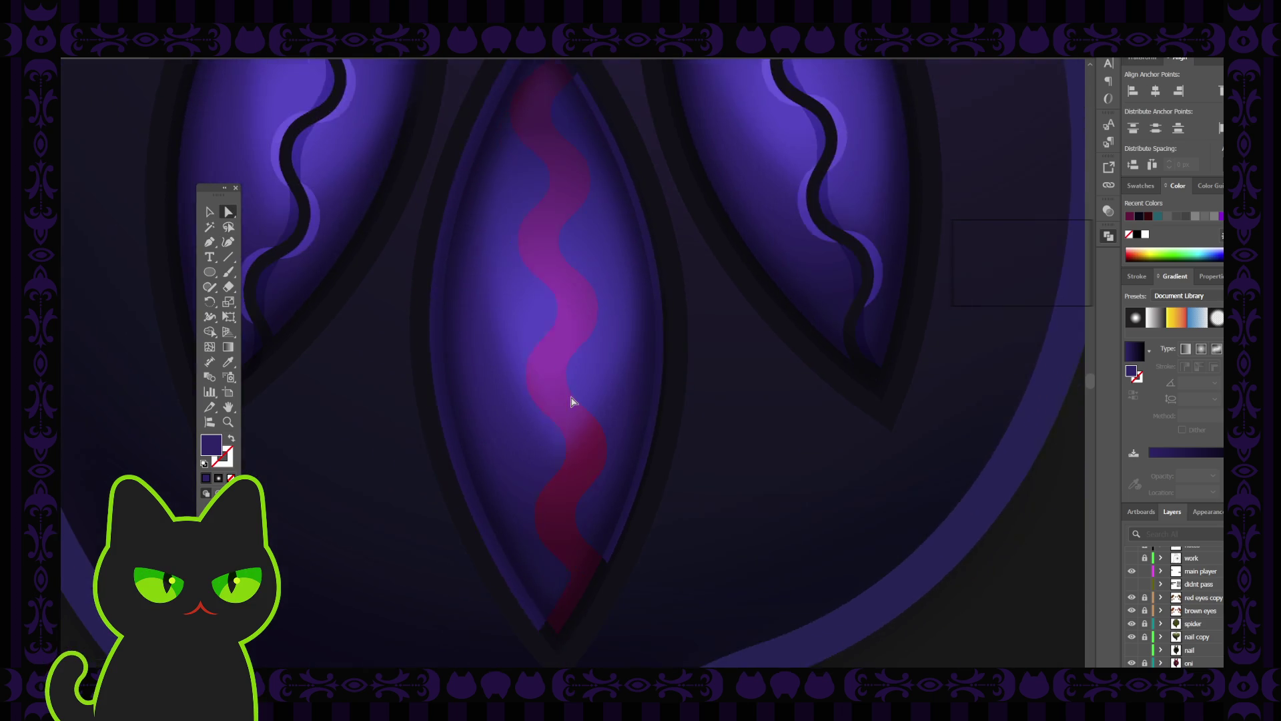
scroll(572, 401, down, 1)
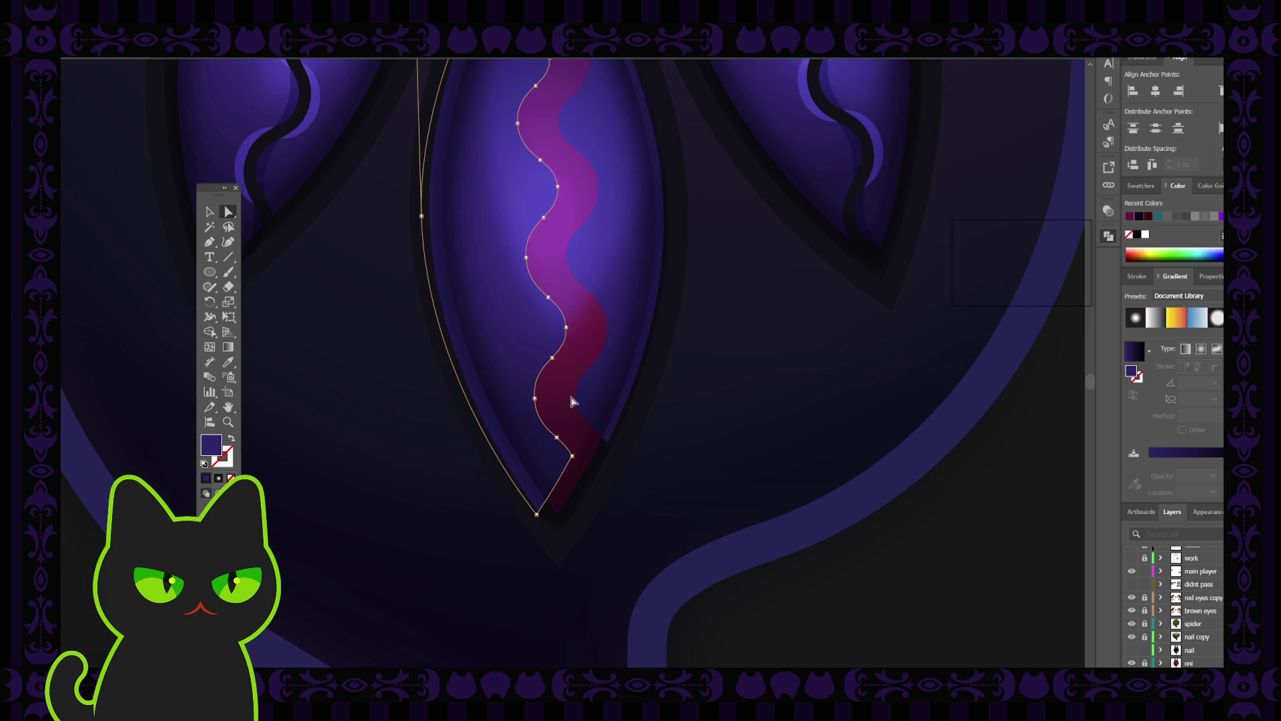
Step: Select the lens and wave paths at the eye's lower tip
click(549, 531)
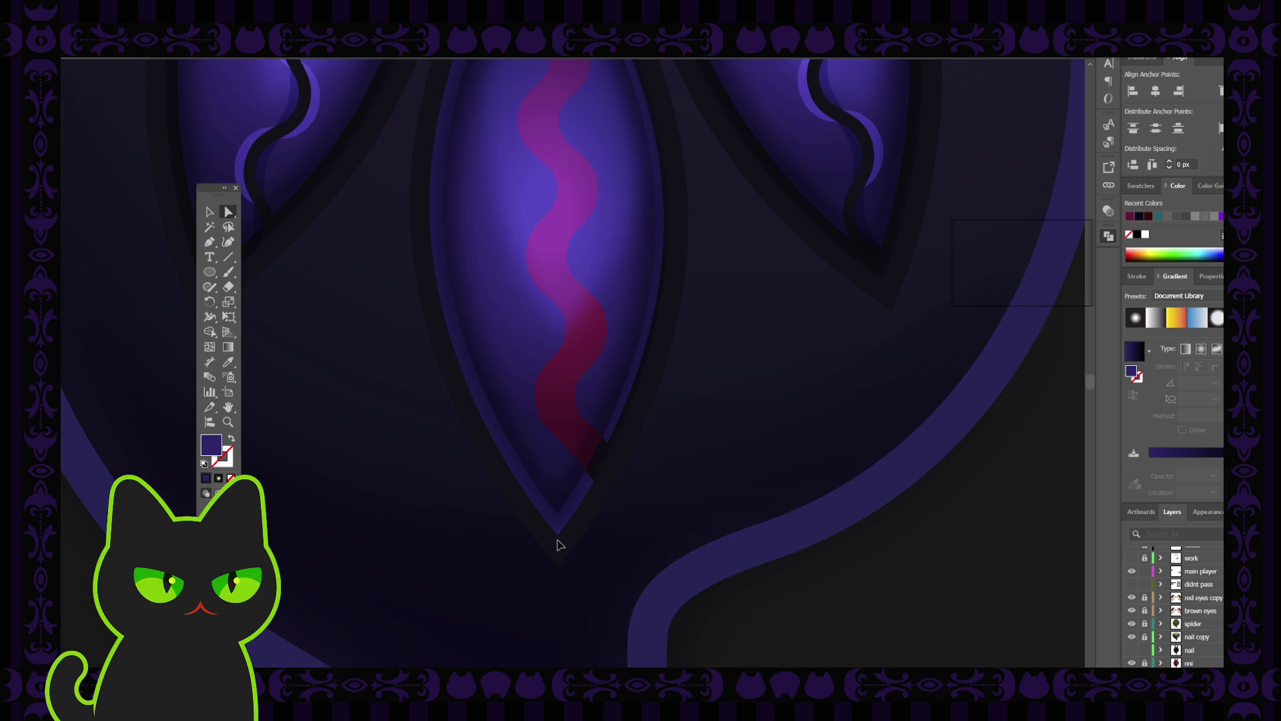
click(560, 534)
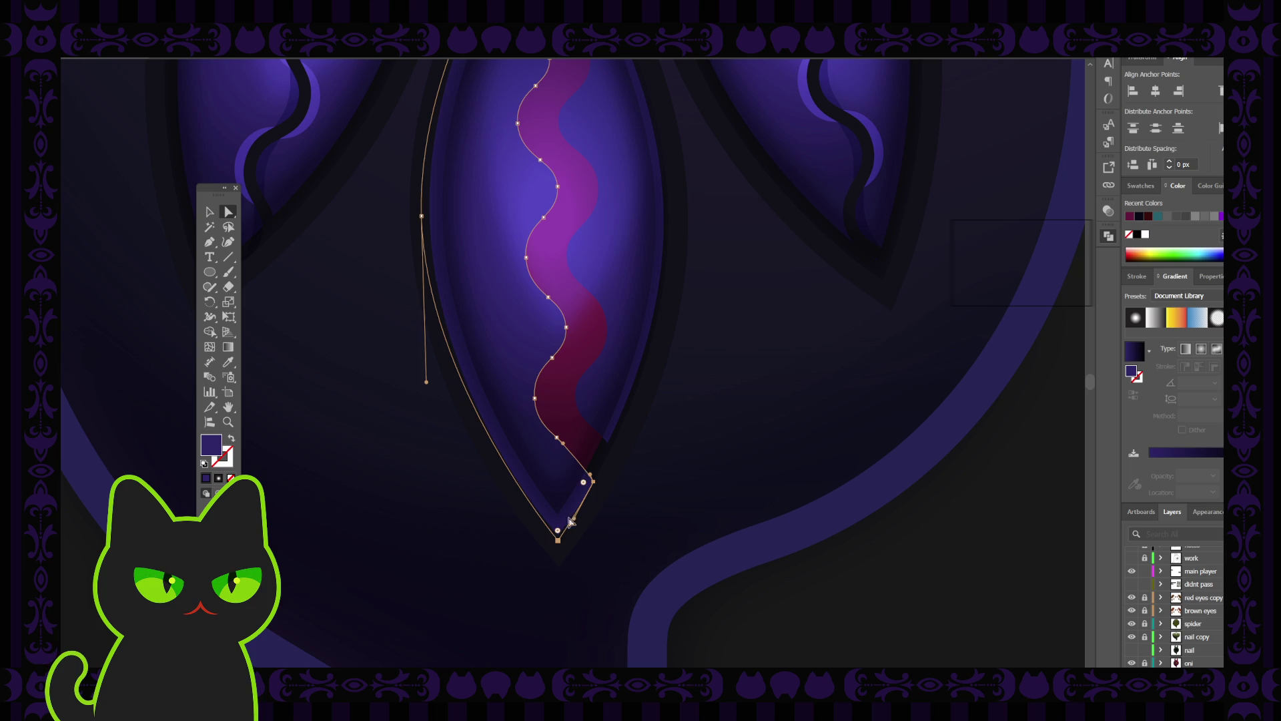
click(607, 440)
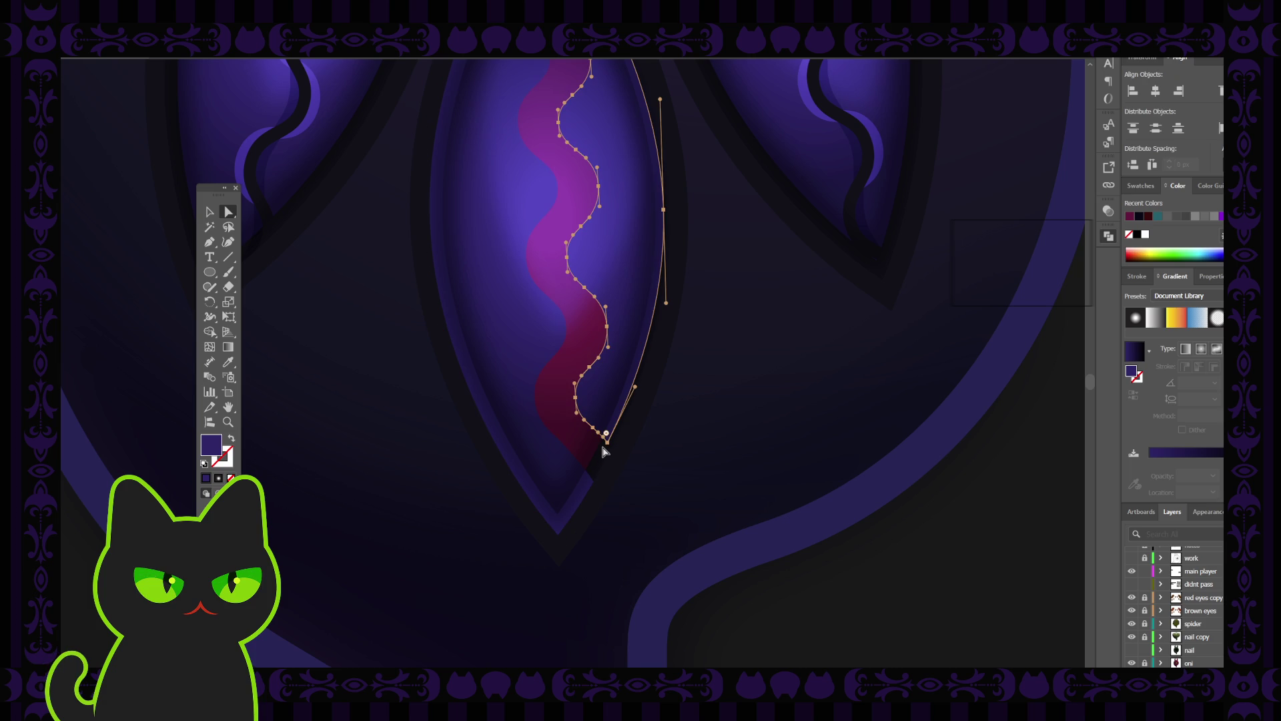
scroll(608, 449, up, 4)
scroll(605, 452, up, 2)
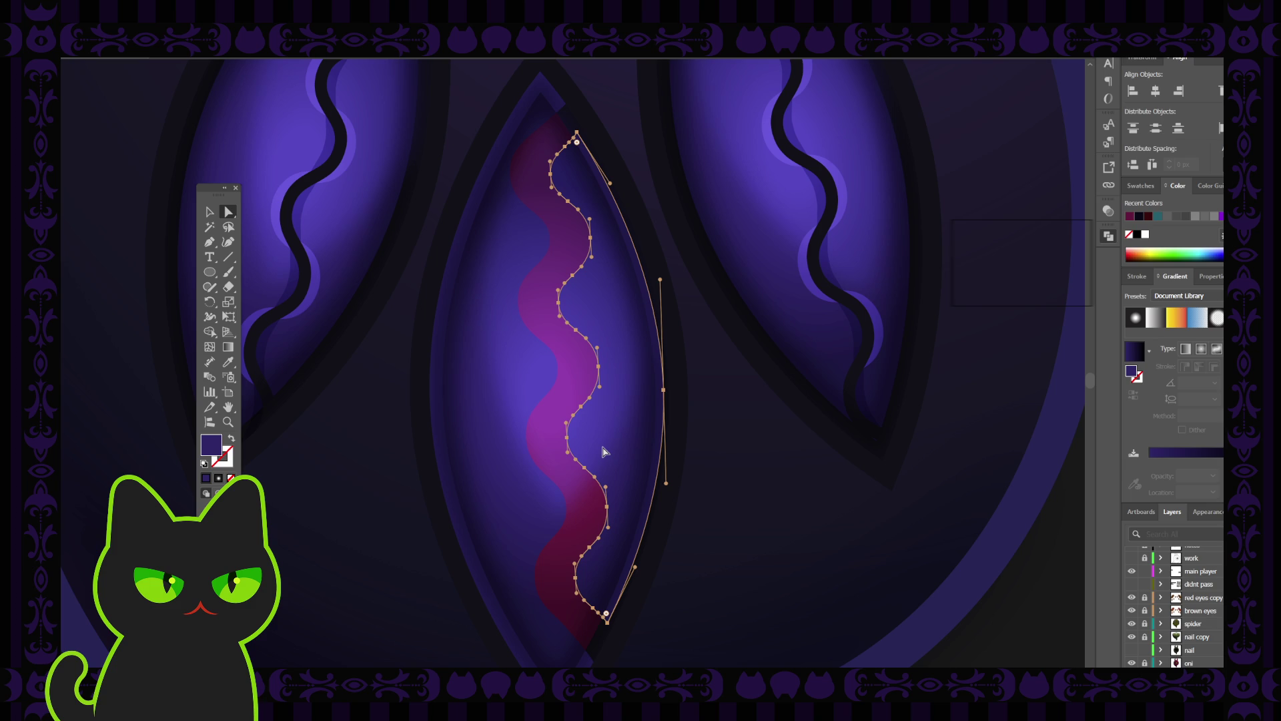
scroll(605, 452, down, 3)
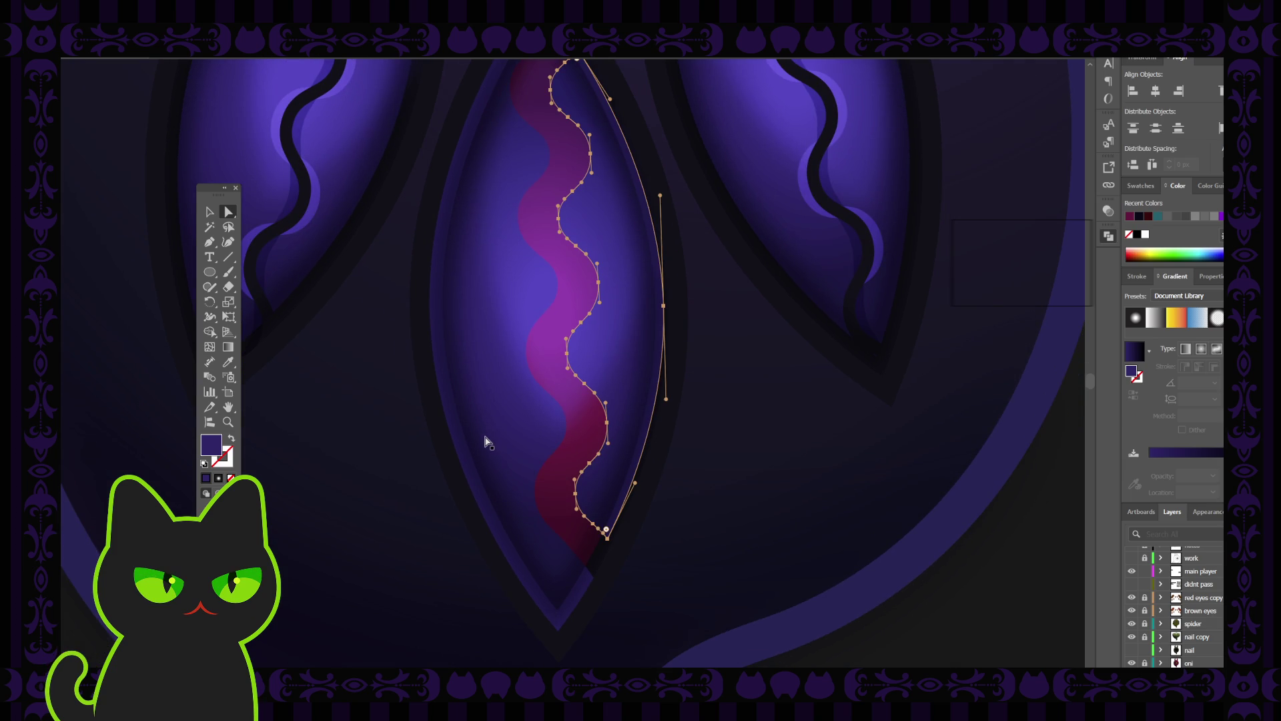
Step: Unlock the middle eye's path layer, then select the wavy path and inner eye outline together
click(213, 215)
click(348, 360)
scroll(348, 361, down, 5)
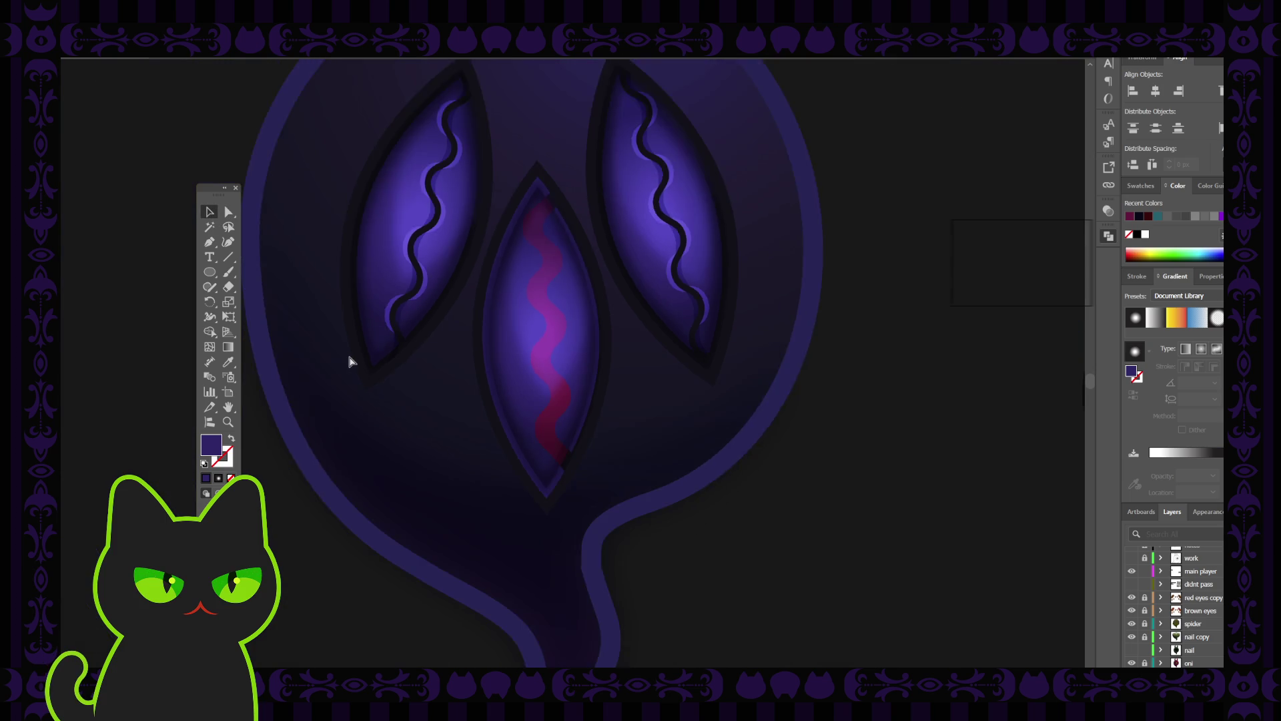
scroll(349, 361, up, 2)
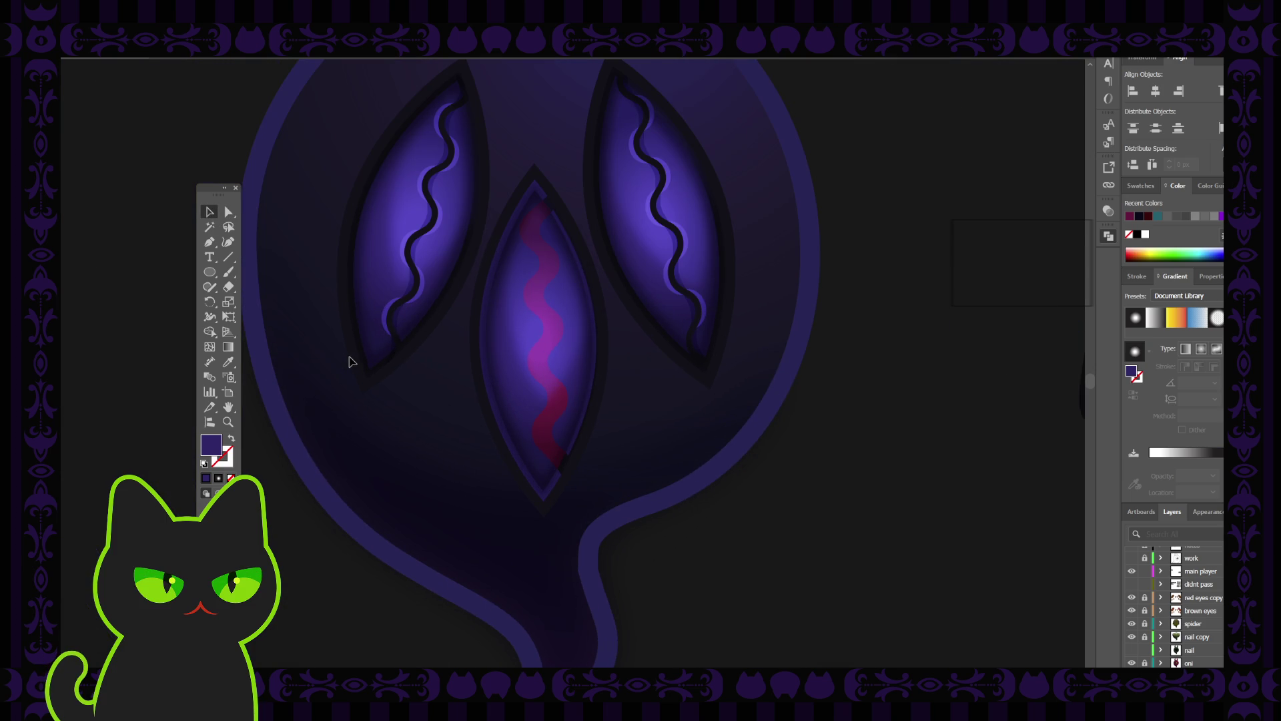
click(507, 381)
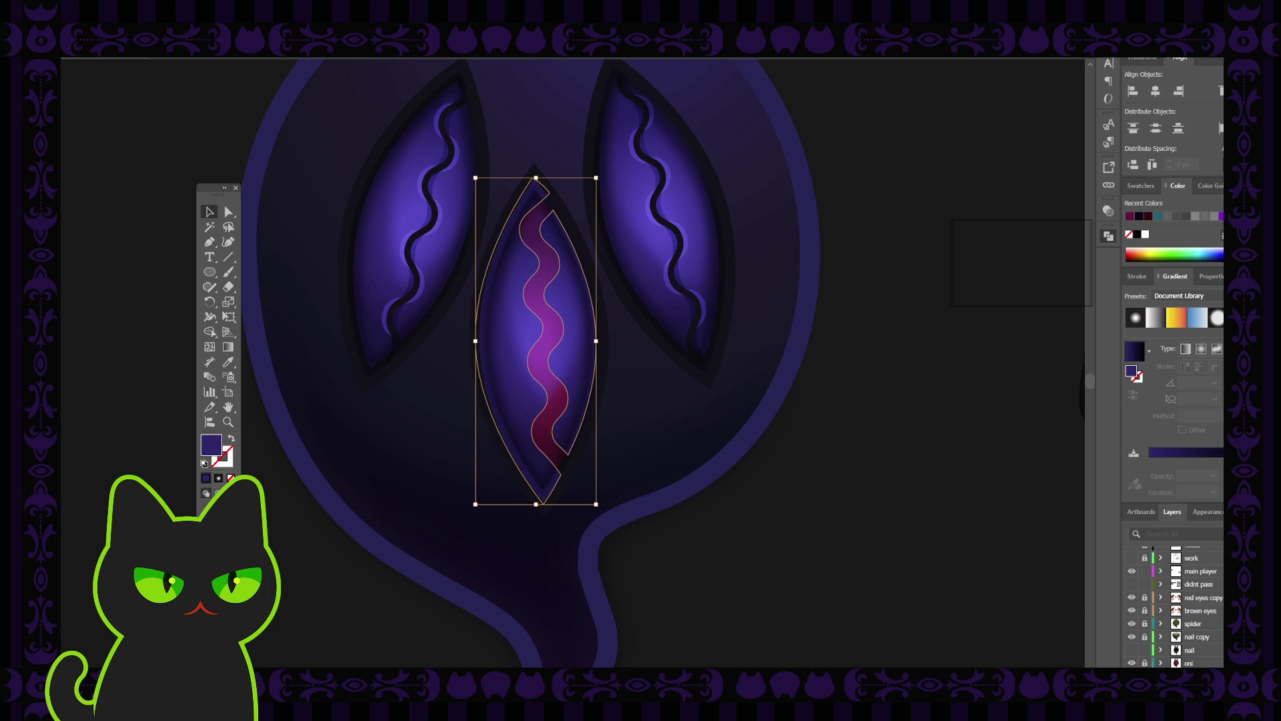
scroll(1160, 621, down, 5)
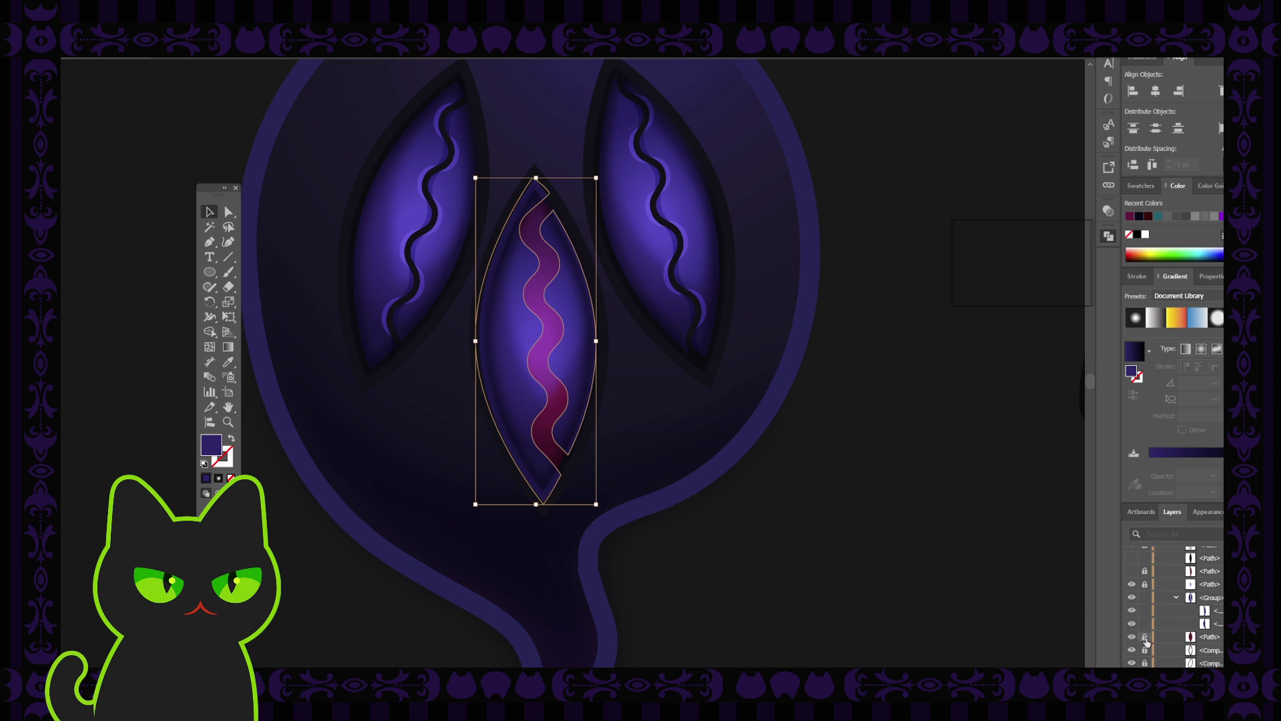
click(1145, 638)
click(559, 397)
shift+click(515, 379)
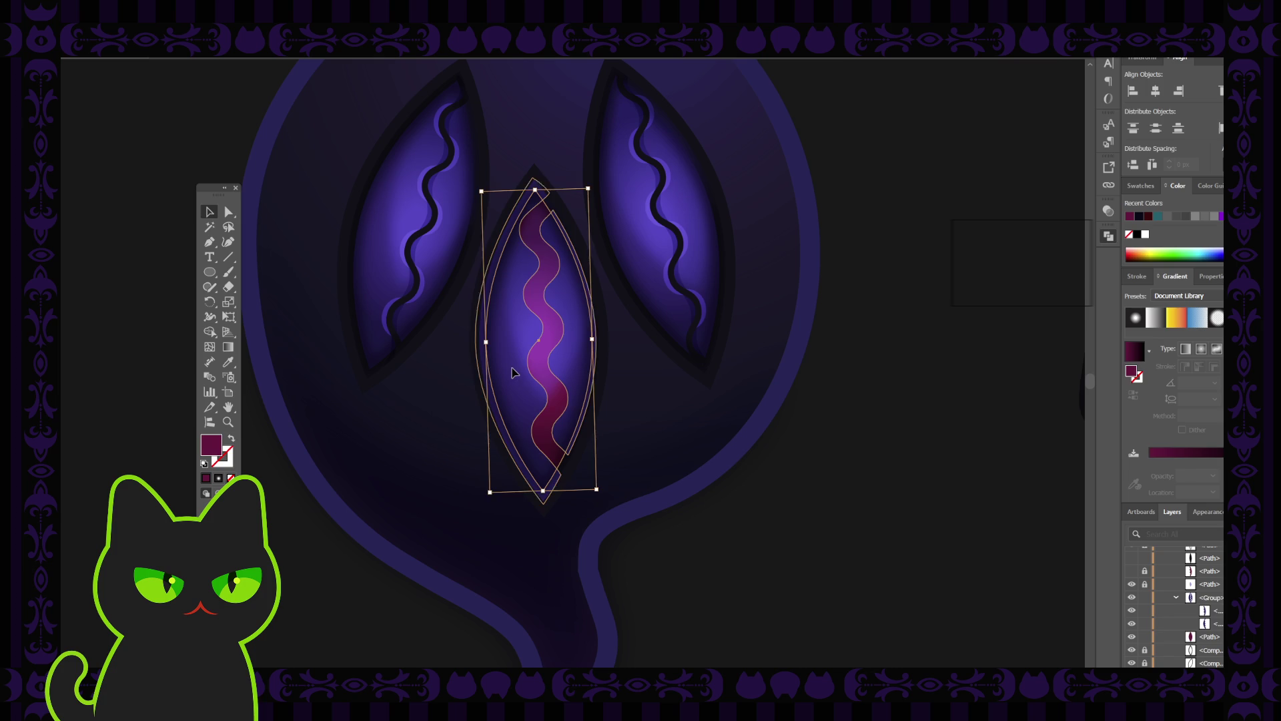
Step: Isolate the middle eye group and ungroup its two paths
double_click(515, 379)
click(516, 379)
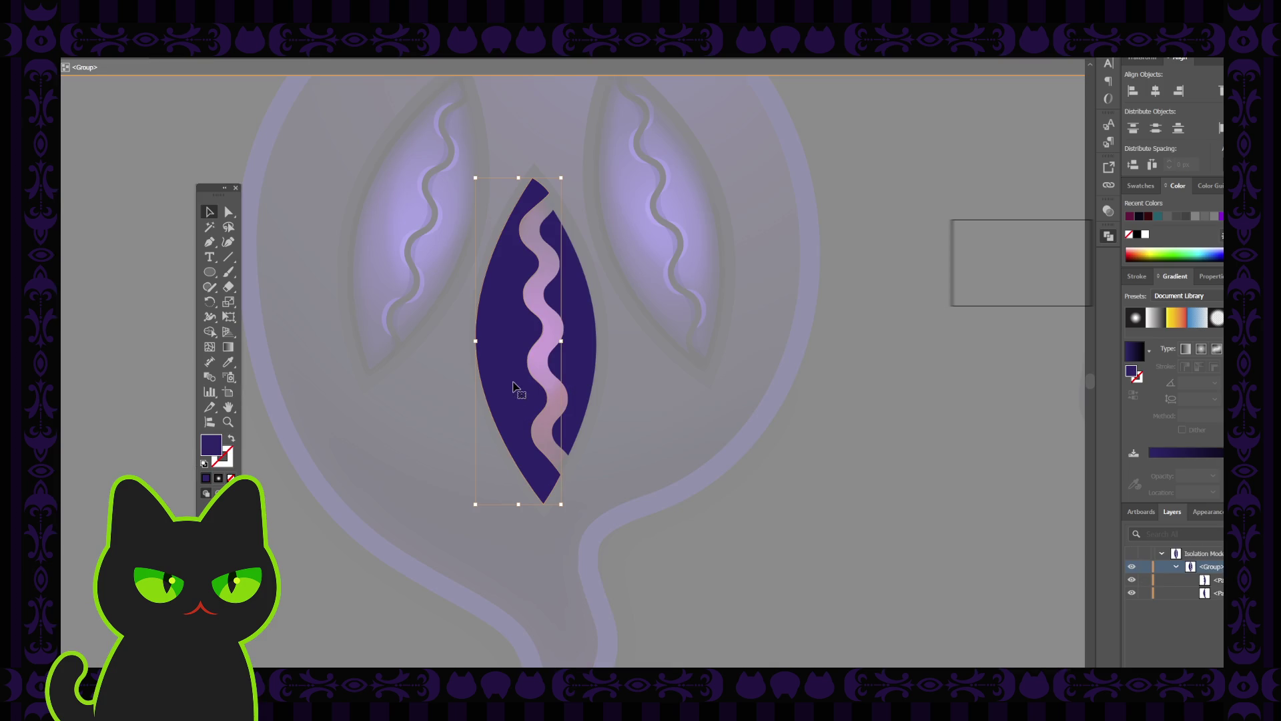
mouse_move(445, 317)
mouse_down()
mouse_move(447, 306)
mouse_move(639, 386)
mouse_up()
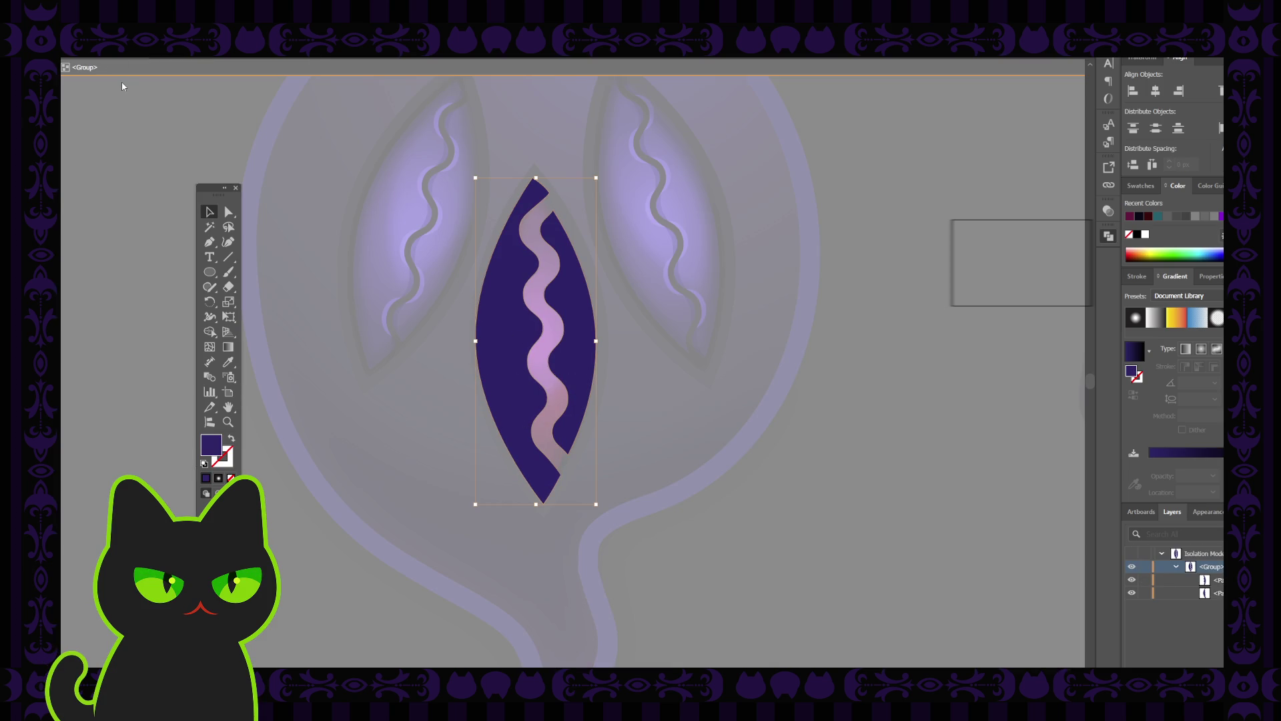
key(ctrl+shift+g)
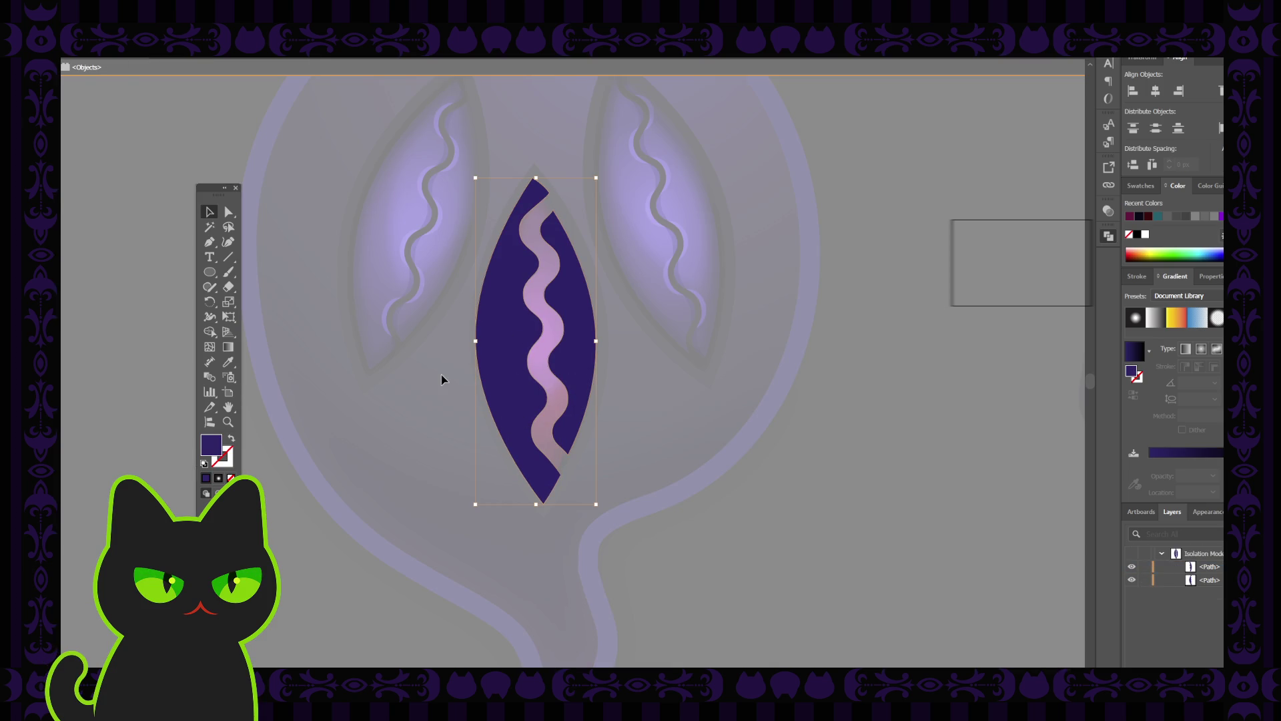
Step: Exit isolation, select both eye paths, and combine them with Pathfinder
double_click(442, 374)
click(519, 372)
shift+click(579, 341)
click(1009, 266)
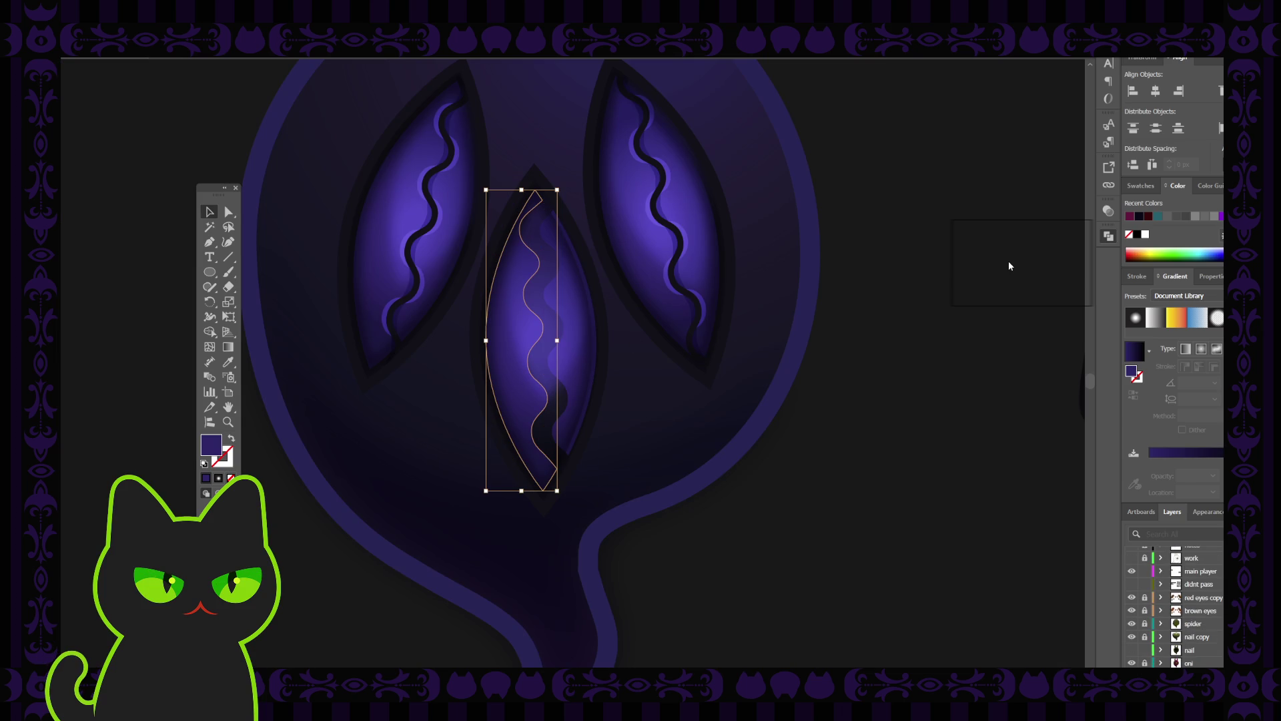
Step: Undo the Pathfinder combine and reselect the eye's wavy shape plus the surrounding eye shape
key(ctrl+z)
key(ctrl+z)
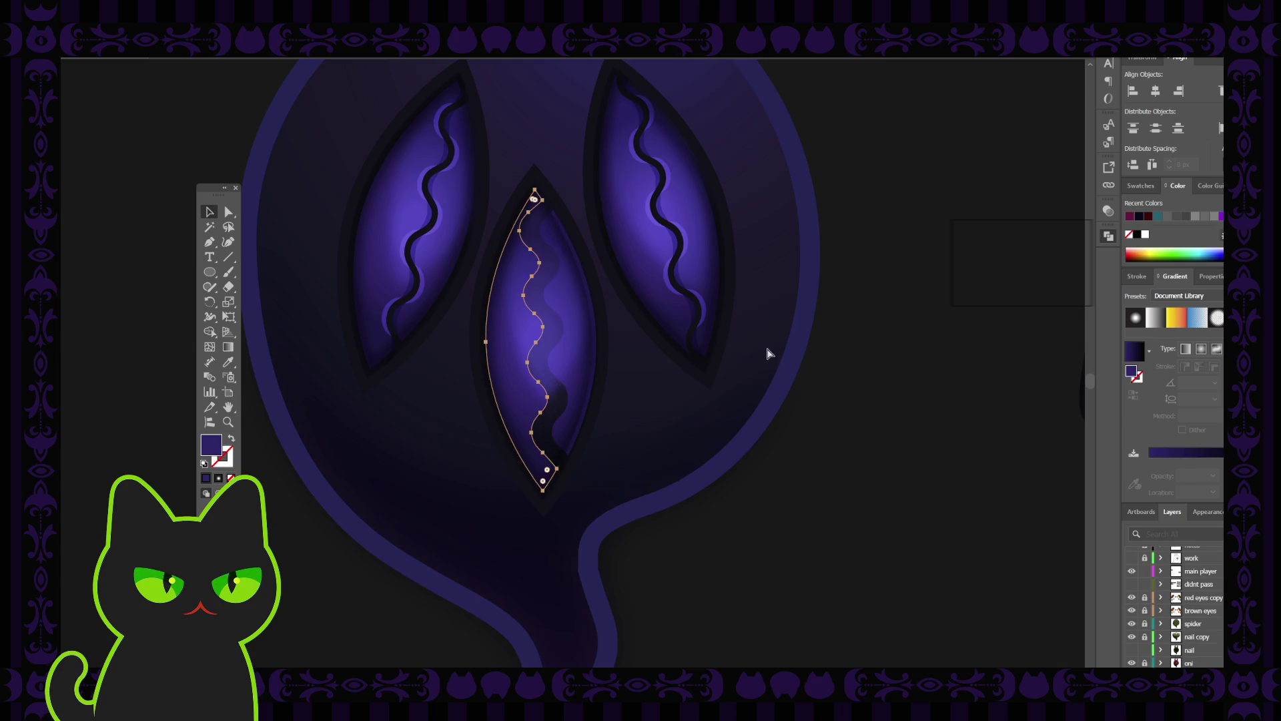
click(636, 381)
click(501, 357)
key(ctrl+shift+a)
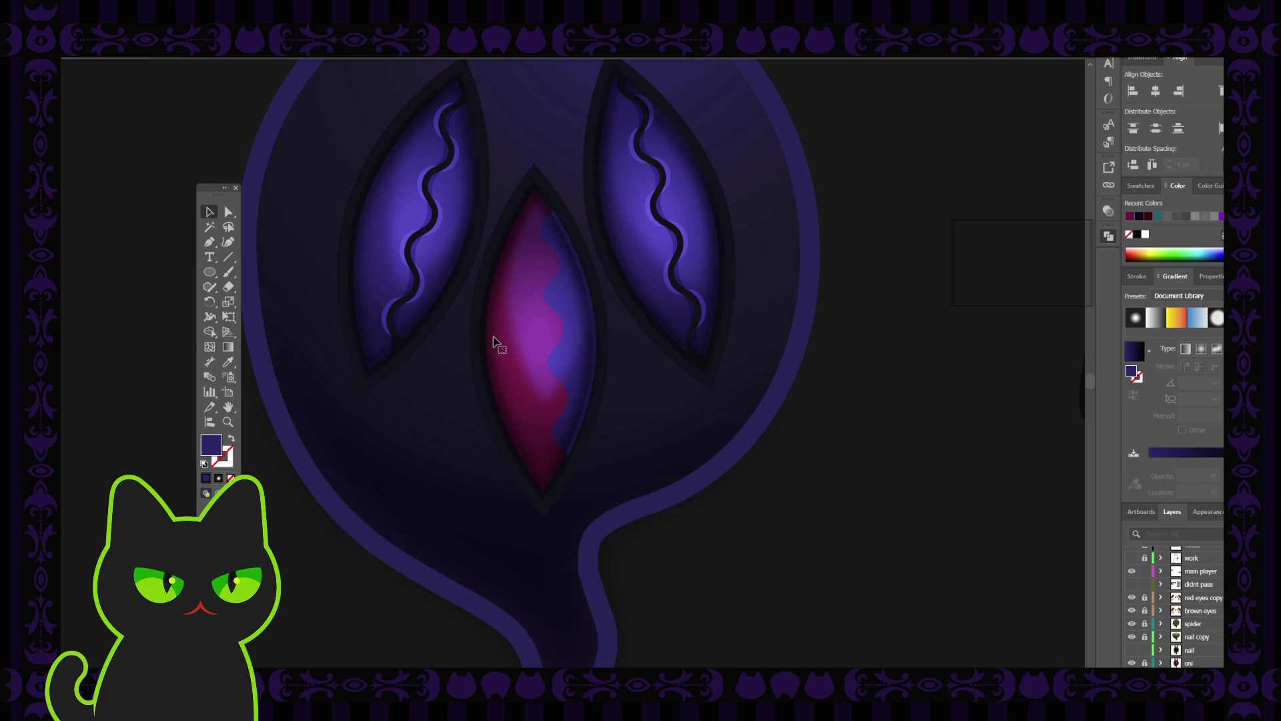
click(494, 342)
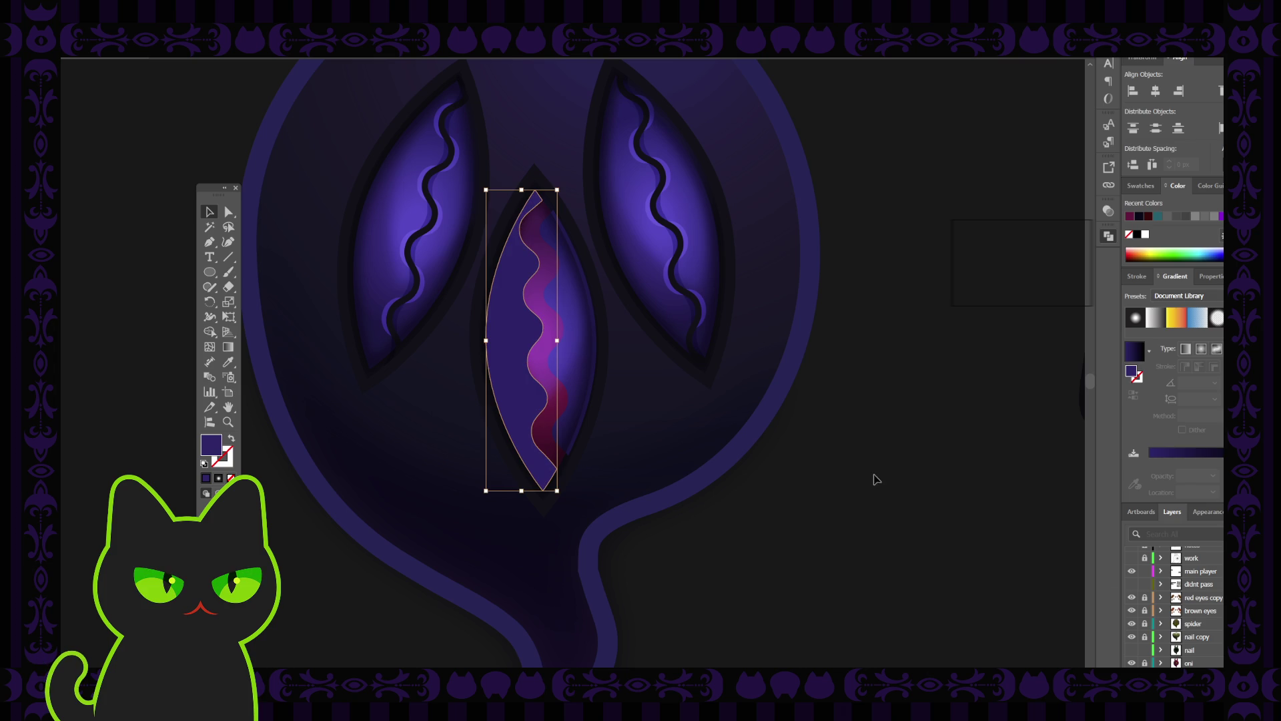
scroll(1212, 648, down, 5)
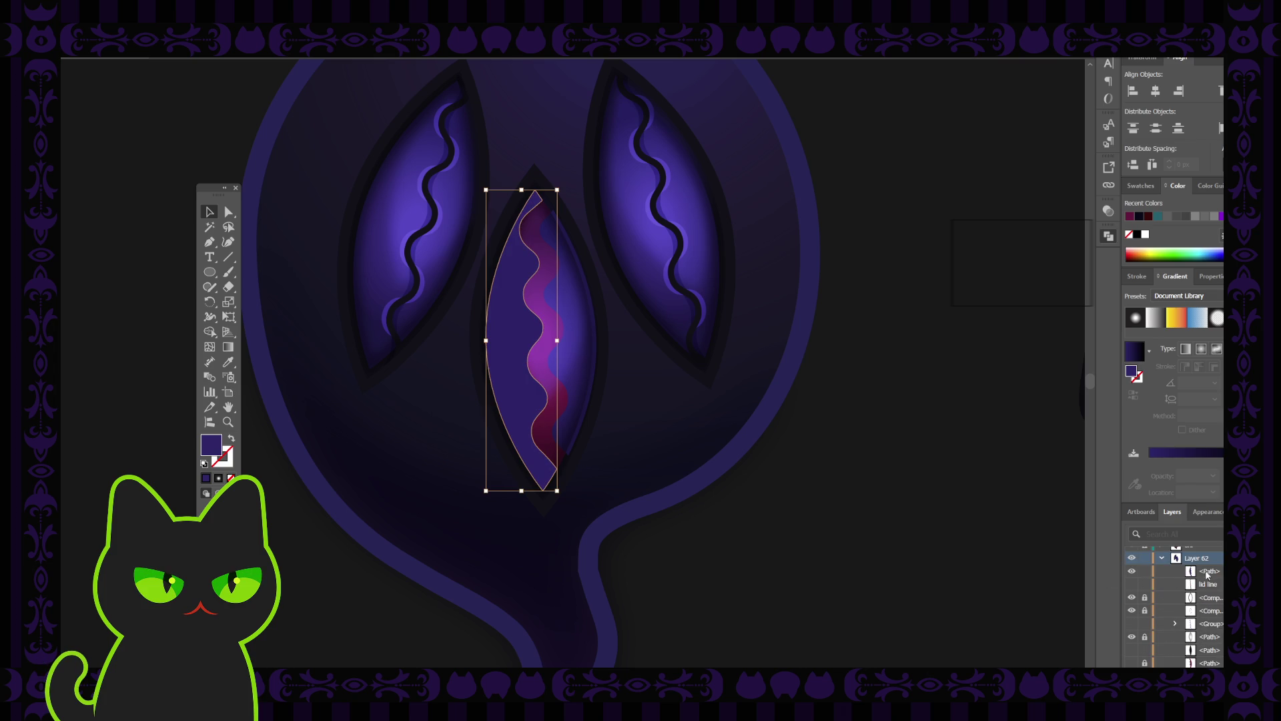
scroll(1211, 647, down, 3)
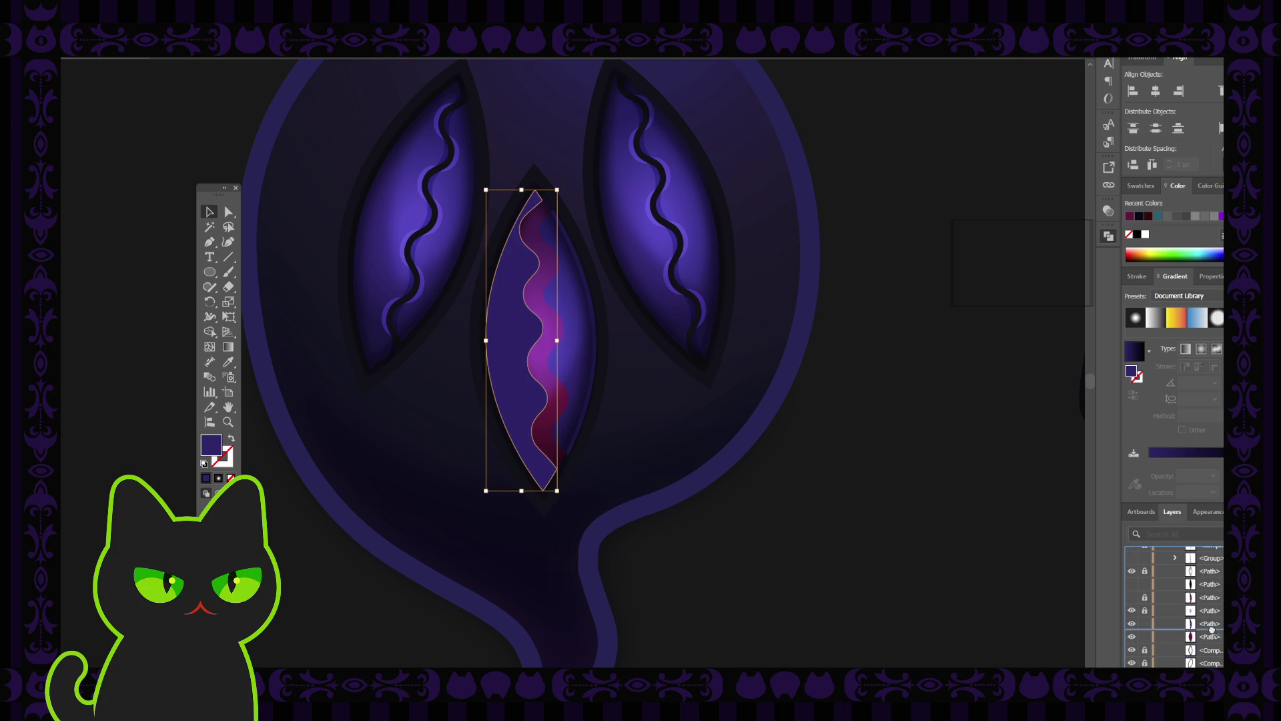
scroll(1212, 623, down, 1)
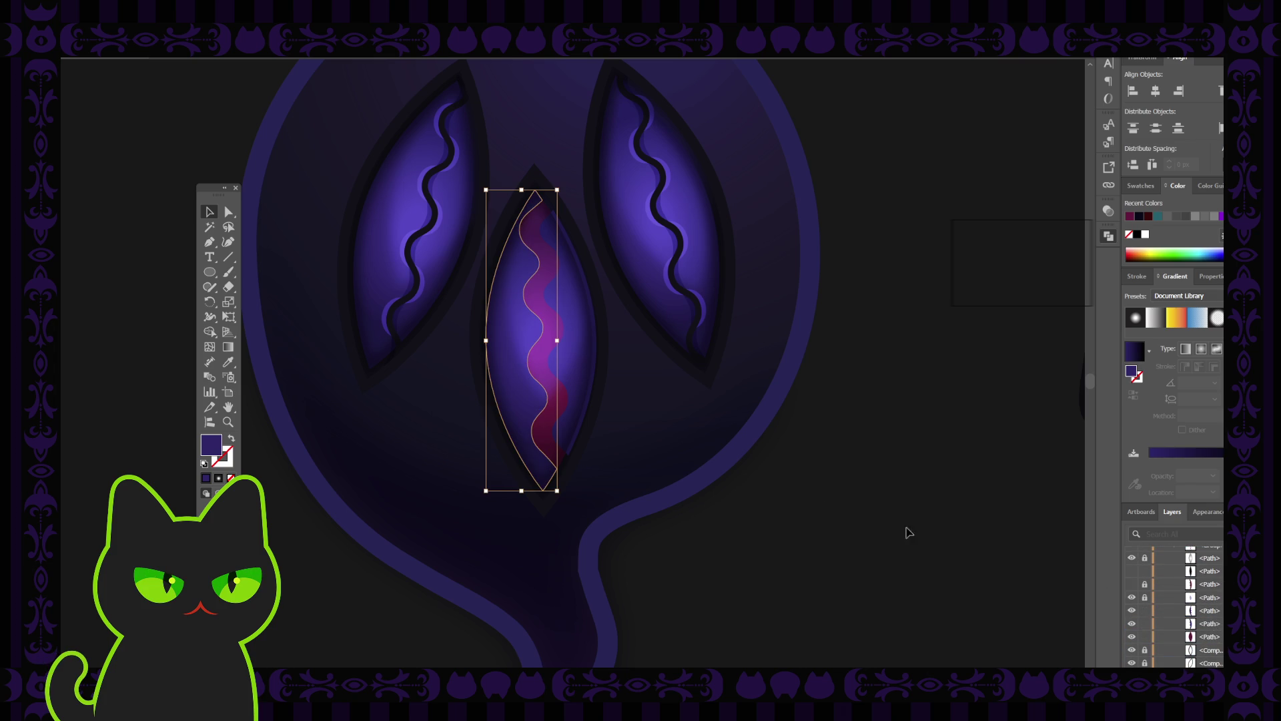
shift+click(578, 371)
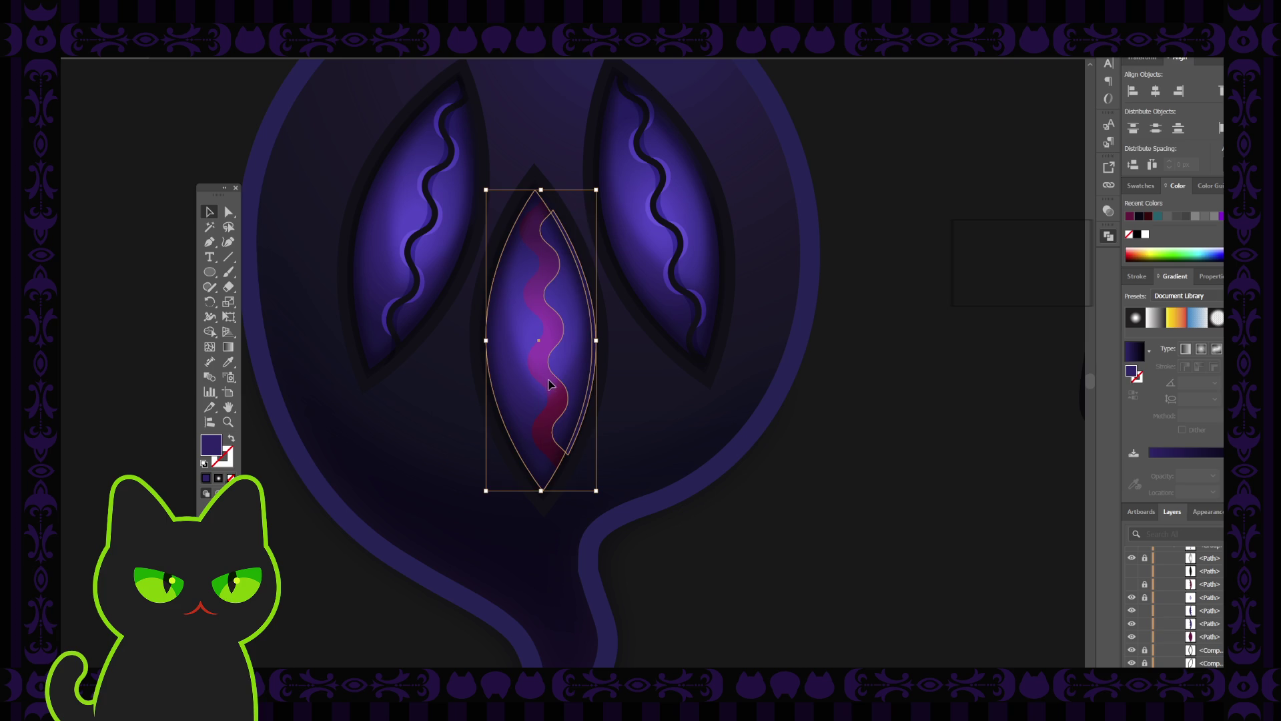
Step: Try making the eye and wavy shape a compound path with Ctrl+8, then undo it
key(ctrl+8)
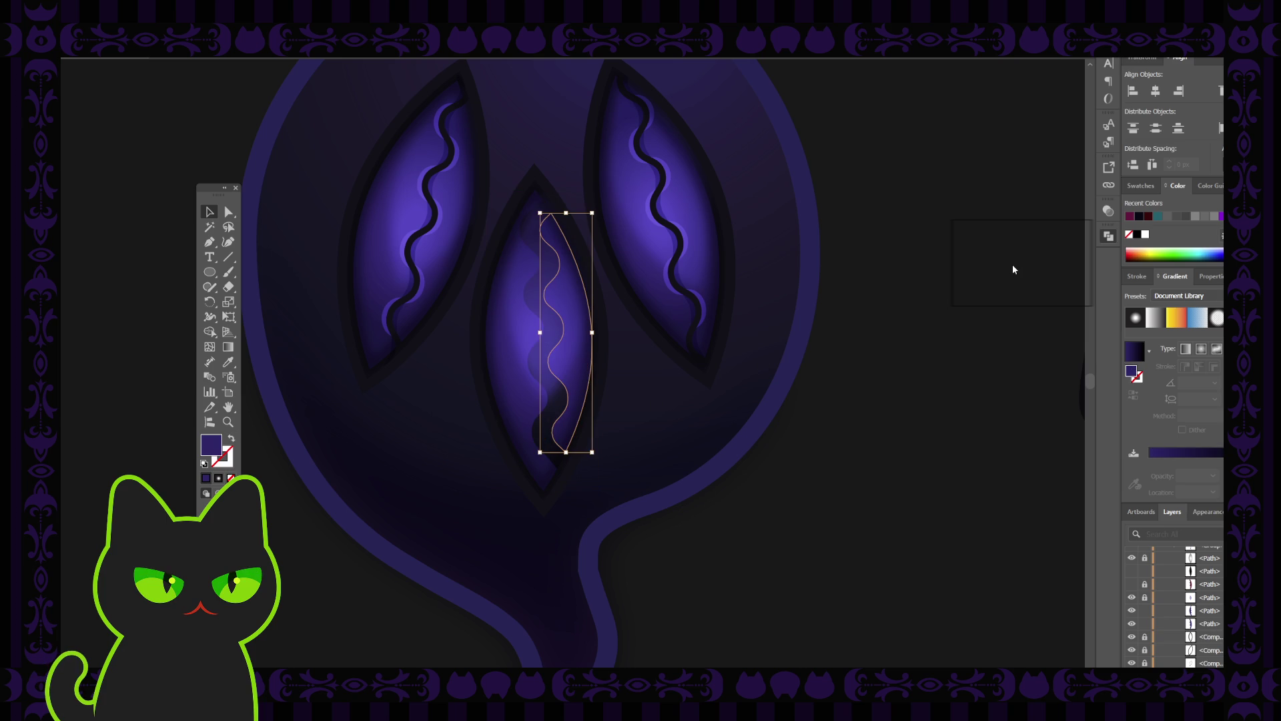
key(ctrl+z)
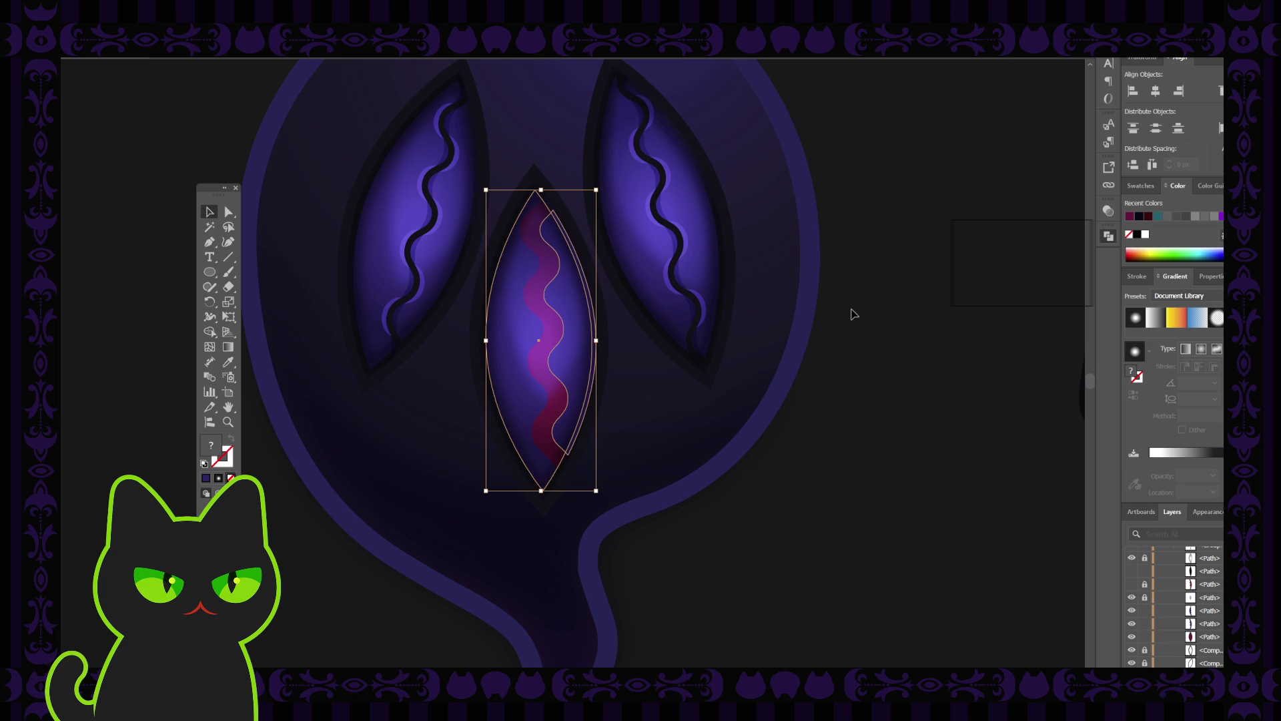
key(ctrl+8)
click(730, 334)
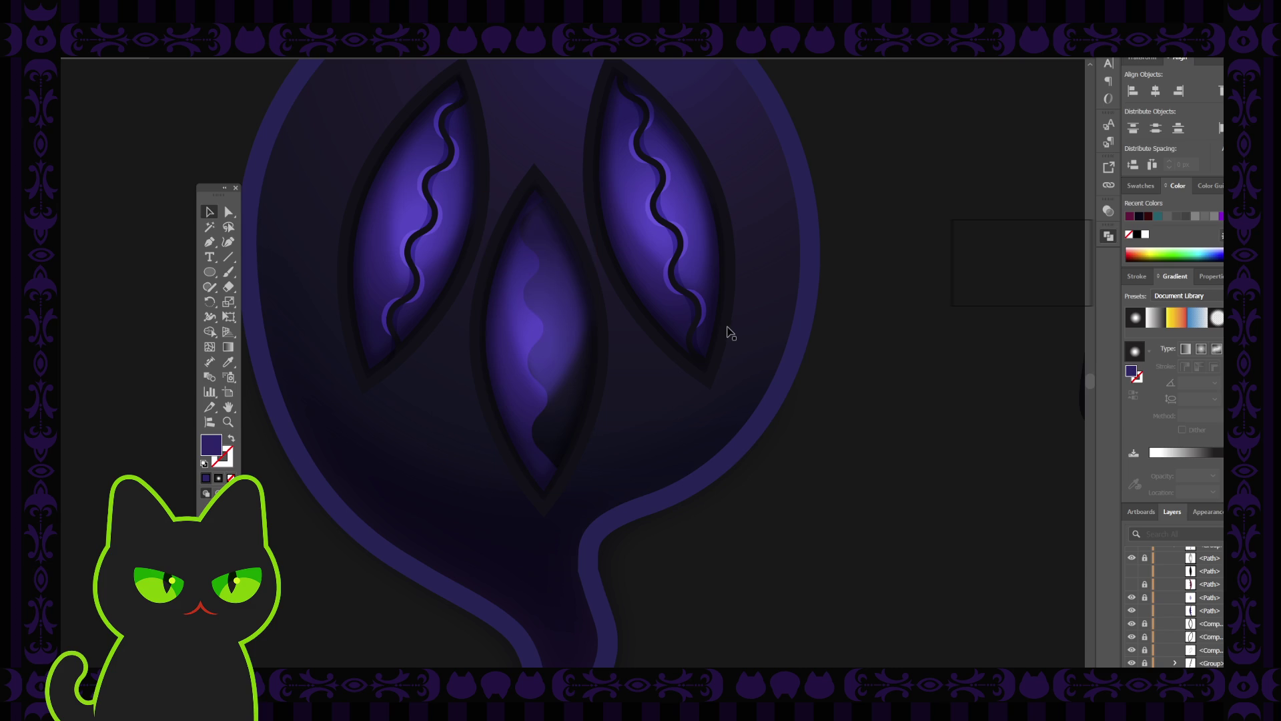
key(ctrl+z)
click(658, 352)
click(589, 347)
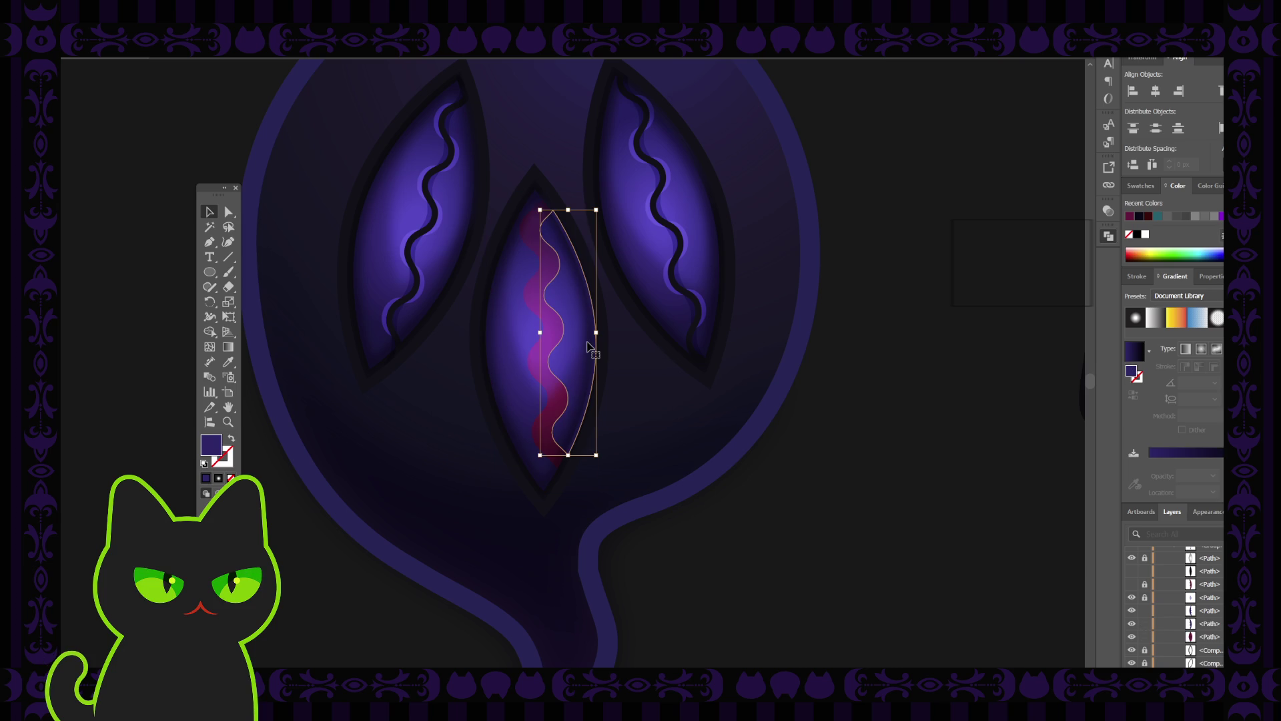
key(ctrl+shift+z)
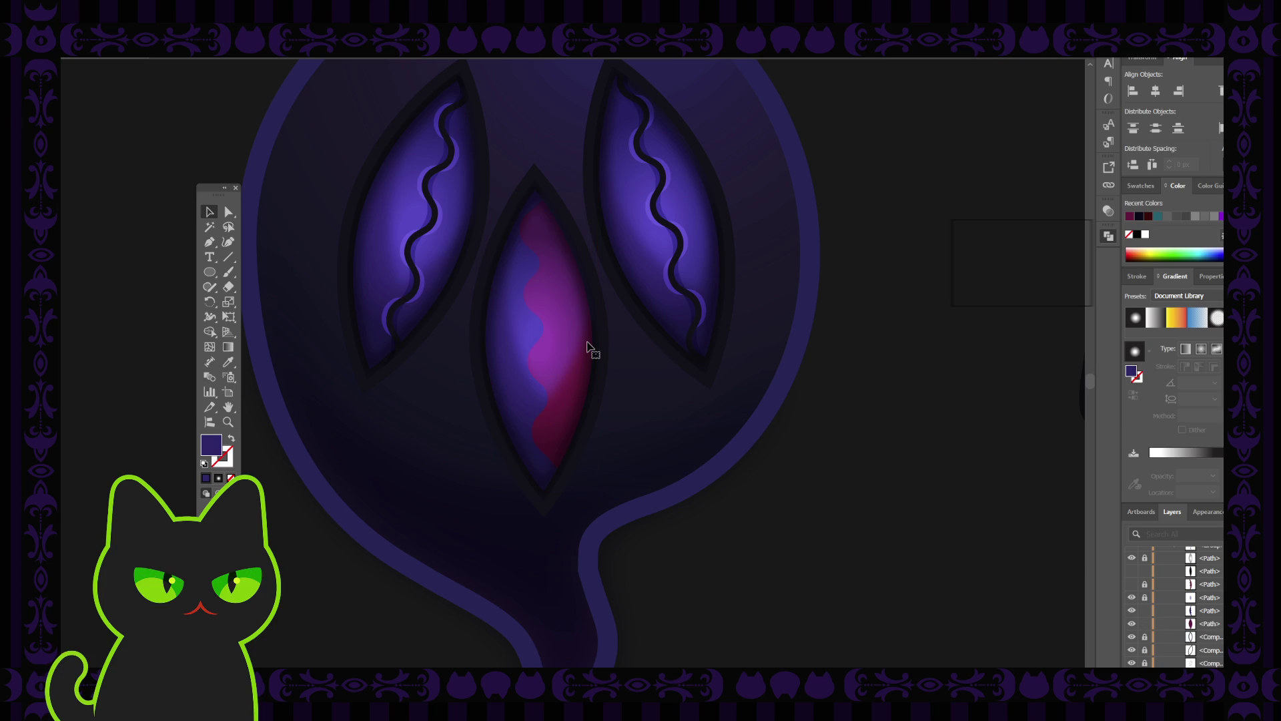
key(ctrl+z)
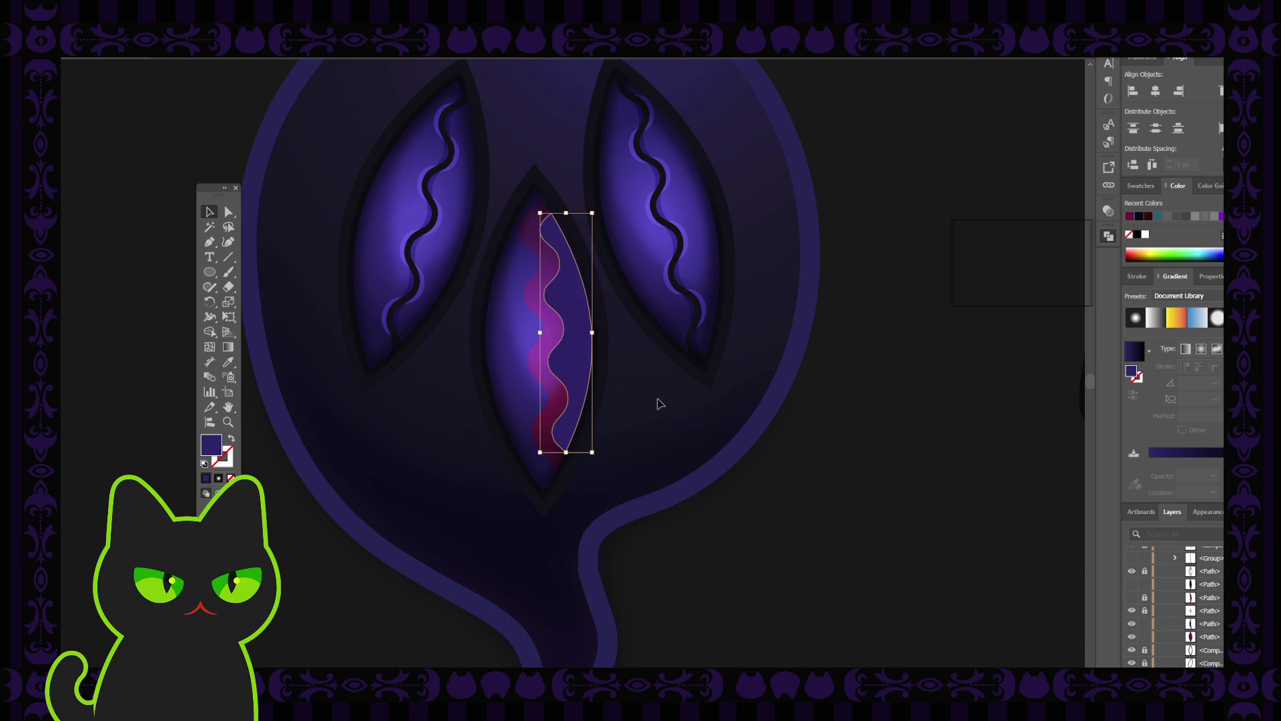
Step: Show the hidden magenta stripe path in Layers and deselect everything
scroll(1174, 607, up, 3)
scroll(1175, 607, up, 3)
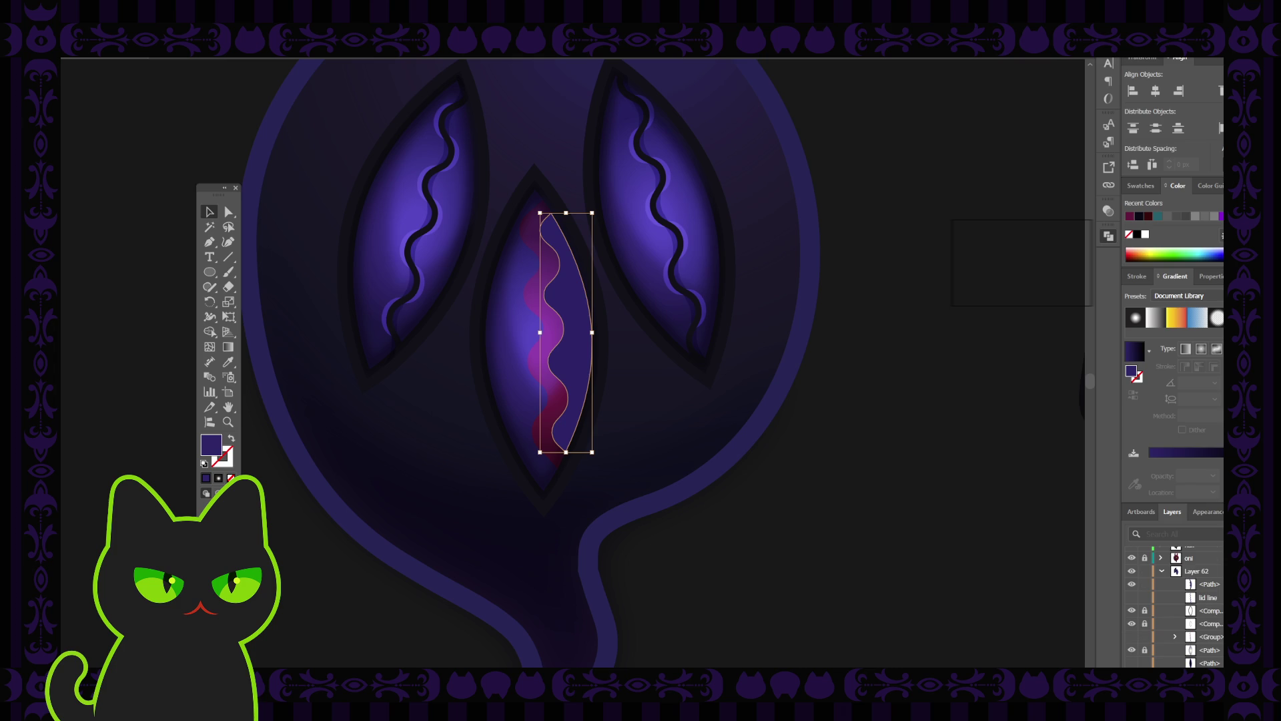
scroll(1194, 600, down, 2)
scroll(1214, 651, down, 2)
scroll(1174, 608, up, 5)
click(1131, 612)
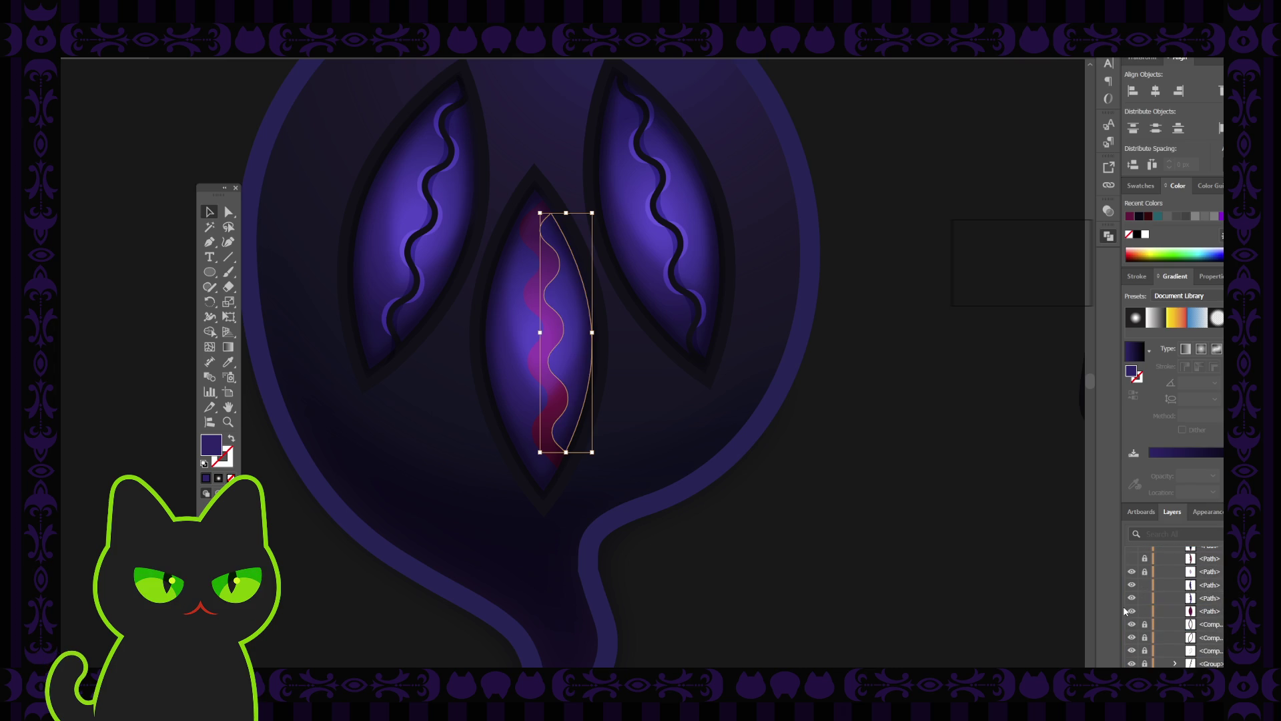
click(978, 574)
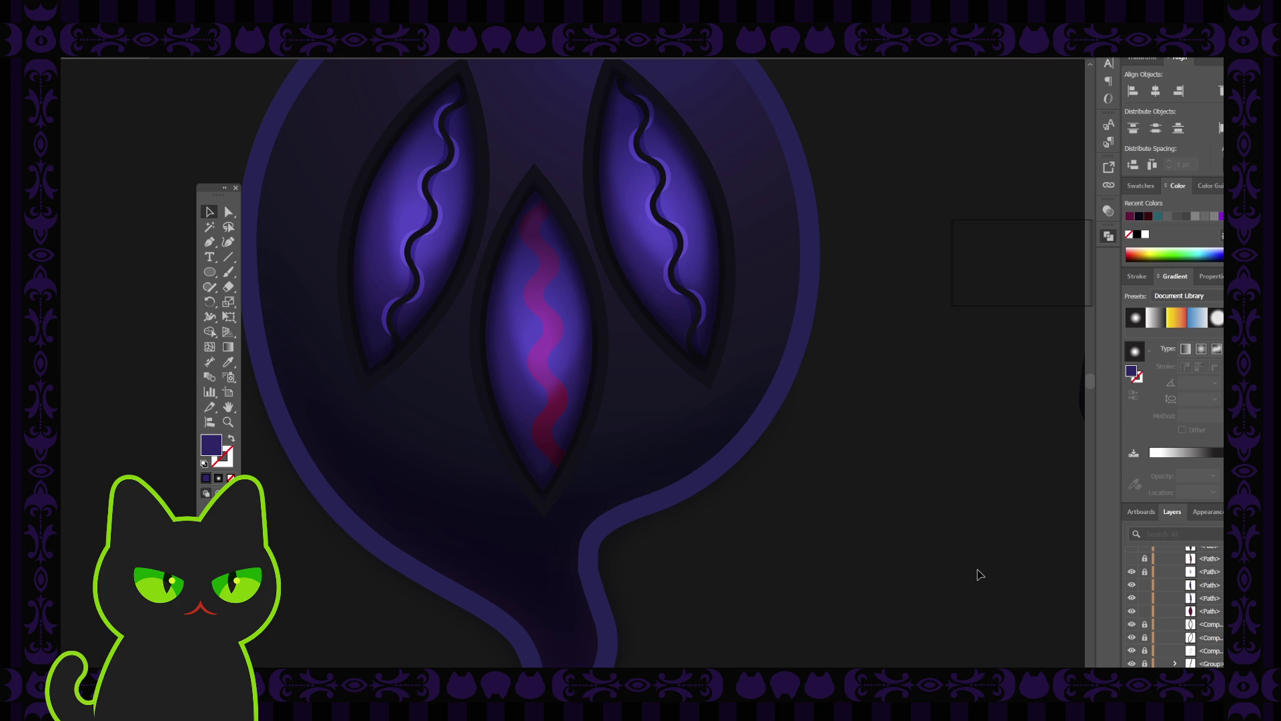
Step: Select the middle eye's path in Layers and toggle a path's visibility off and on to compare
key(ctrl+minus)
key(ctrl+minus)
key(ctrl+minus)
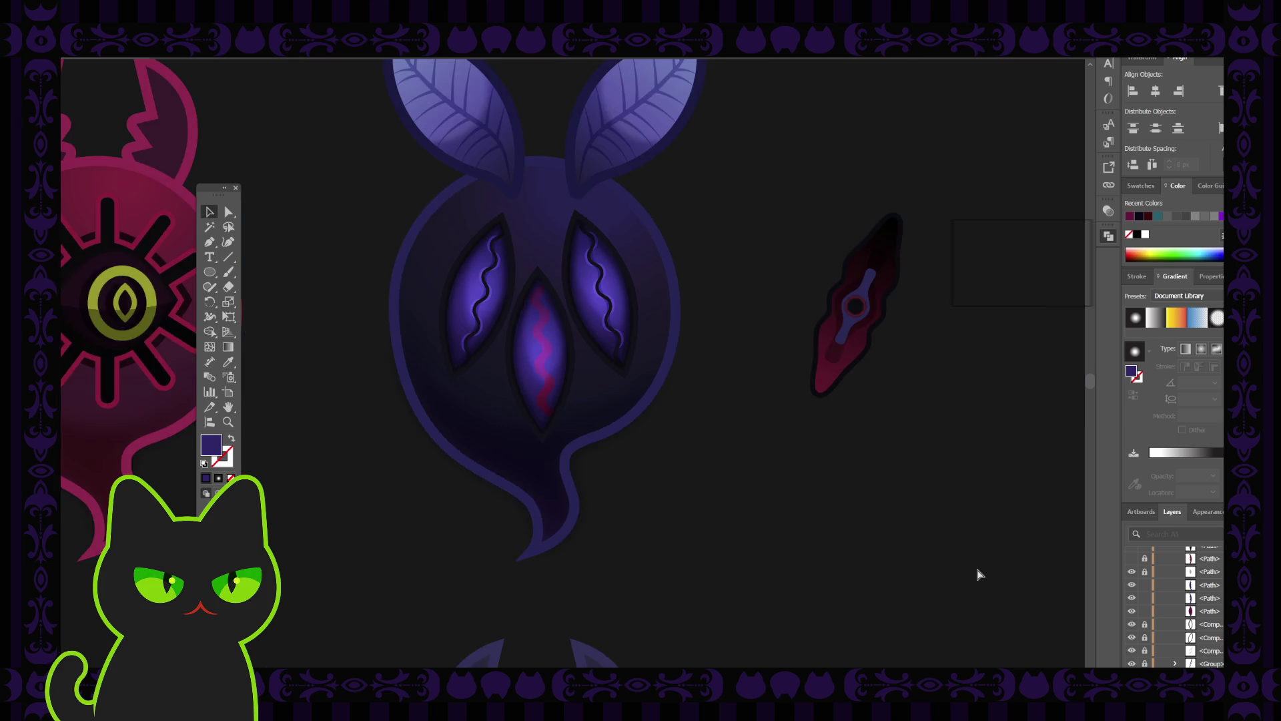
key(ctrl+plus)
key(ctrl+plus)
key(ctrl+plus)
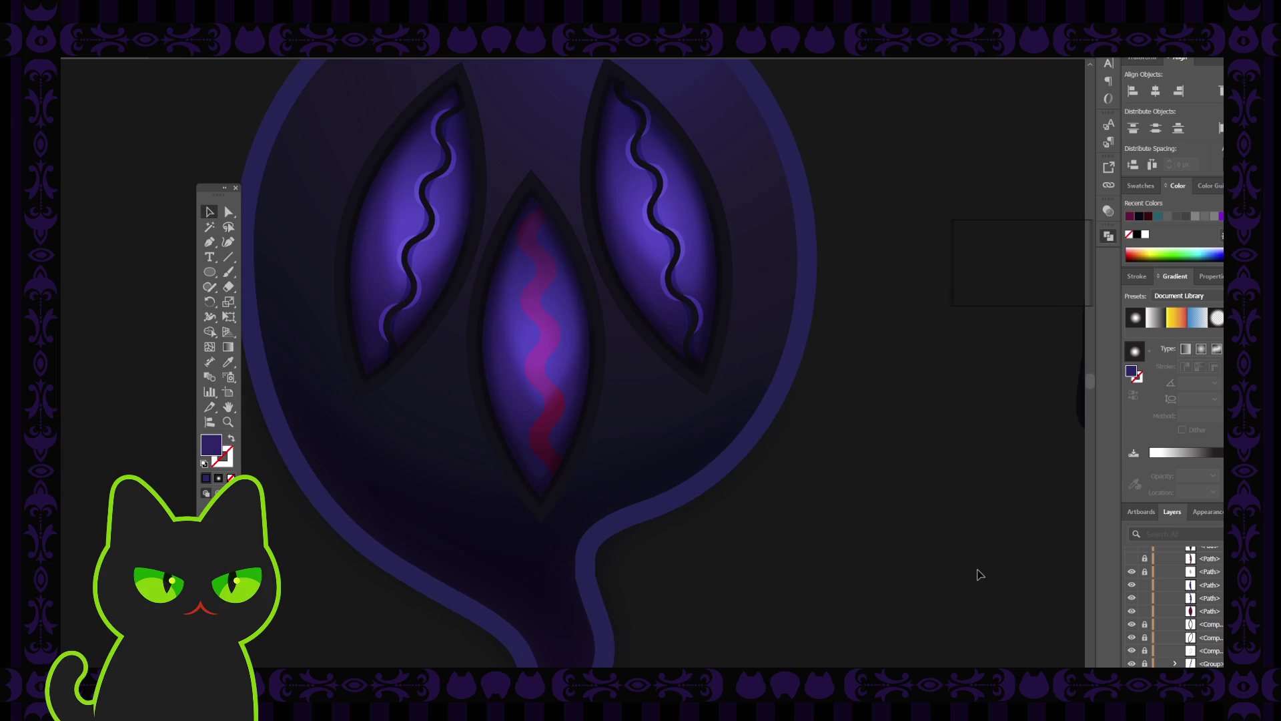
click(550, 400)
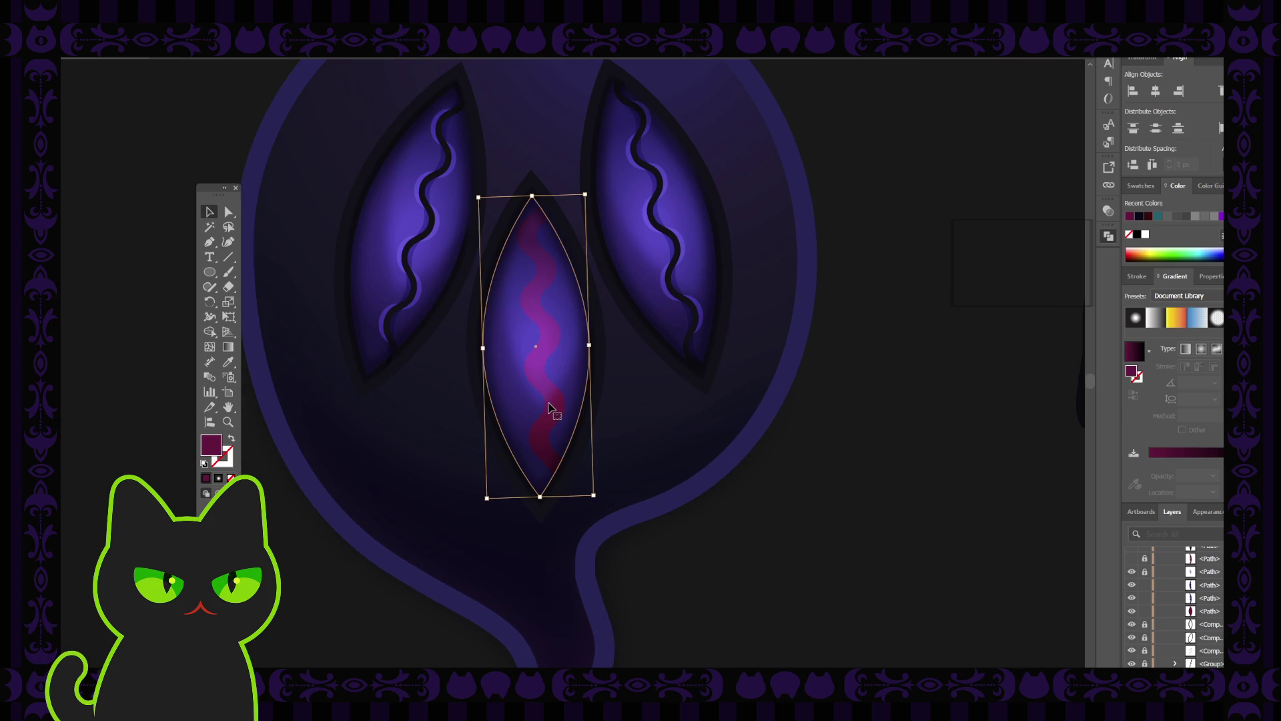
click(1213, 615)
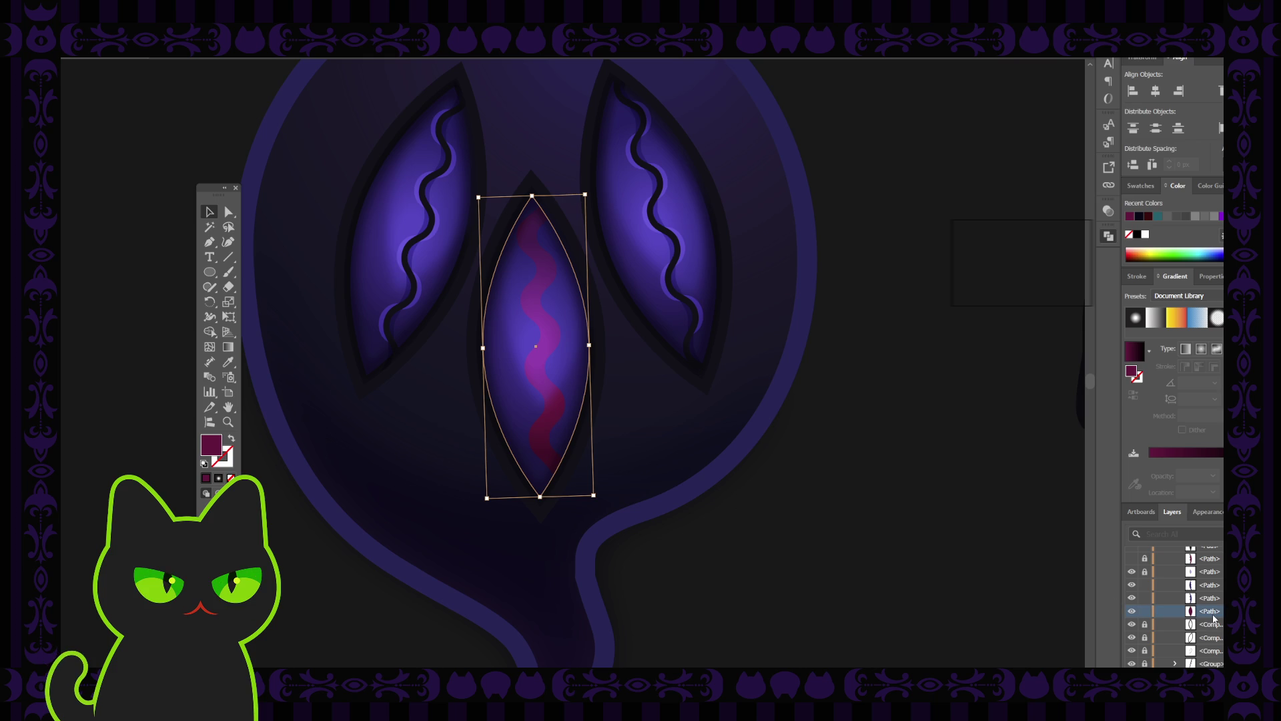
click(1132, 572)
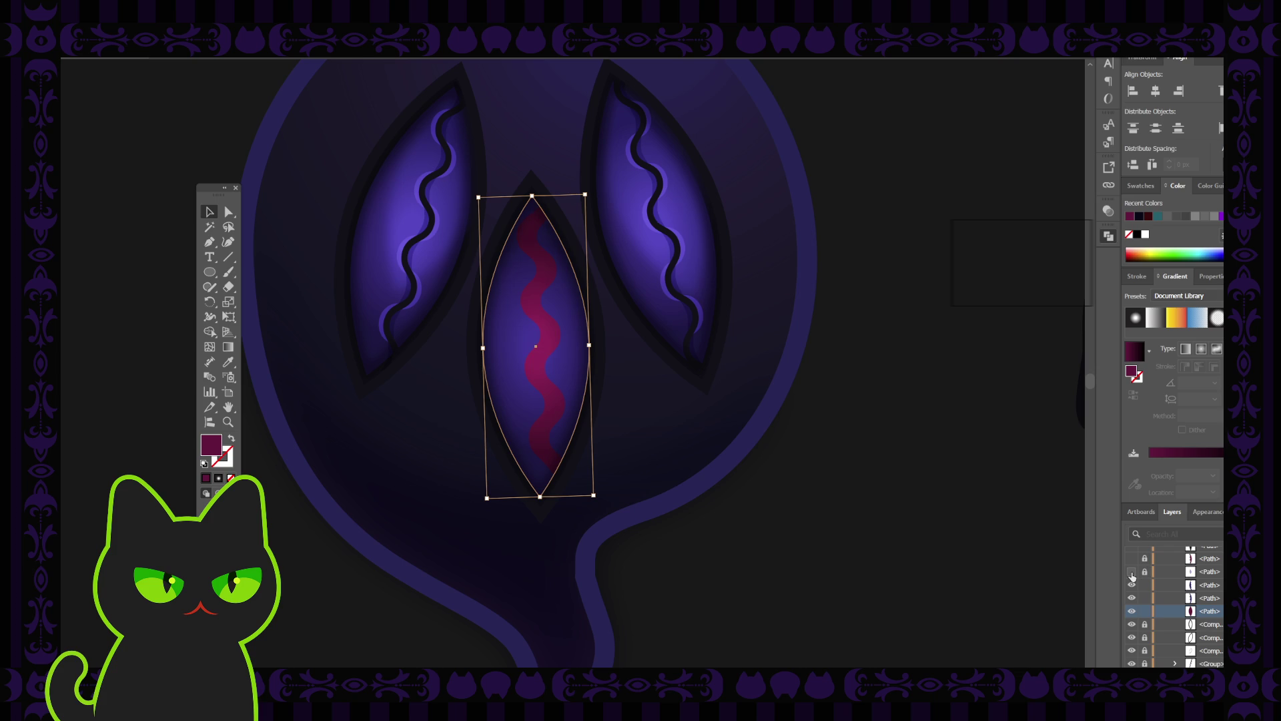
click(1132, 572)
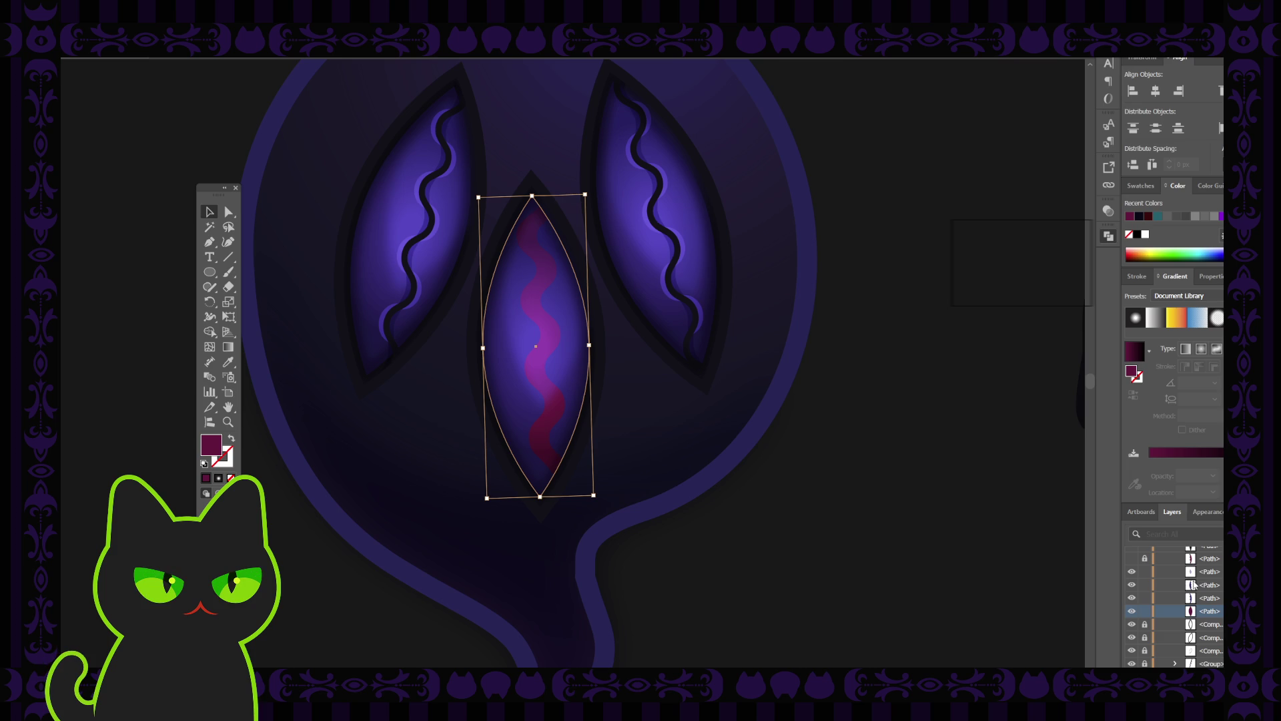
Step: Turn the lid line layer back on and select the tilted overlay shape in the middle eye
scroll(1143, 582, up, 2)
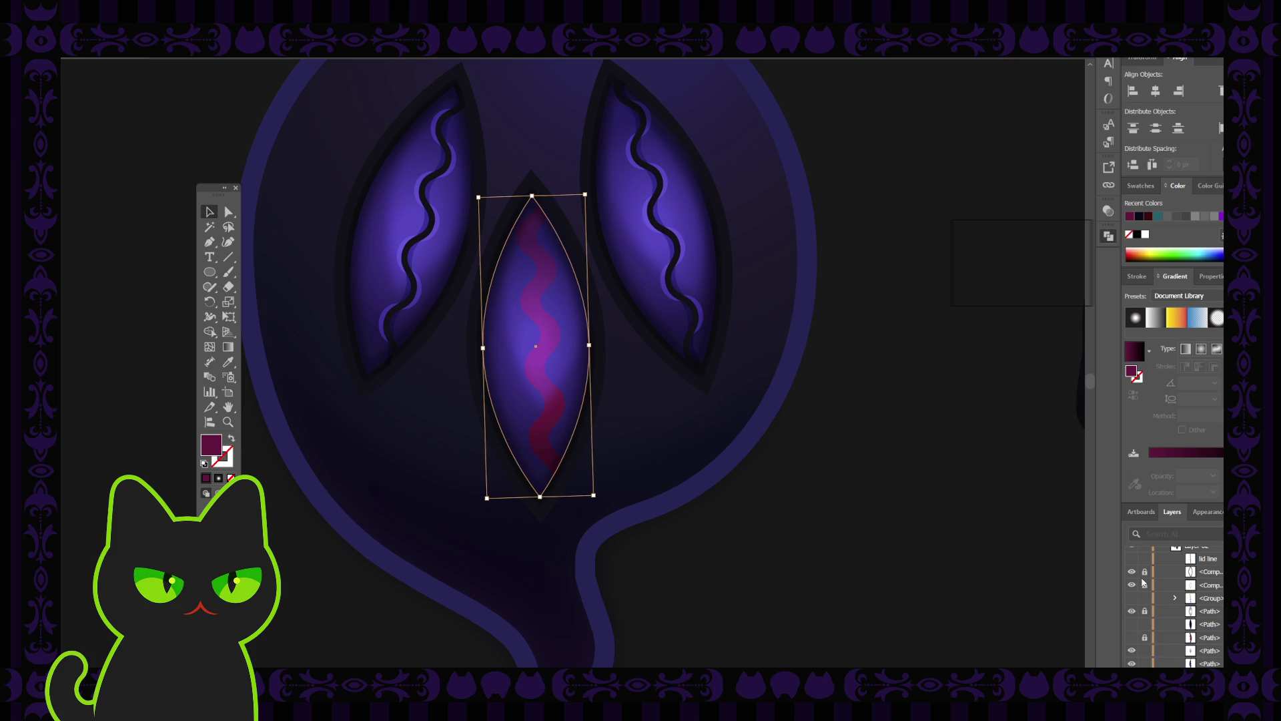
scroll(1143, 583, up, 1)
click(1132, 598)
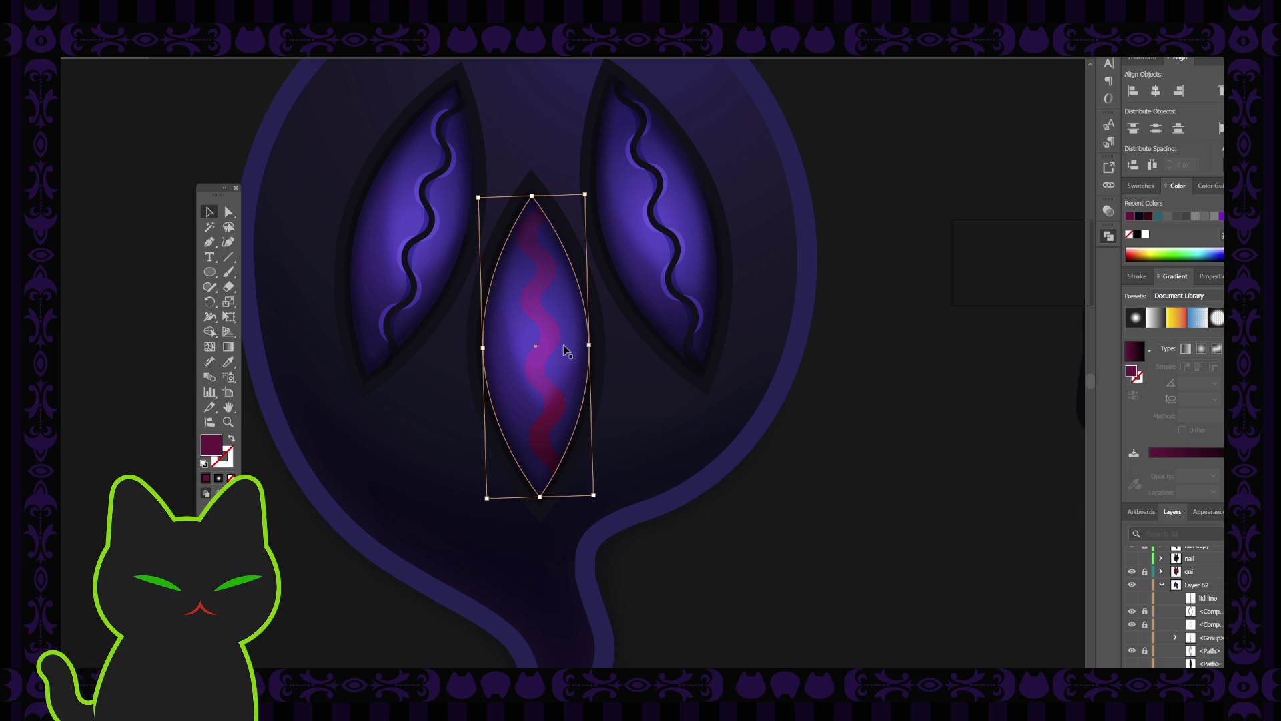
click(565, 353)
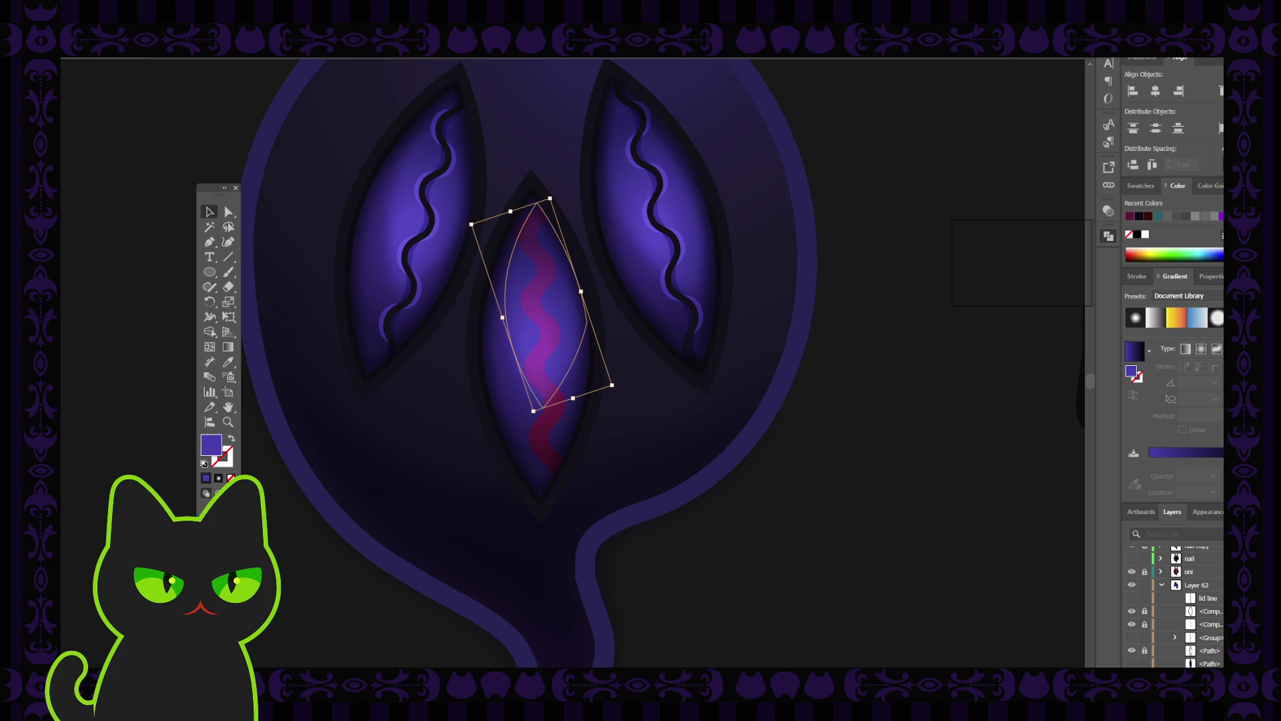
Step: Straighten the overlay's bounding box and drag its bottom edge up to cover the eye's upper part
key(ctrl+z)
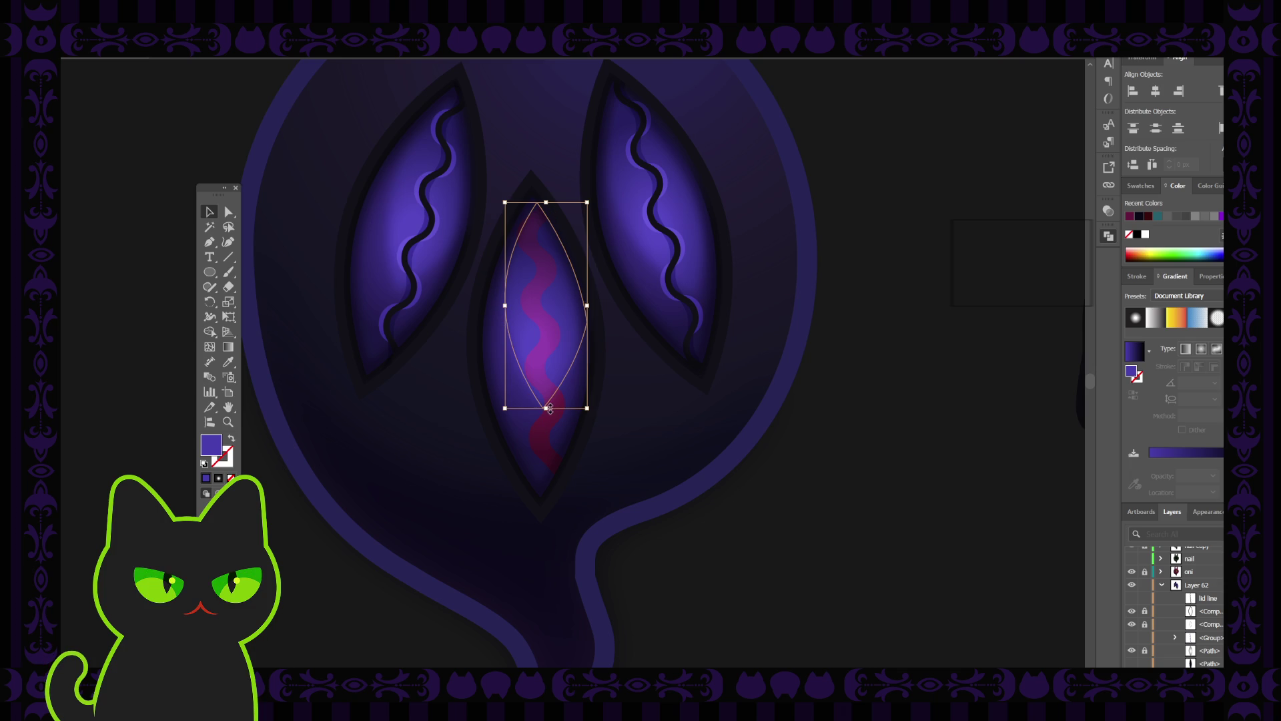
mouse_move(547, 408)
mouse_down()
mouse_move(547, 333)
mouse_move(546, 362)
mouse_up()
click(903, 428)
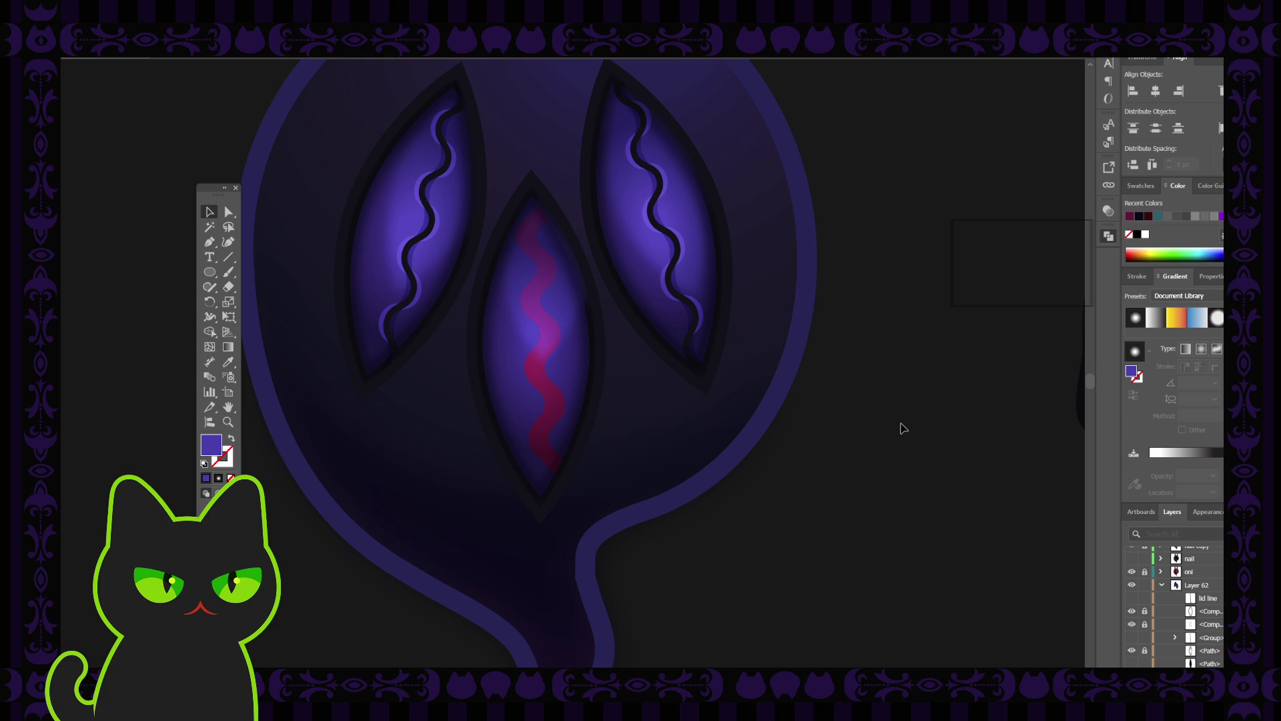
key(ctrl+minus)
key(ctrl+minus)
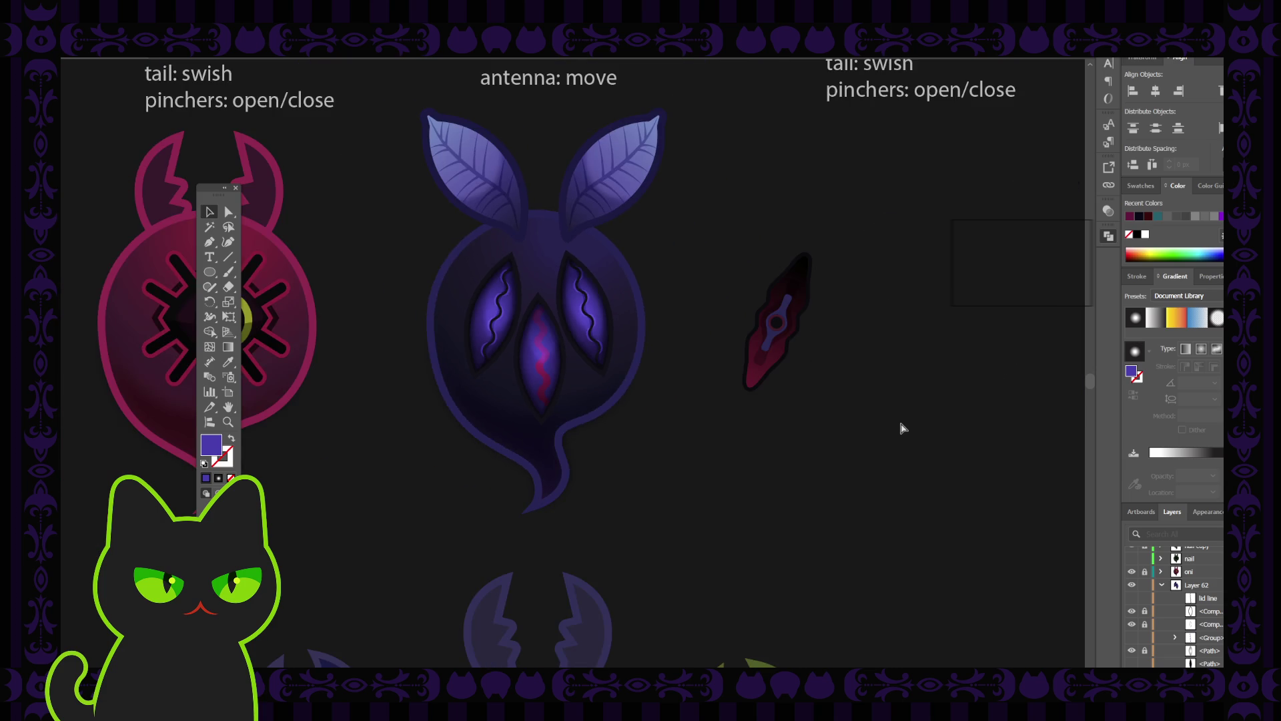
key(ctrl+plus)
key(ctrl+plus)
key(ctrl+z)
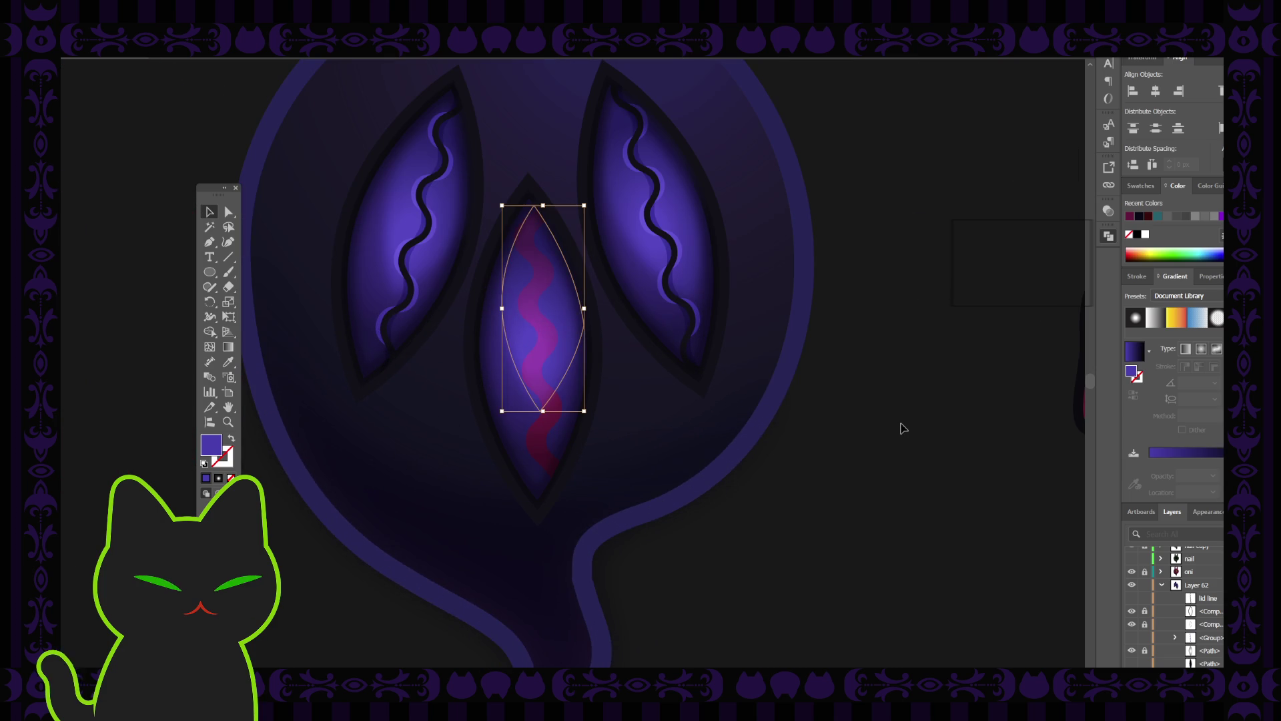
Step: Lock the overlay path in Layers, then select the centre eye together with the wavy stripe
click(903, 427)
click(551, 410)
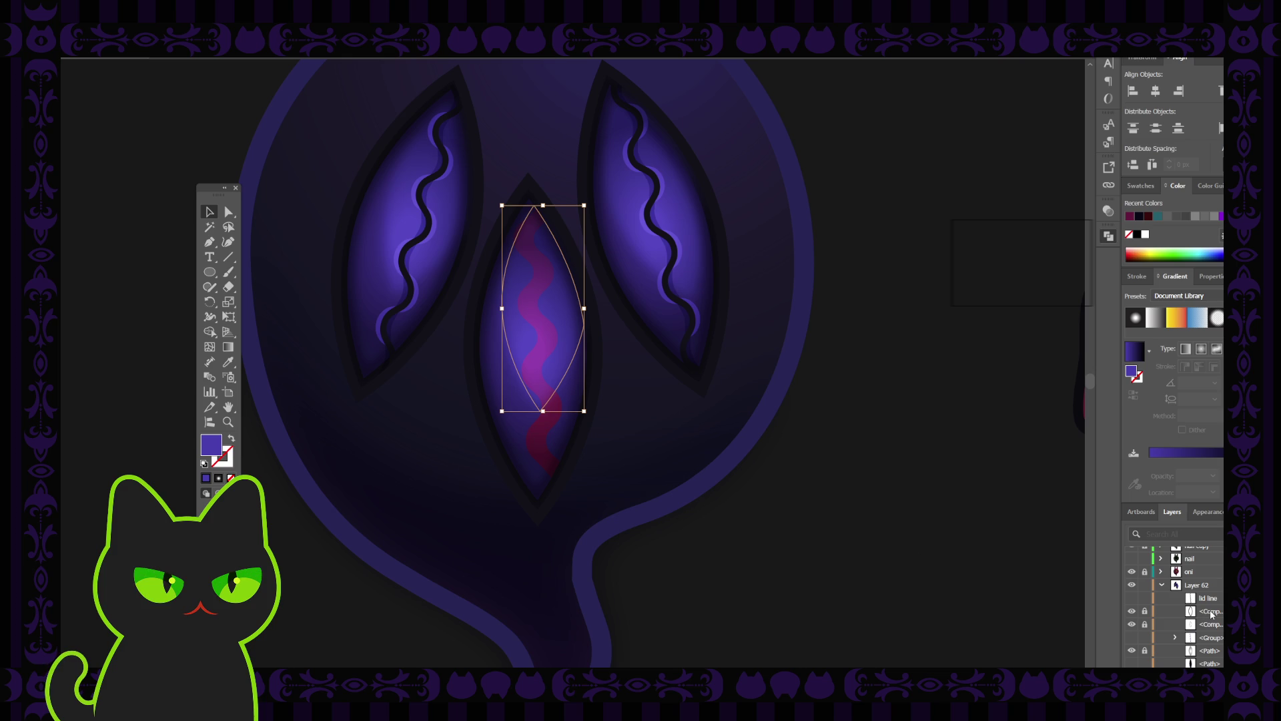
scroll(1211, 615, down, 3)
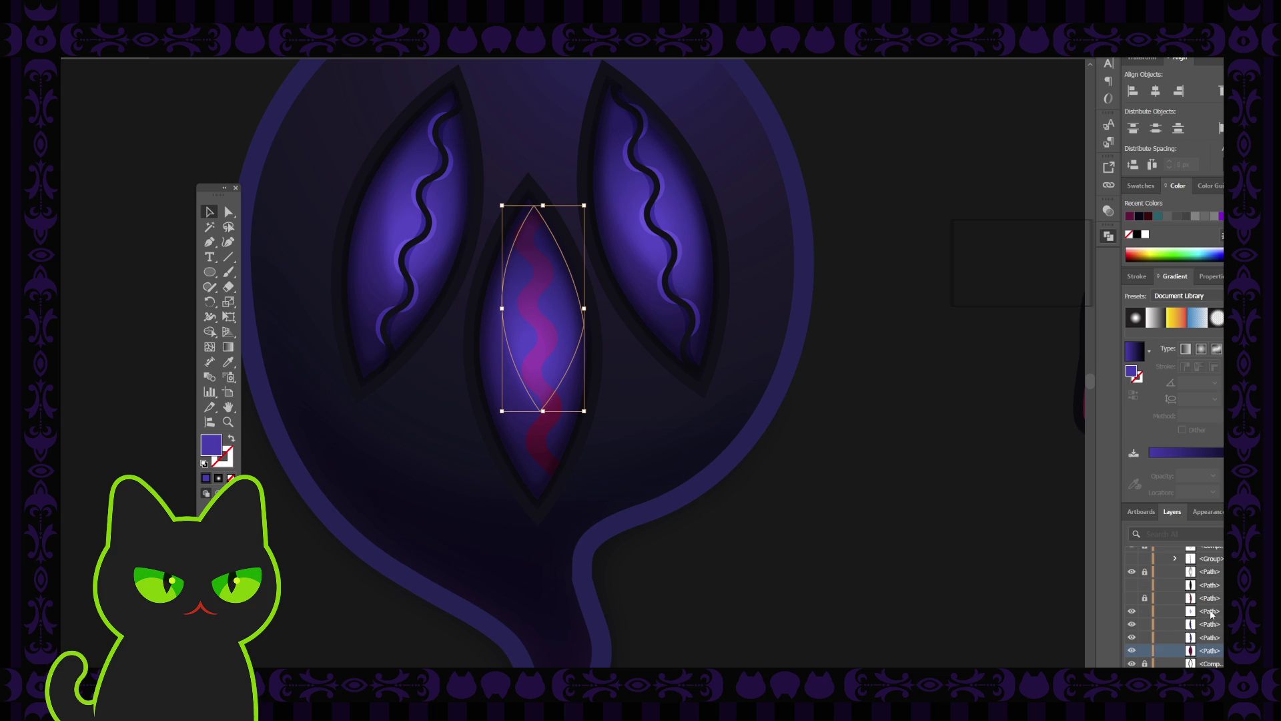
click(1144, 611)
key(ctrl+shift+a)
click(527, 412)
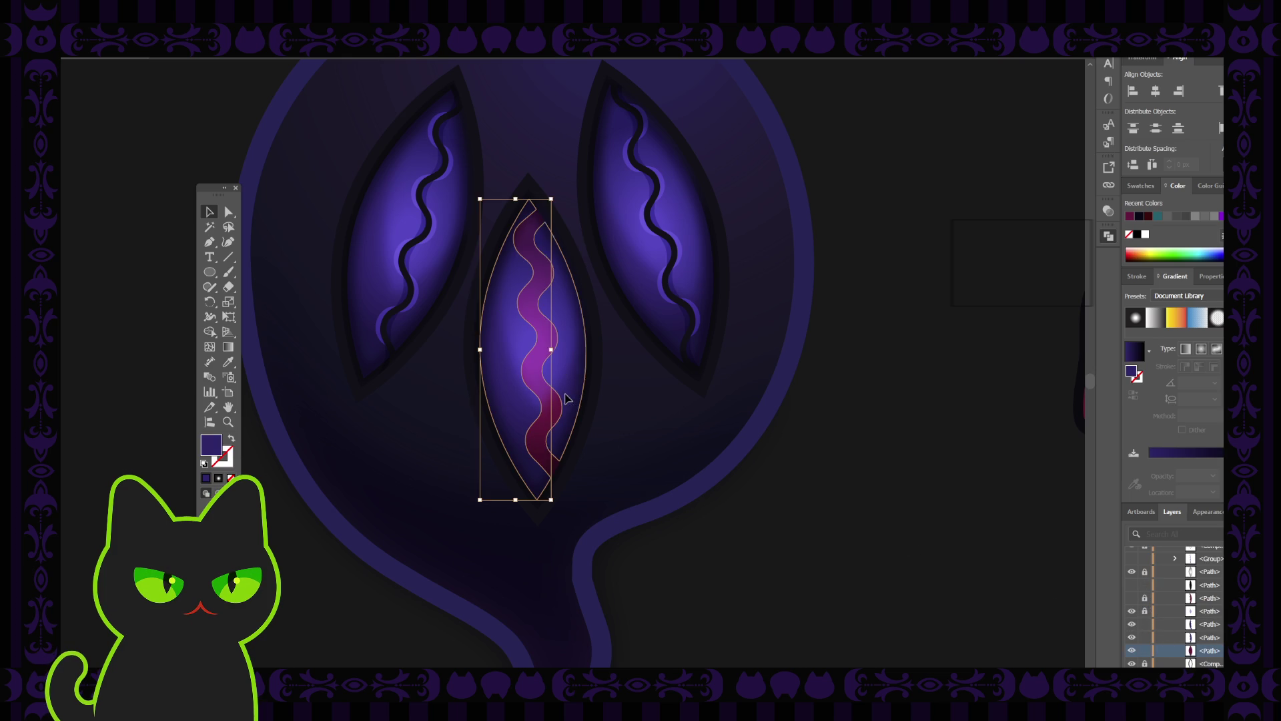
shift+click(551, 422)
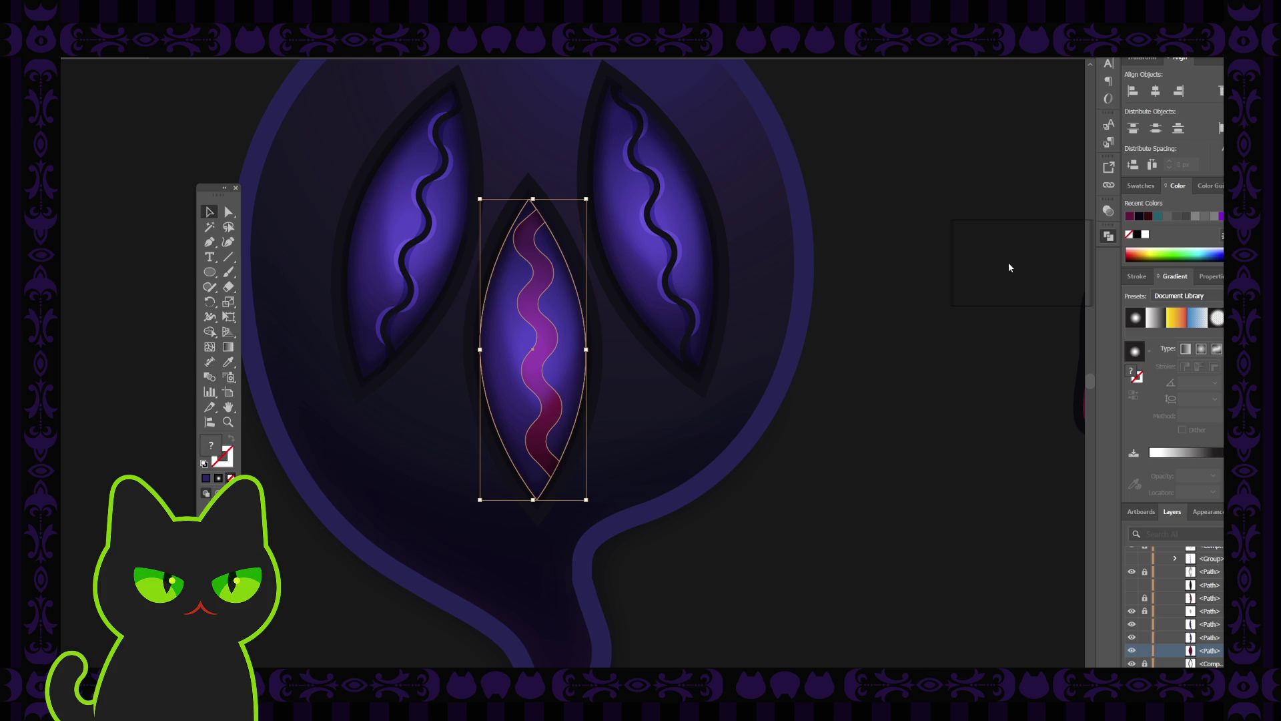
click(767, 408)
click(530, 397)
Step: Divide the centre eye along the wavy stripe, discarding a trial compound path
key(ctrl+8)
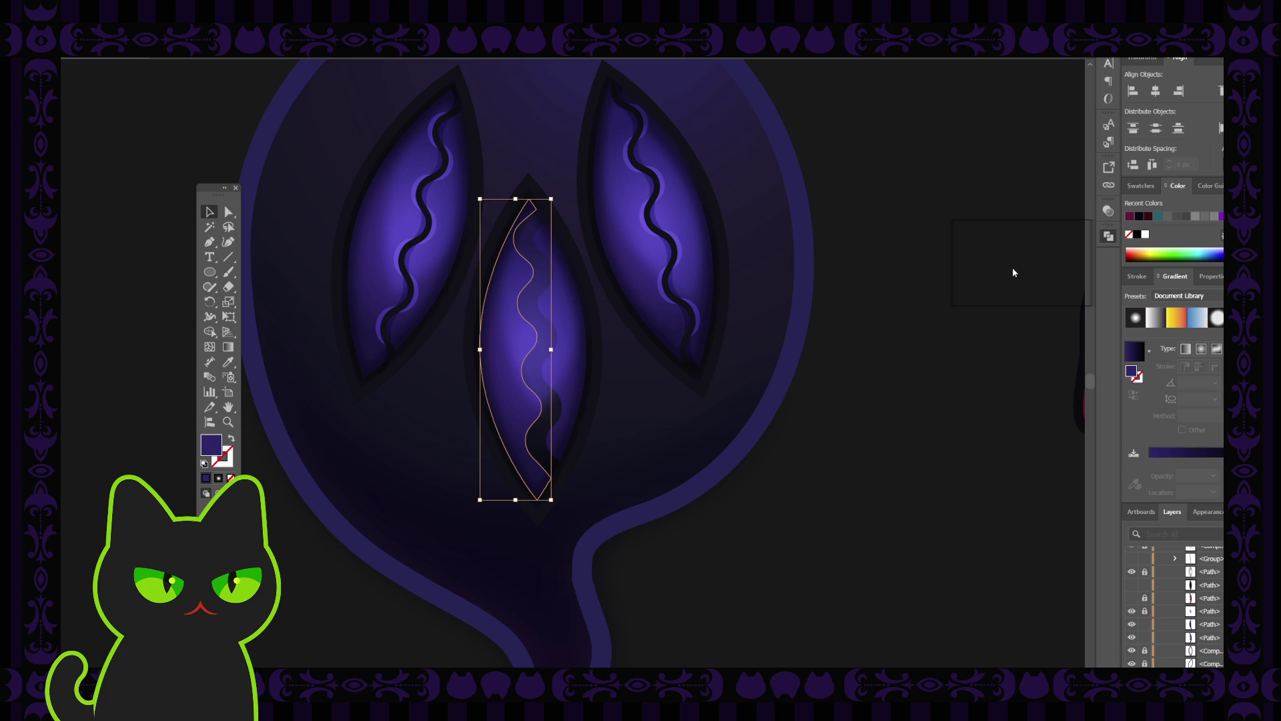
key(ctrl+z)
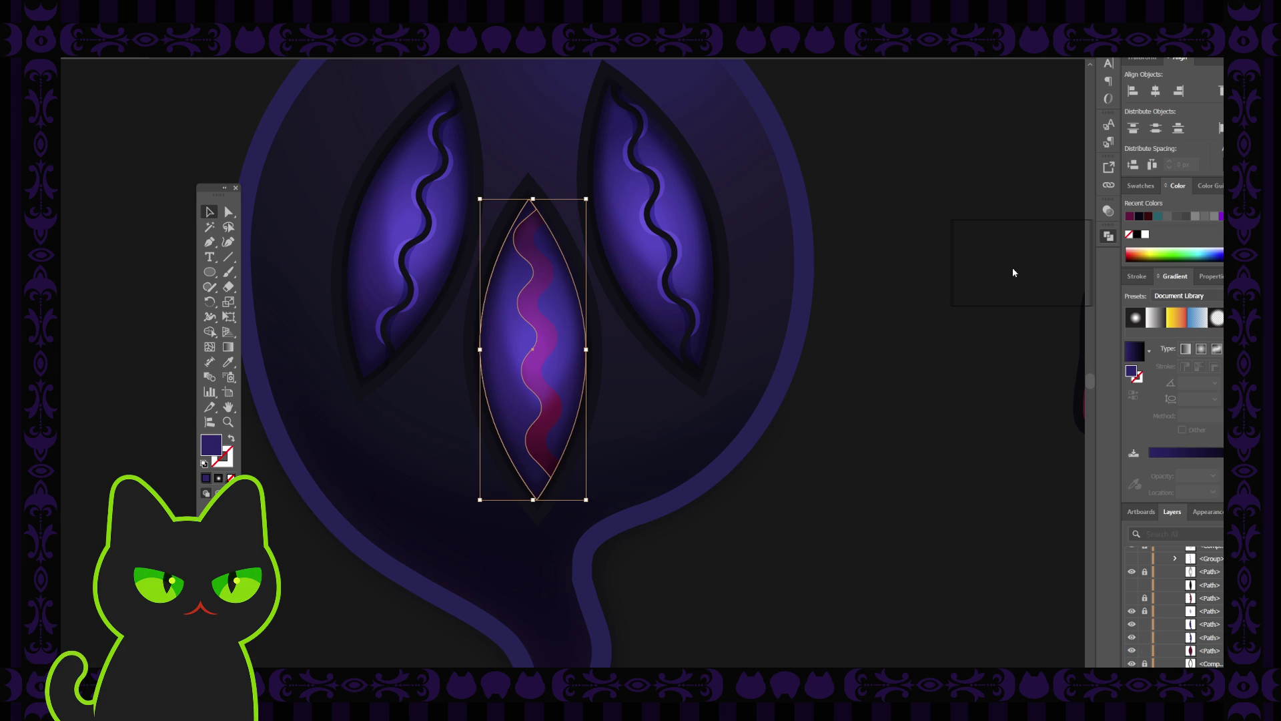
key(ctrl+shift+d)
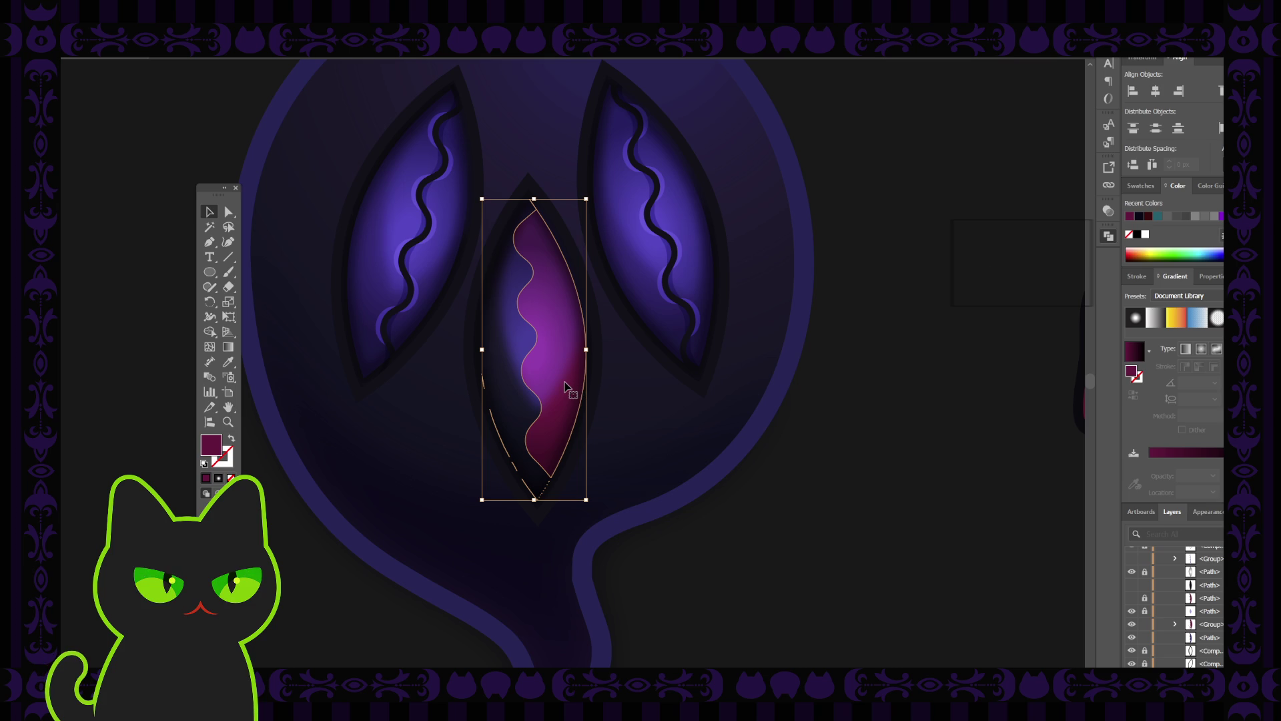
Step: Send the magenta piece behind the blue glow and unlock the overlay path, undoing a trial grouping
key(ctrl+bracketleft)
click(637, 397)
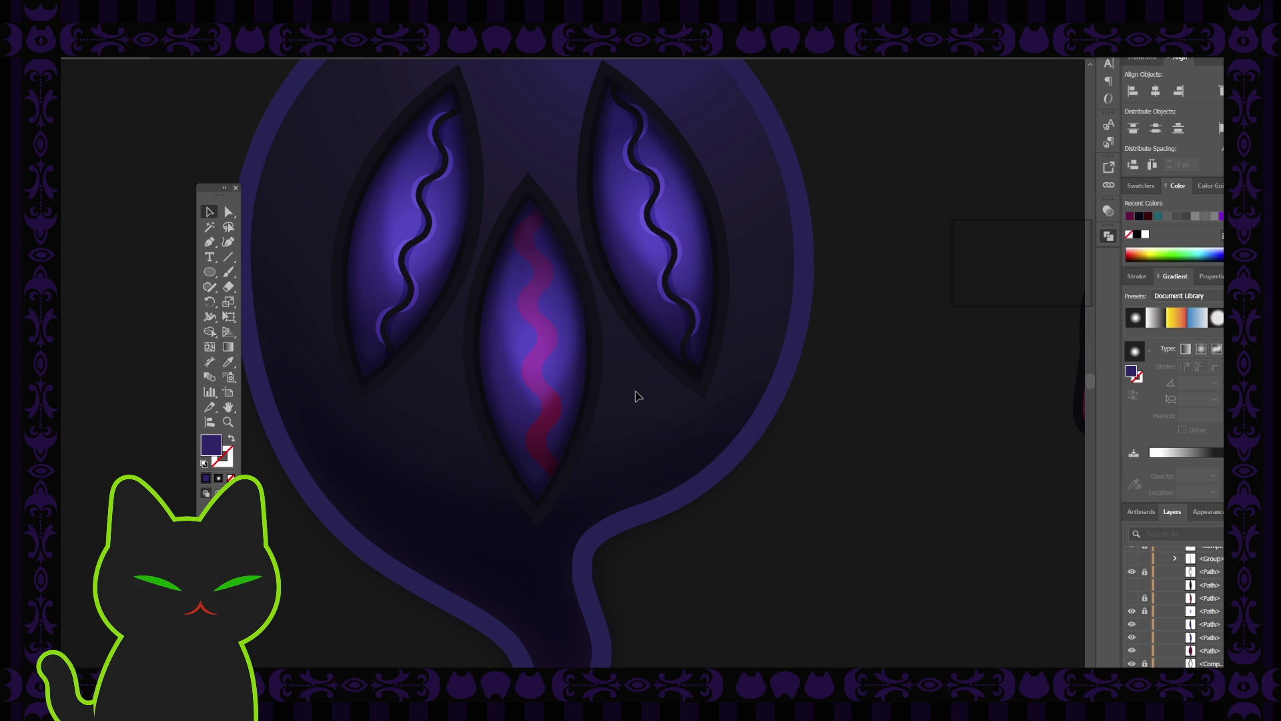
click(553, 303)
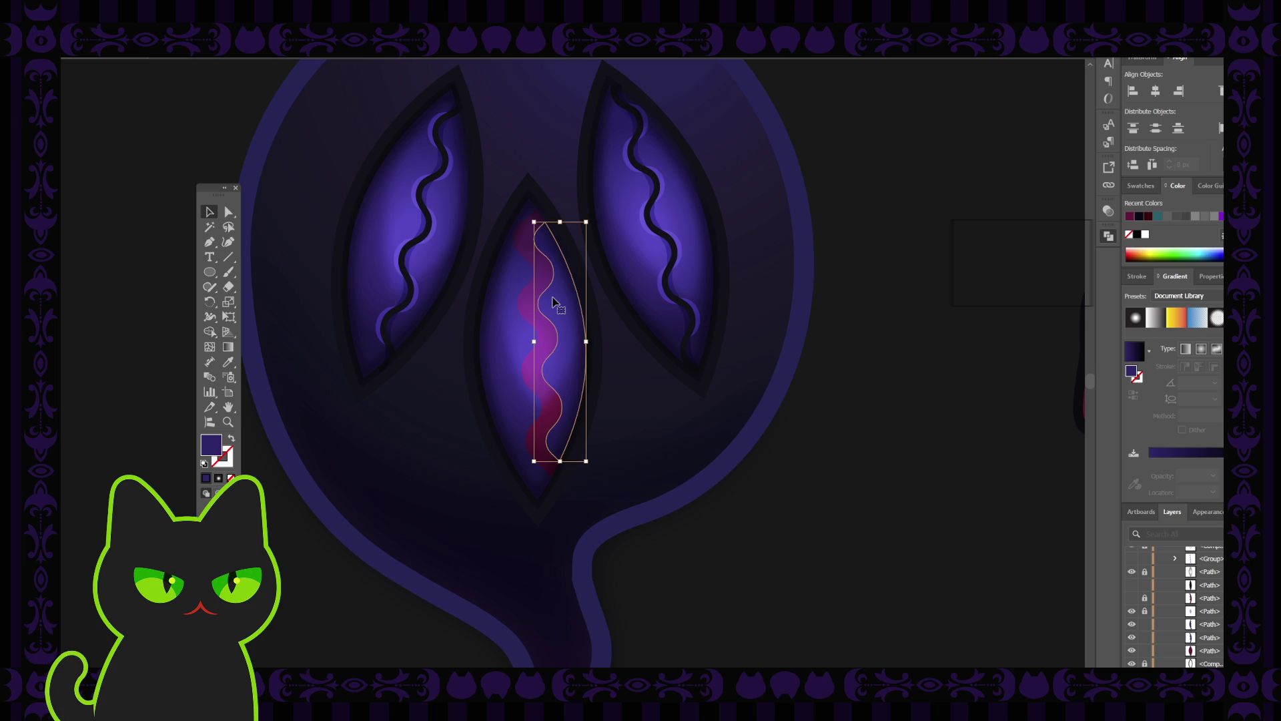
click(1145, 612)
click(1208, 611)
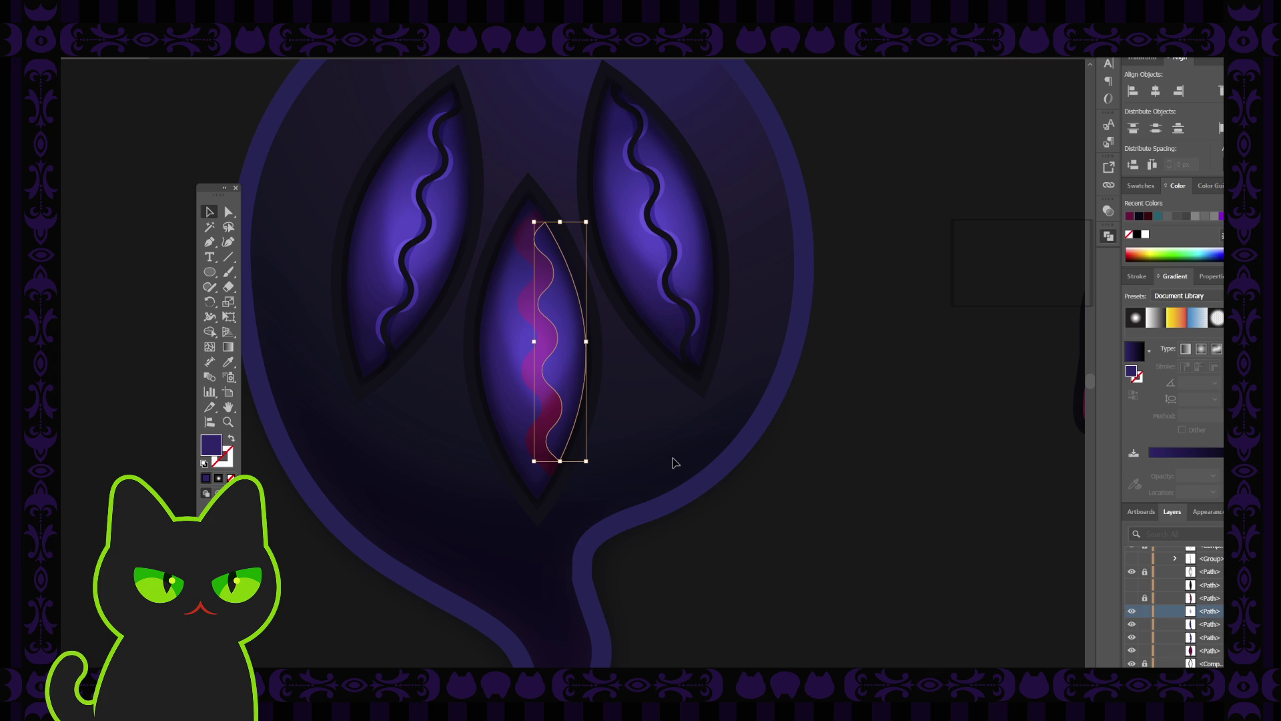
click(527, 334)
shift+click(514, 431)
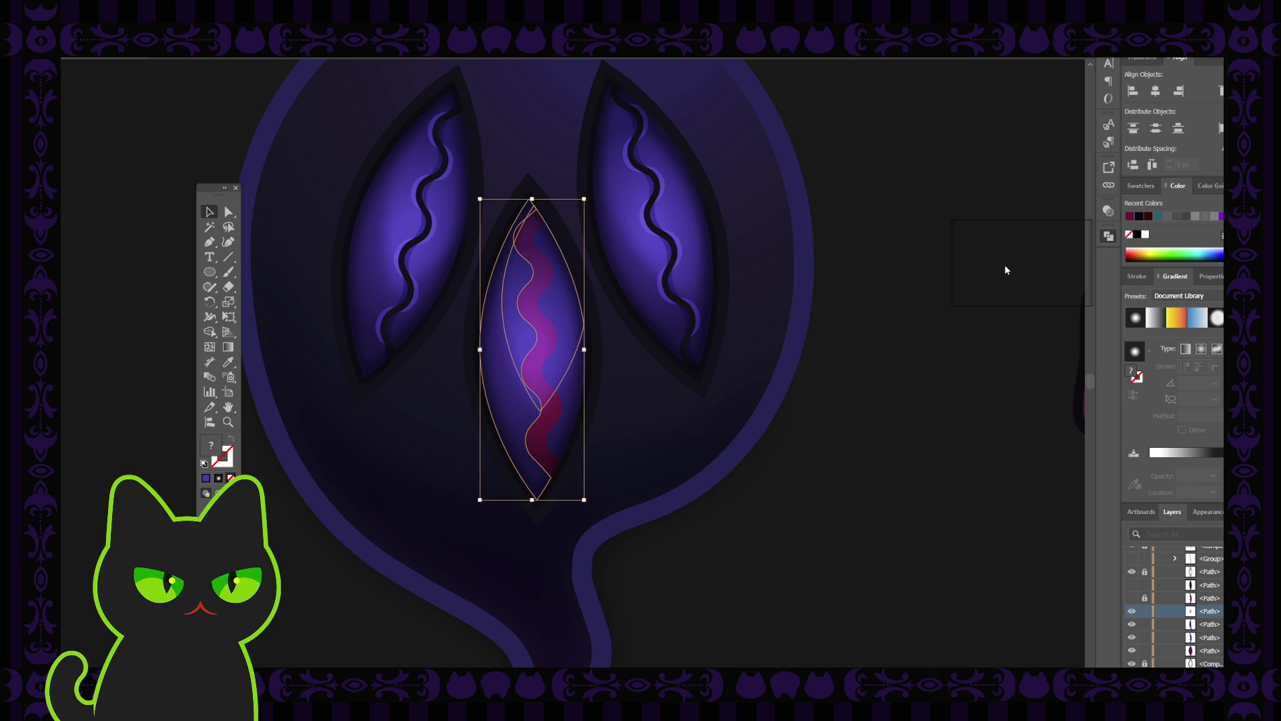
key(ctrl+g)
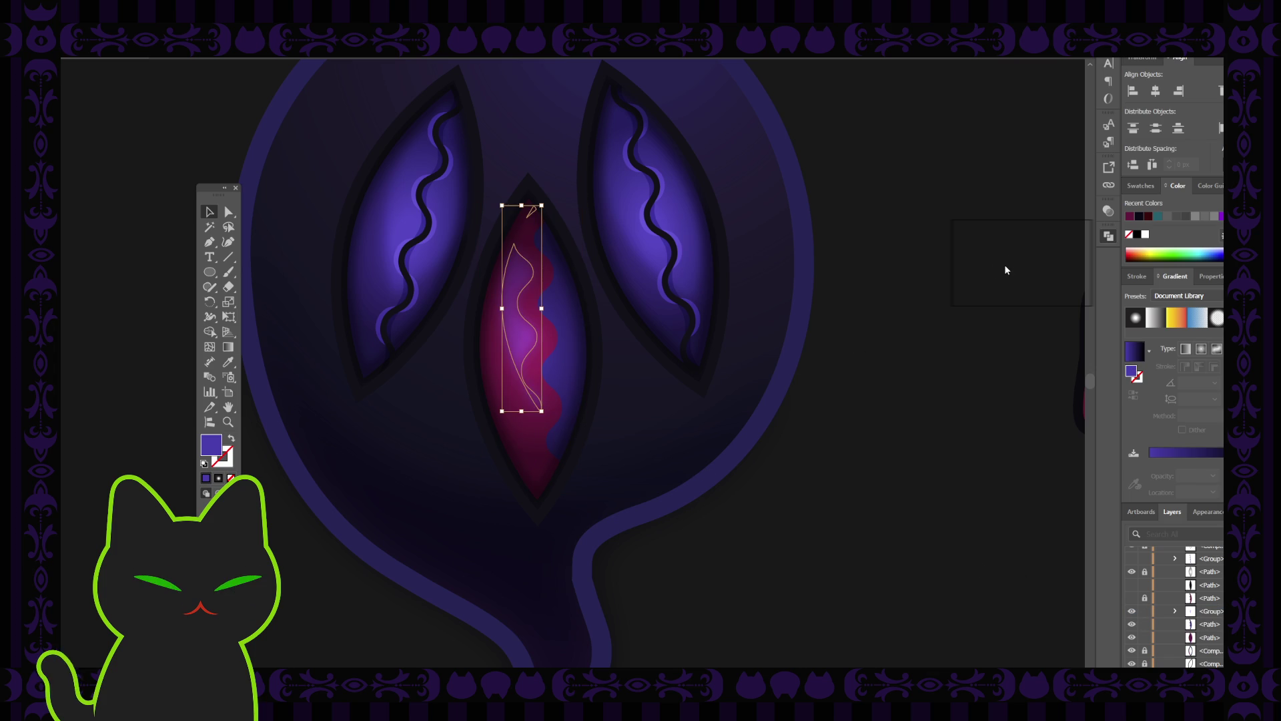
key(ctrl+z)
Step: Hide the stripe group and select the lens and magenta wavy stripe paths in the middle eye
click(735, 380)
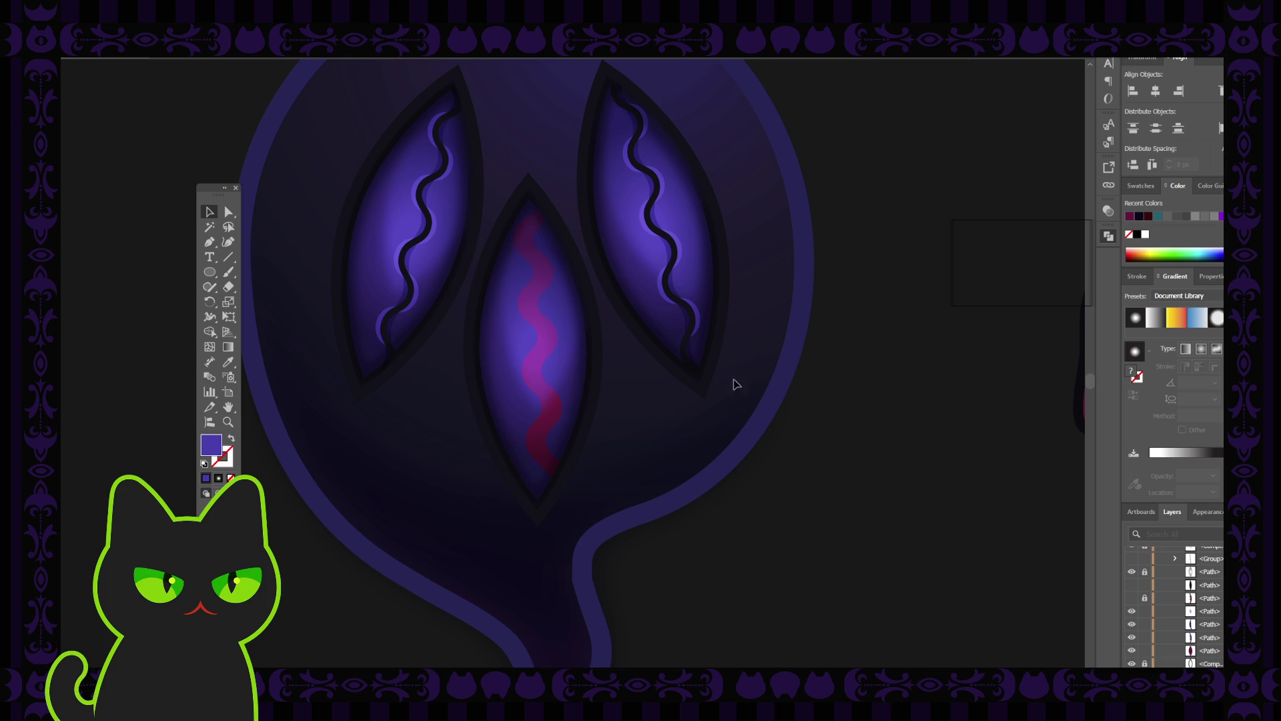
click(522, 328)
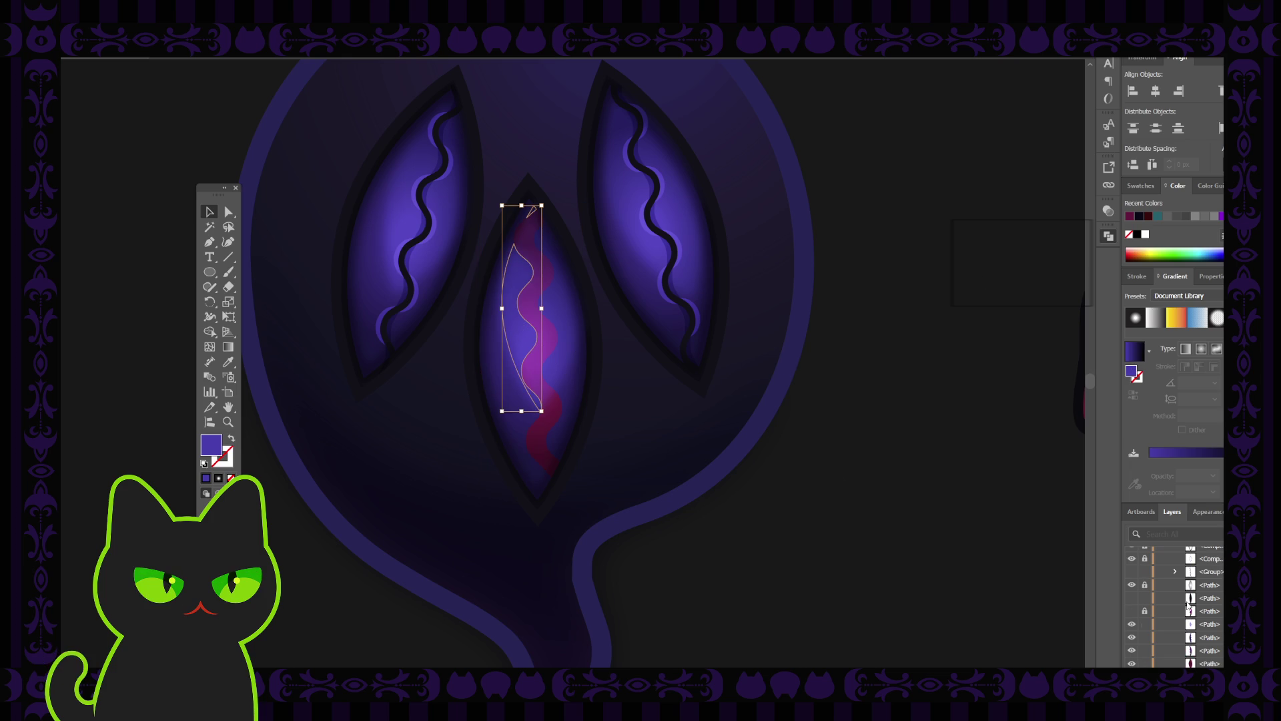
scroll(1189, 606, up, 3)
click(1132, 600)
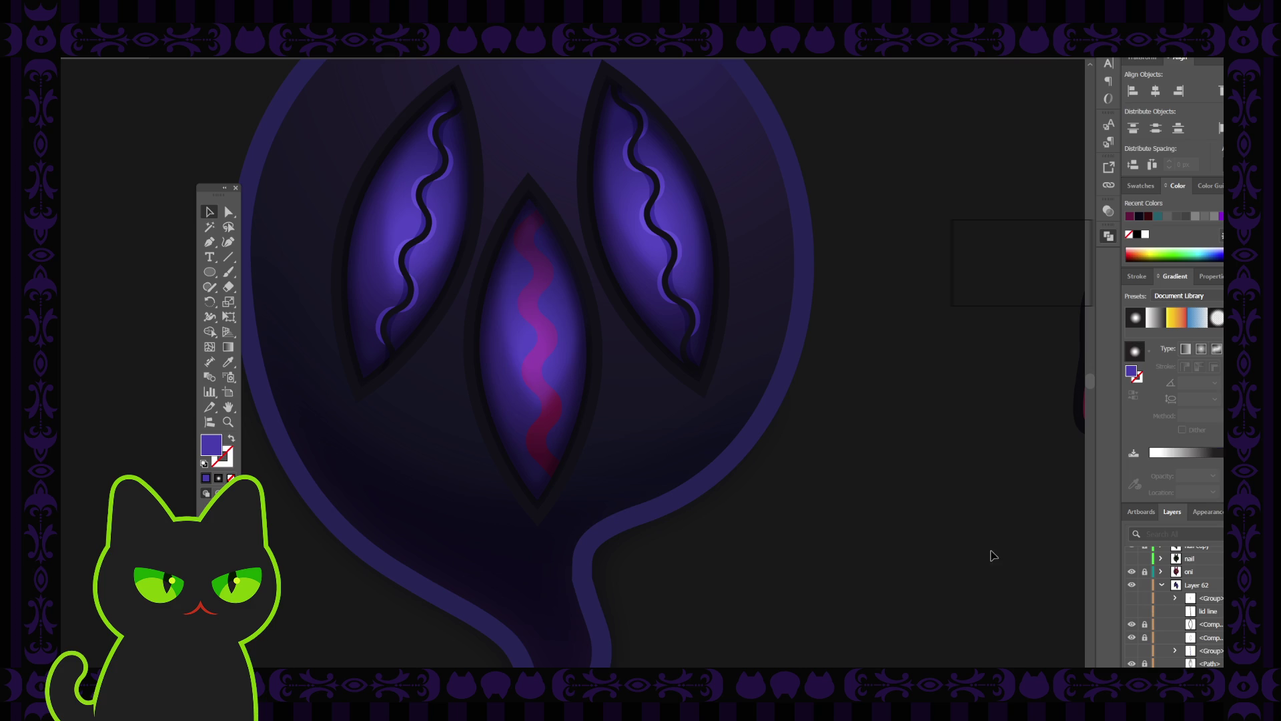
click(570, 347)
shift+click(567, 394)
click(572, 394)
click(527, 472)
click(565, 441)
shift+click(572, 319)
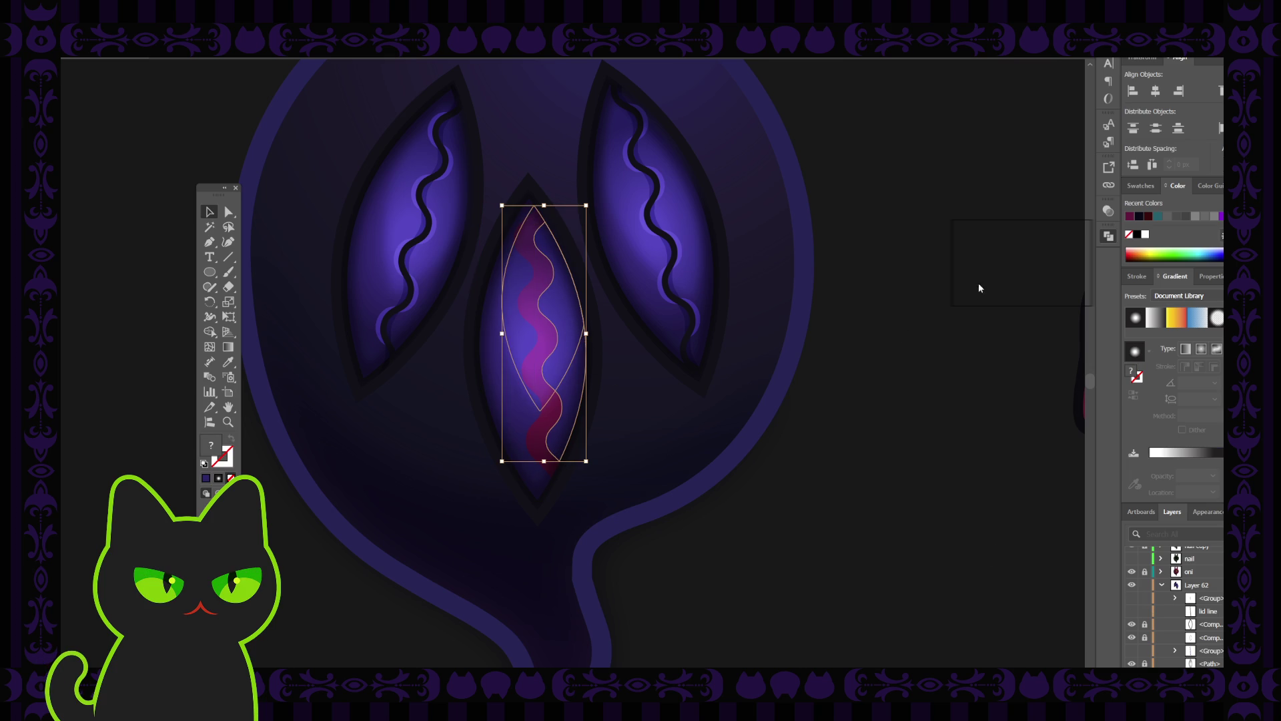
Step: Undo back to the crimson wavy gradient stripe and show the stripe group again
key(ctrl+z)
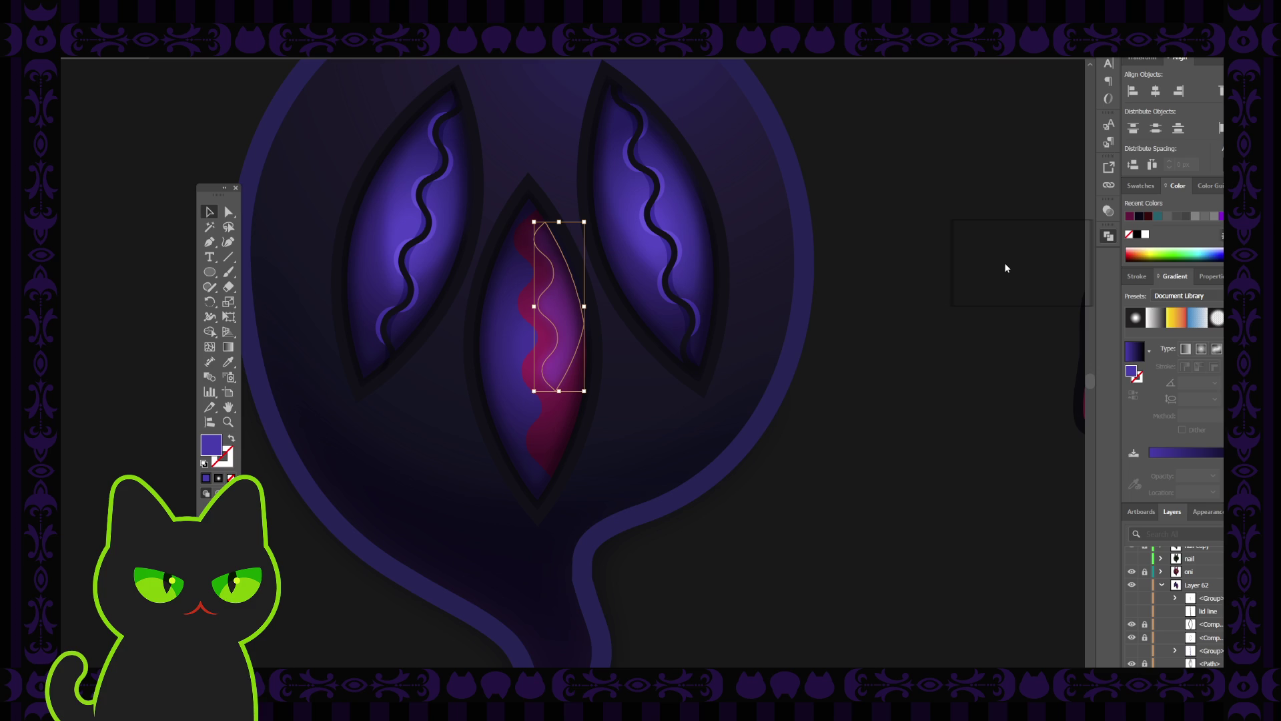
key(ctrl+z)
click(823, 429)
click(559, 315)
key(ctrl+z)
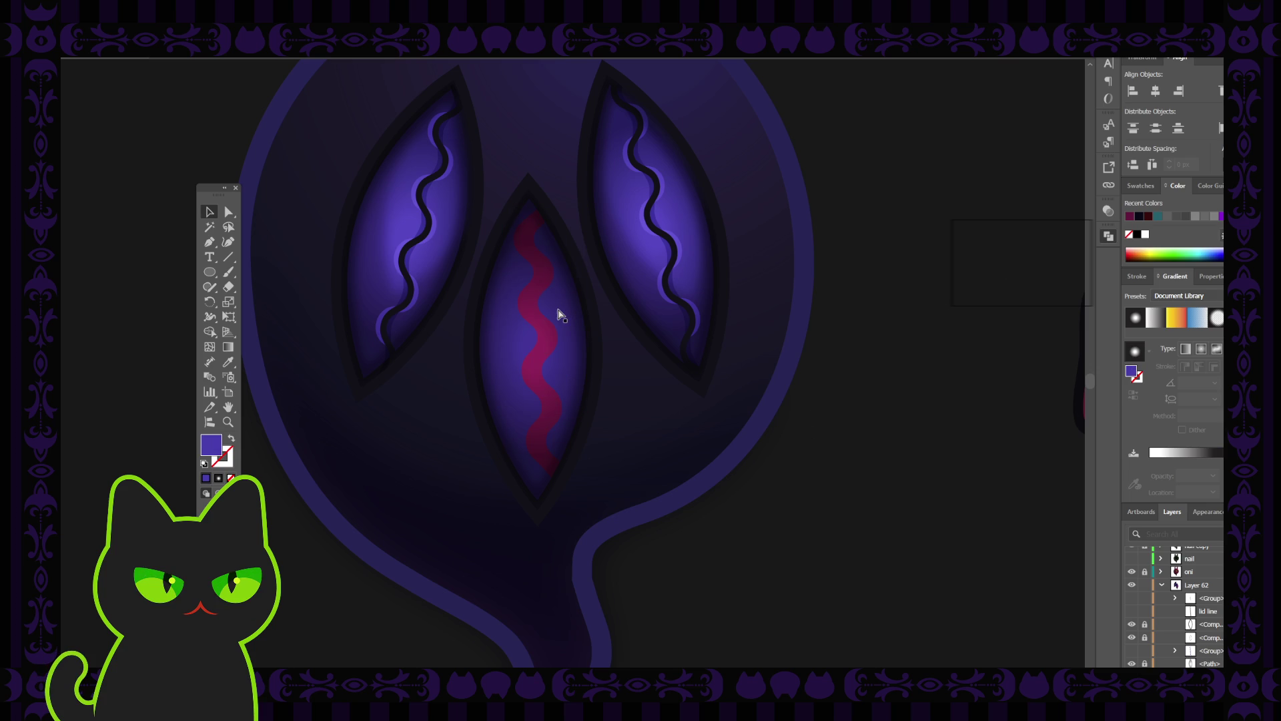
key(ctrl+z)
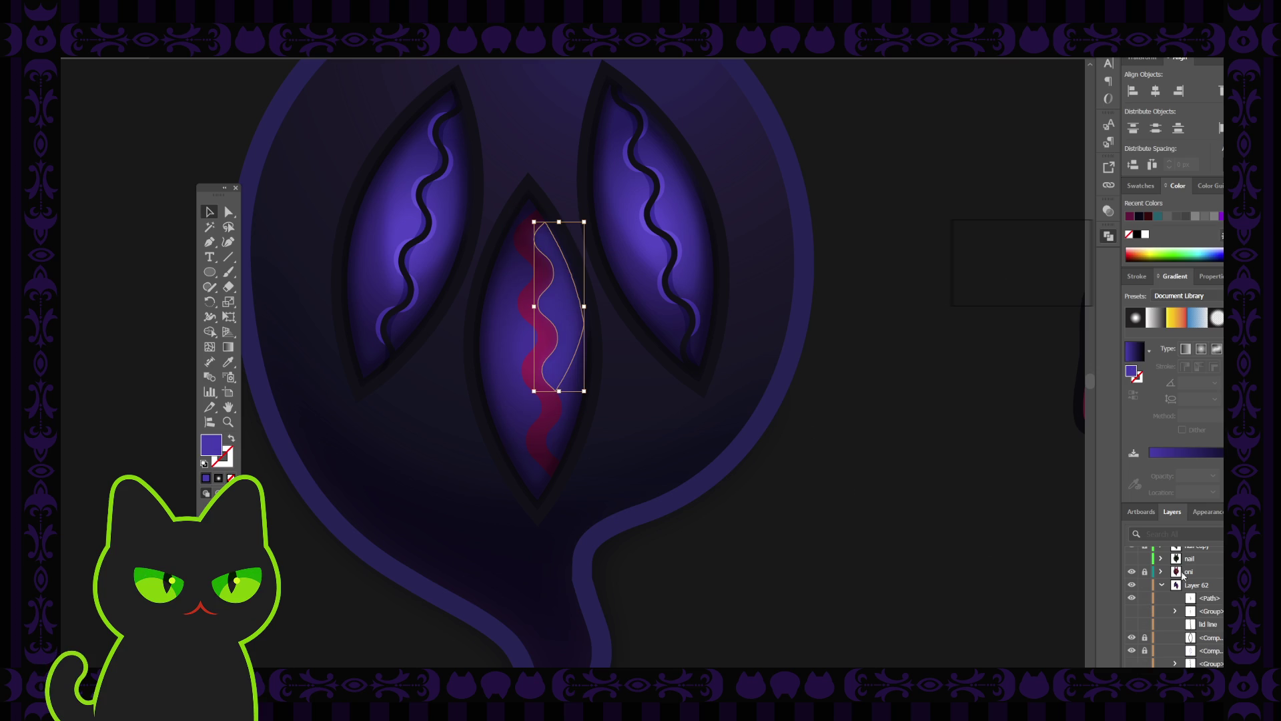
click(1133, 611)
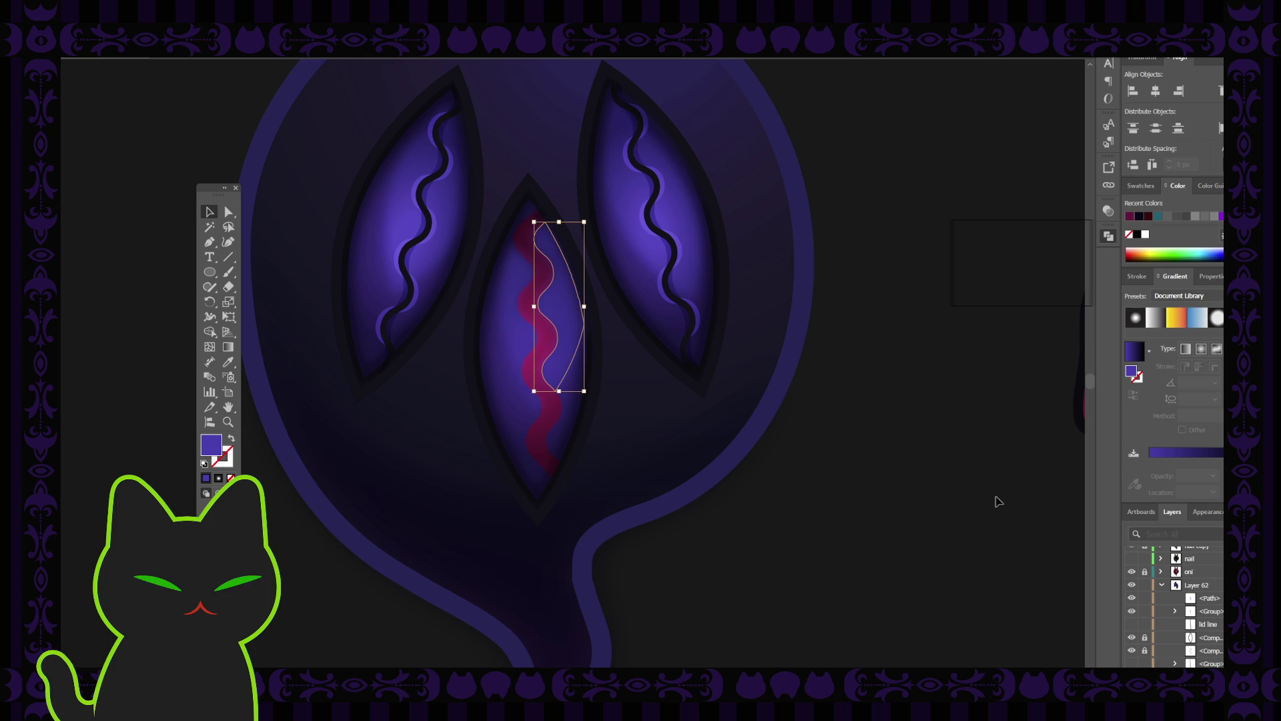
Step: Send the wavy stripe and eye outline to the back, then lock the stripe group
click(788, 407)
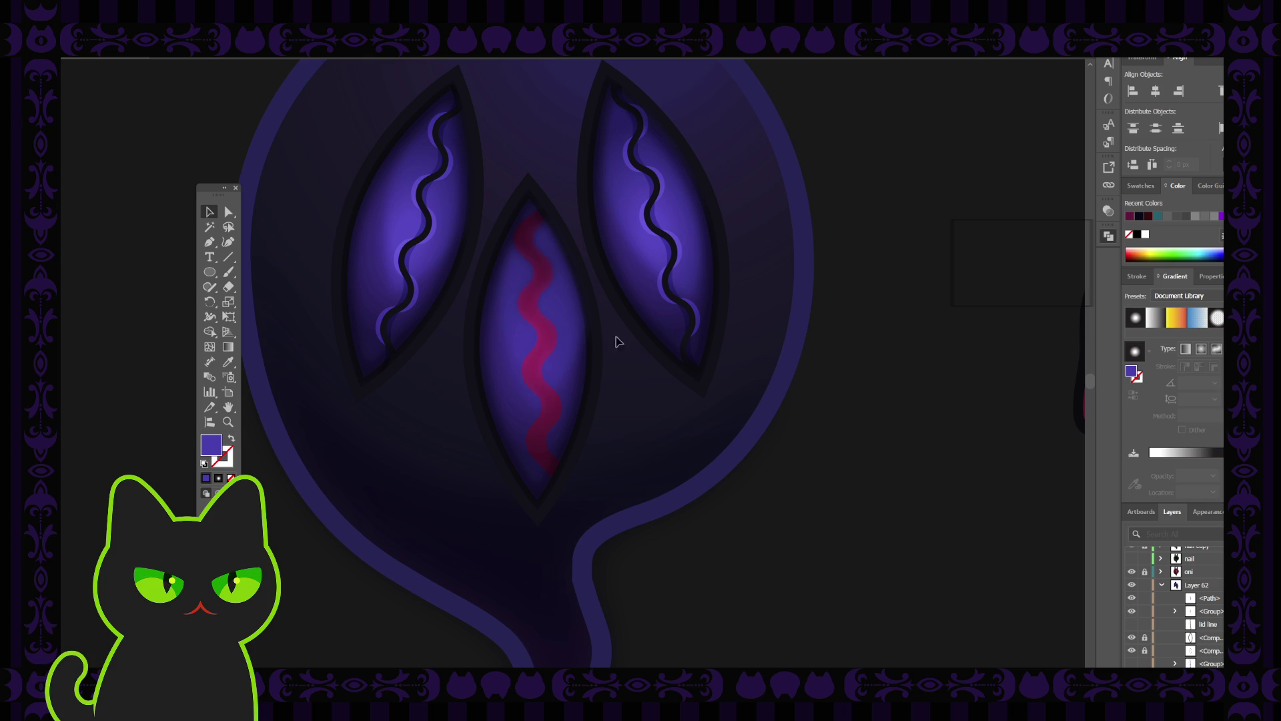
click(559, 322)
shift+click(510, 321)
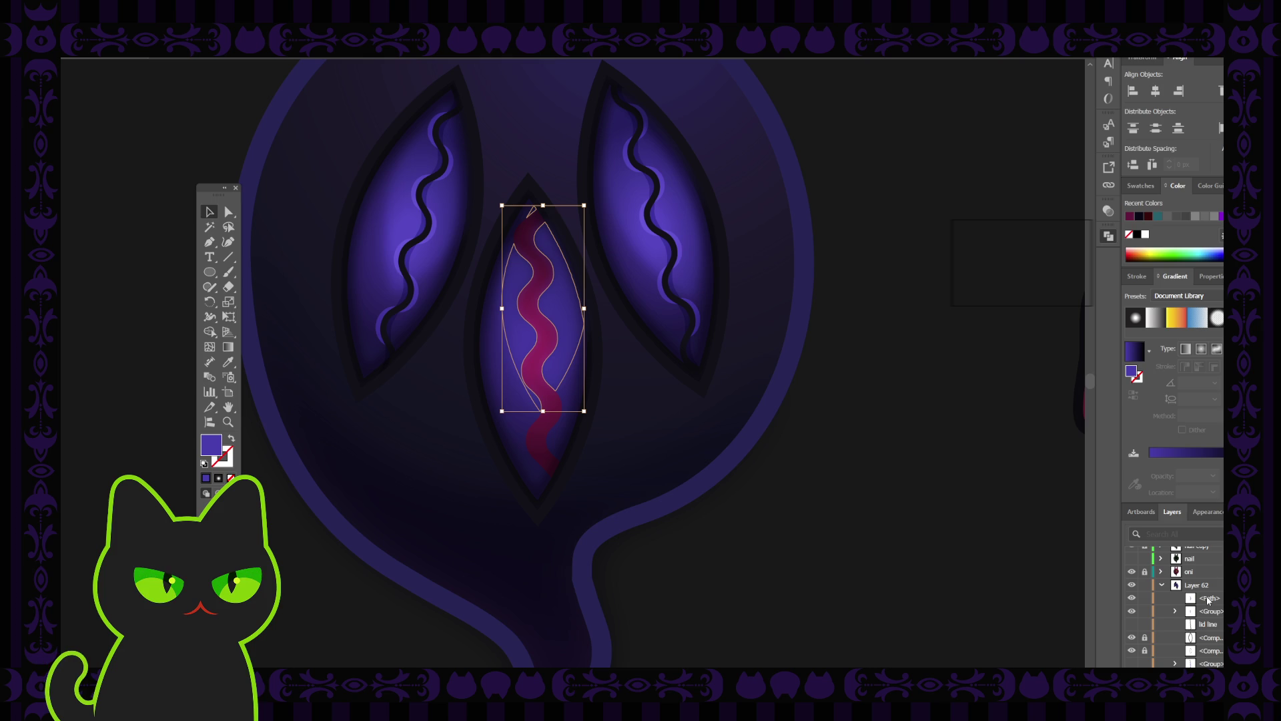
key(ctrl+shift+bracketleft)
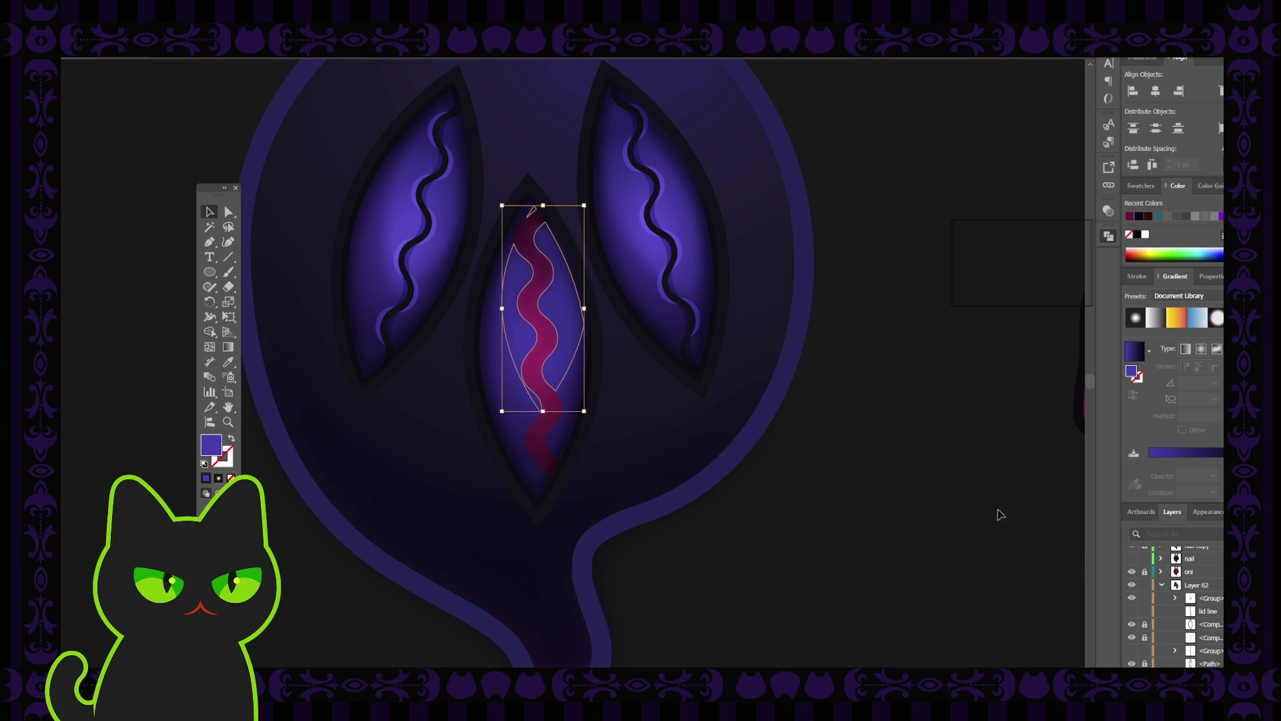
click(963, 524)
click(576, 332)
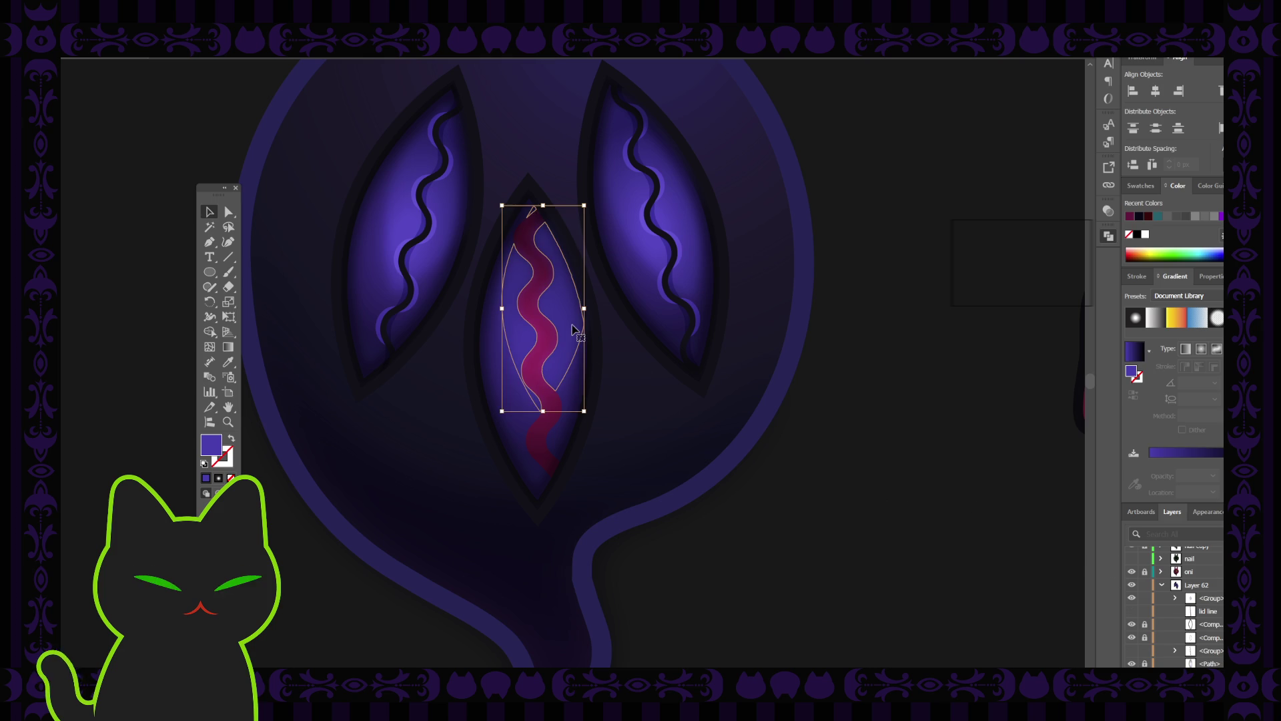
click(868, 469)
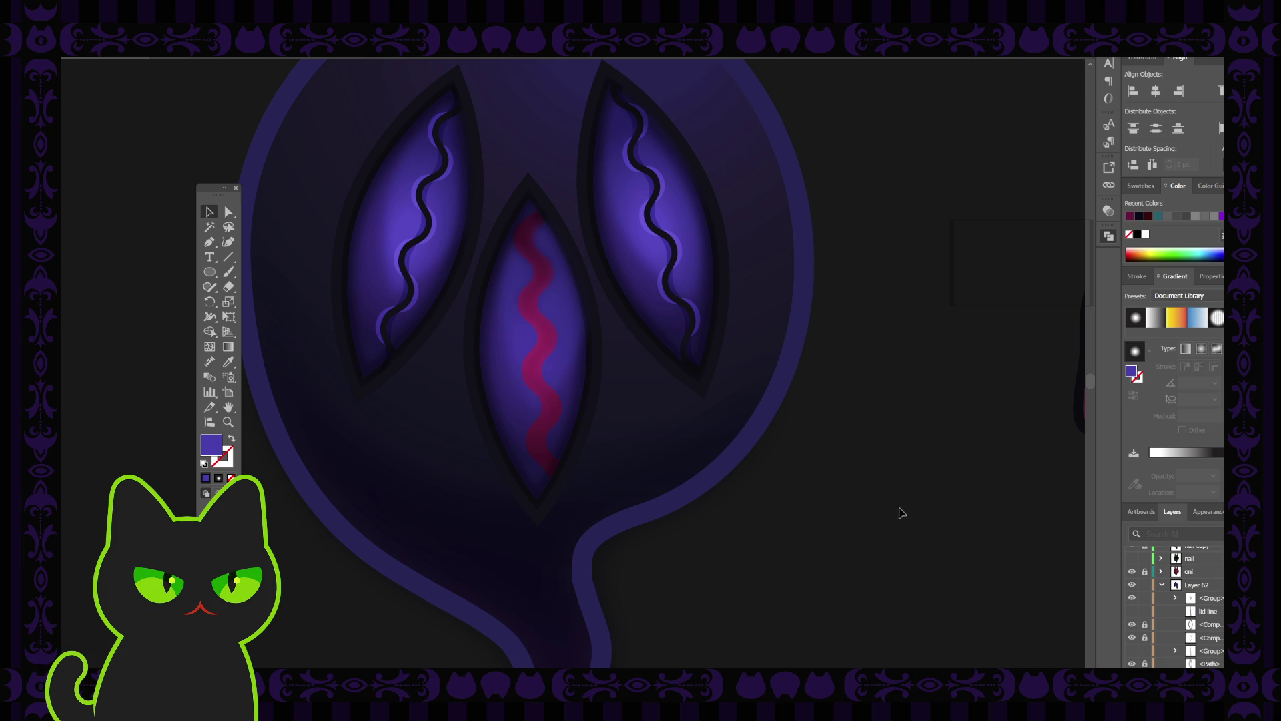
click(549, 399)
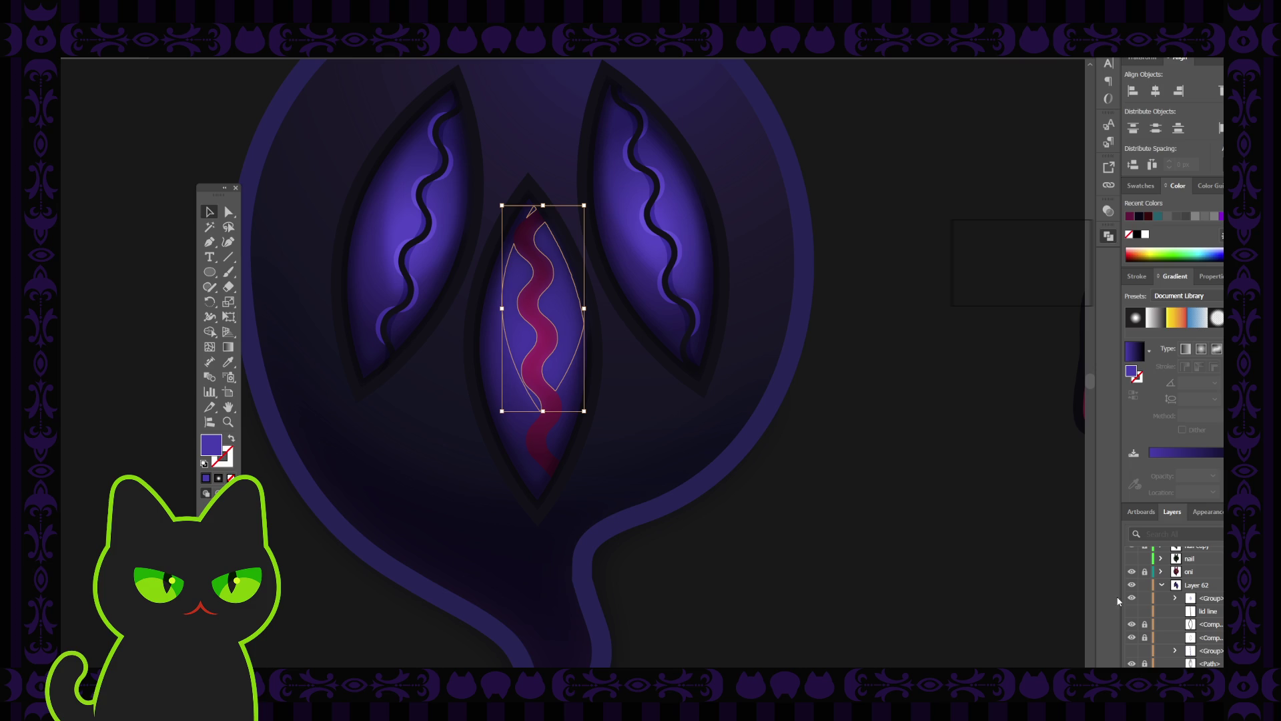
click(1145, 601)
scroll(1213, 612, down, 2)
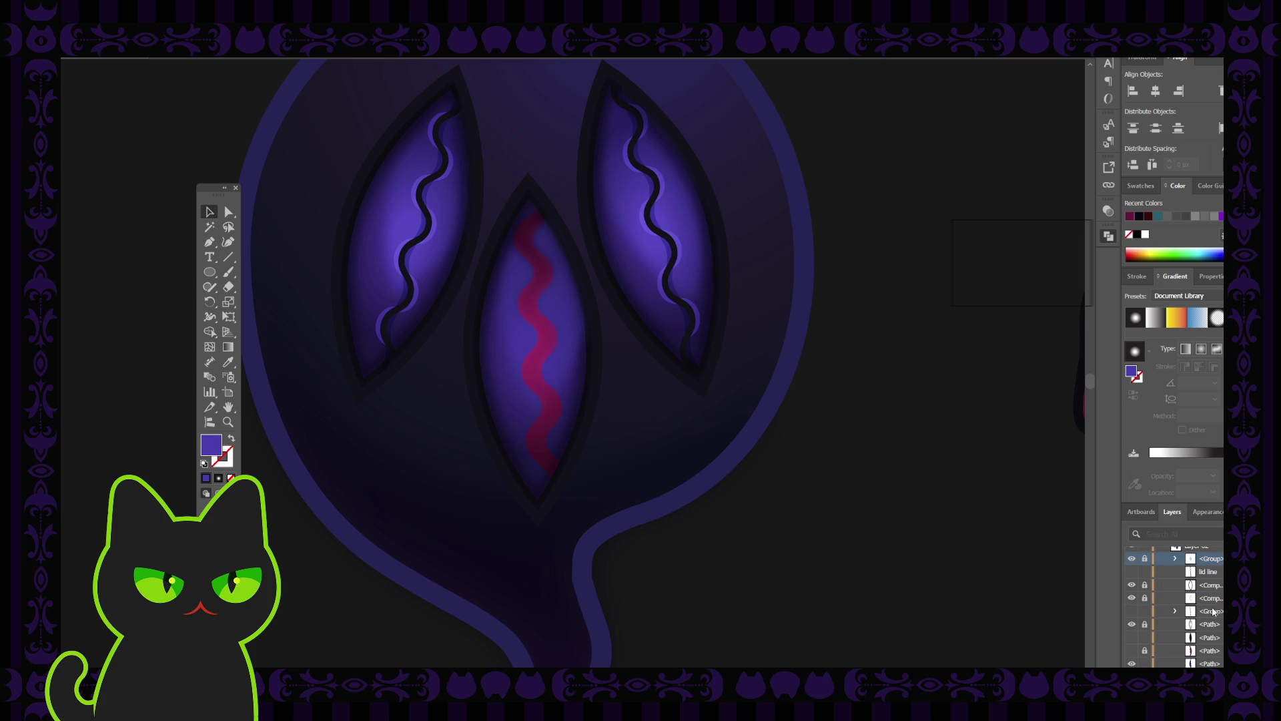
Step: Move the Group below the Path, show and unlock the dark path, and lock the underlying eye paths
drag(1215, 561, 1217, 631)
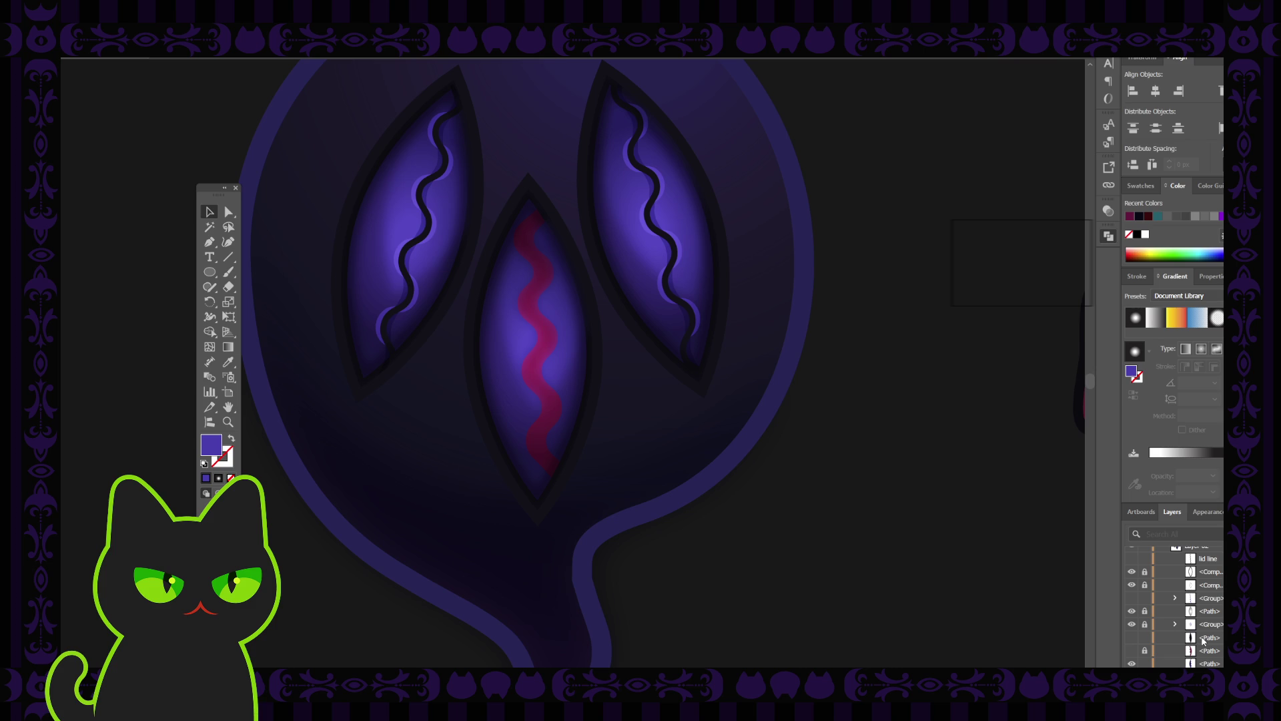
click(1131, 638)
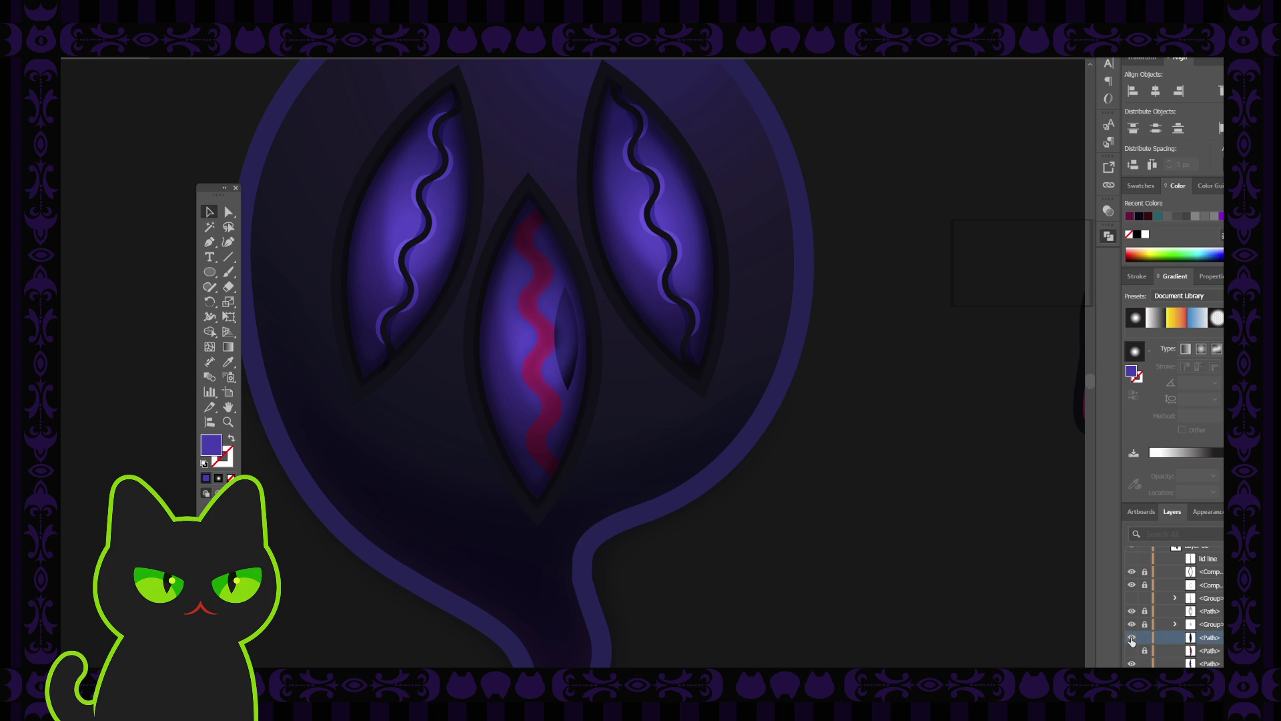
scroll(1215, 628, down, 3)
click(1210, 611)
drag(1211, 611, 1213, 629)
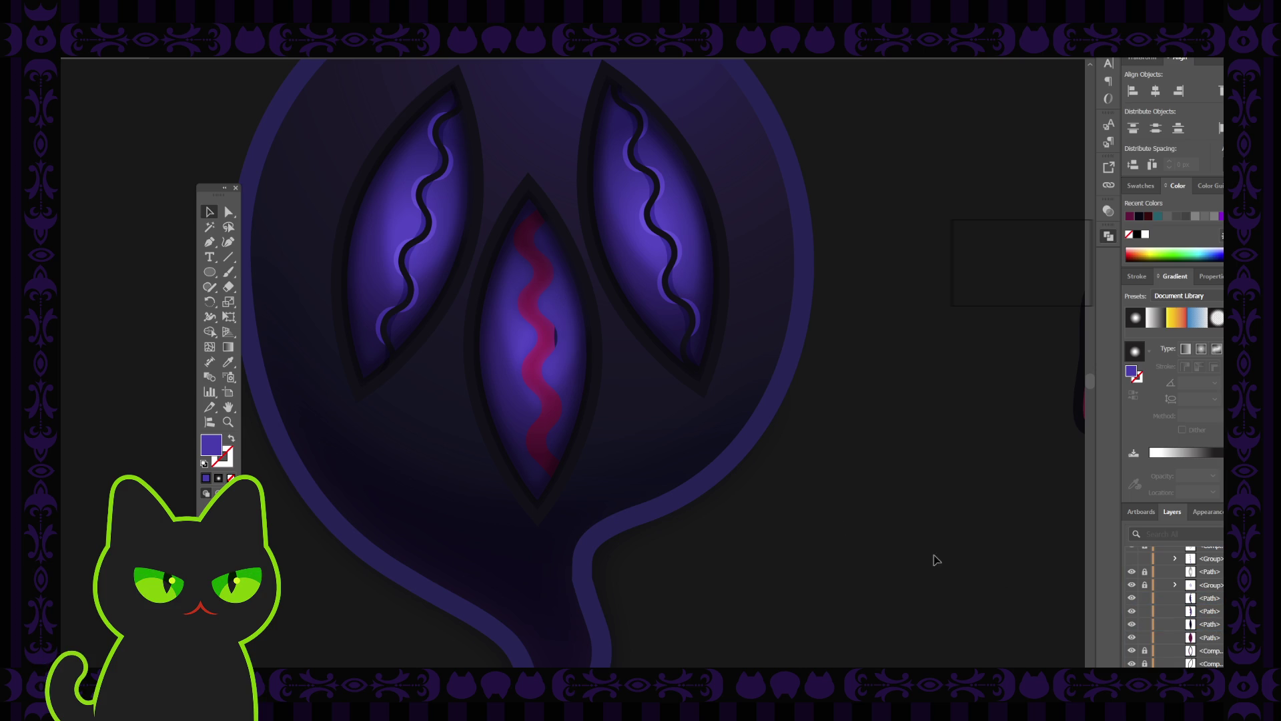
click(555, 338)
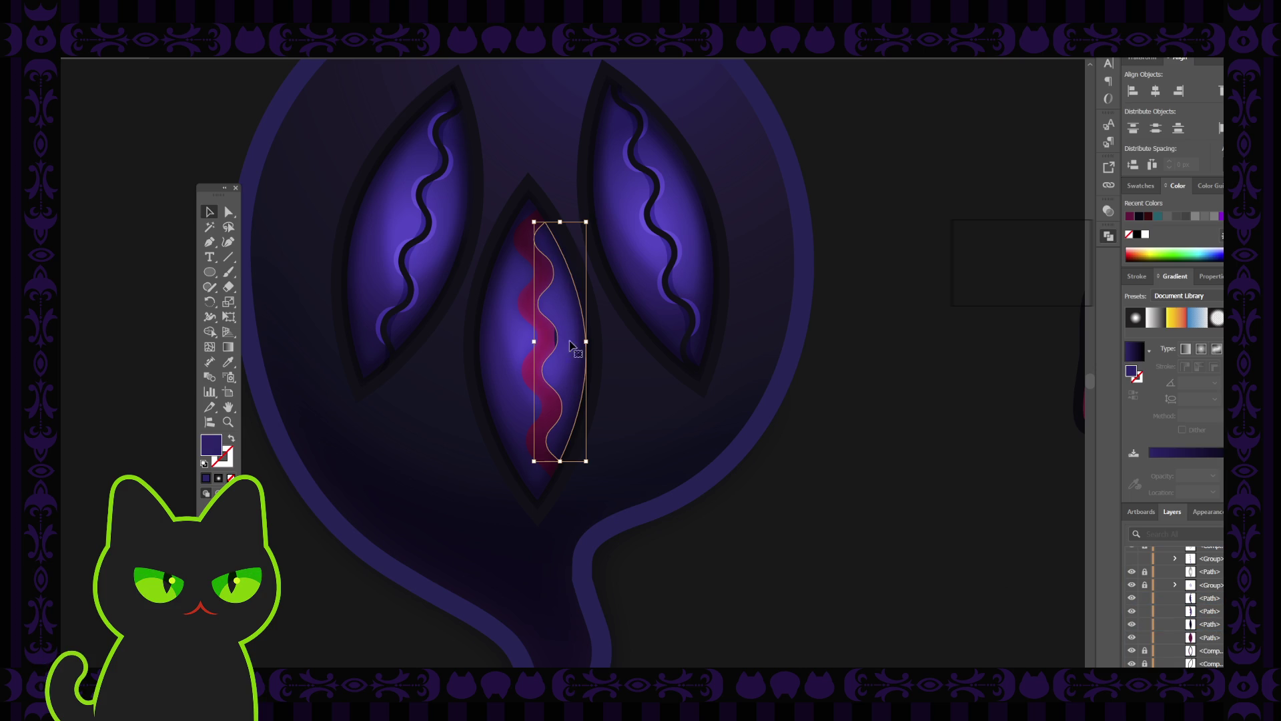
drag(1145, 598, 1145, 611)
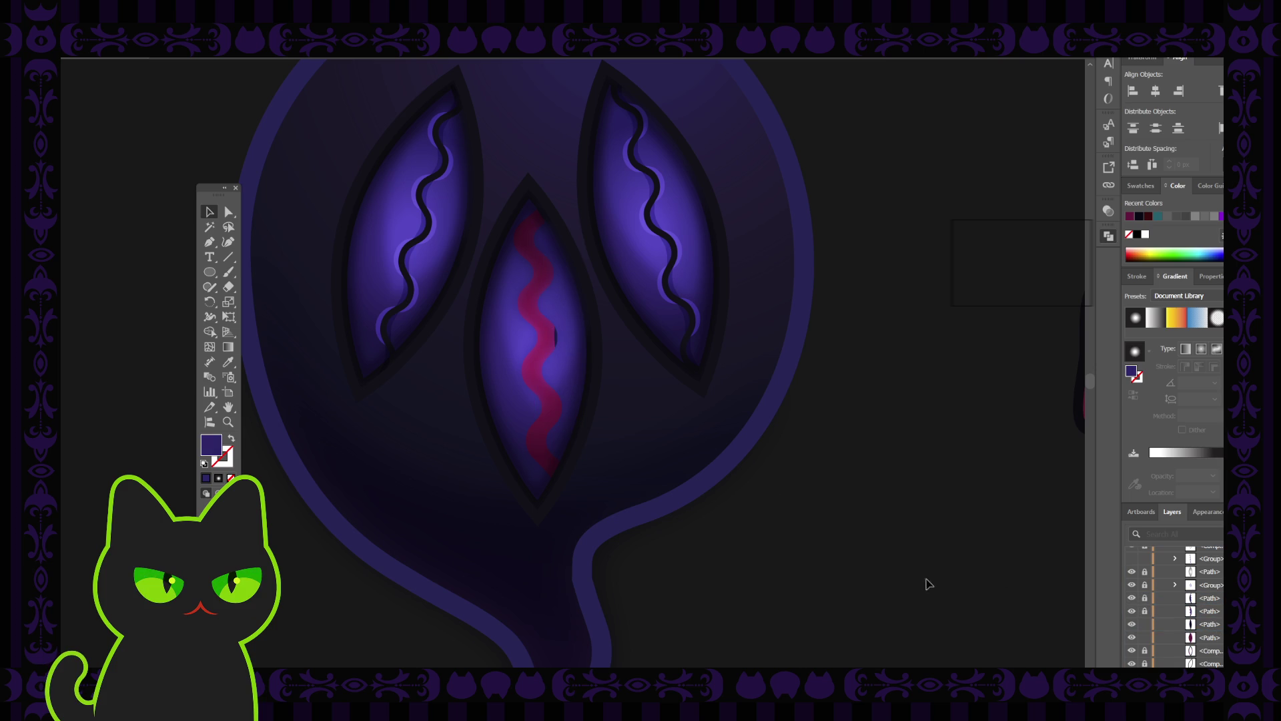
Step: Move the dark lens shape onto the crimson squiggle and give it a radial gradient fill
click(557, 337)
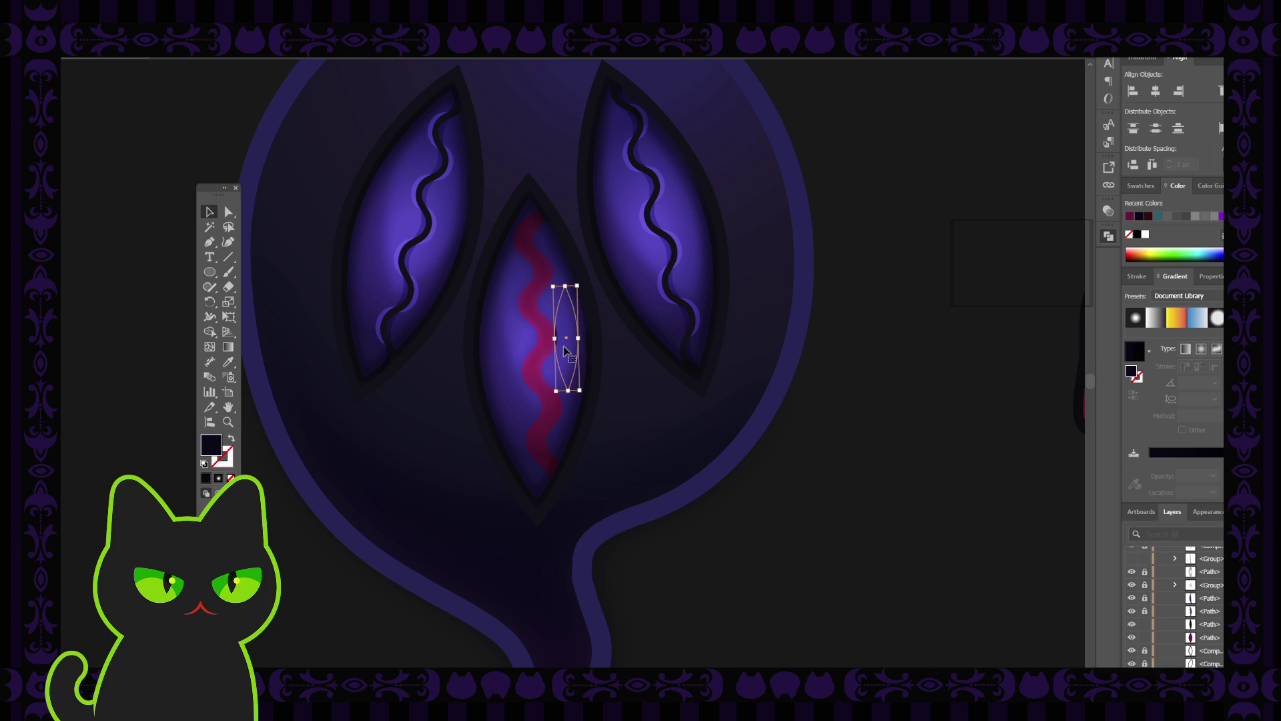
drag(557, 337, 535, 352)
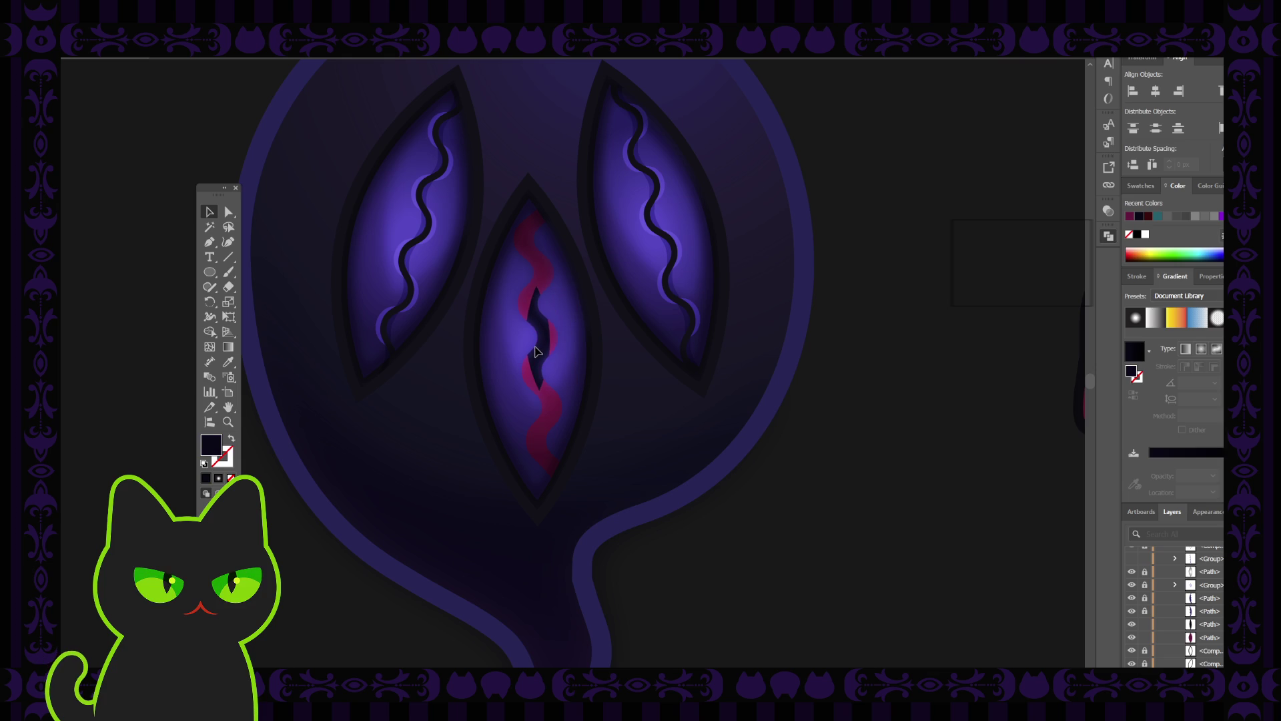
drag(536, 352, 535, 352)
key(period)
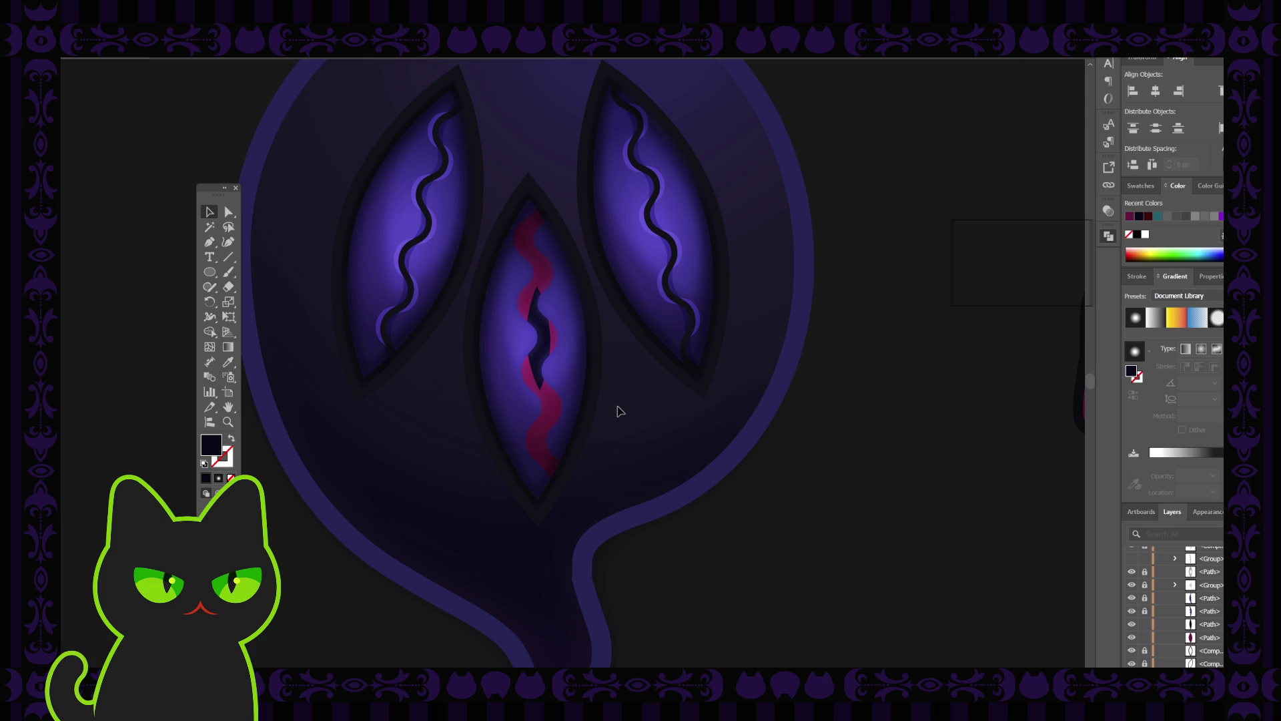
key(ctrl+minus)
key(ctrl+minus)
key(ctrl+plus)
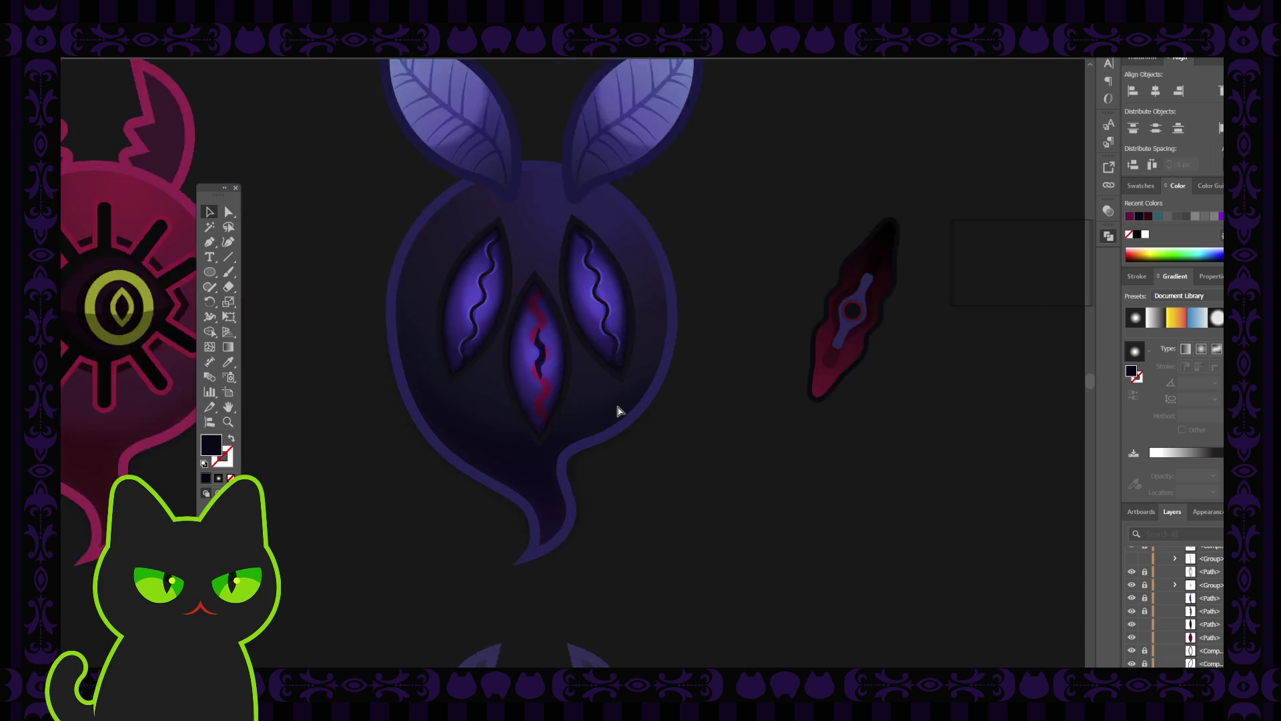
key(ctrl+plus)
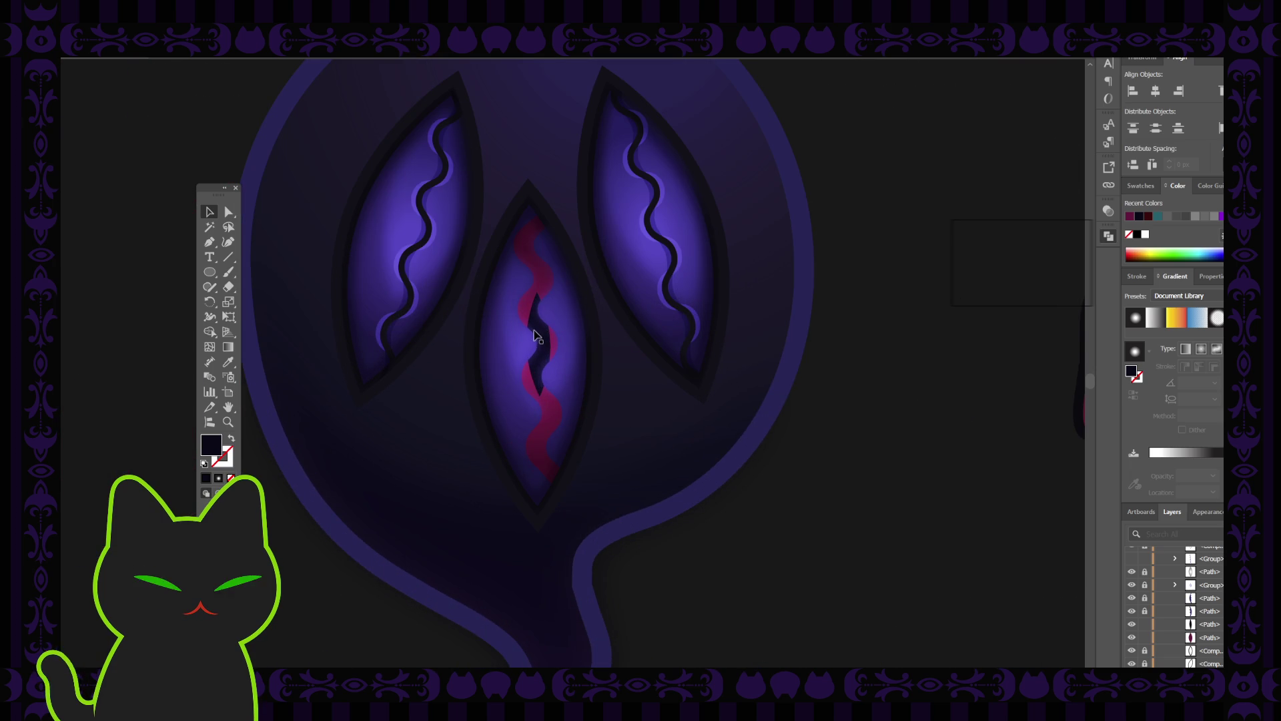
click(540, 359)
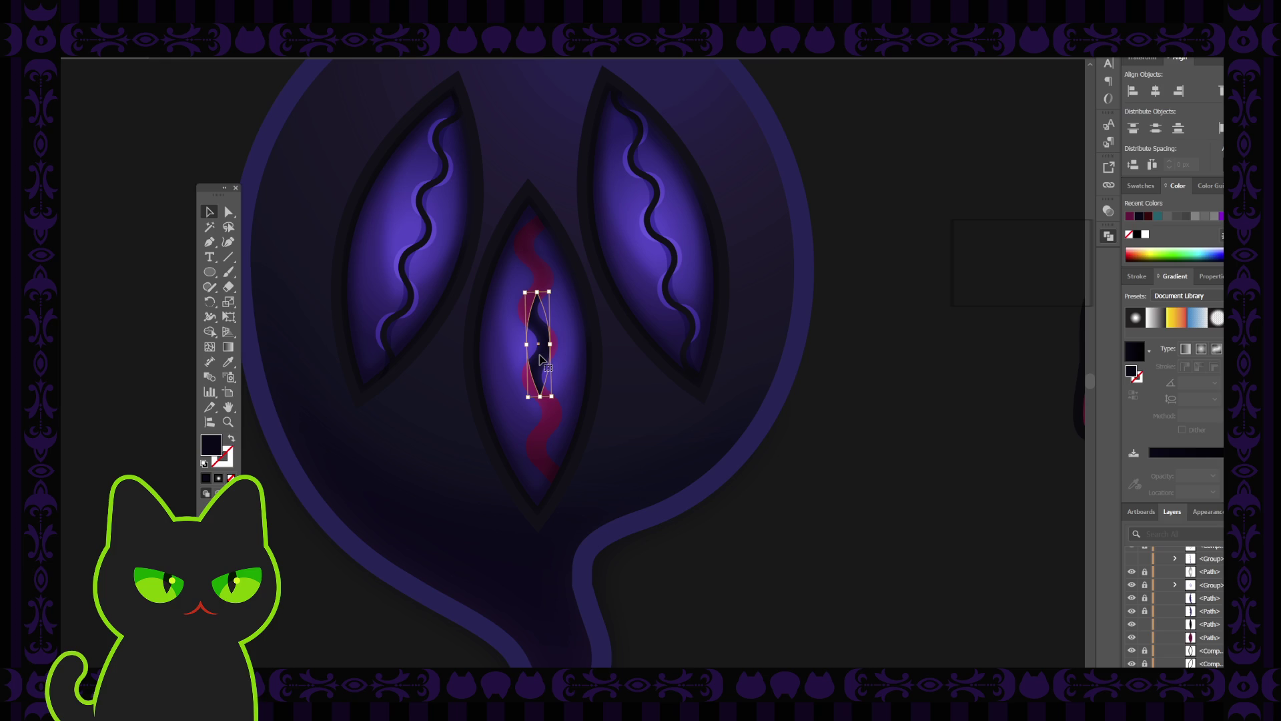
click(1133, 624)
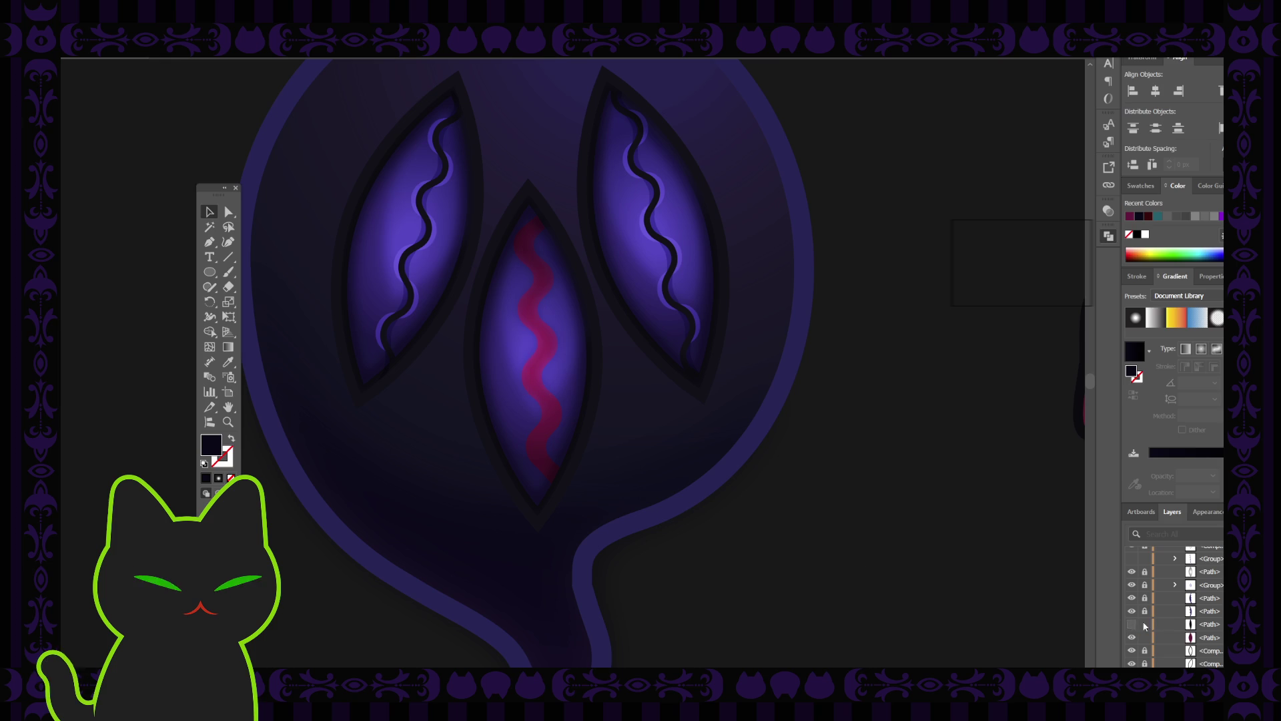
scroll(1187, 602, up, 1)
scroll(1162, 601, up, 1)
click(1132, 599)
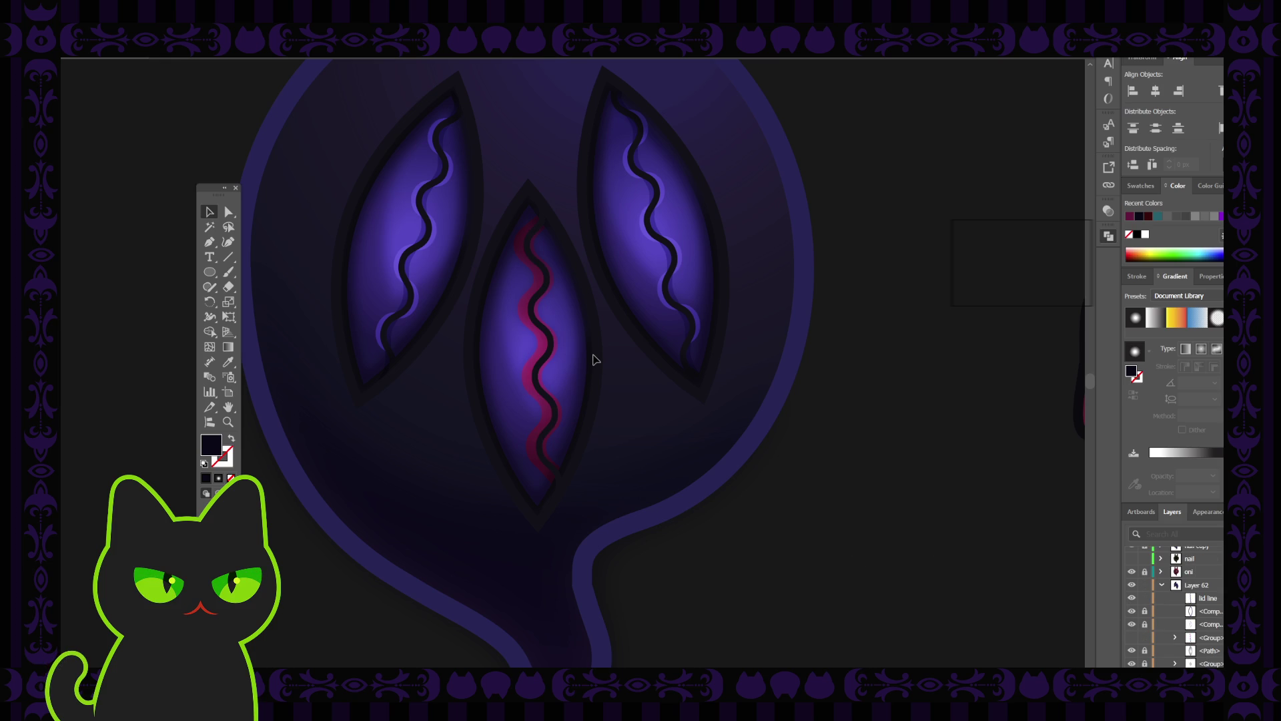
click(551, 343)
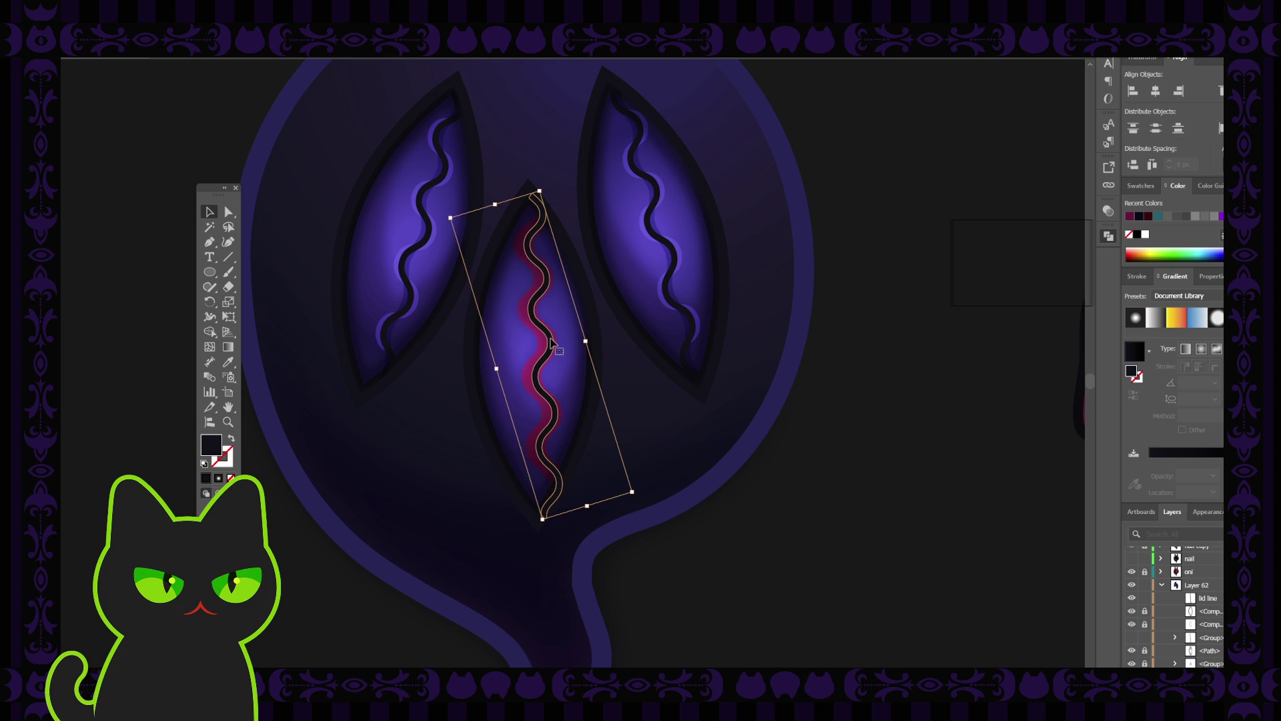
key(Delete)
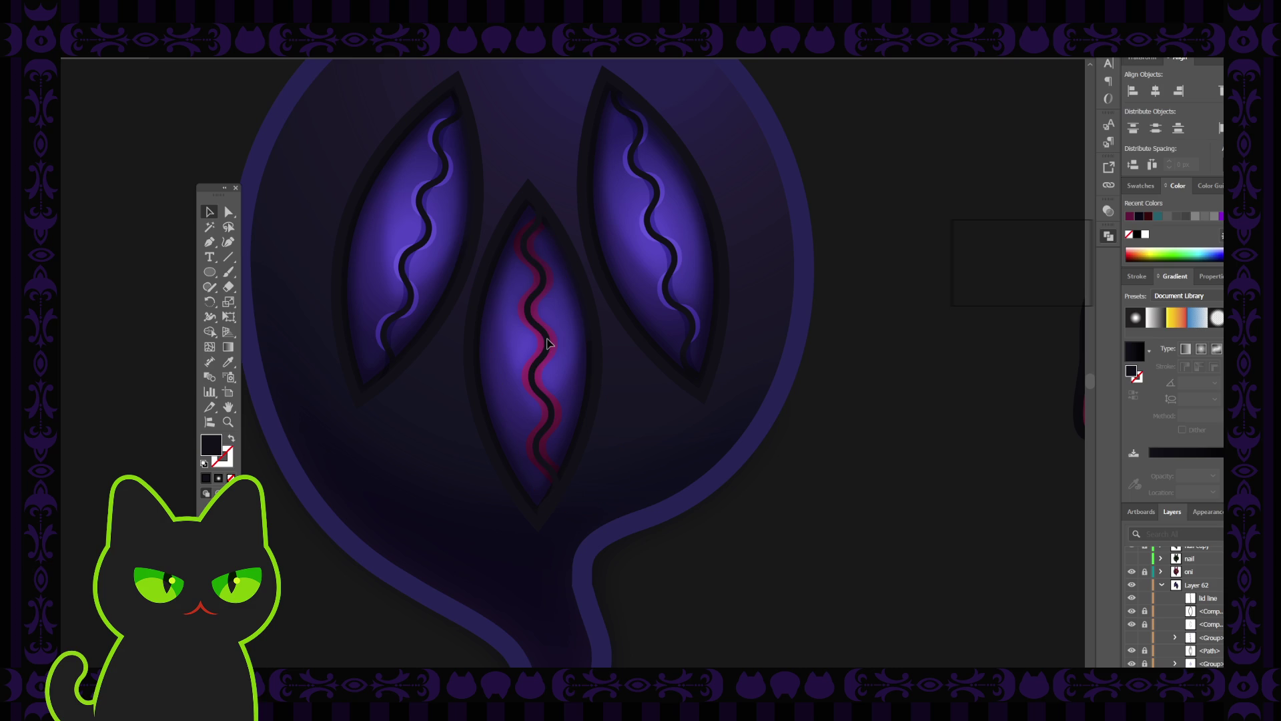
click(547, 343)
click(637, 378)
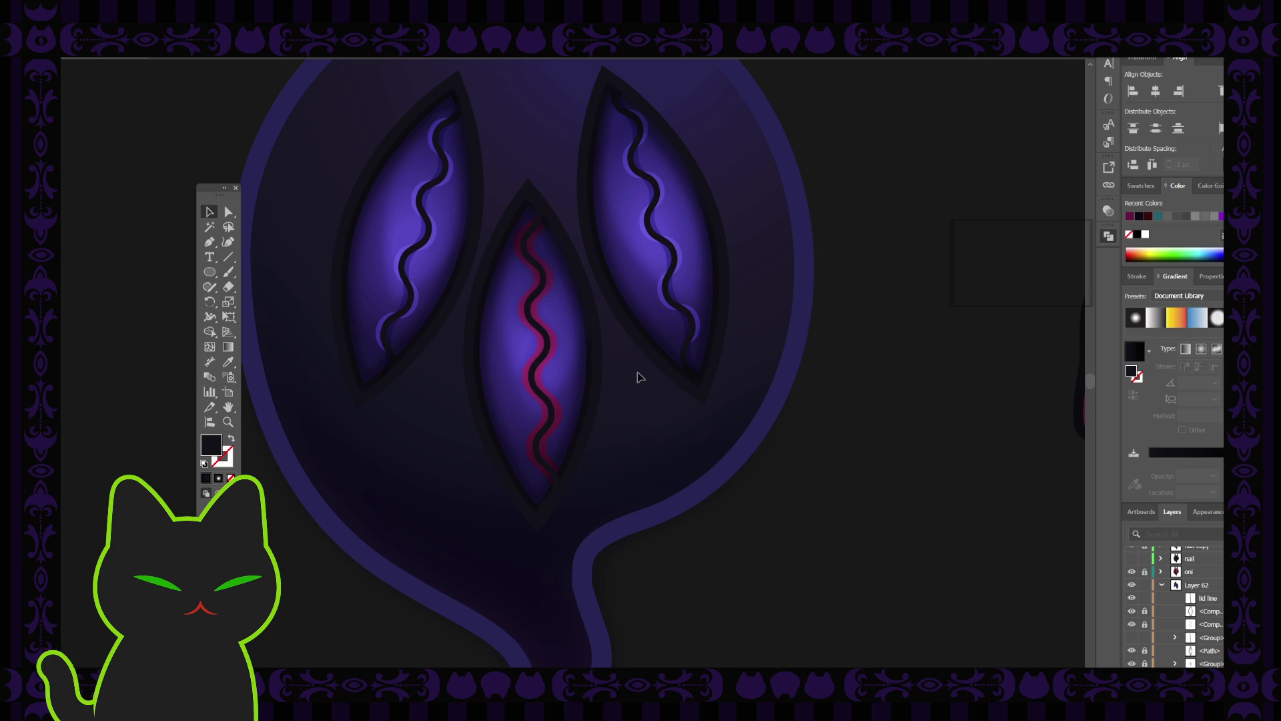
key(ctrl+minus)
key(ctrl+minus)
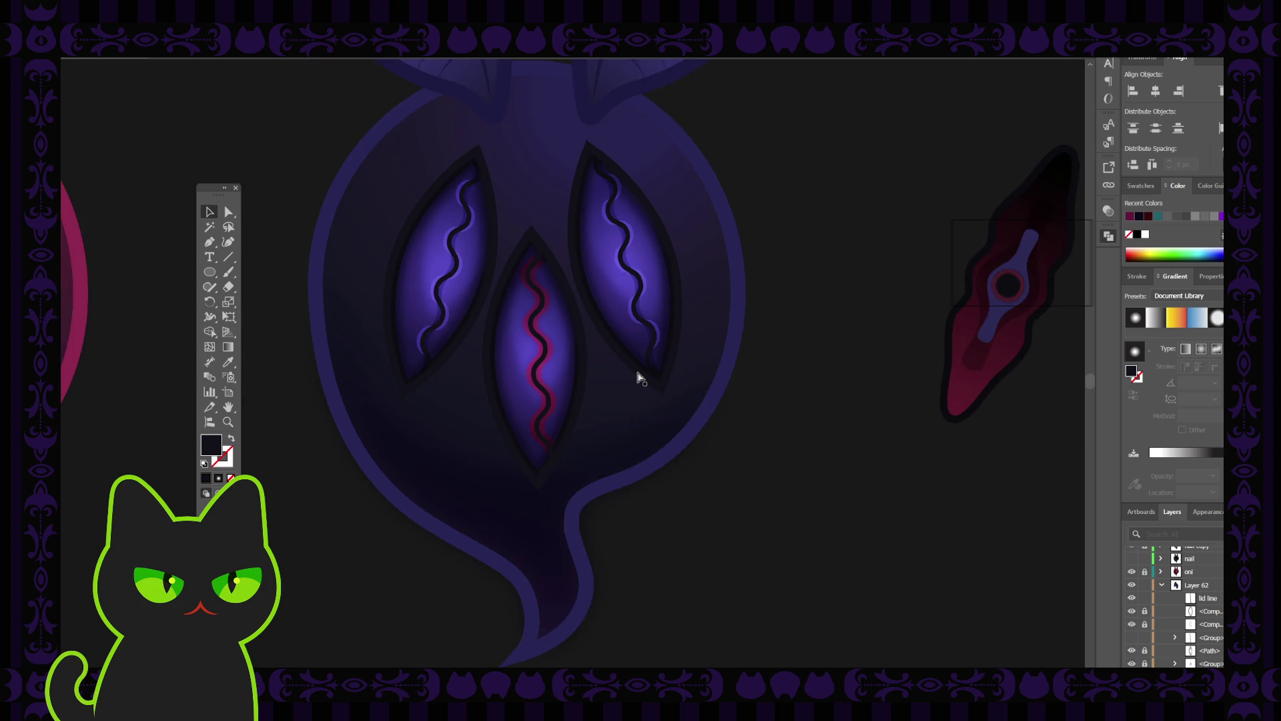
key(ctrl+plus)
key(ctrl+plus)
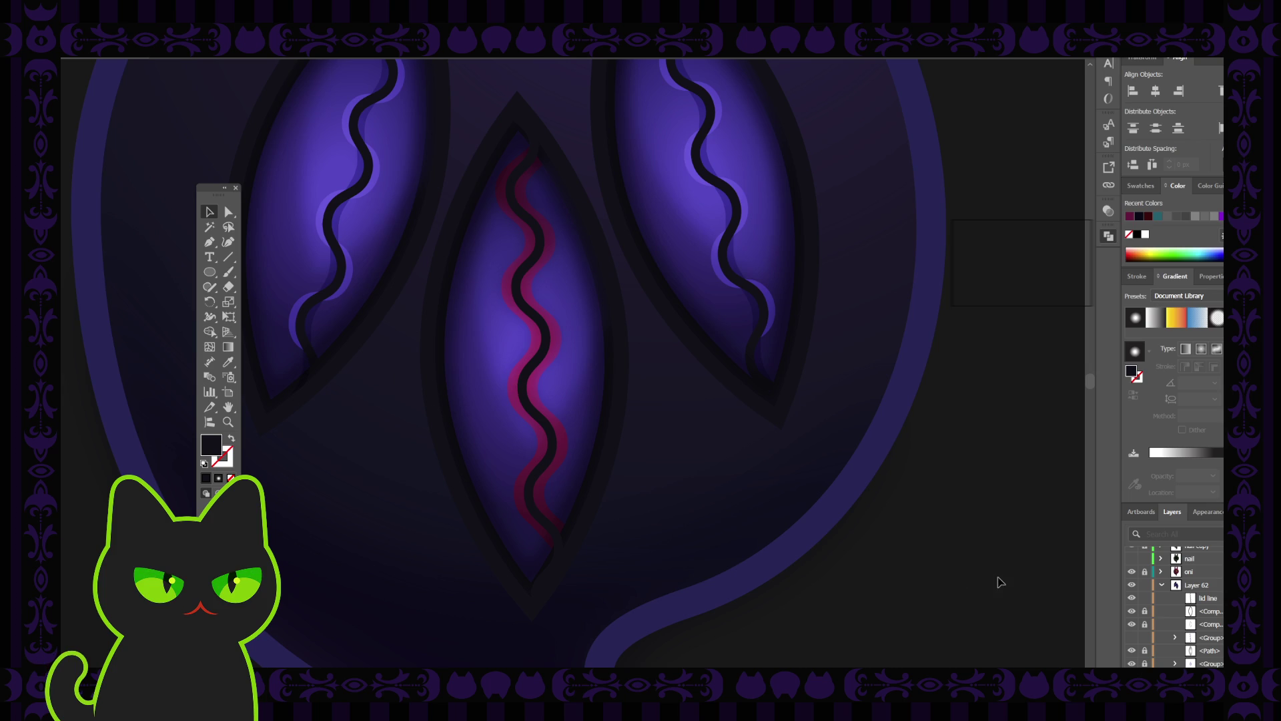
Step: Hide the black lid line in the middle eye, toggling the magenta highlight shapes' visibility
click(1133, 599)
scroll(1194, 599, down, 2)
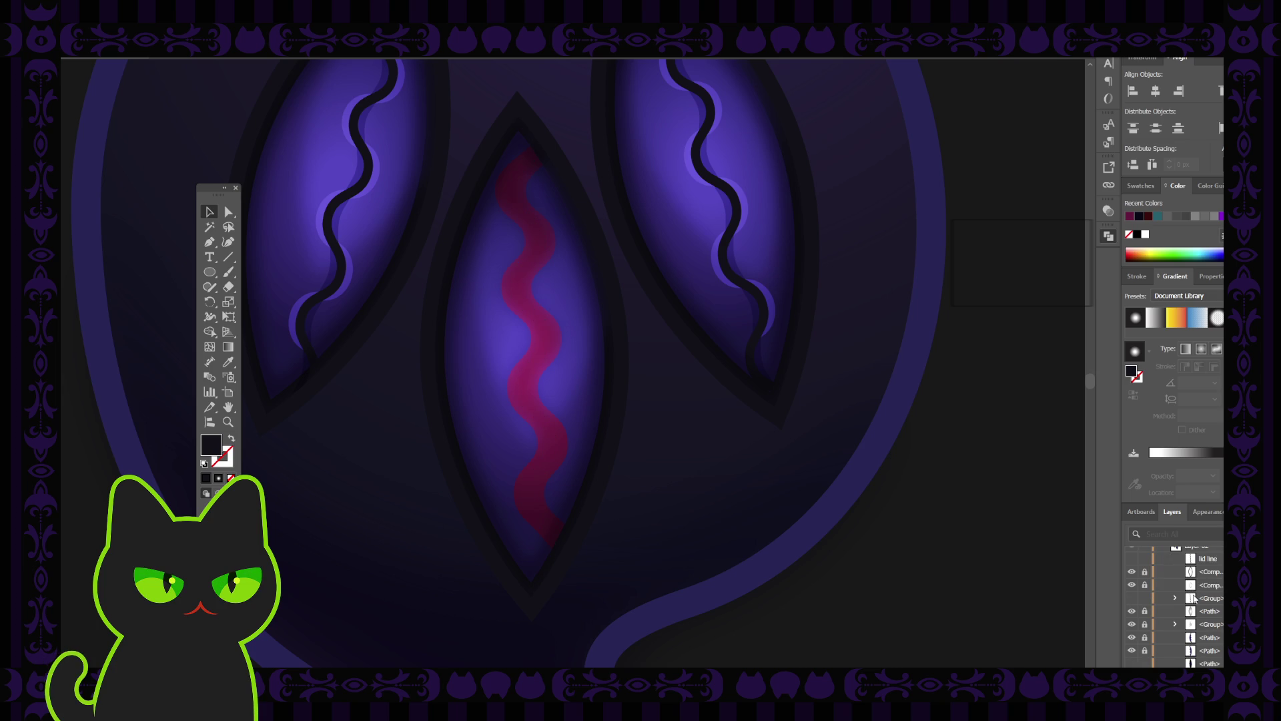
click(1132, 599)
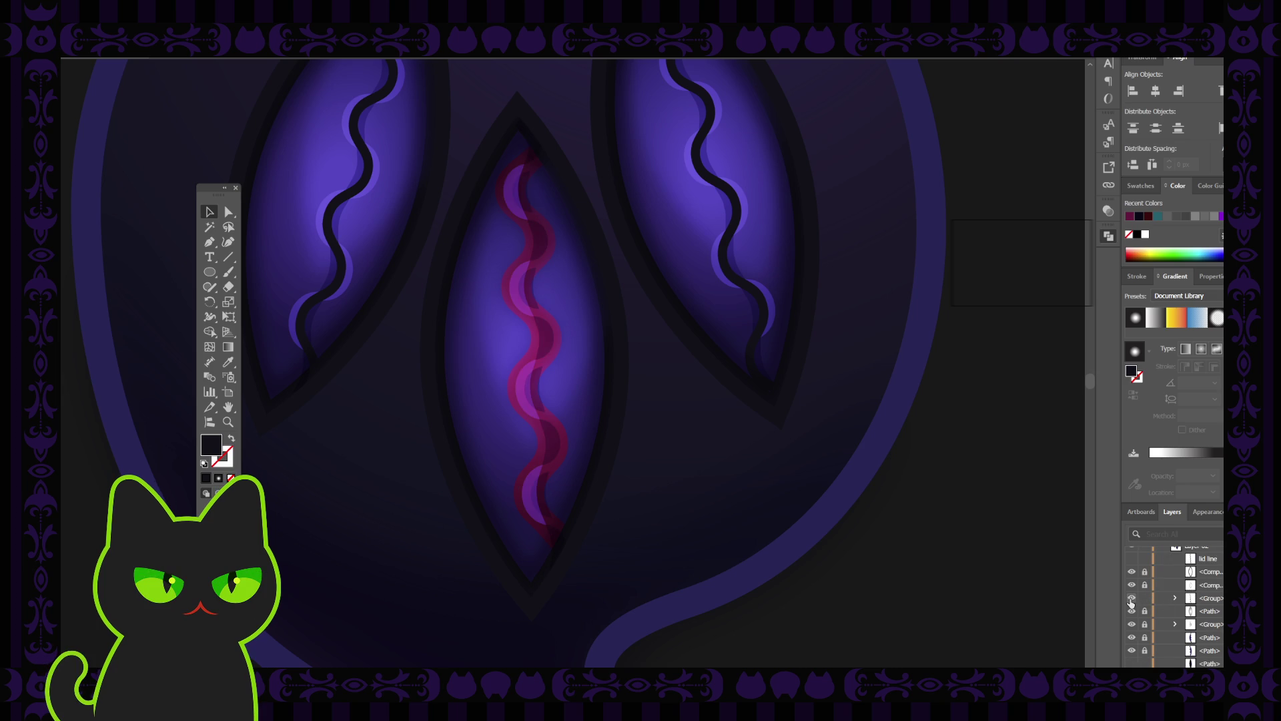
click(1132, 600)
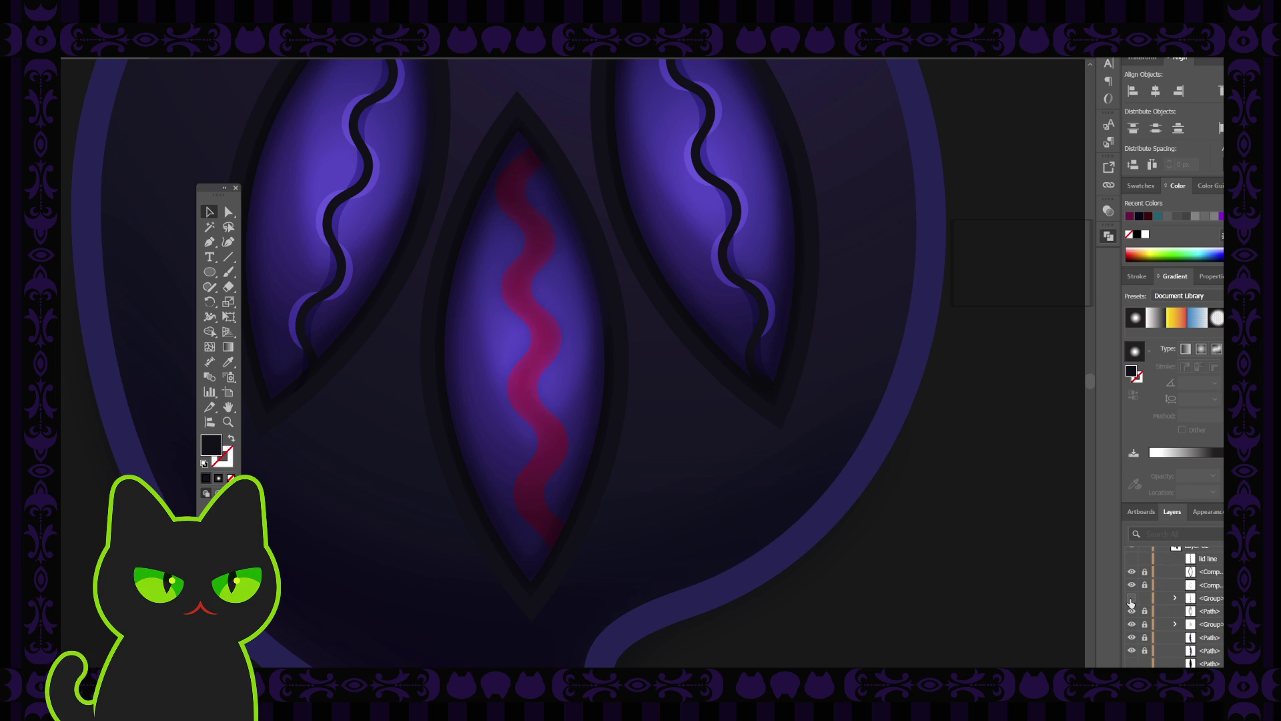
scroll(1174, 585, up, 1)
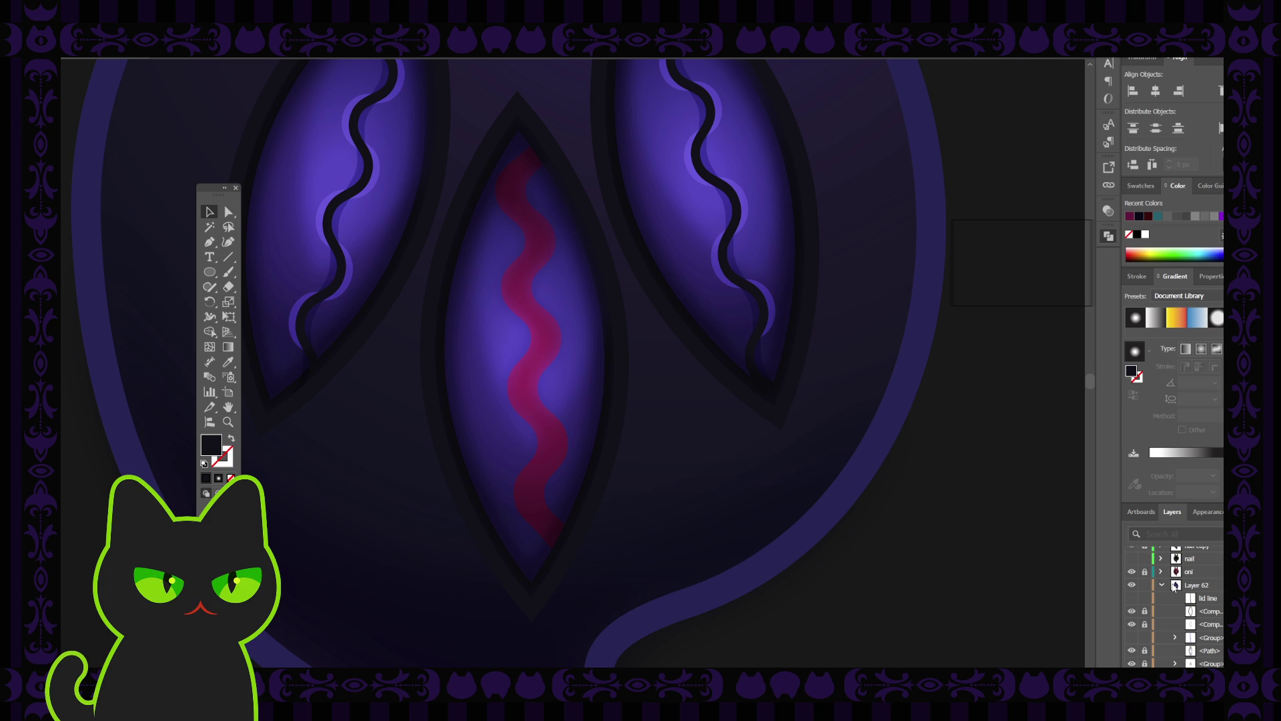
scroll(1214, 620, down, 3)
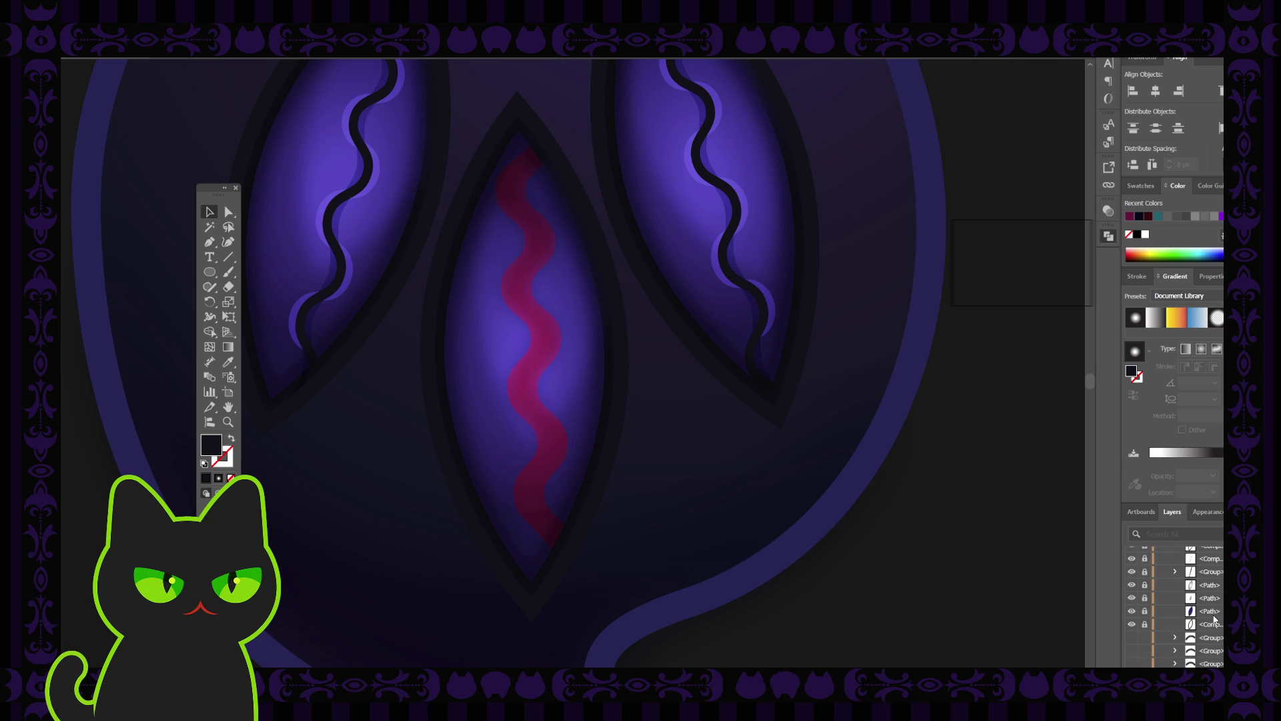
scroll(1209, 610, down, 3)
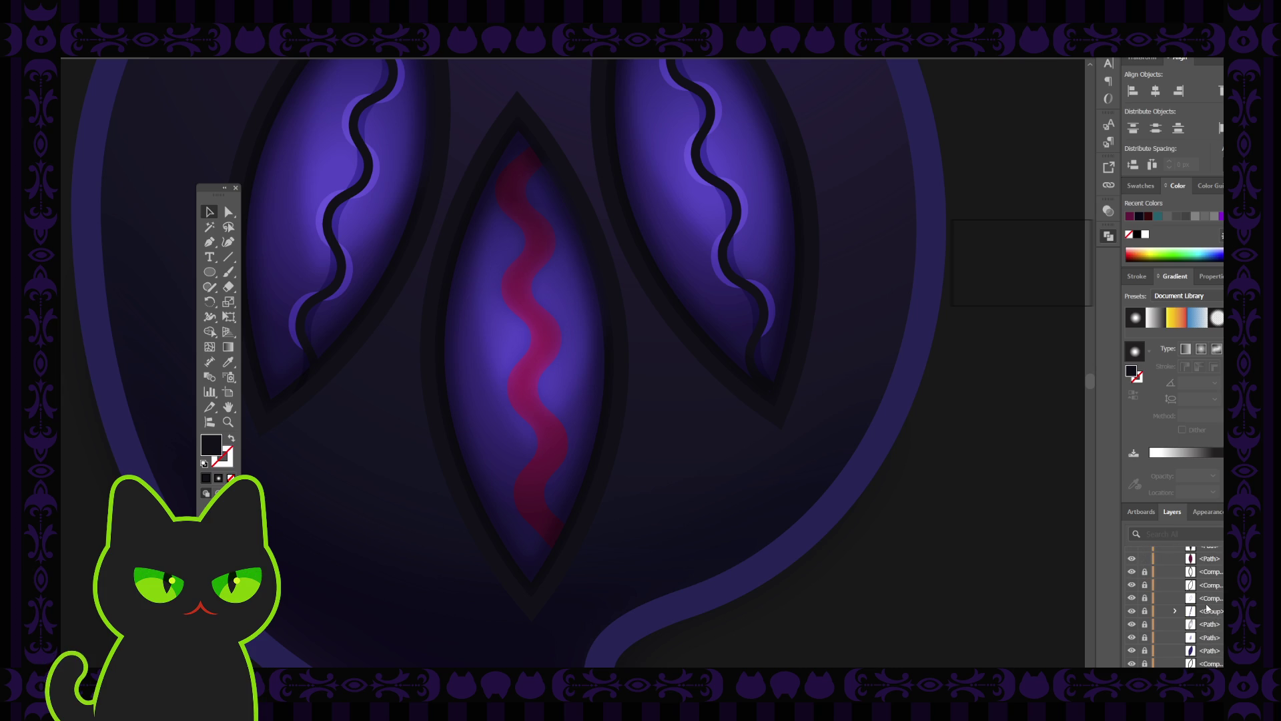
Step: Show the dark slit shape and move it down-right out of the middle eye
click(1138, 589)
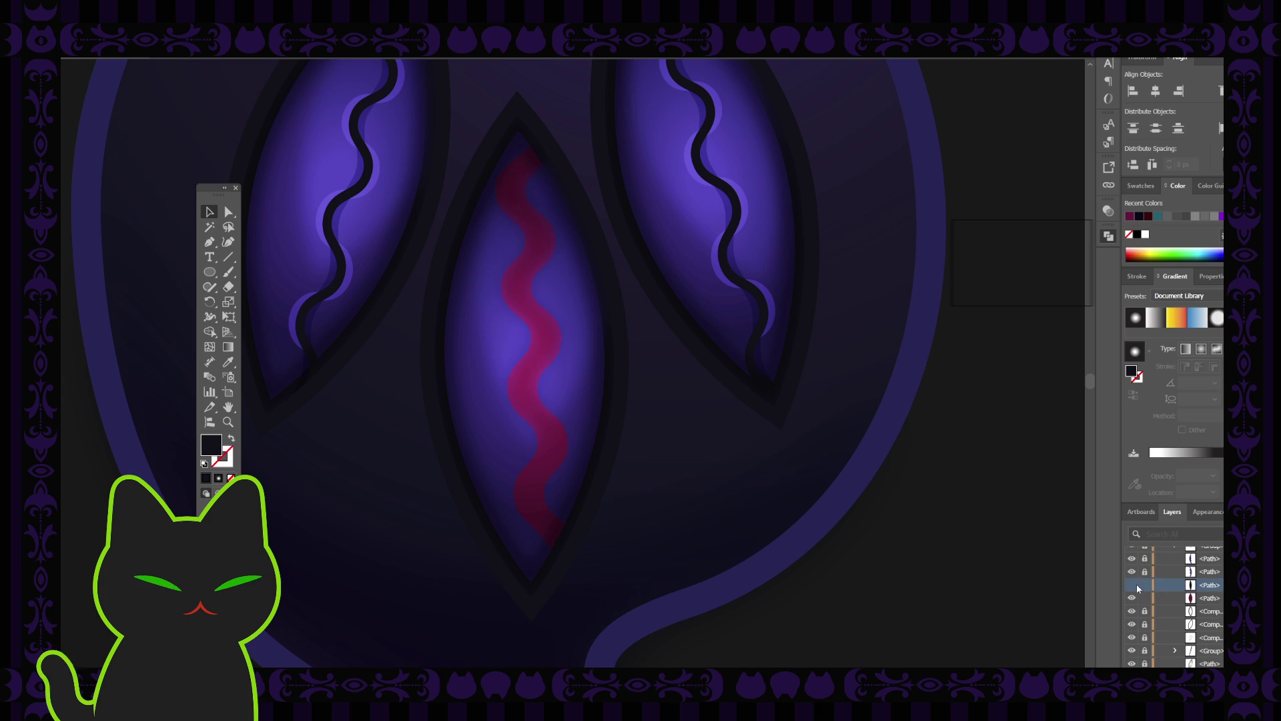
click(1132, 586)
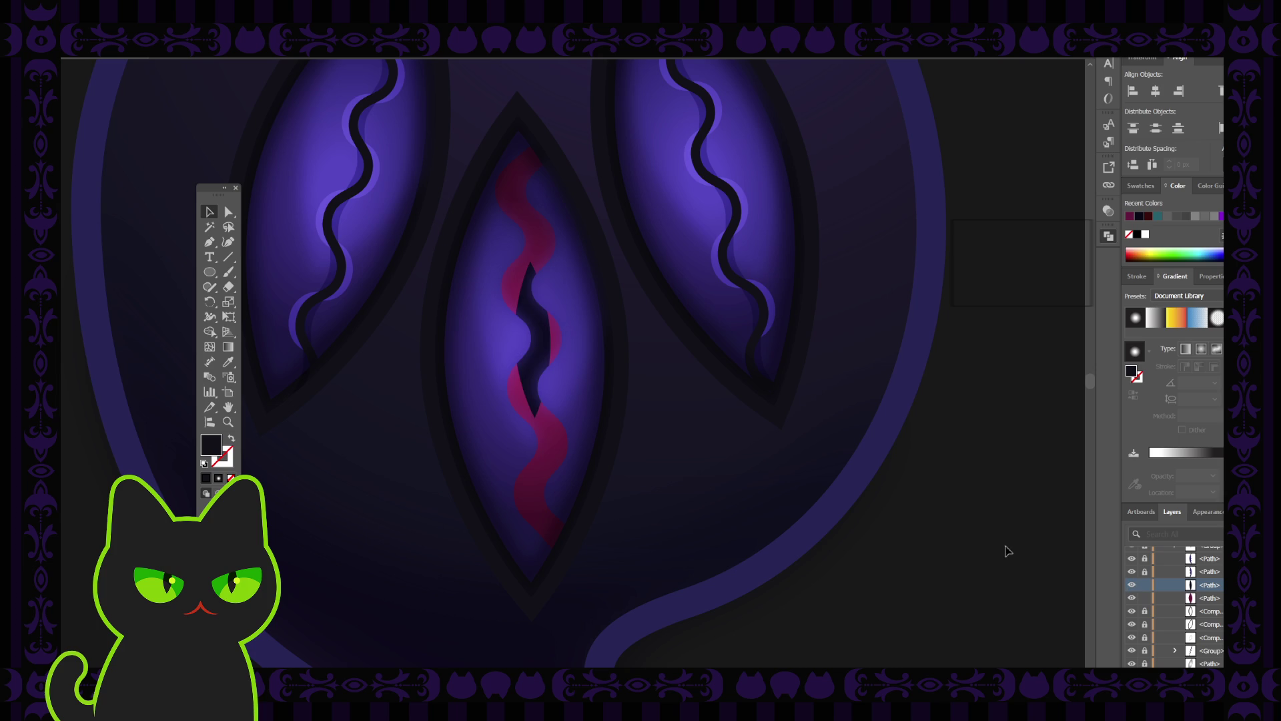
click(542, 349)
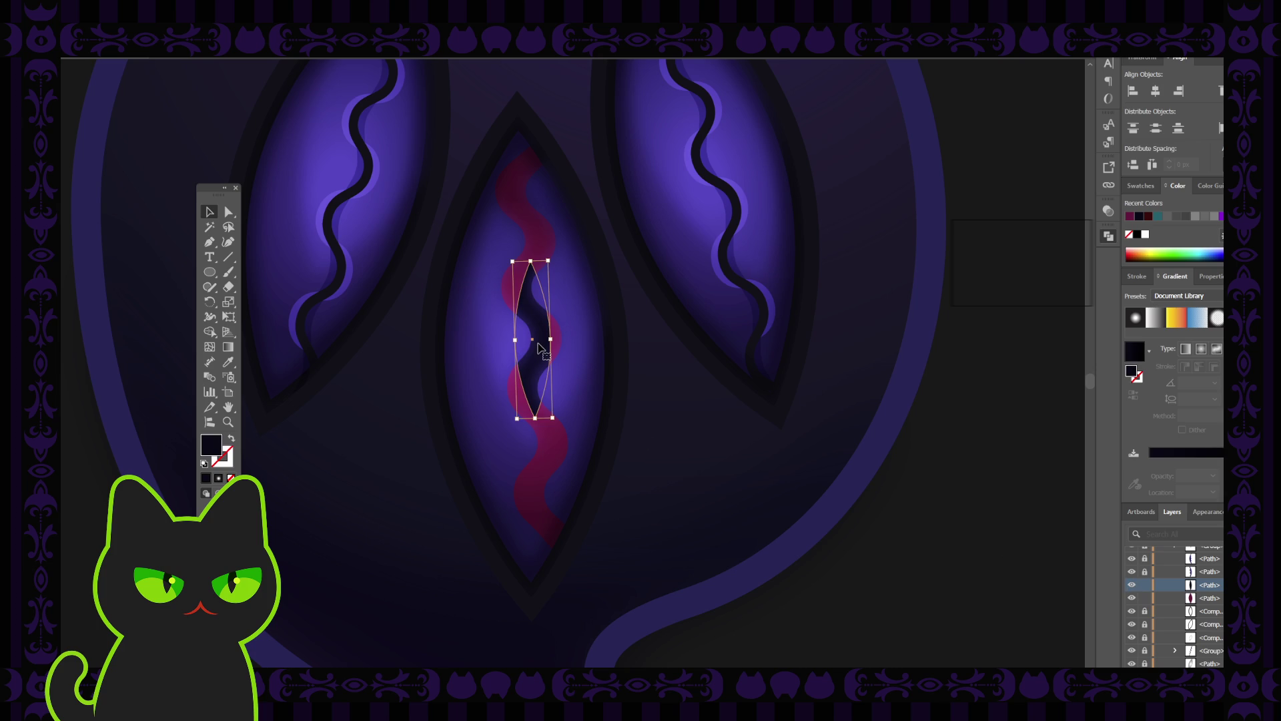
key(Delete)
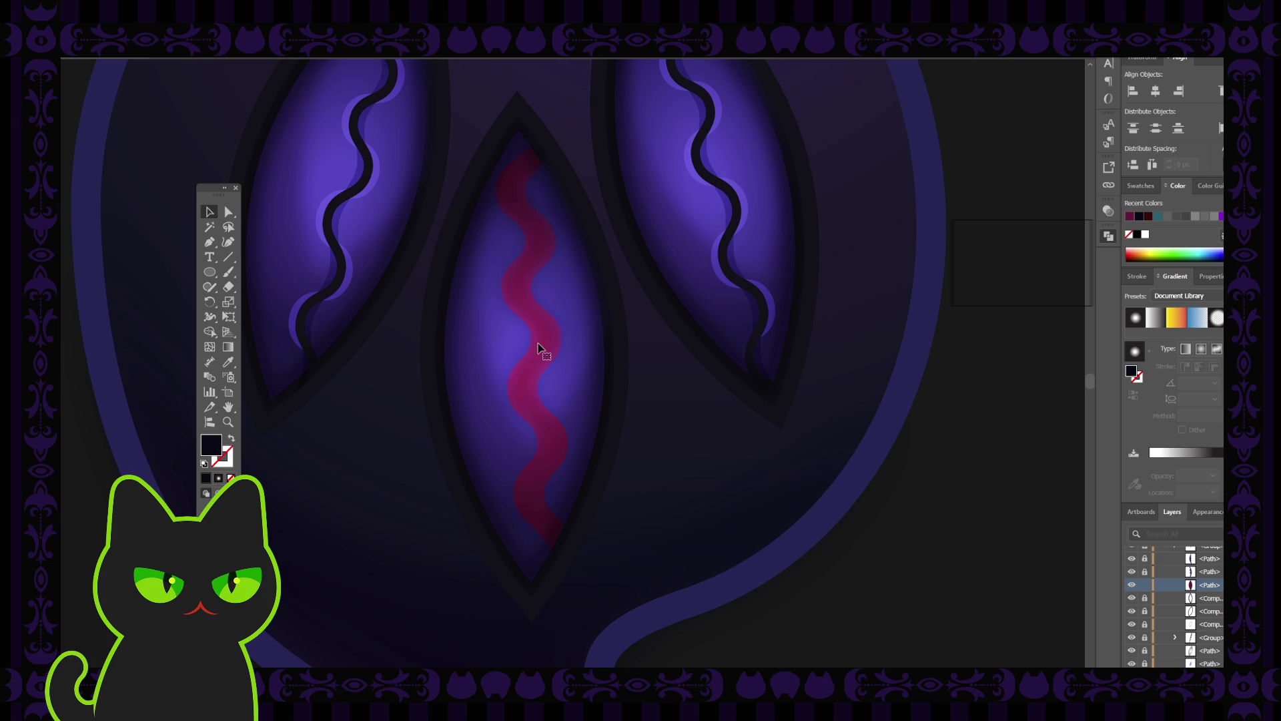
key(ctrl+z)
mouse_move(538, 349)
mouse_down()
mouse_move(685, 365)
mouse_move(705, 494)
mouse_up()
click(659, 347)
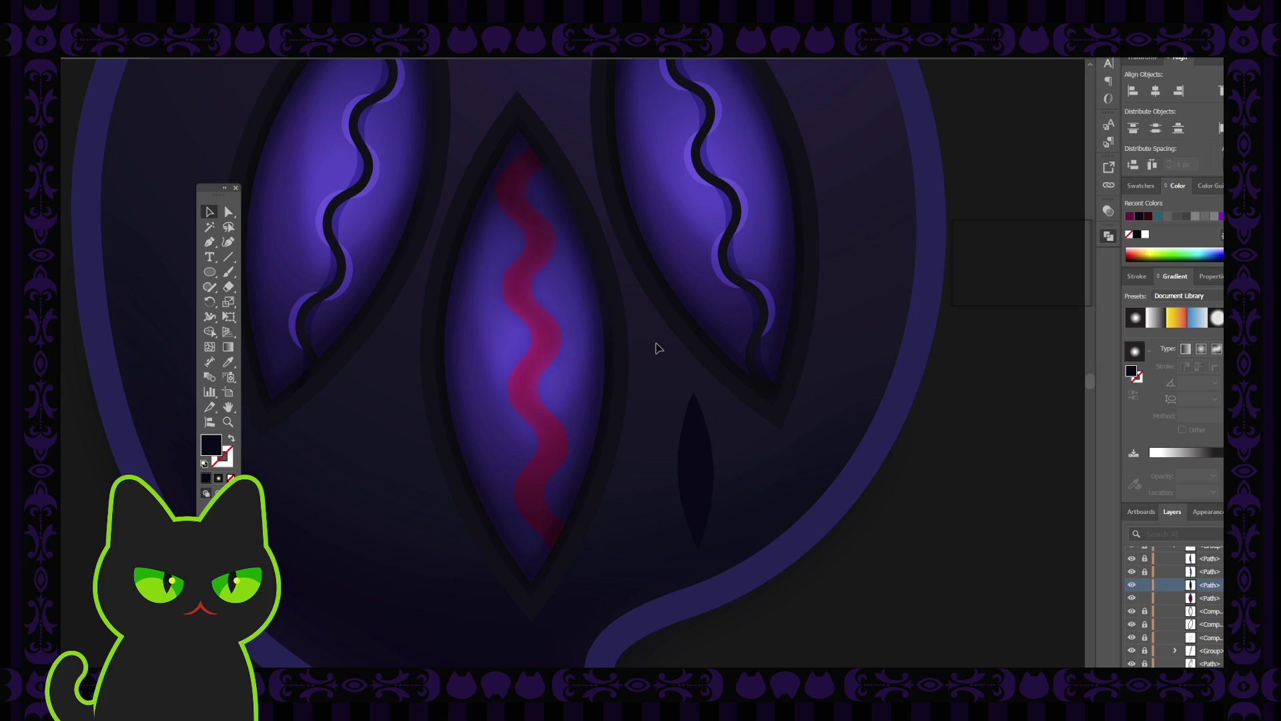
Step: Draw a circle over the pink wave in the middle eye, after undoing a trial brush stroke
key(b)
key(shift+x)
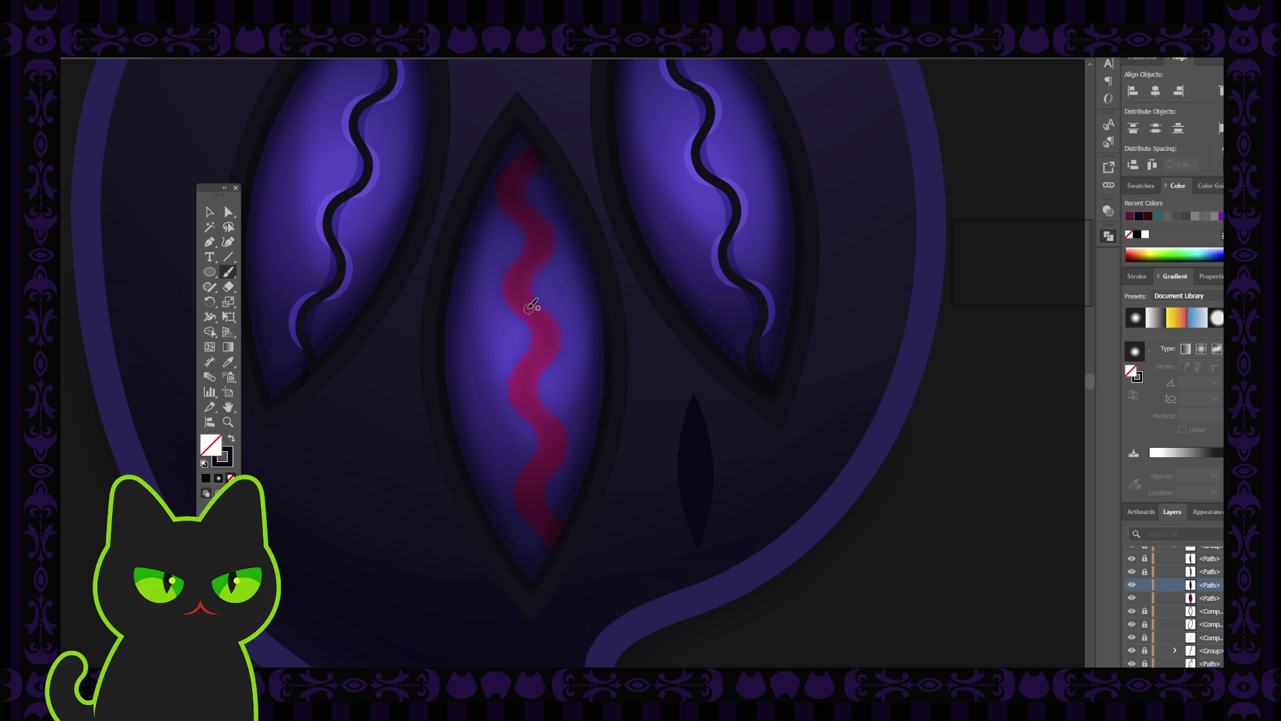
mouse_move(519, 294)
mouse_down()
mouse_move(543, 333)
mouse_move(523, 390)
mouse_move(547, 430)
mouse_up()
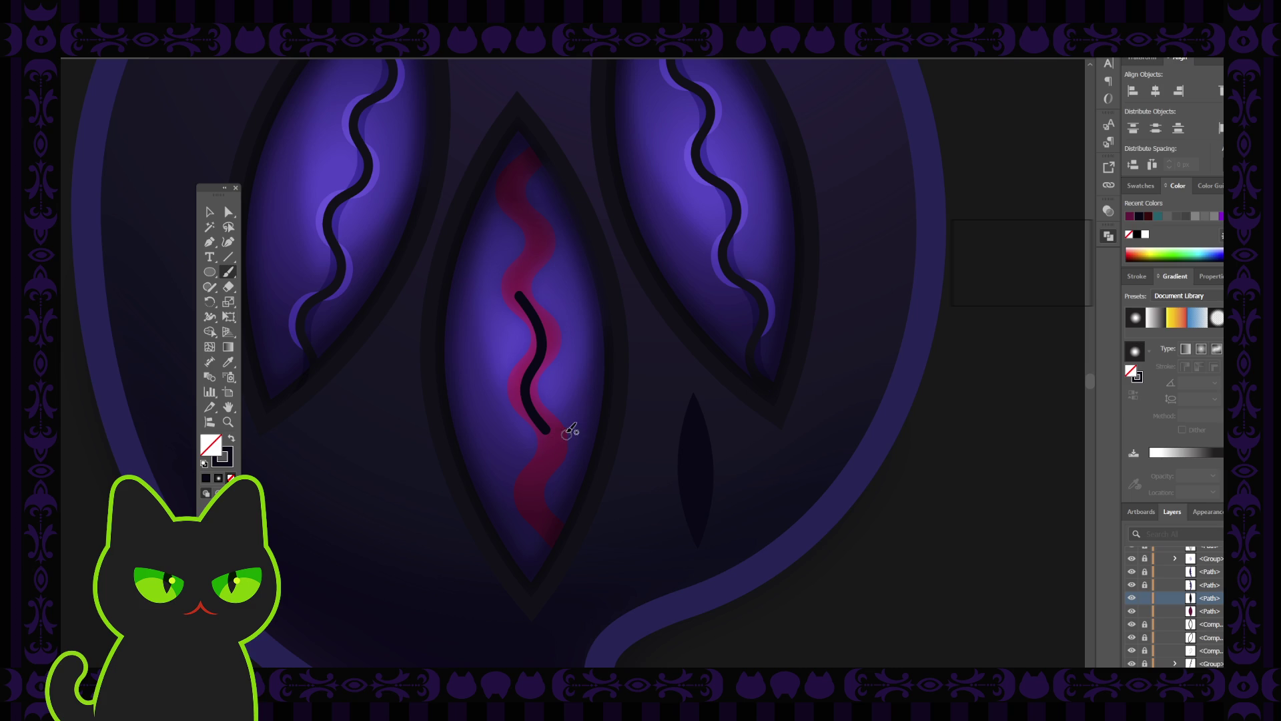
key(ctrl+z)
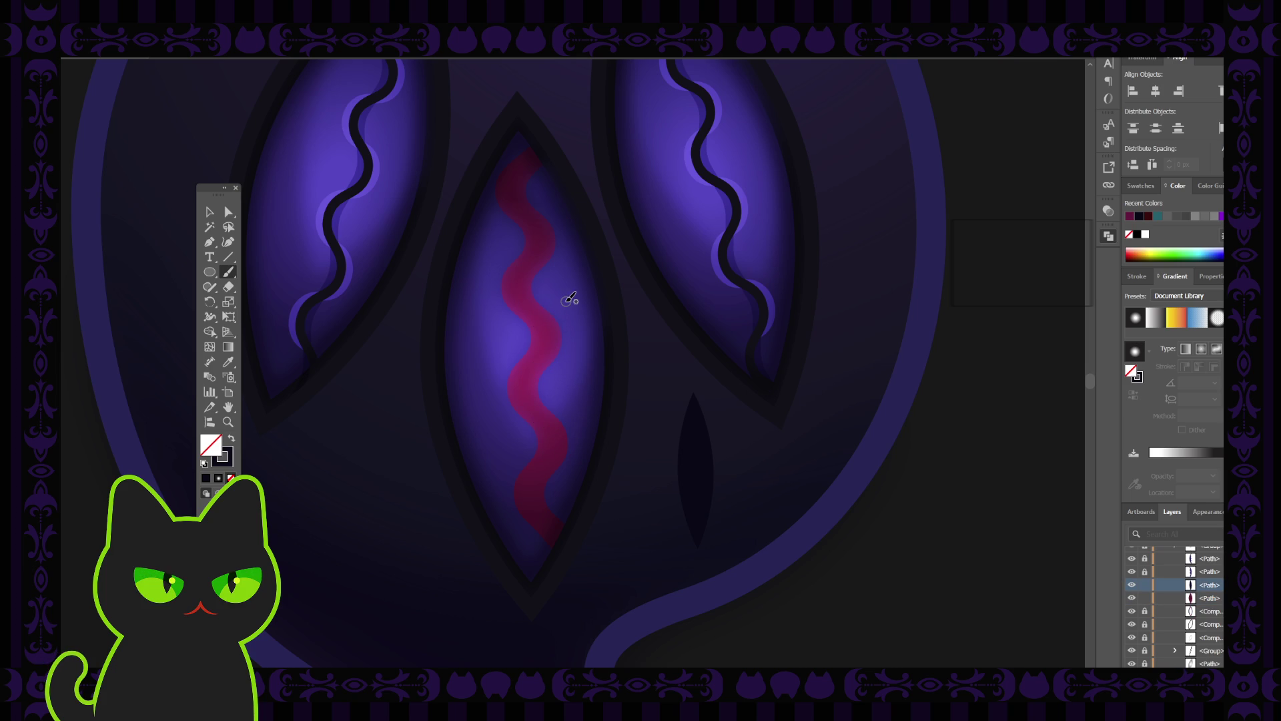
click(213, 273)
mouse_move(497, 309)
mouse_down()
mouse_move(627, 424)
mouse_move(575, 403)
mouse_move(599, 411)
mouse_up()
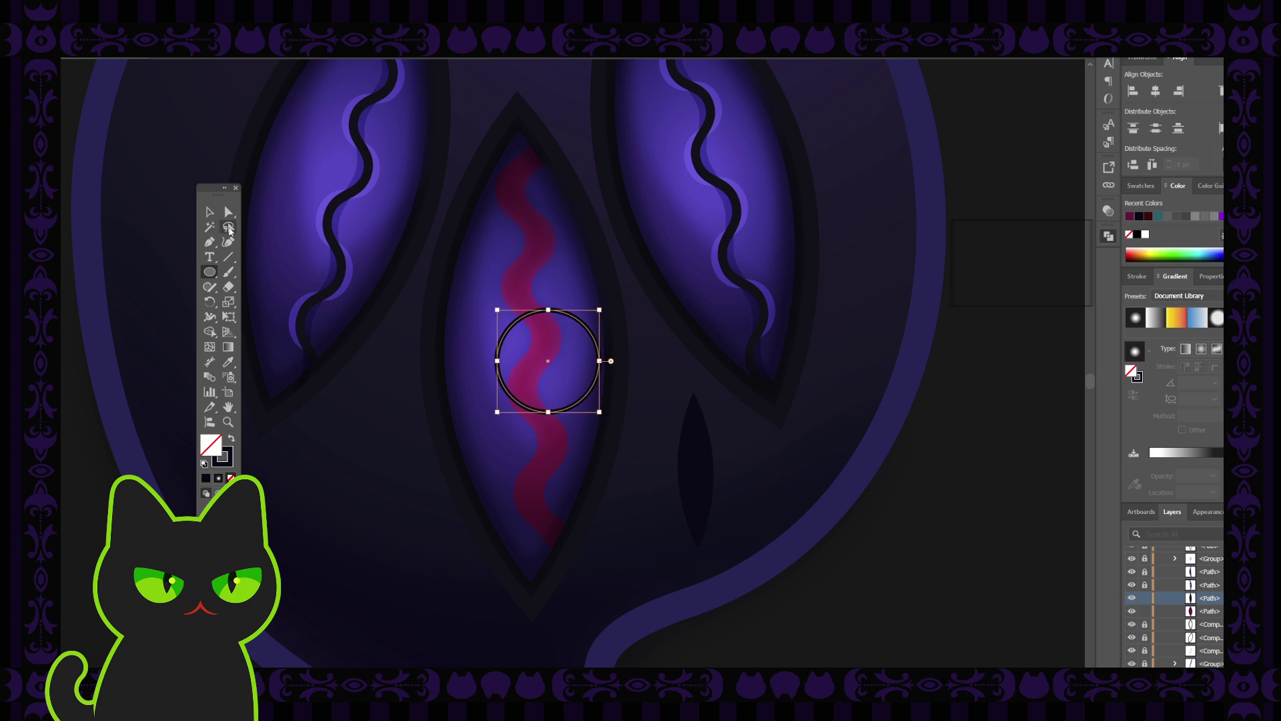
click(209, 213)
click(357, 371)
drag(580, 325, 563, 316)
Step: Give the circle the dark shape's fill colour with the Eyedropper
key(i)
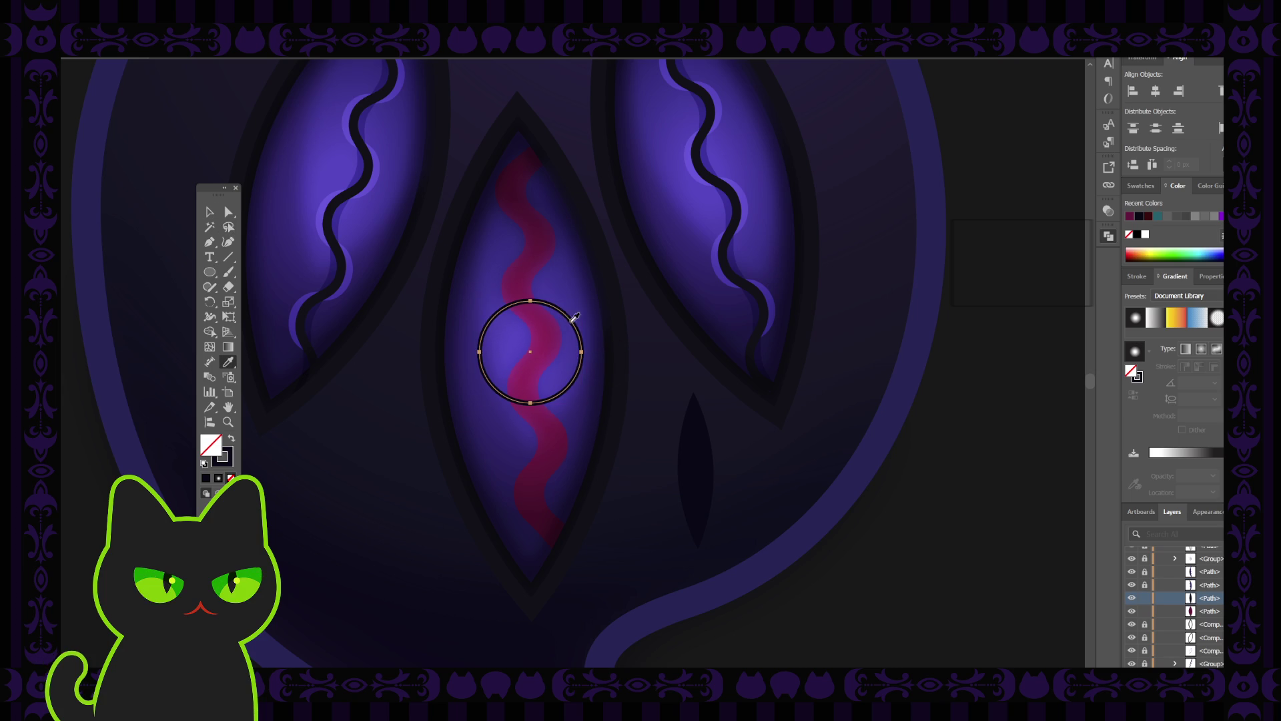
click(695, 451)
key(v)
click(378, 385)
click(530, 394)
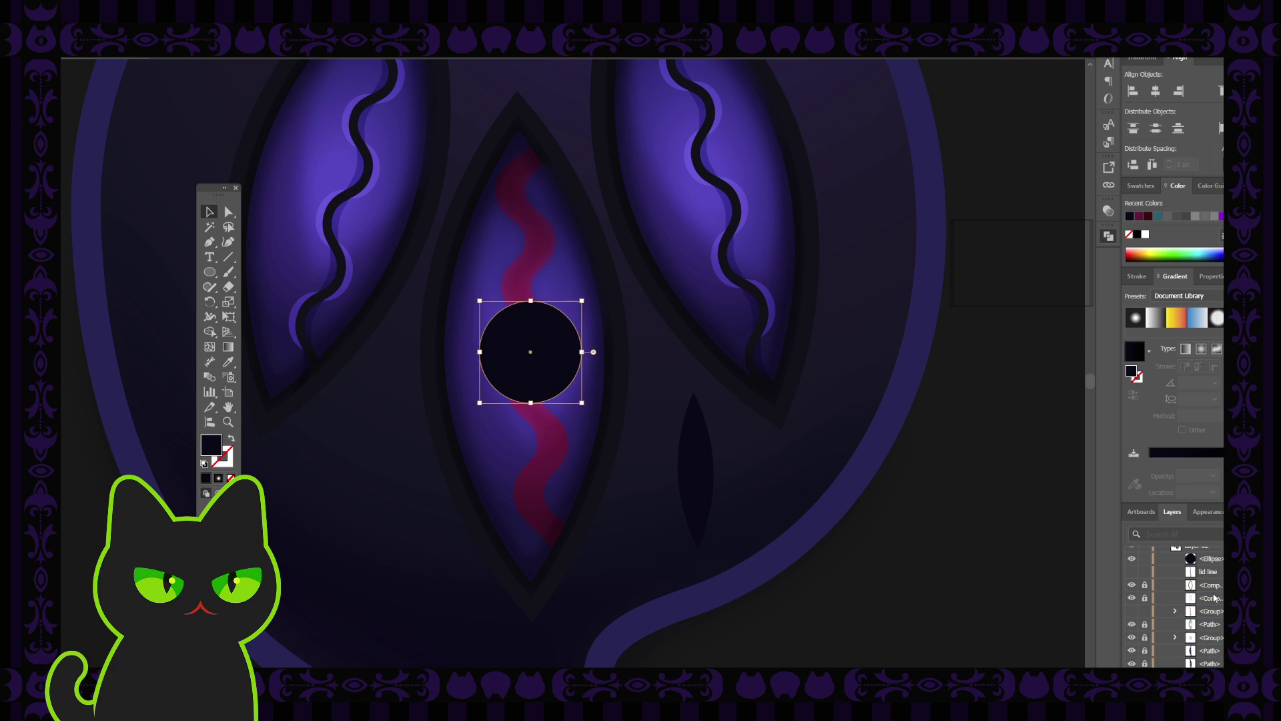
Step: Move the dark ellipse into the masked wave group, shrink it and place it over the lower wave
mouse_move(1214, 598)
mouse_down()
mouse_move(1209, 656)
mouse_move(1205, 615)
mouse_up()
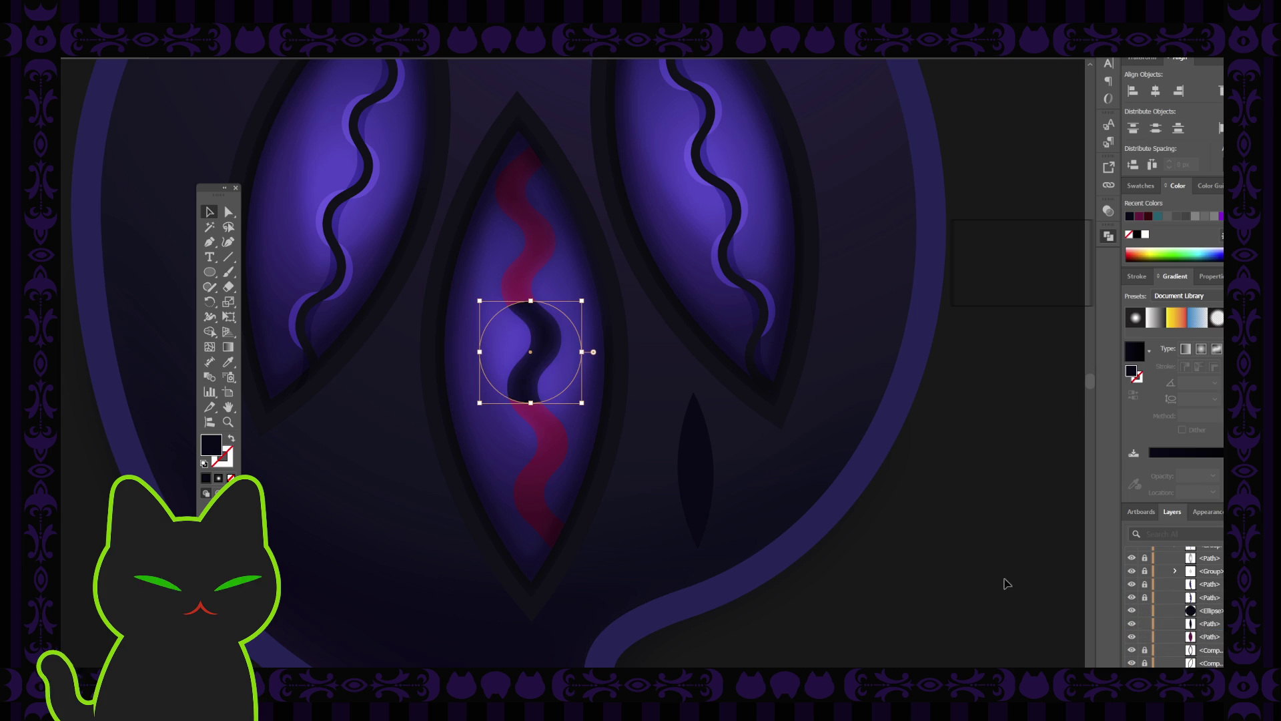
click(713, 443)
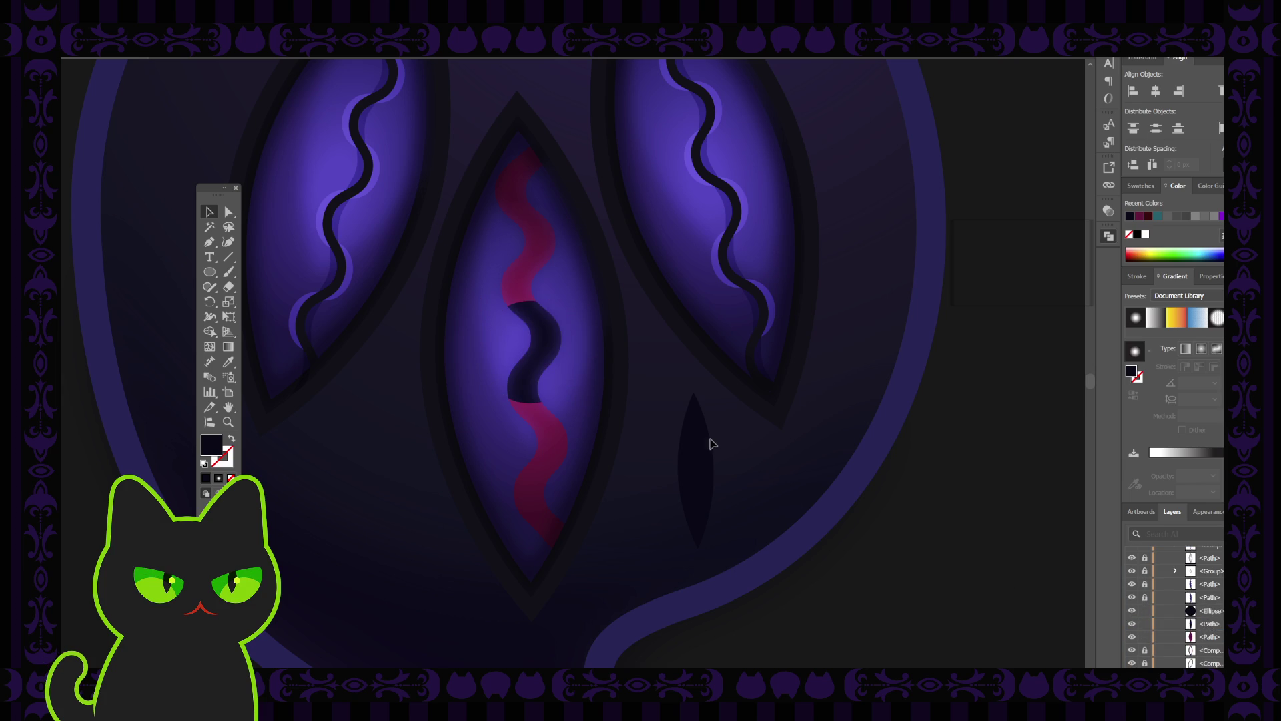
click(546, 346)
drag(480, 301, 502, 324)
drag(565, 389, 560, 363)
click(655, 389)
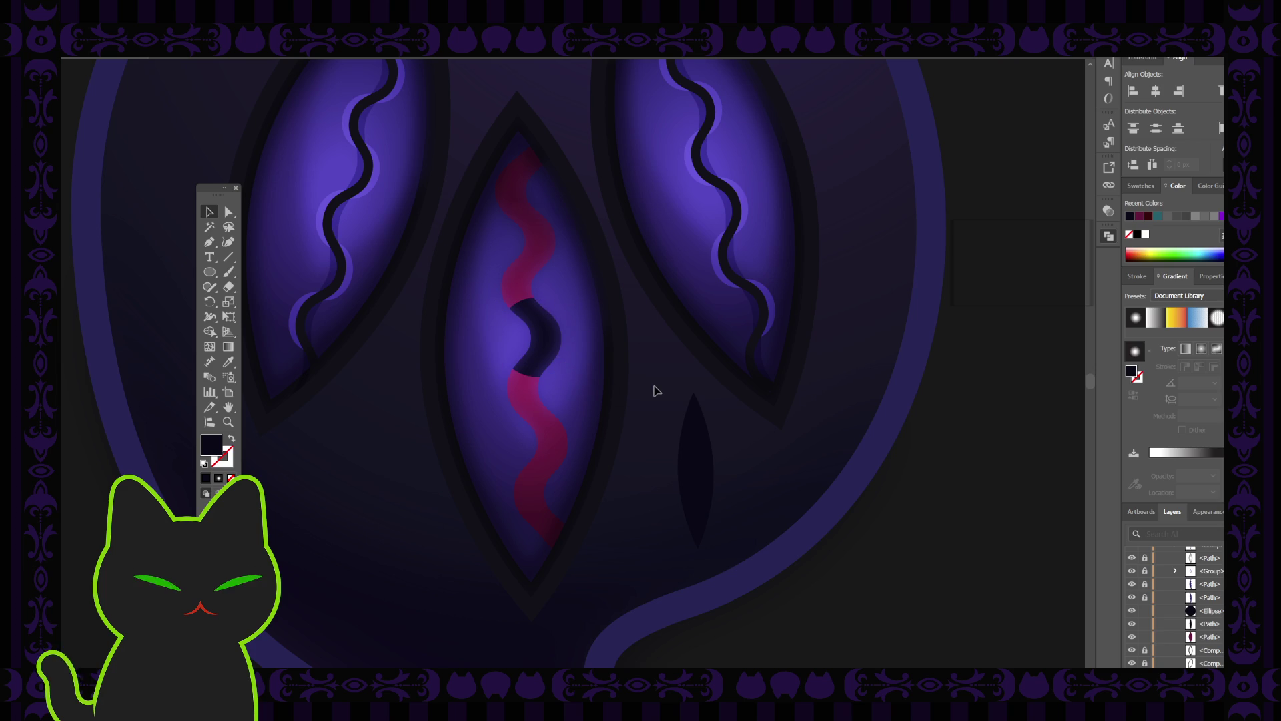
key(ctrl+minus)
key(ctrl+minus)
key(ctrl+minus)
key(ctrl+plus)
key(ctrl+plus)
key(ctrl+plus)
key(ctrl+plus)
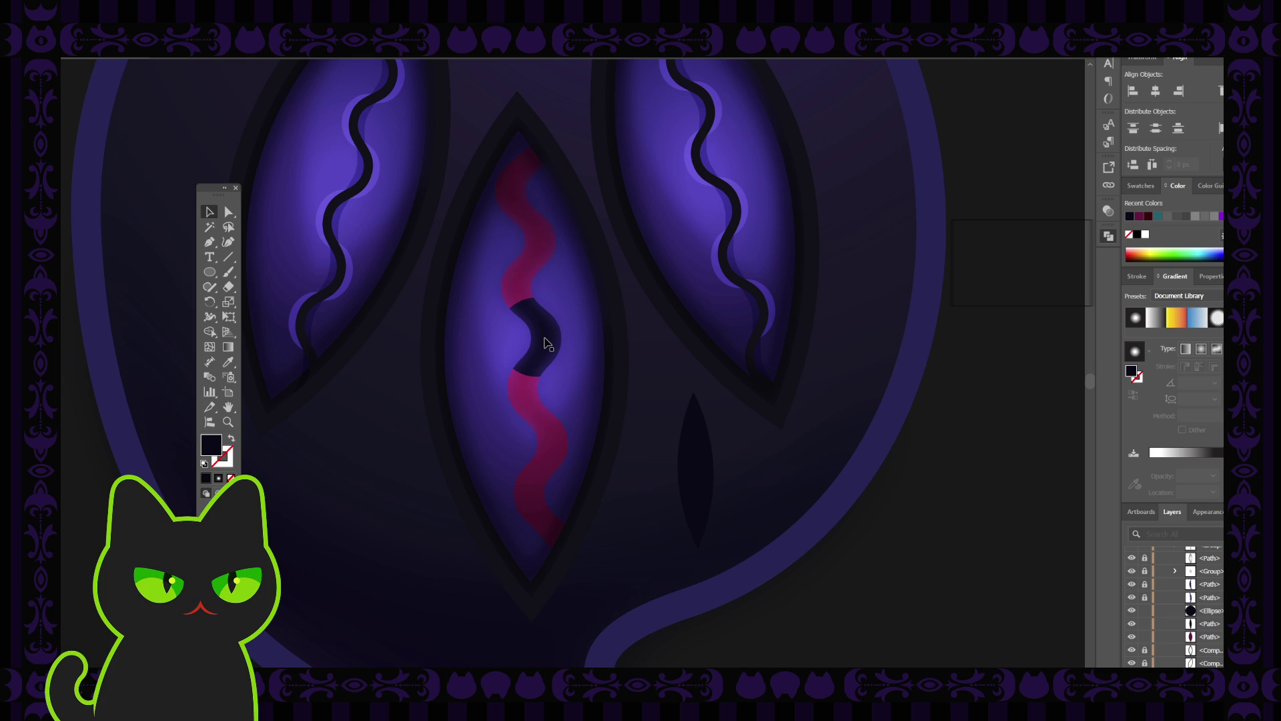
drag(552, 343, 551, 427)
Step: Nudge the dark ellipse up, hide it in Layers, and delete the dark slit shape beside the eye
click(646, 372)
scroll(644, 375, down, 2)
scroll(646, 374, down, 4)
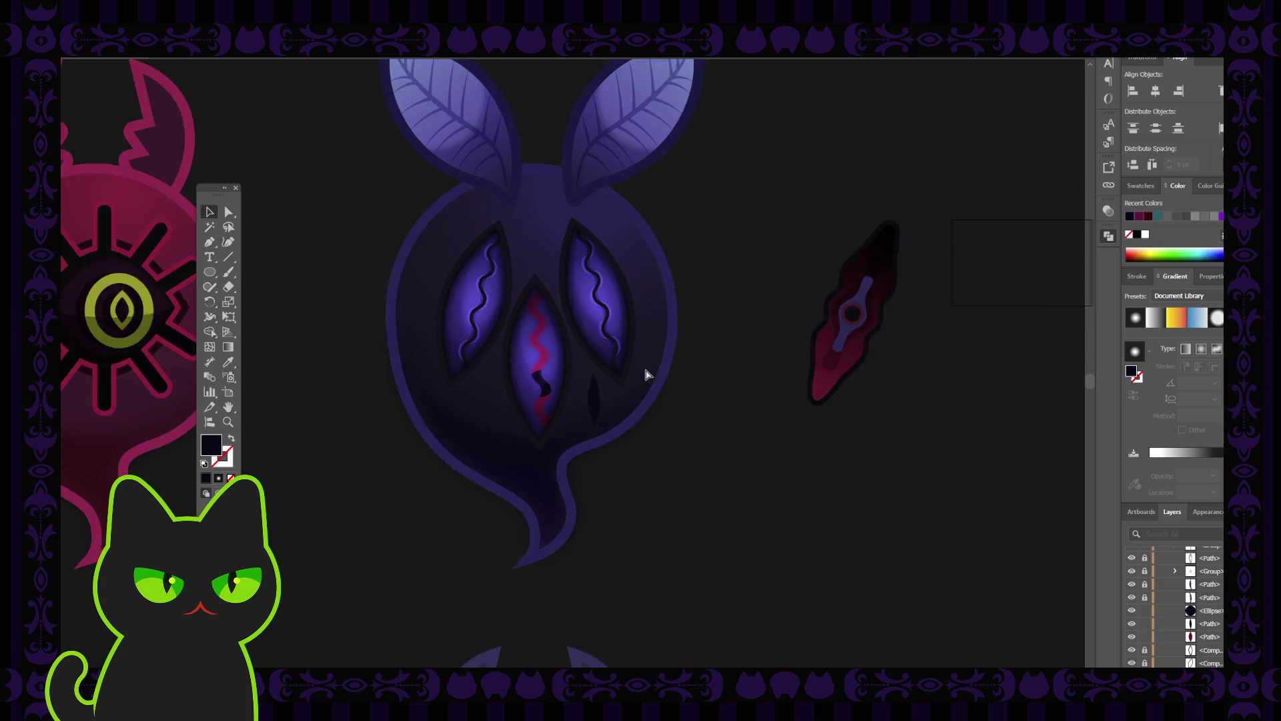
scroll(645, 374, up, 5)
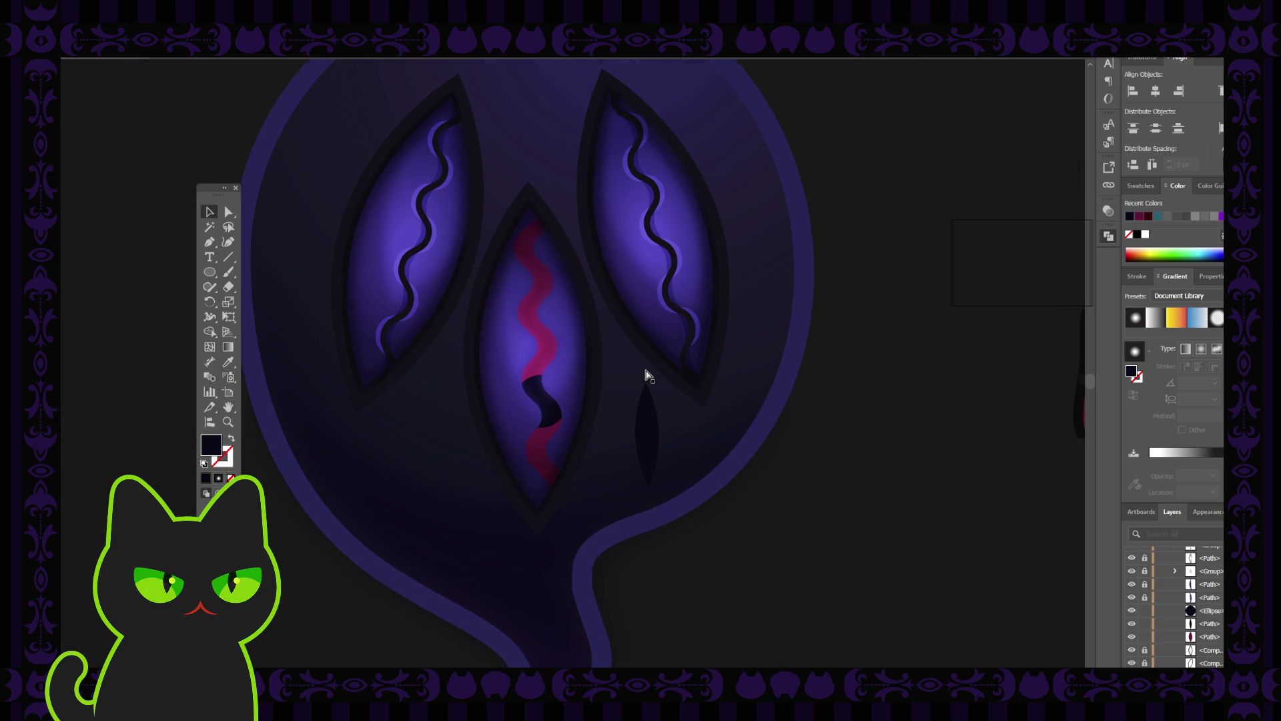
drag(551, 419, 547, 363)
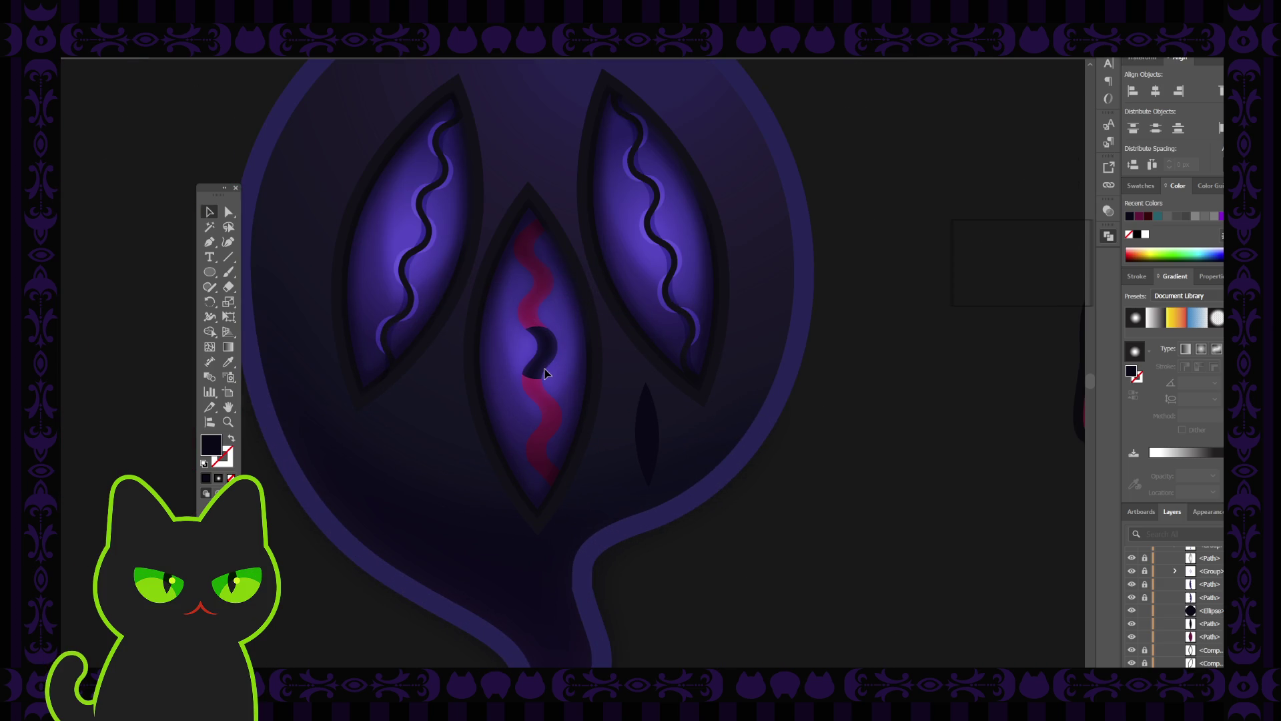
mouse_move(544, 373)
mouse_down()
mouse_move(574, 367)
mouse_move(557, 367)
mouse_up()
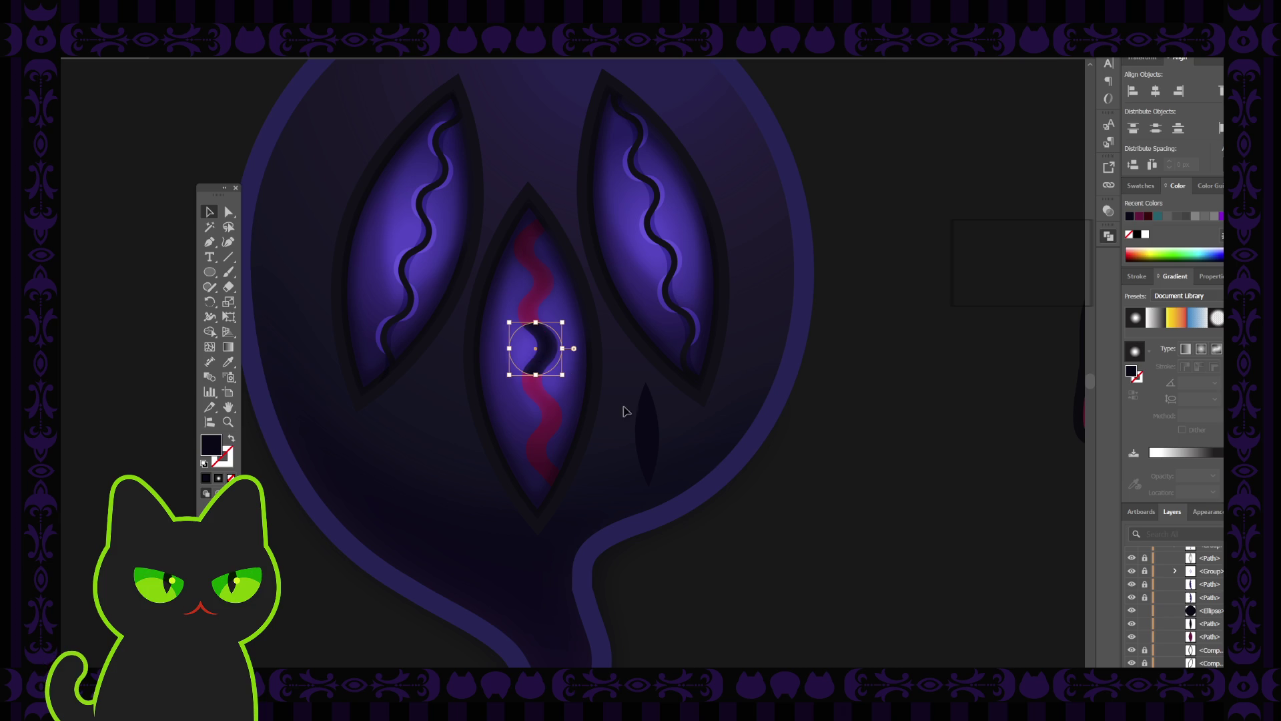
click(1131, 611)
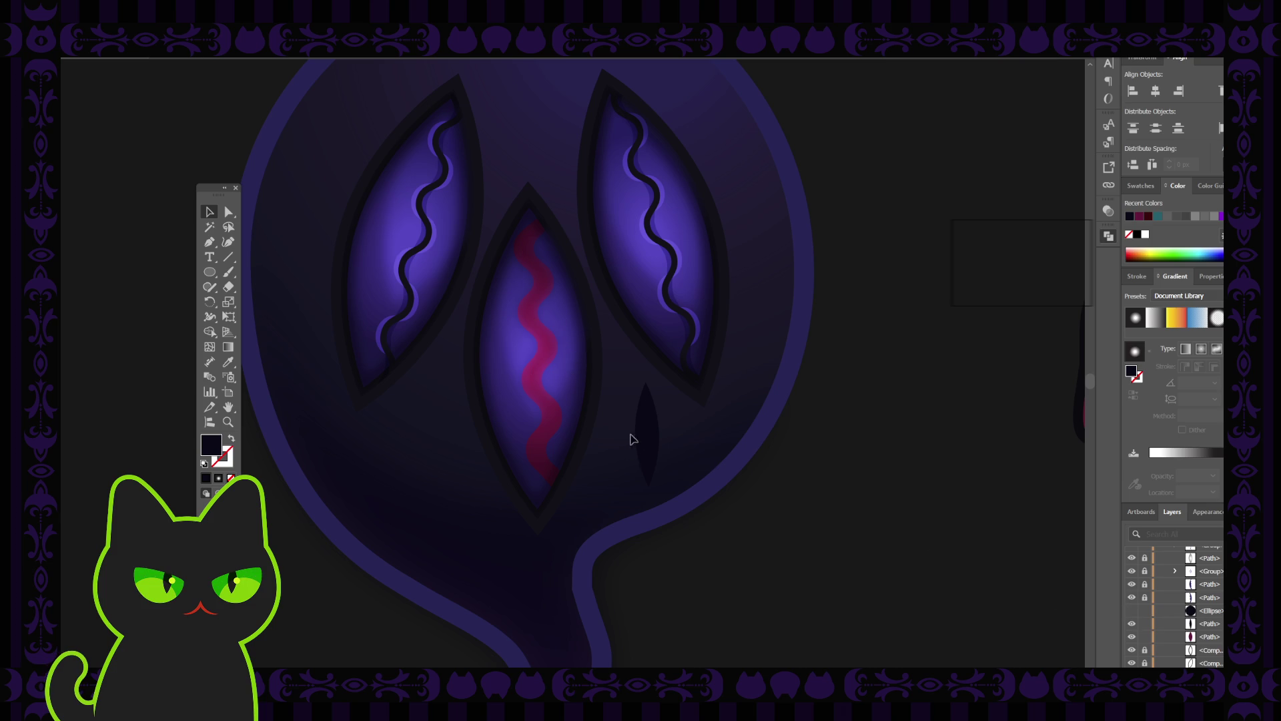
click(651, 435)
key(Delete)
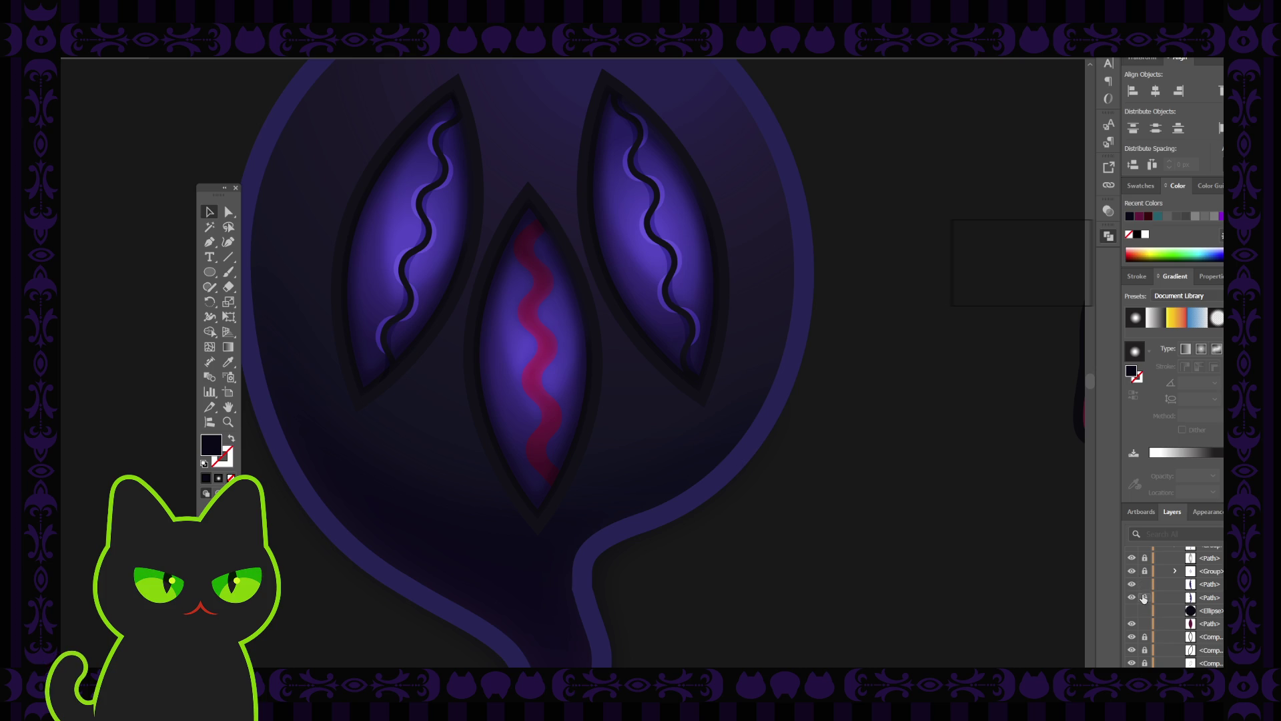
Step: Lock the middle eye shape and paste a front copy of it as an outline
click(1210, 585)
click(520, 376)
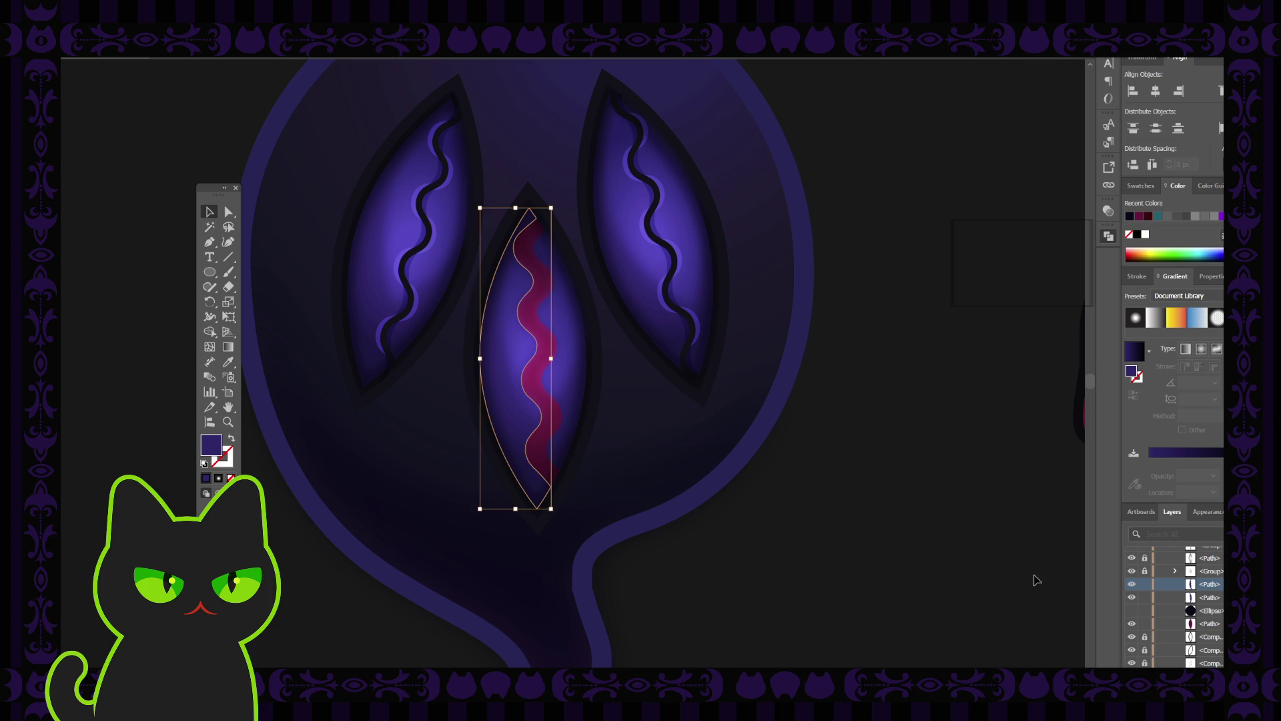
click(1145, 585)
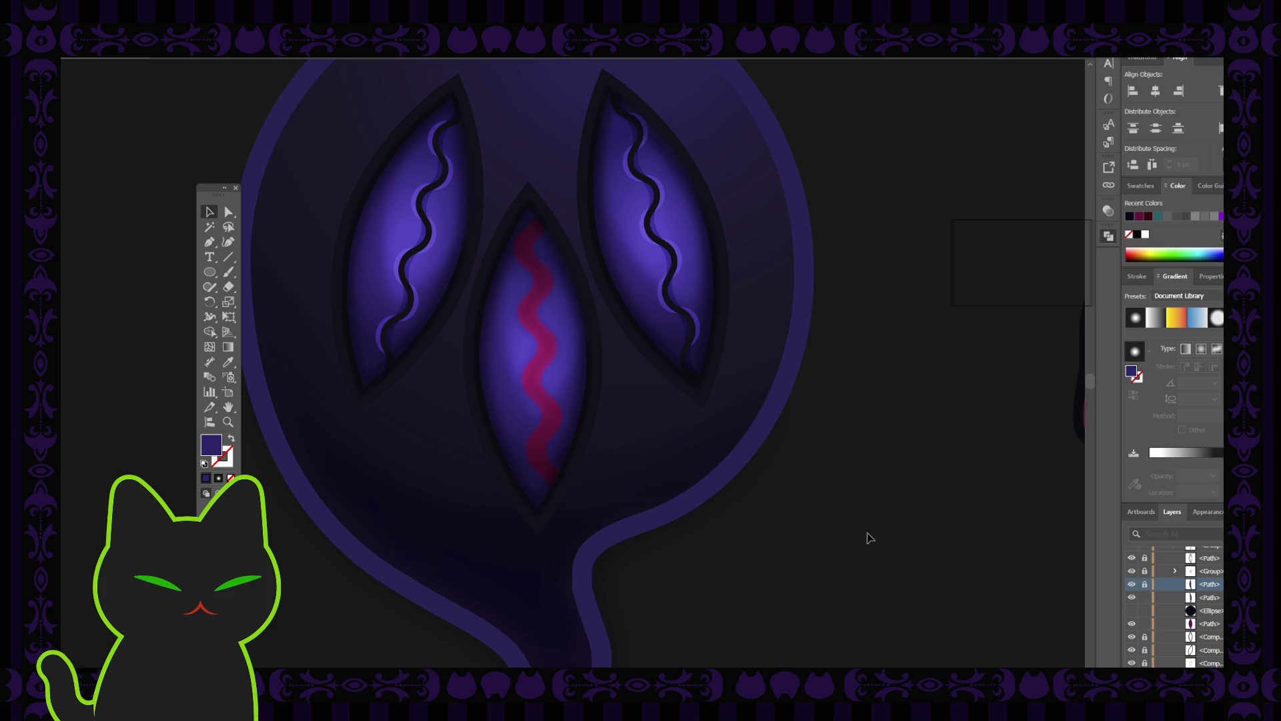
key(ctrl+f)
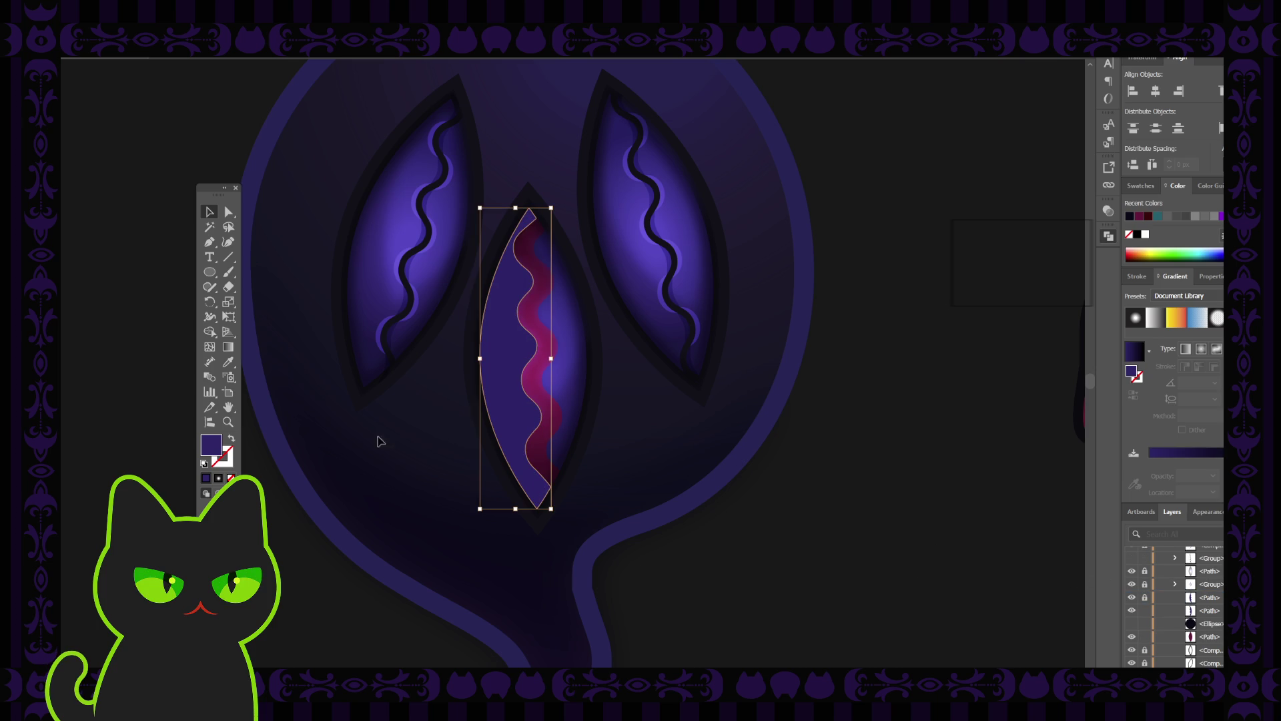
click(232, 440)
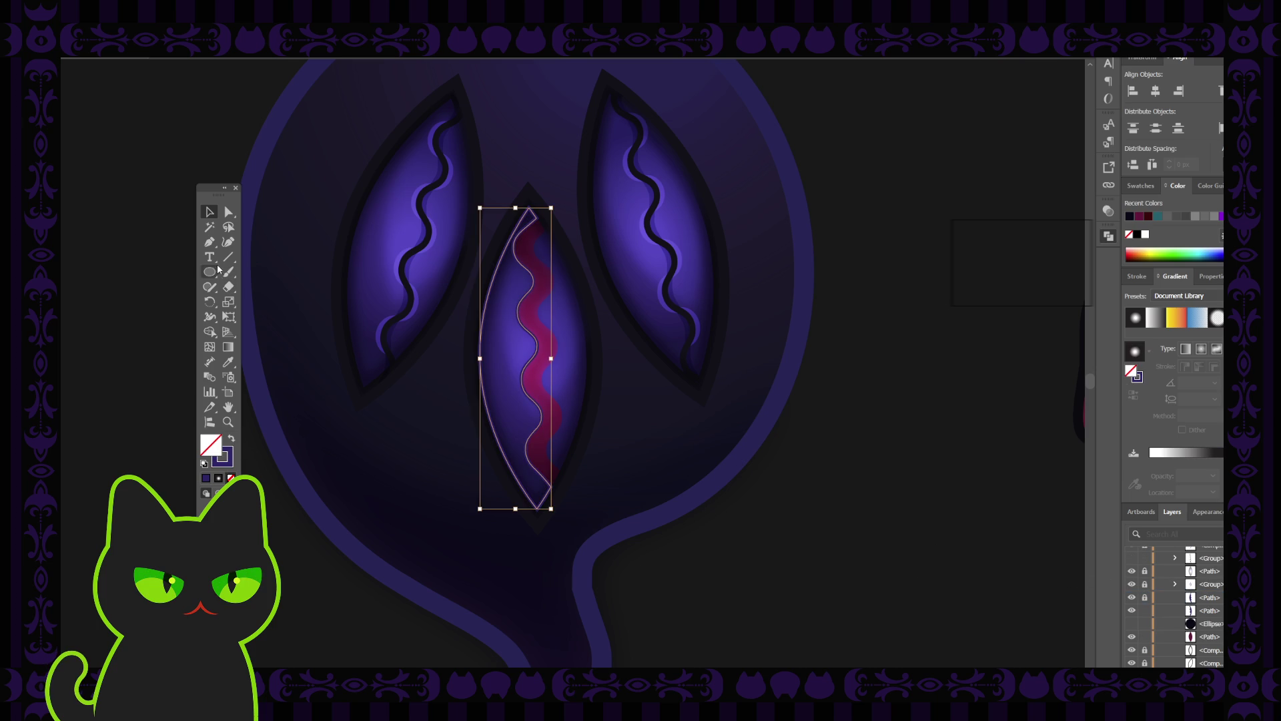
click(227, 212)
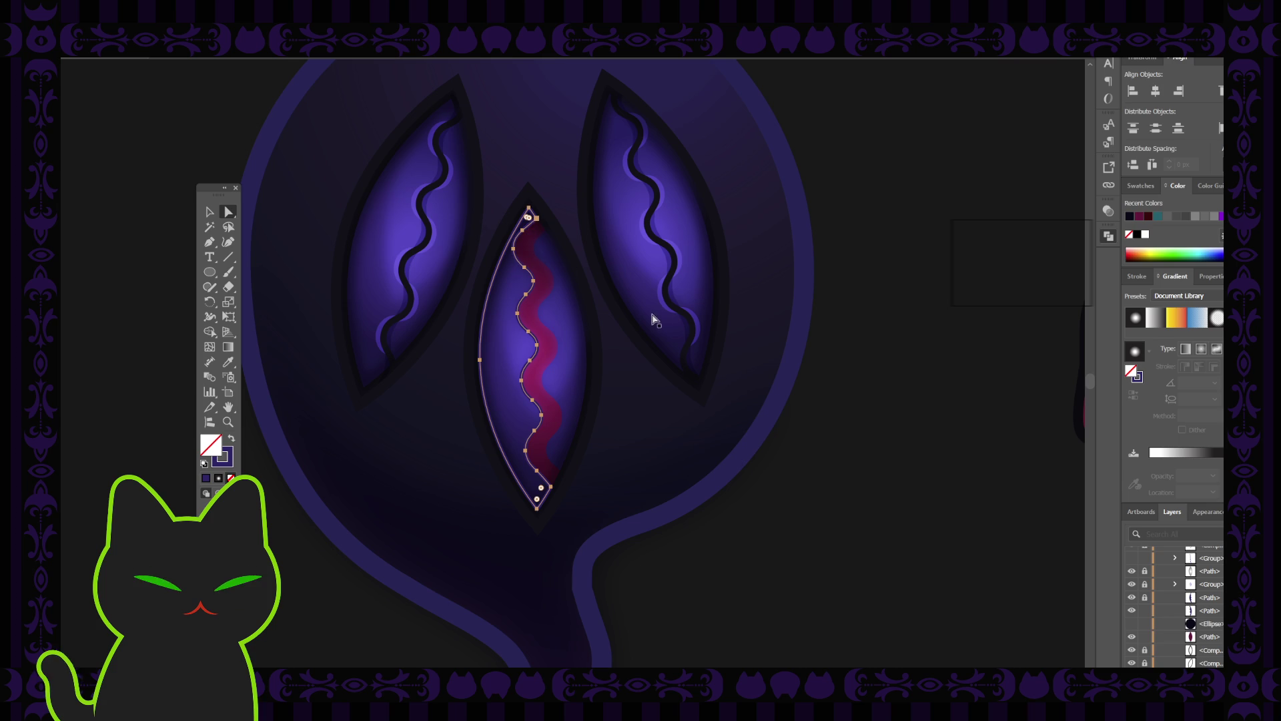
click(209, 213)
click(444, 398)
click(532, 339)
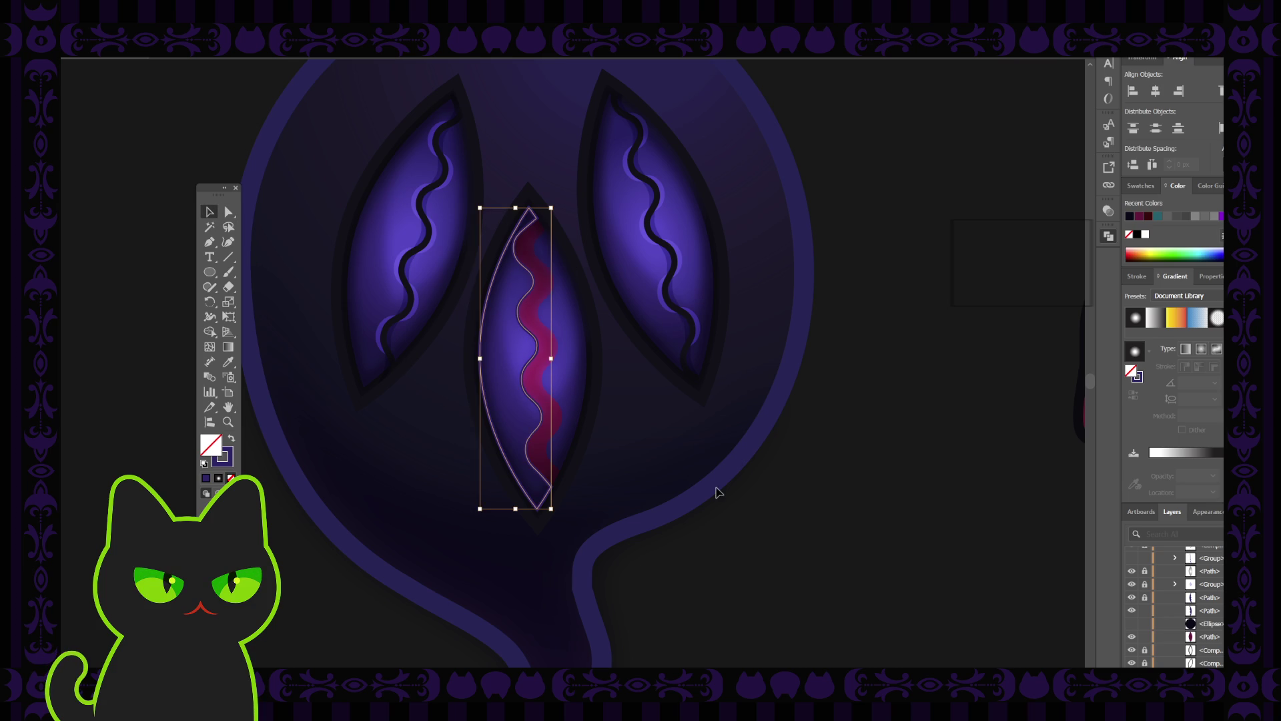
Step: Hide the pink wavy shape, reveal the black lid line and shift it slightly left
scroll(1216, 579, up, 1)
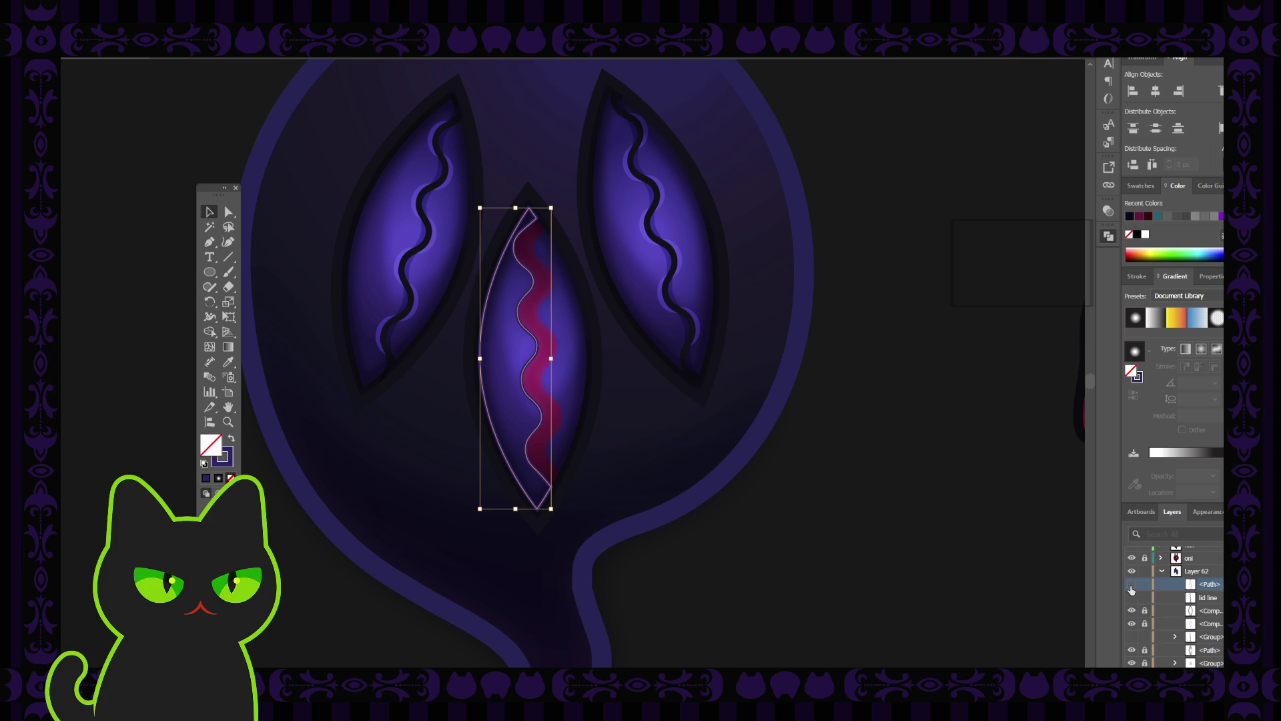
drag(1131, 586, 1131, 598)
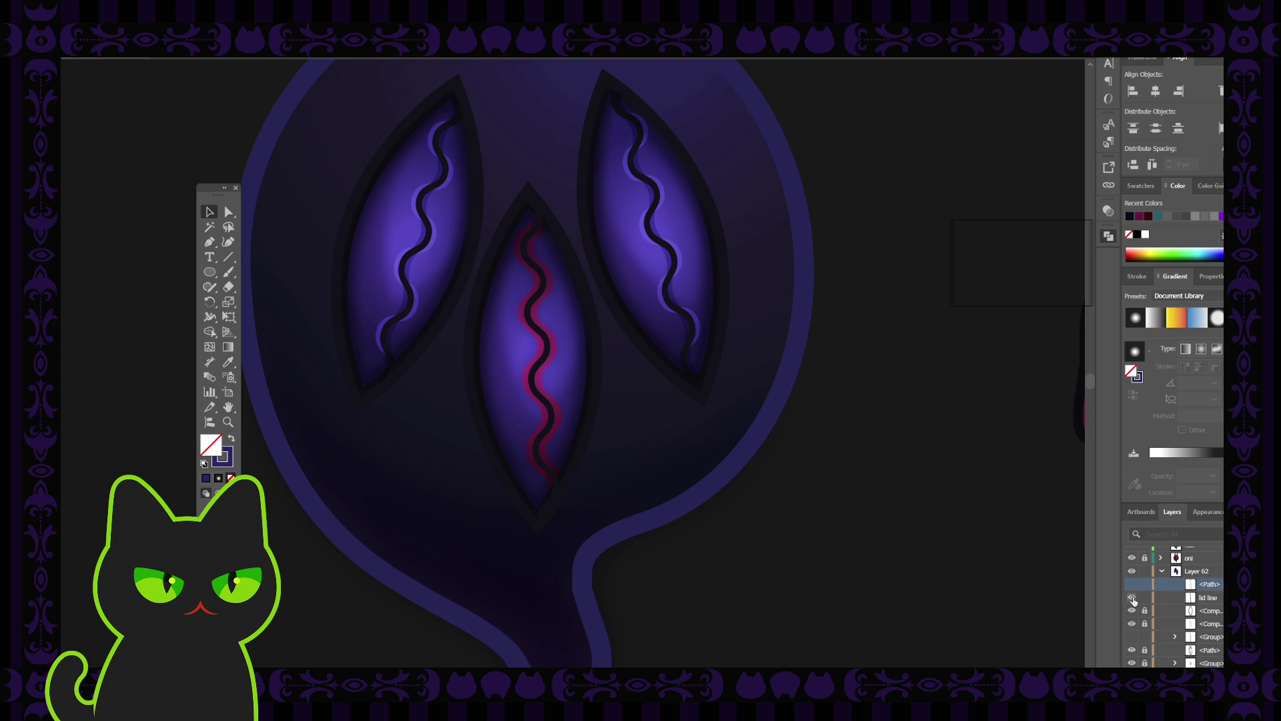
click(1194, 598)
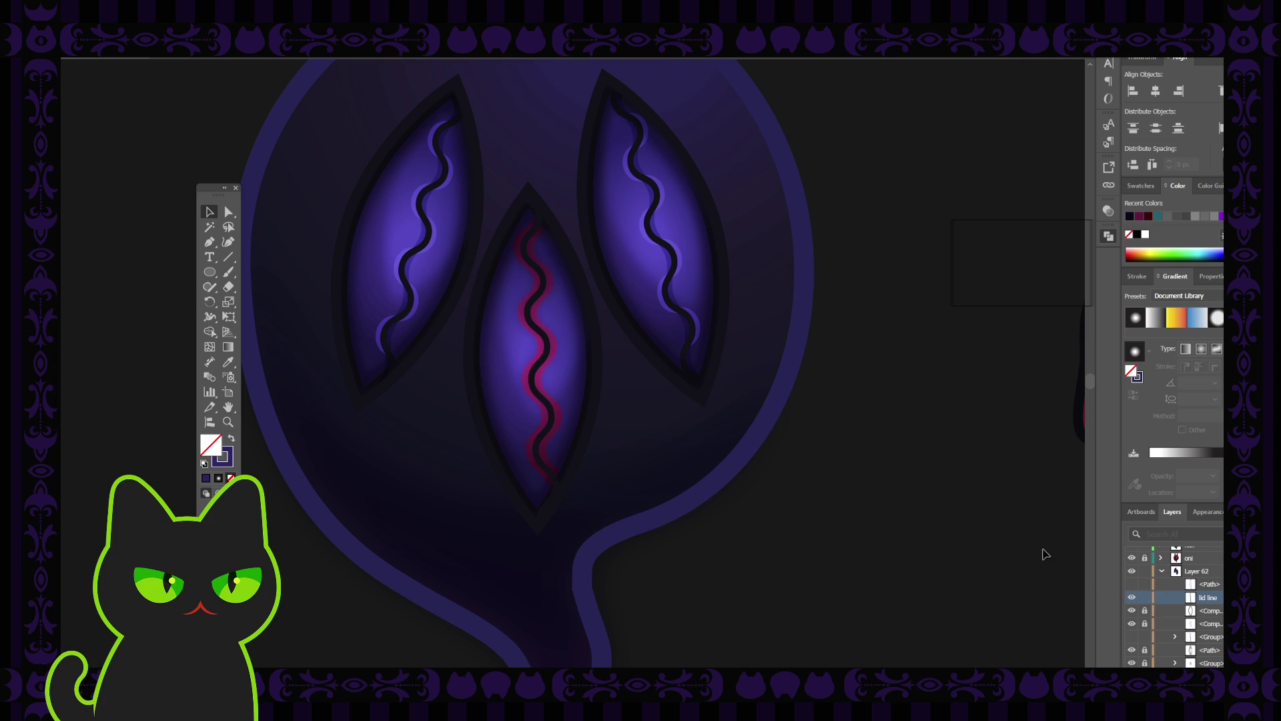
click(546, 347)
drag(546, 347, 539, 347)
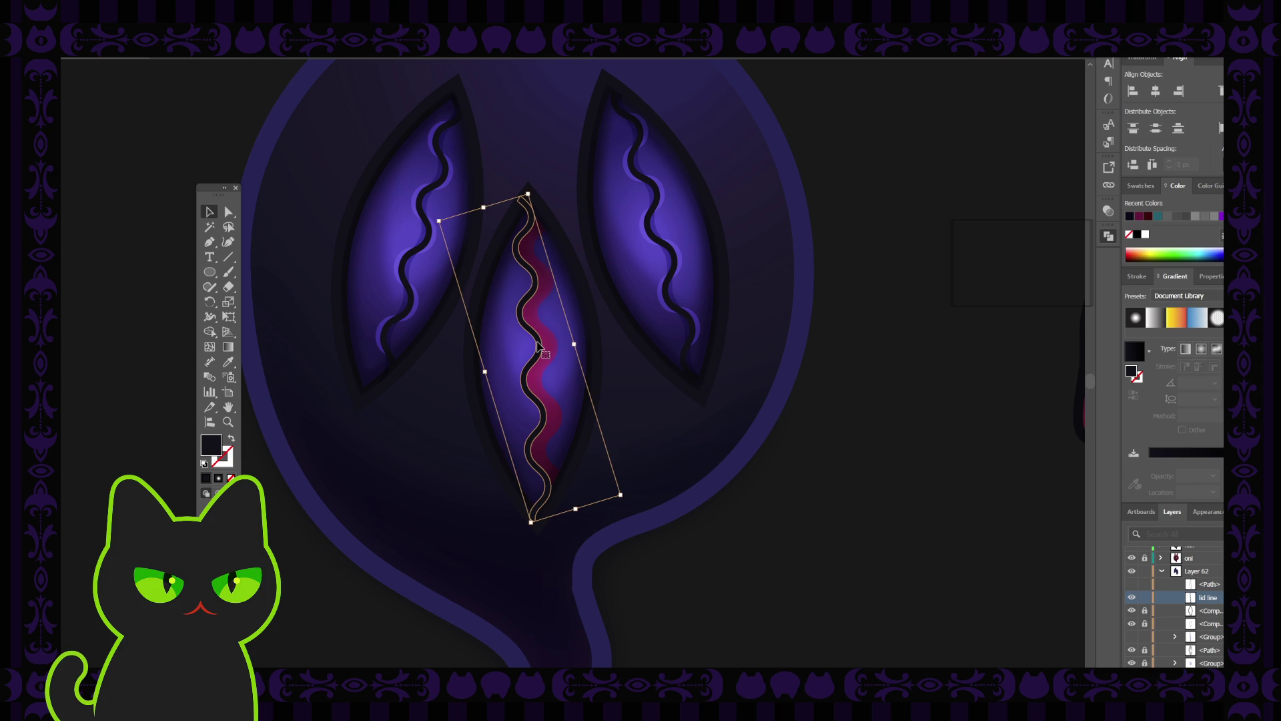
click(1209, 584)
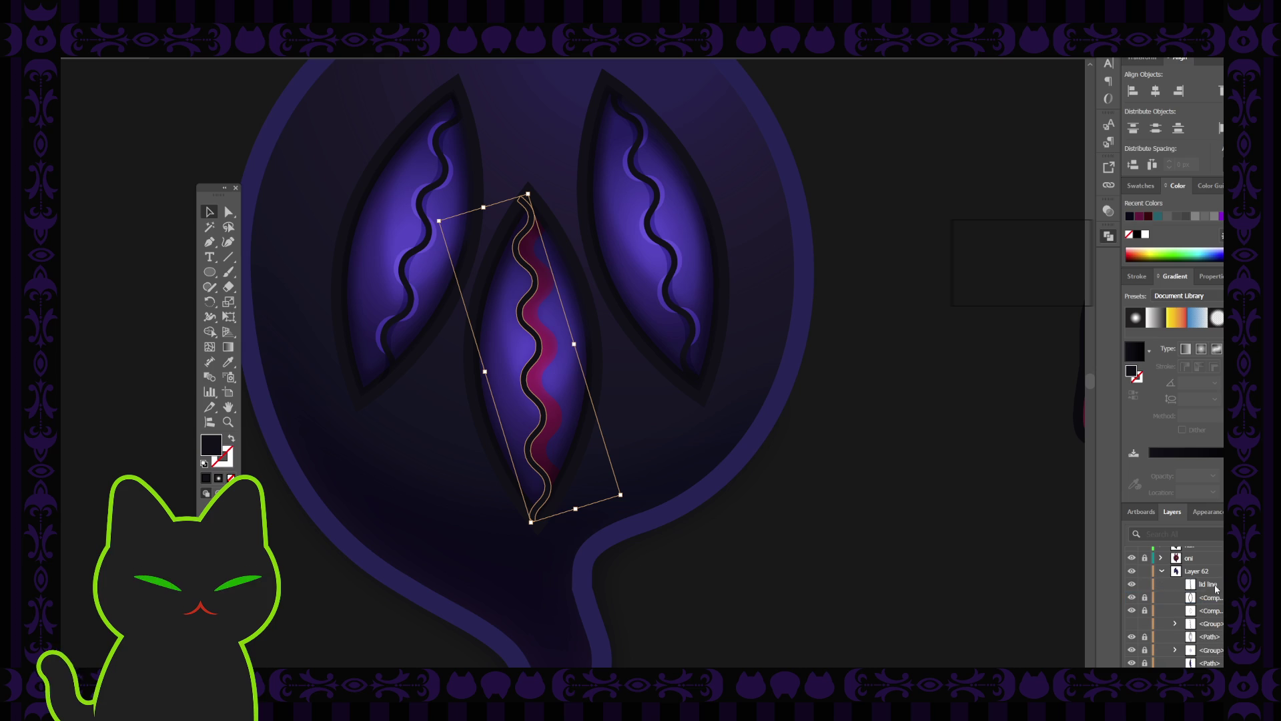
scroll(1211, 590, down, 2)
scroll(1159, 611, up, 3)
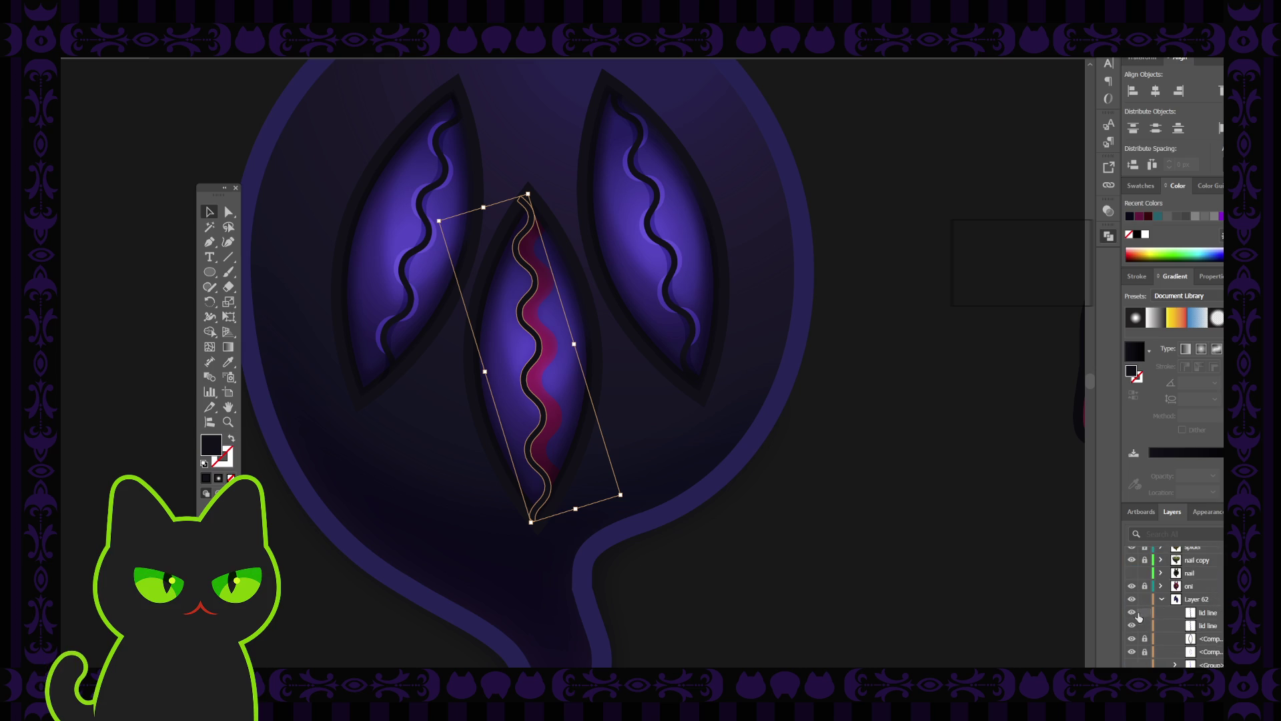
click(1132, 612)
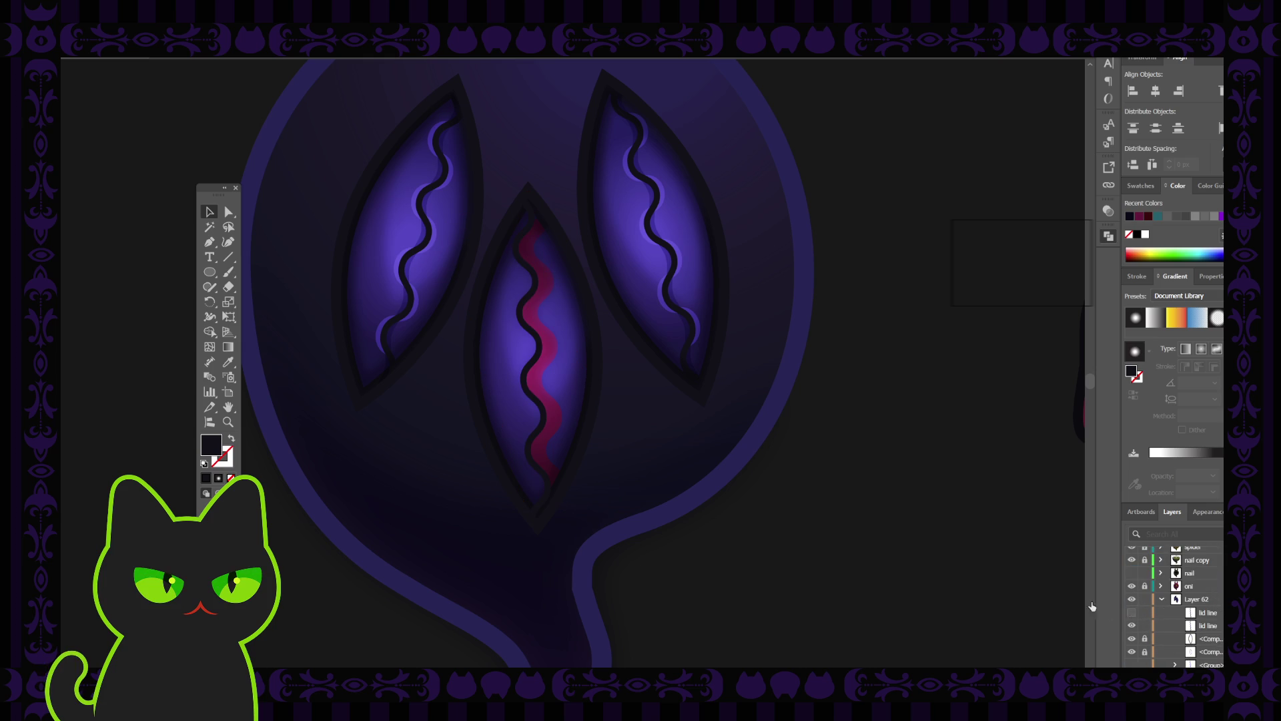
click(539, 349)
key(i)
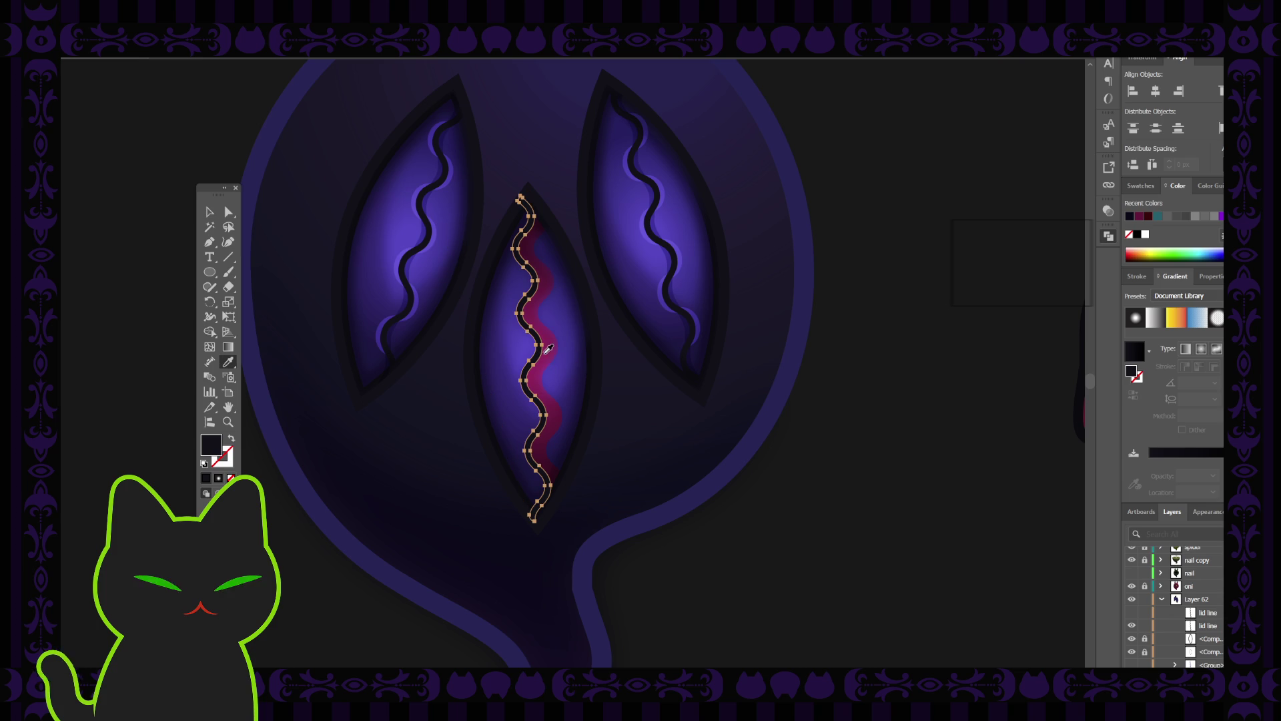
Step: Hide the two glow layers and sample a solid dark magenta fill onto the wavy line
click(547, 434)
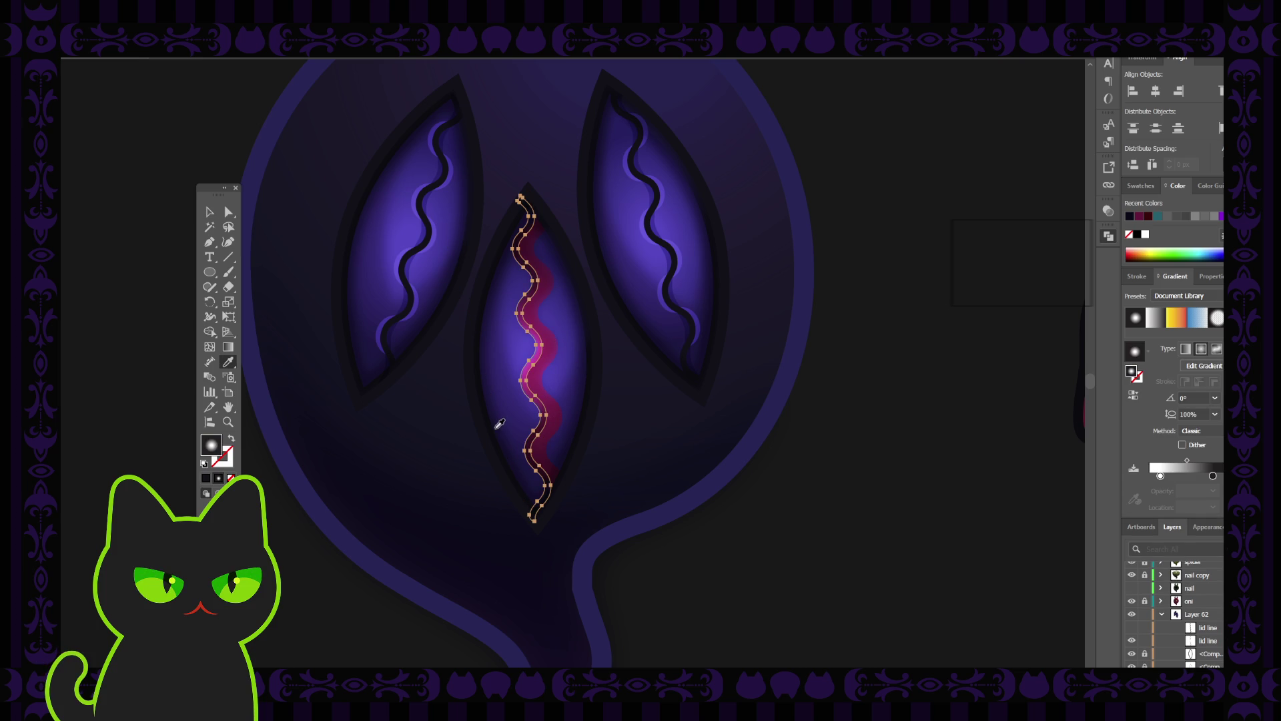
scroll(1166, 627, down, 3)
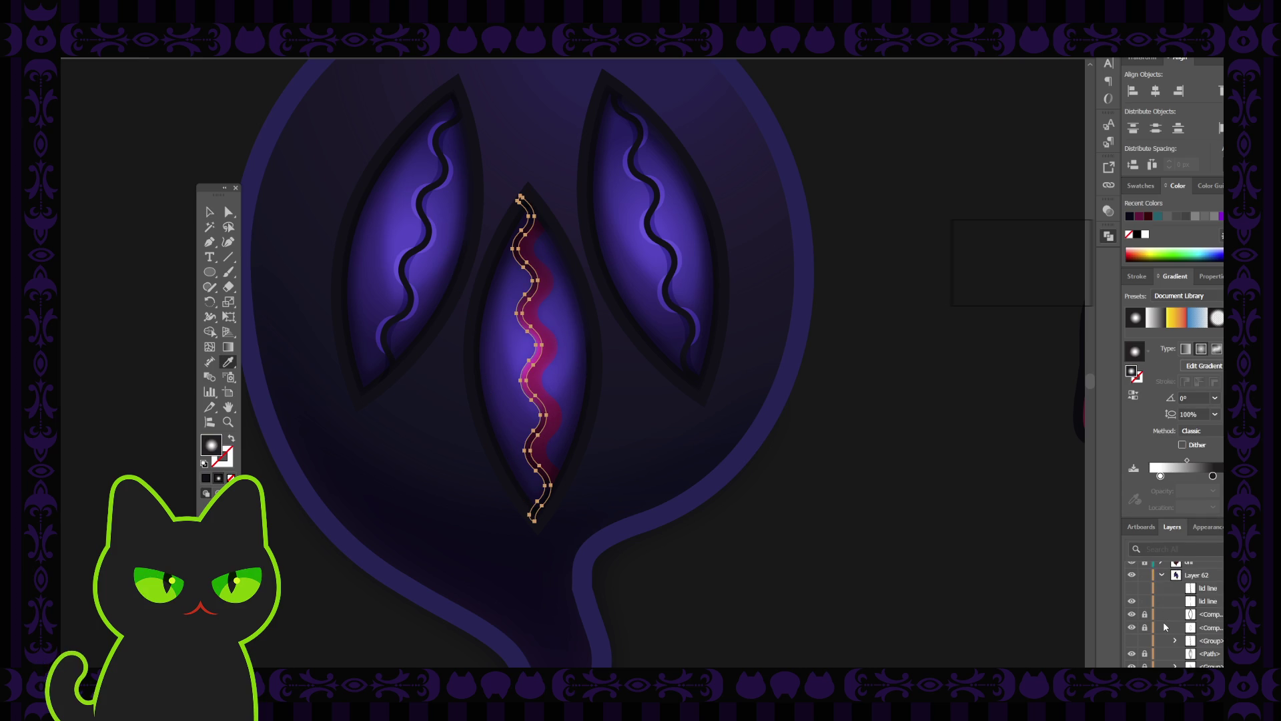
click(1132, 614)
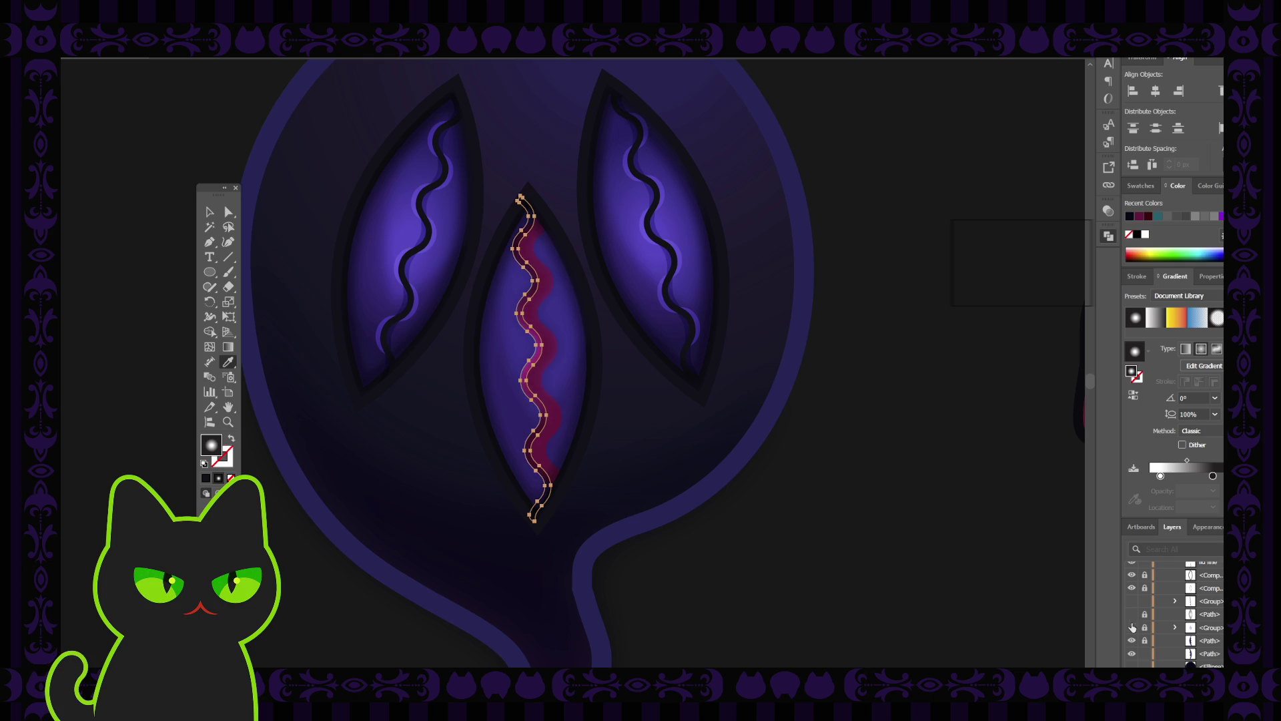
click(1132, 627)
click(546, 444)
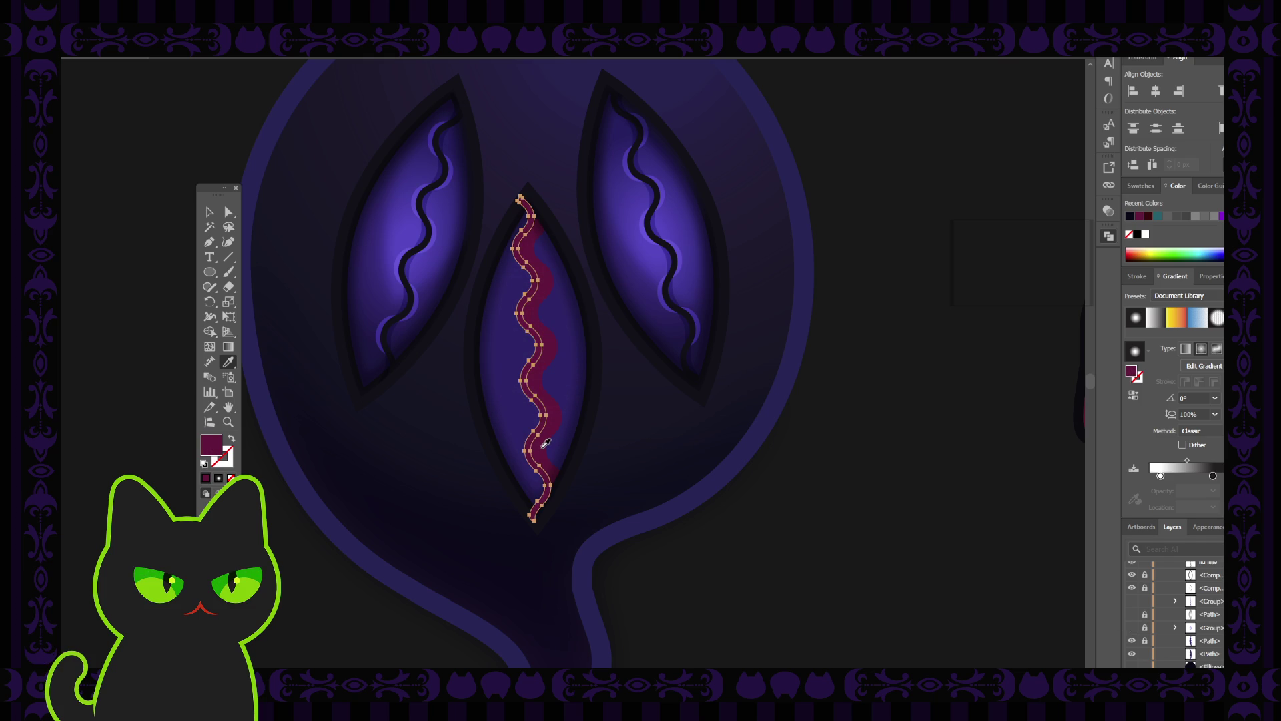
Step: Show the glow group again and check the wavy line's new dark magenta colour
click(1111, 215)
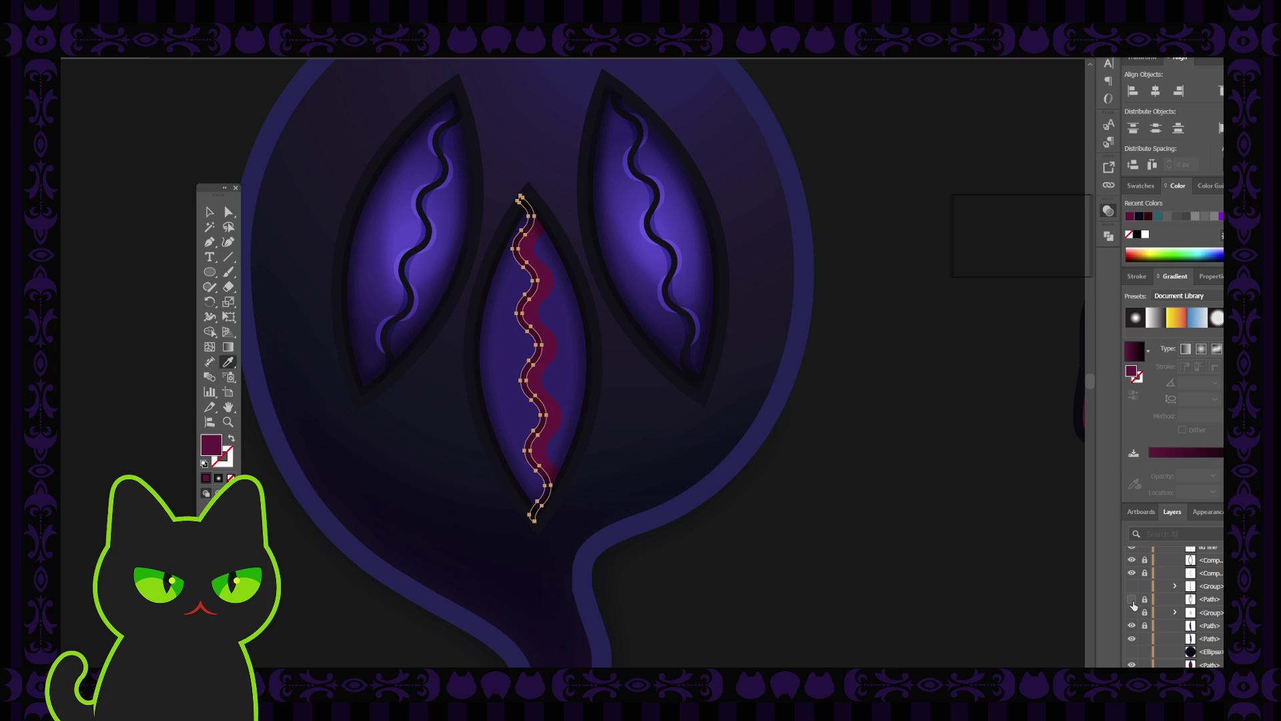
click(1132, 612)
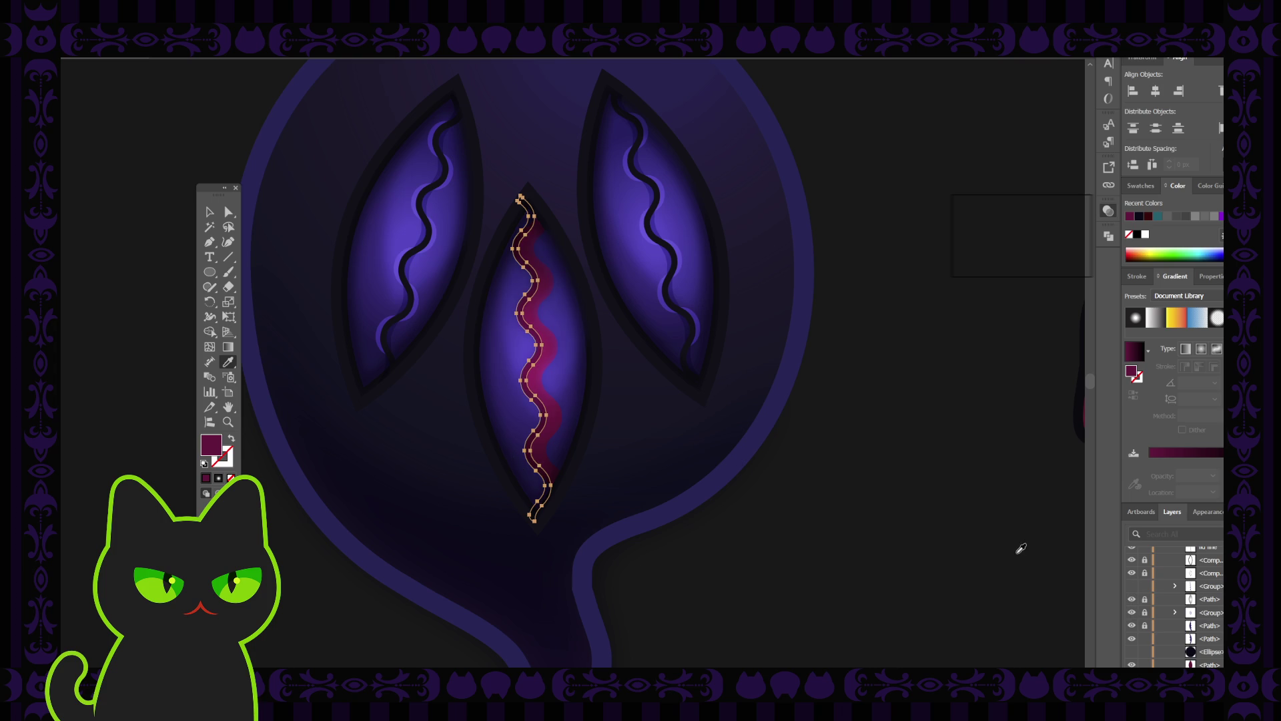
key(v)
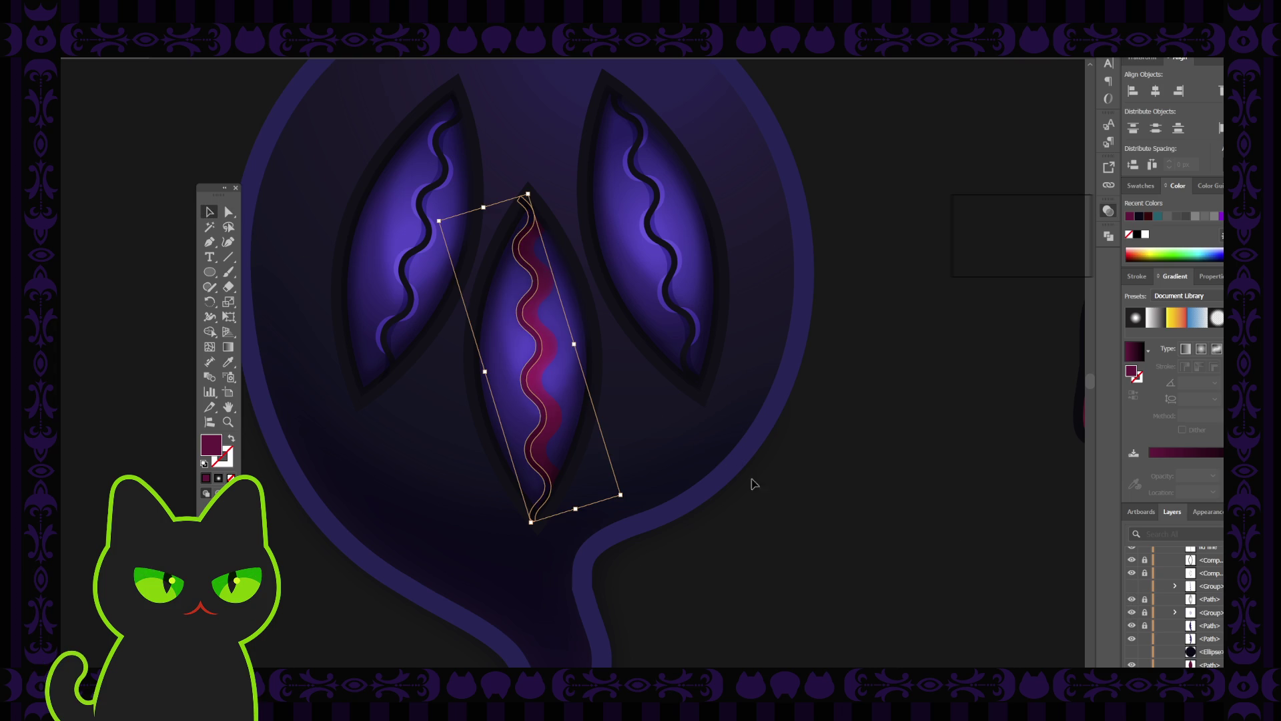
click(686, 453)
click(539, 346)
click(776, 489)
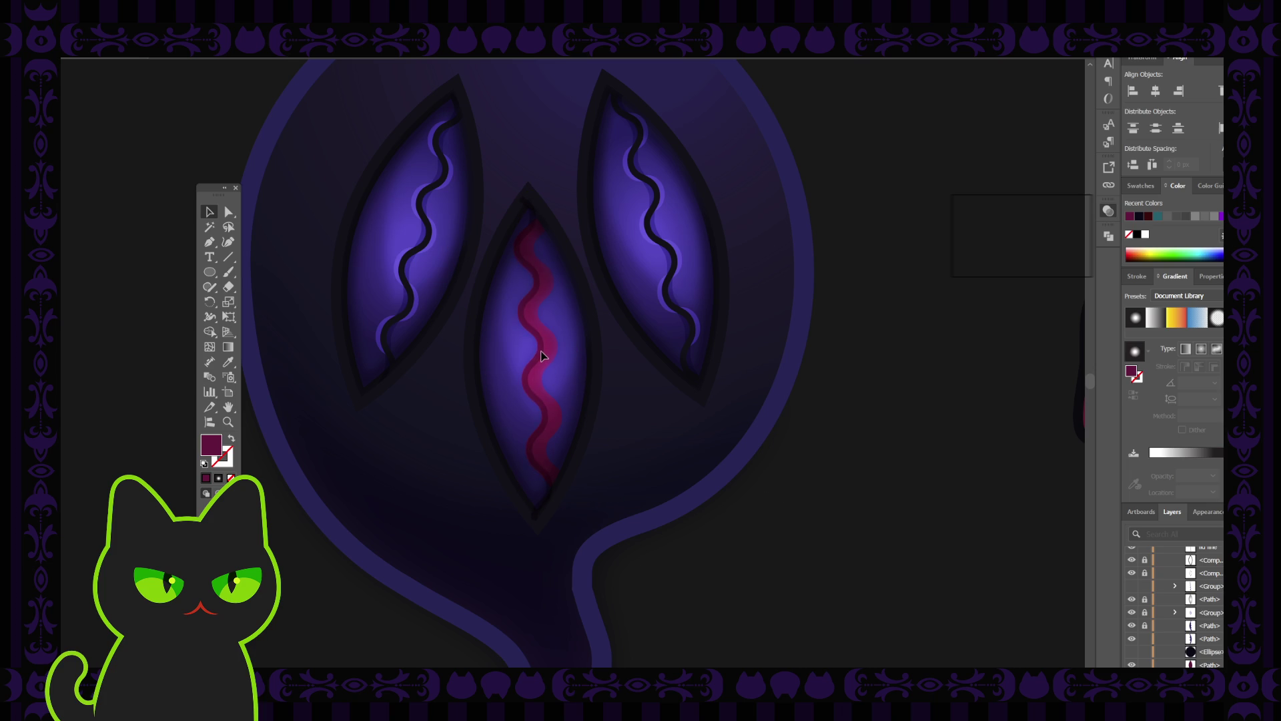
click(542, 349)
click(776, 453)
key(ctrl+minus)
key(ctrl+minus)
key(ctrl+minus)
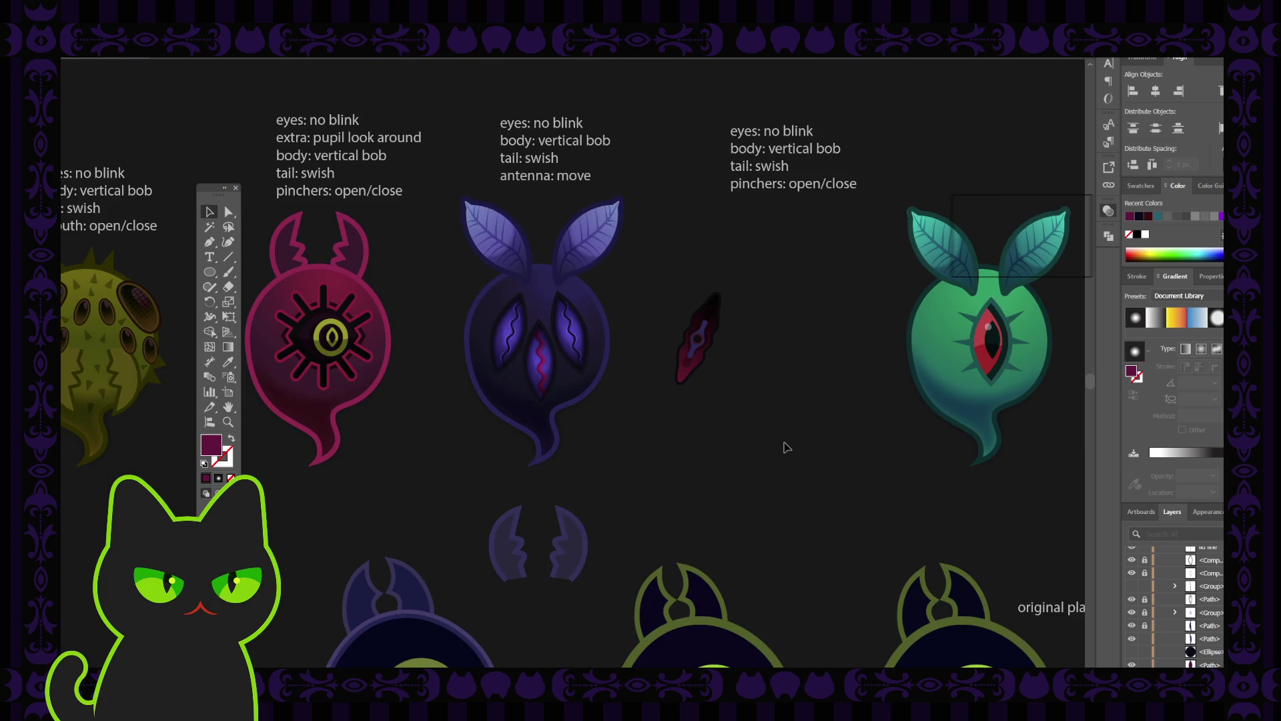
Step: Delete the duplicate second 'lid line' layer, keeping the top lid line hidden
key(ctrl+plus)
key(ctrl+plus)
key(ctrl+plus)
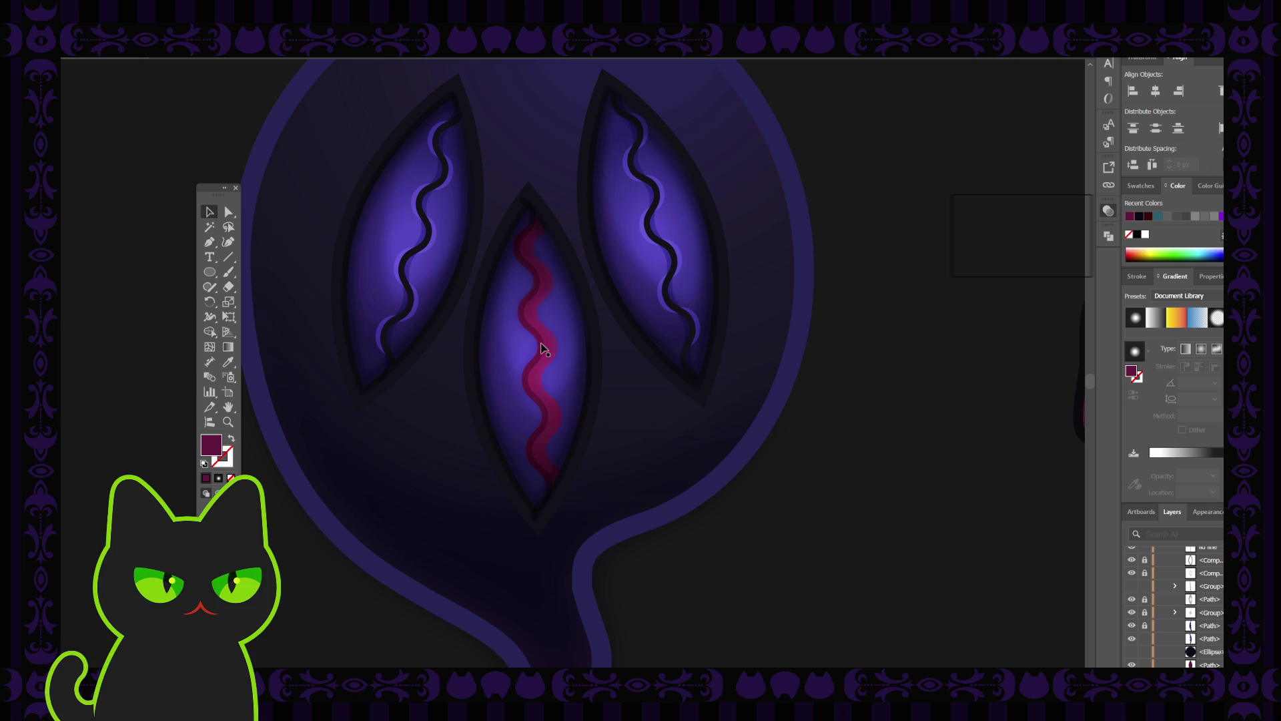
click(542, 349)
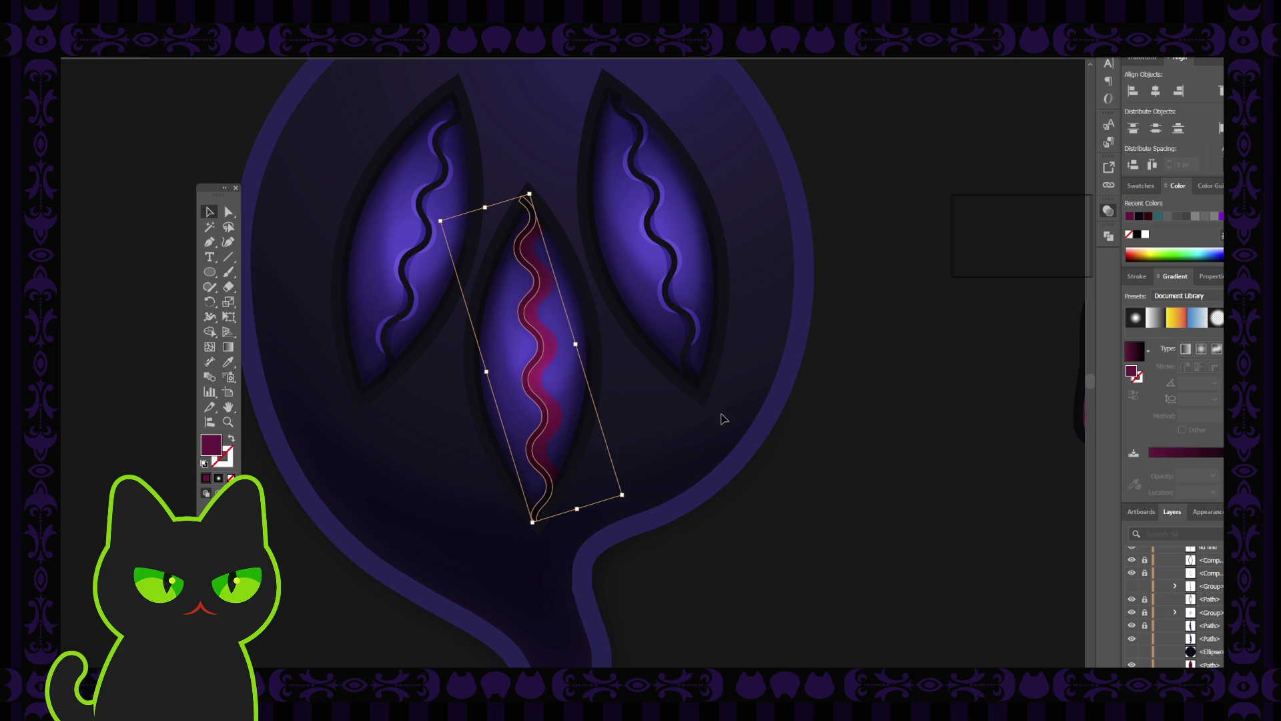
scroll(1194, 552, up, 1)
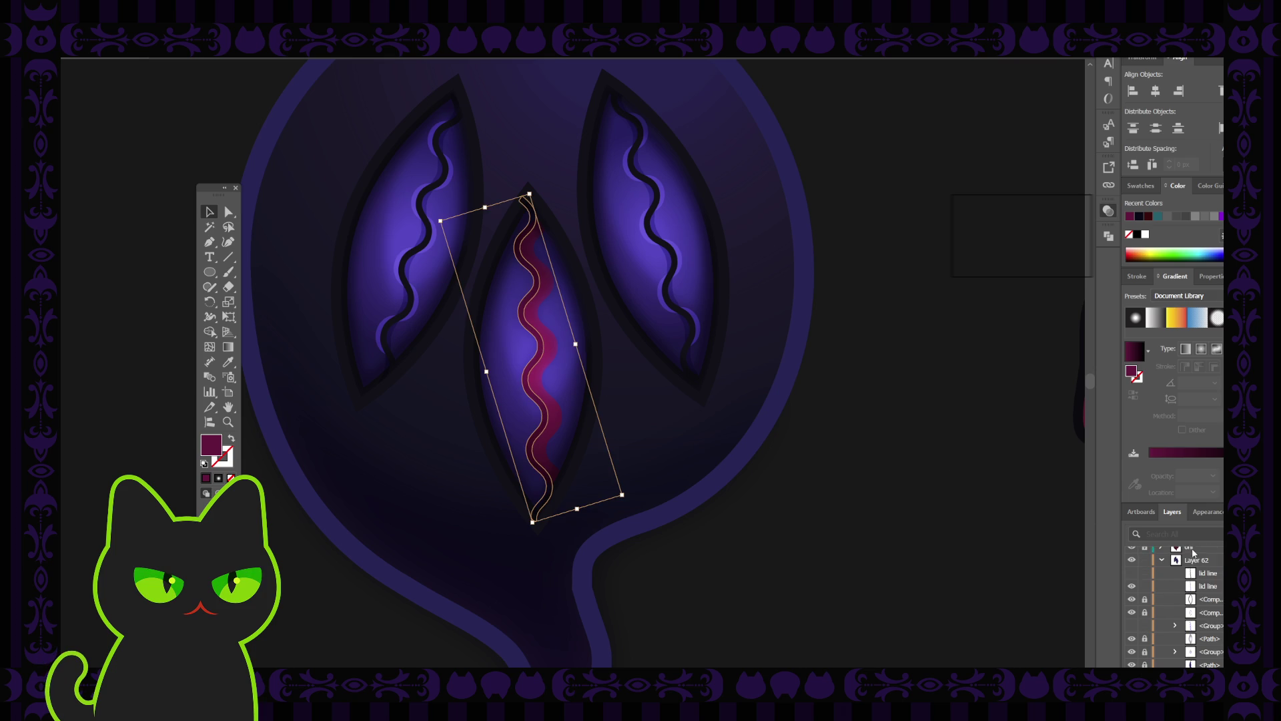
click(1132, 573)
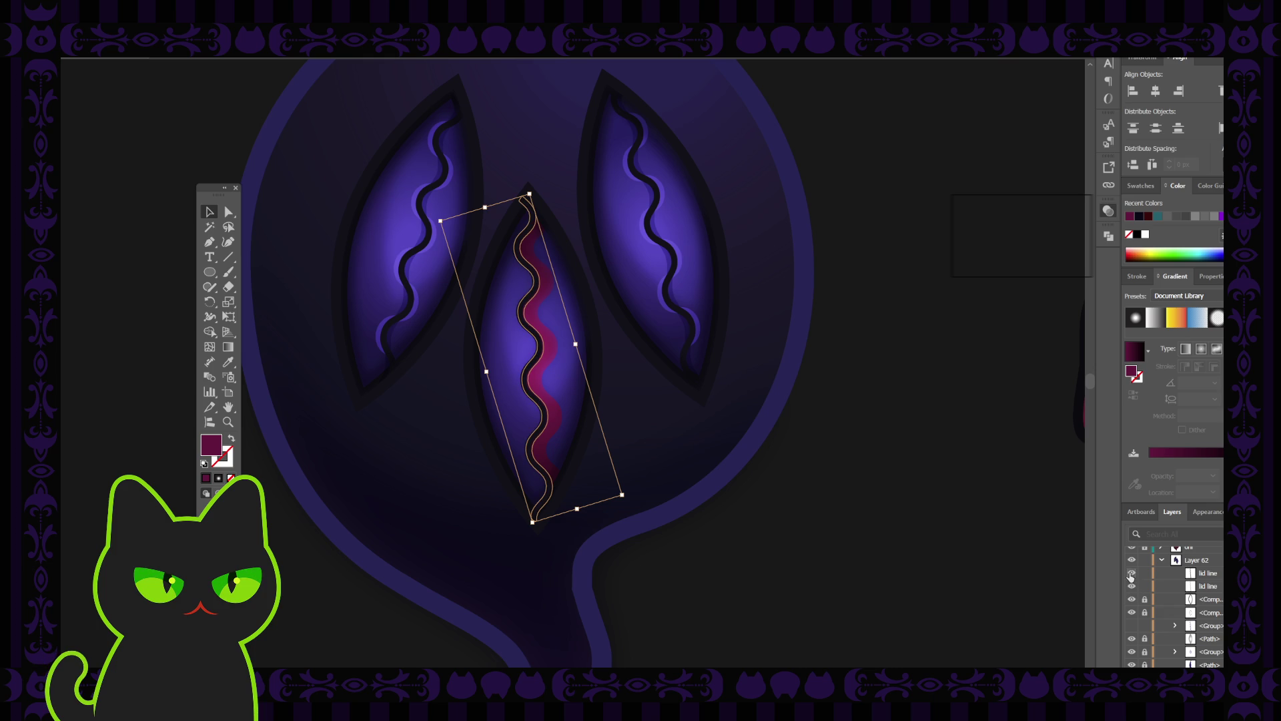
click(1132, 573)
scroll(1192, 587, up, 1)
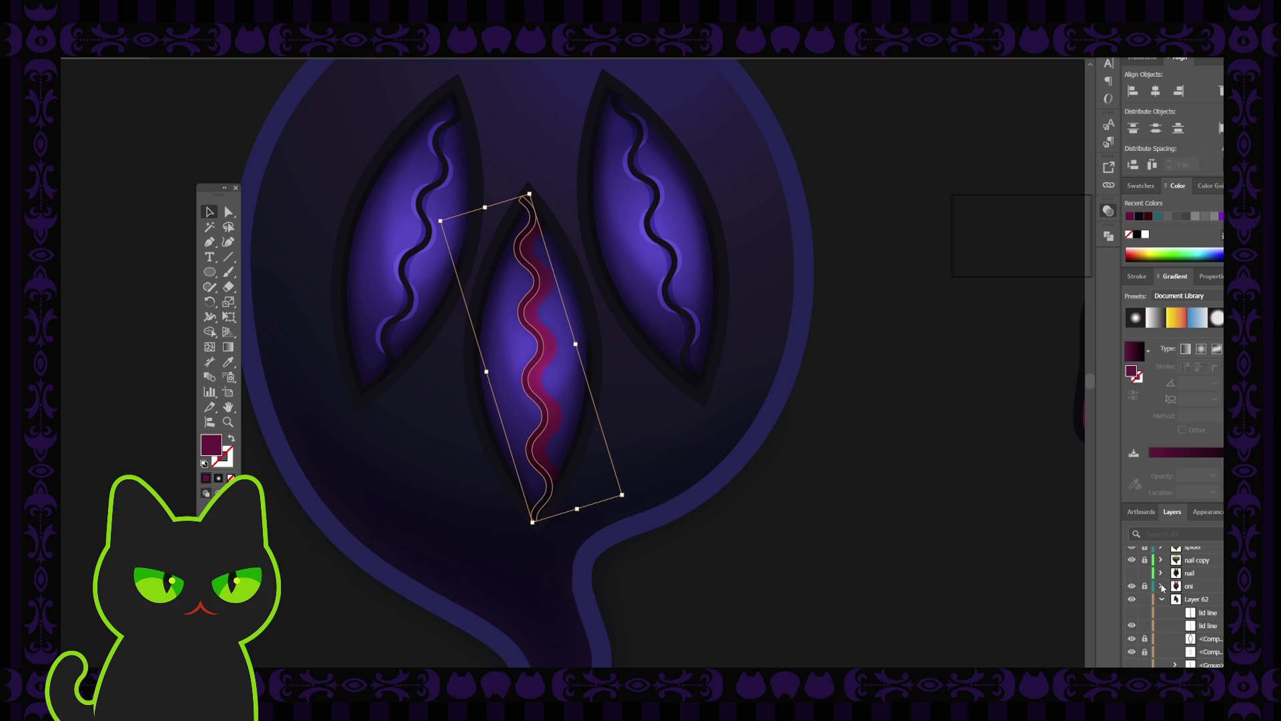
click(1198, 626)
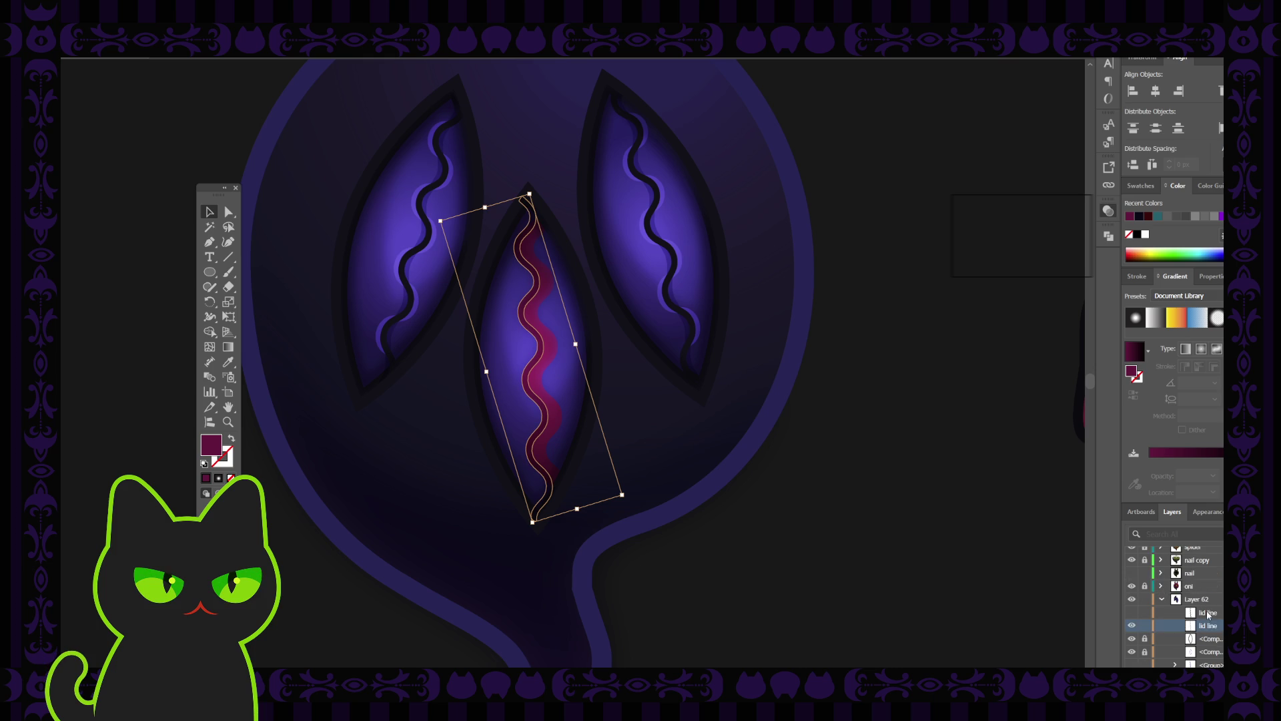
key(Delete)
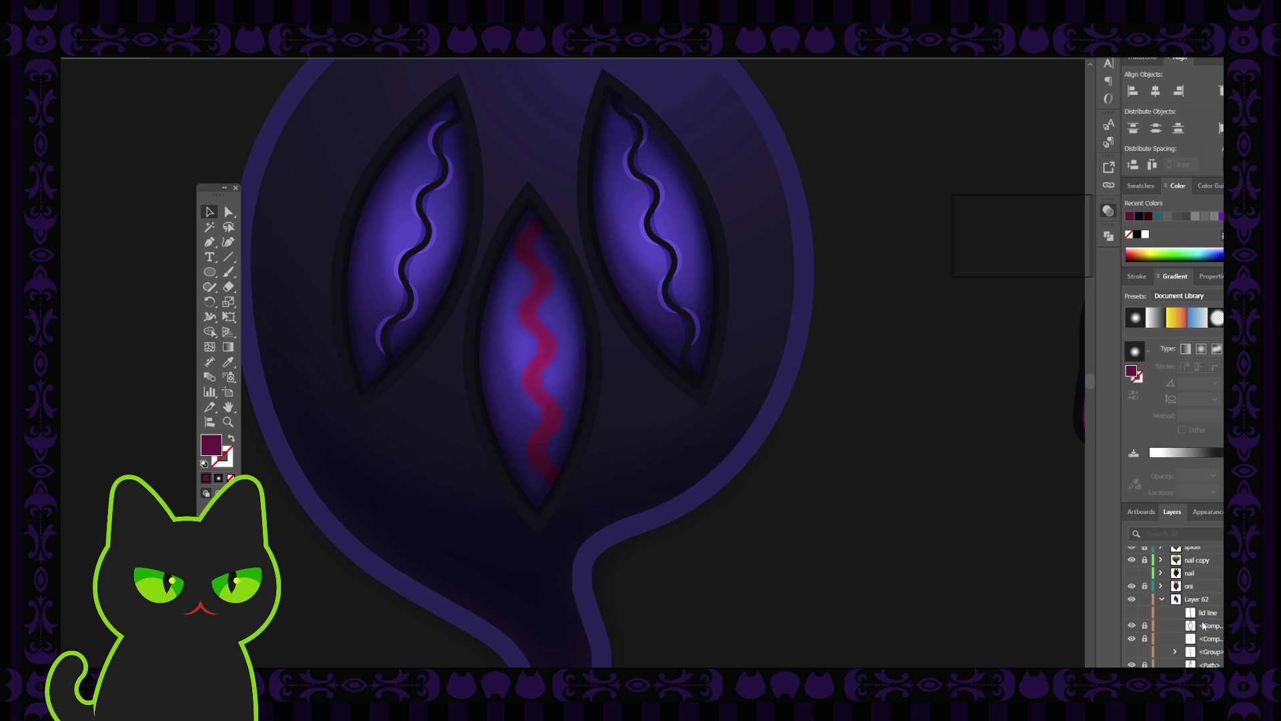
scroll(1168, 627, down, 3)
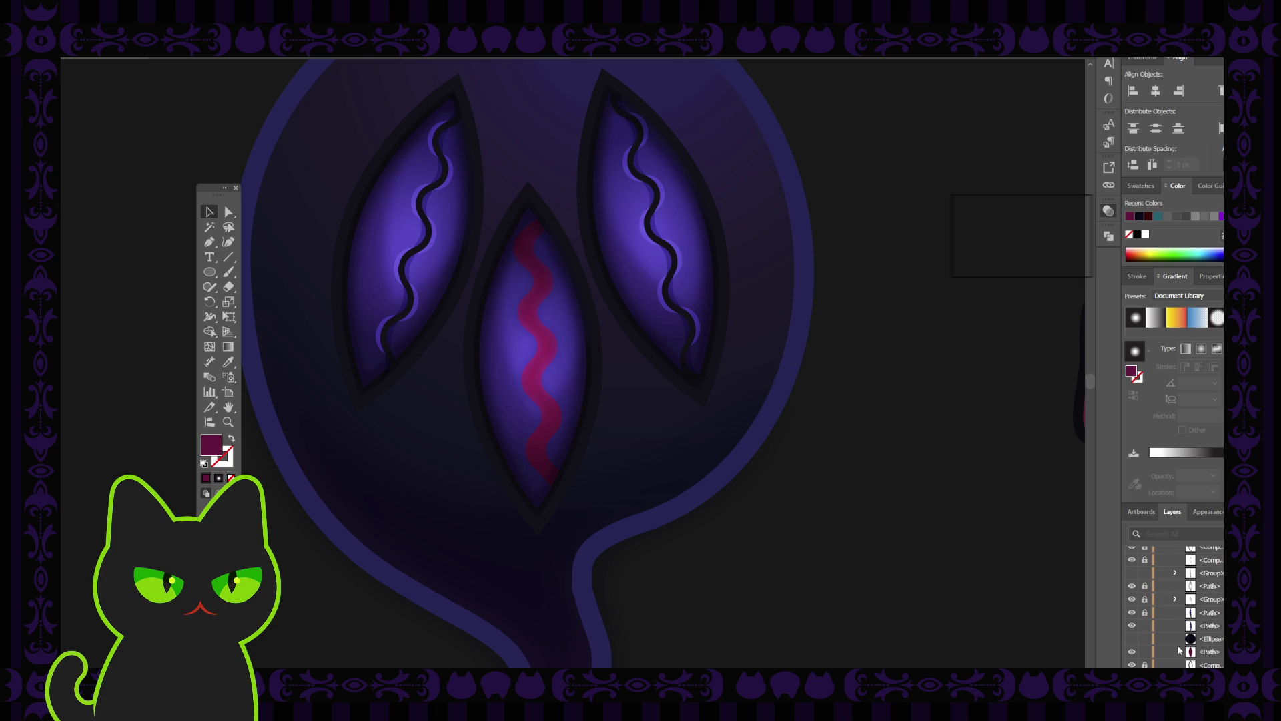
Step: Draw a maroon sample square beside the ghost
scroll(1201, 640, down, 1)
click(1216, 613)
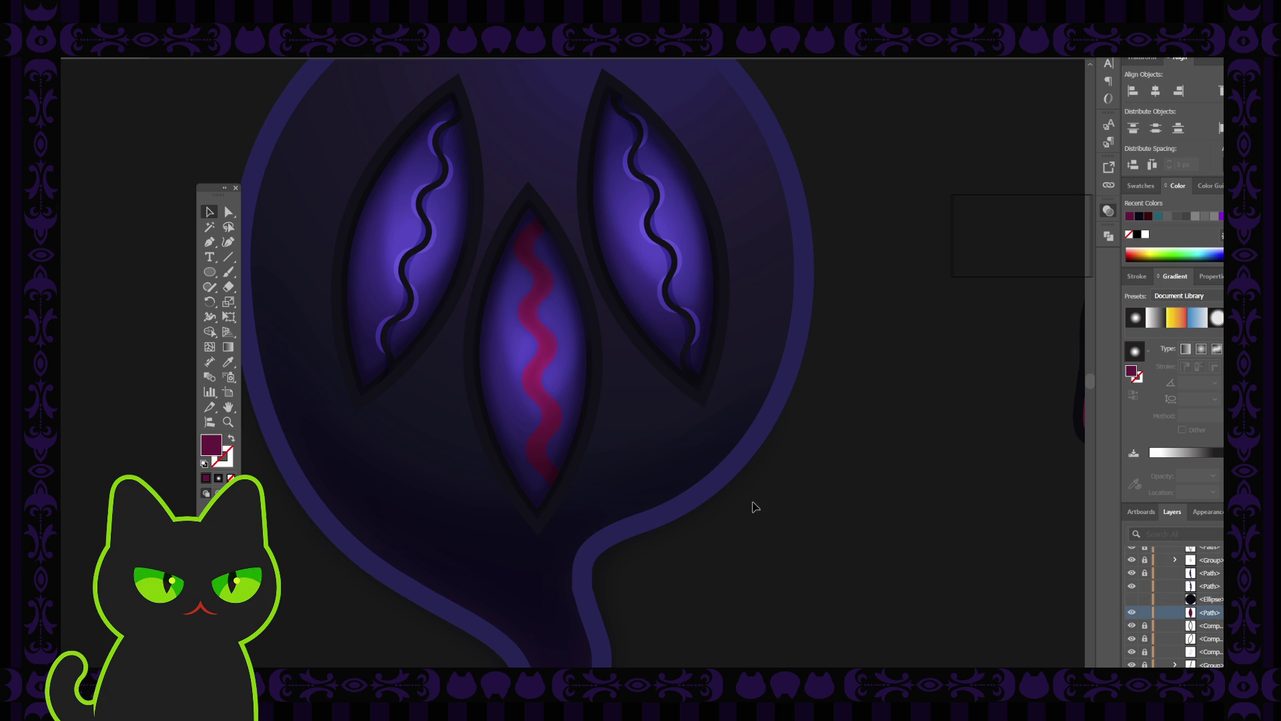
click(208, 274)
key(m)
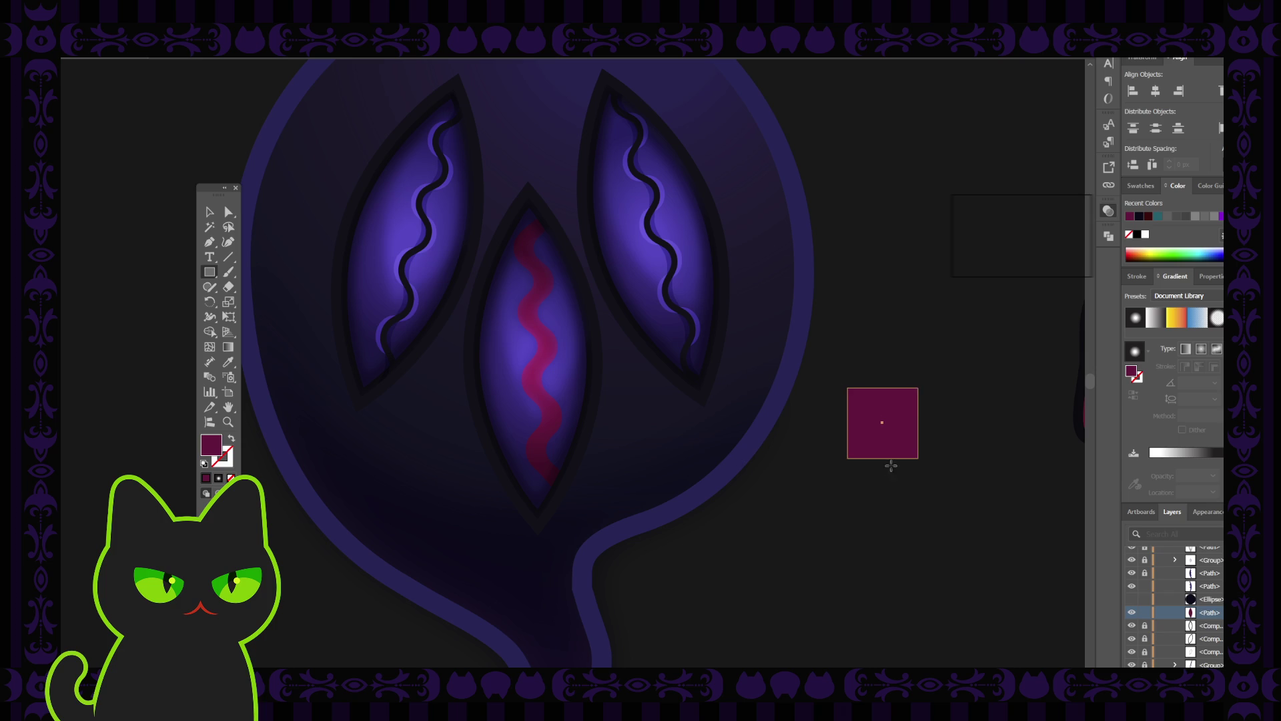
drag(846, 387, 919, 458)
click(209, 211)
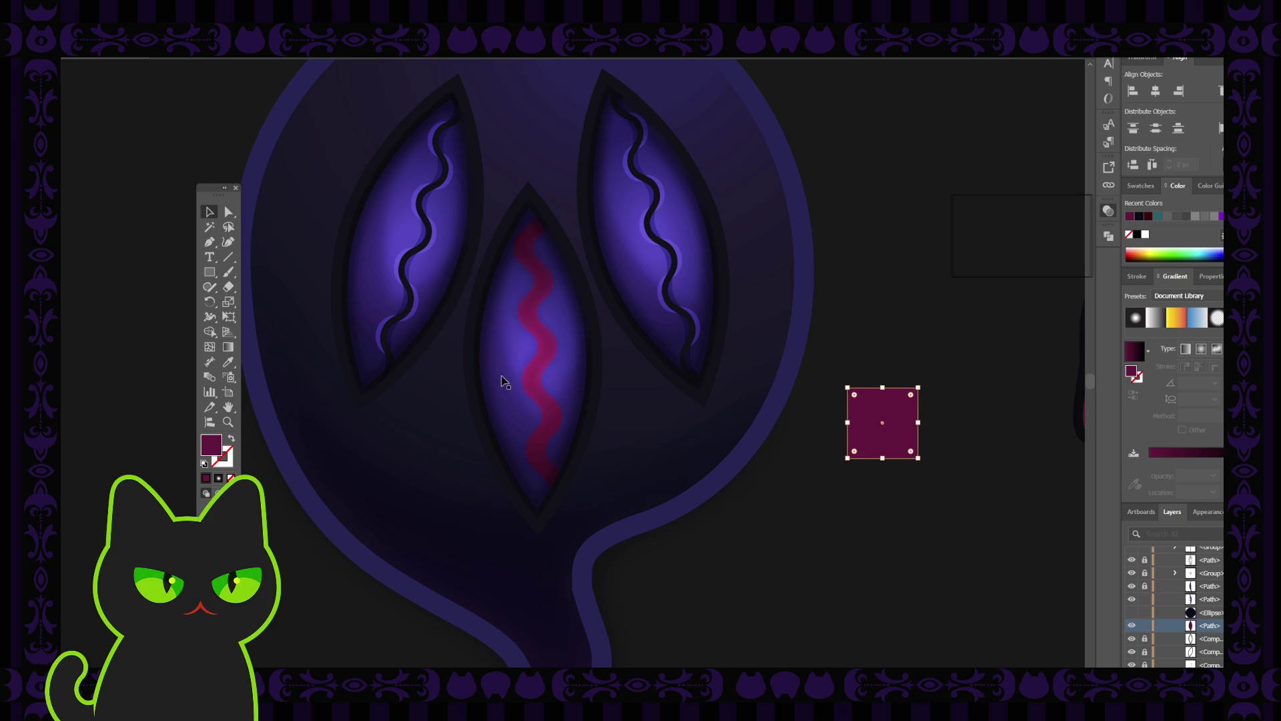
click(809, 353)
click(895, 409)
Step: Give the middle eye shape a gradient fill with stops at 50% and 100%
click(541, 350)
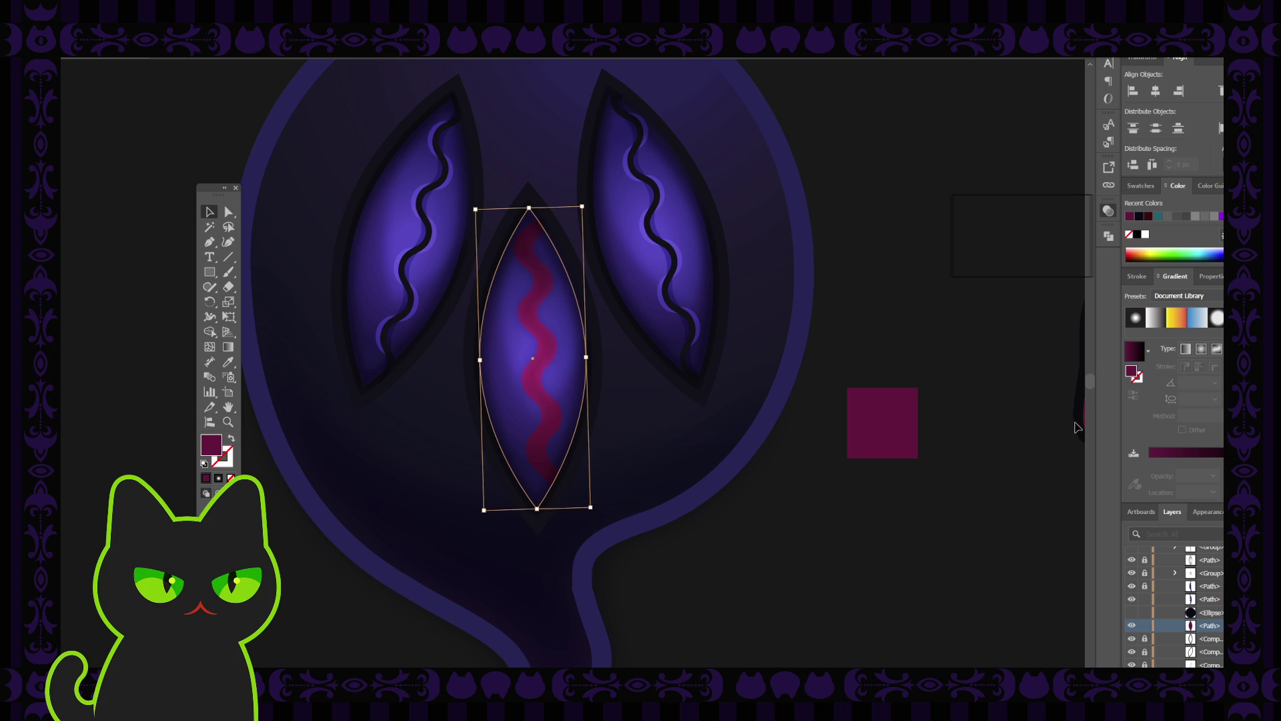
click(1136, 352)
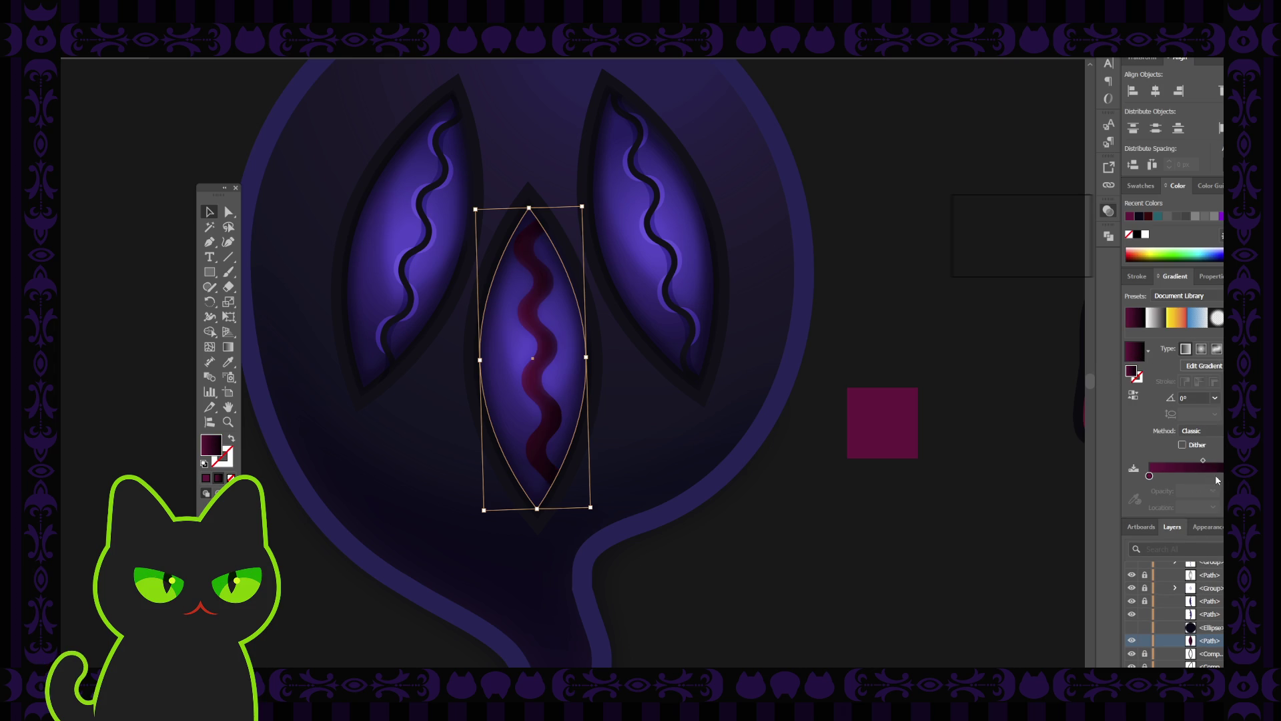
drag(1150, 477, 1189, 475)
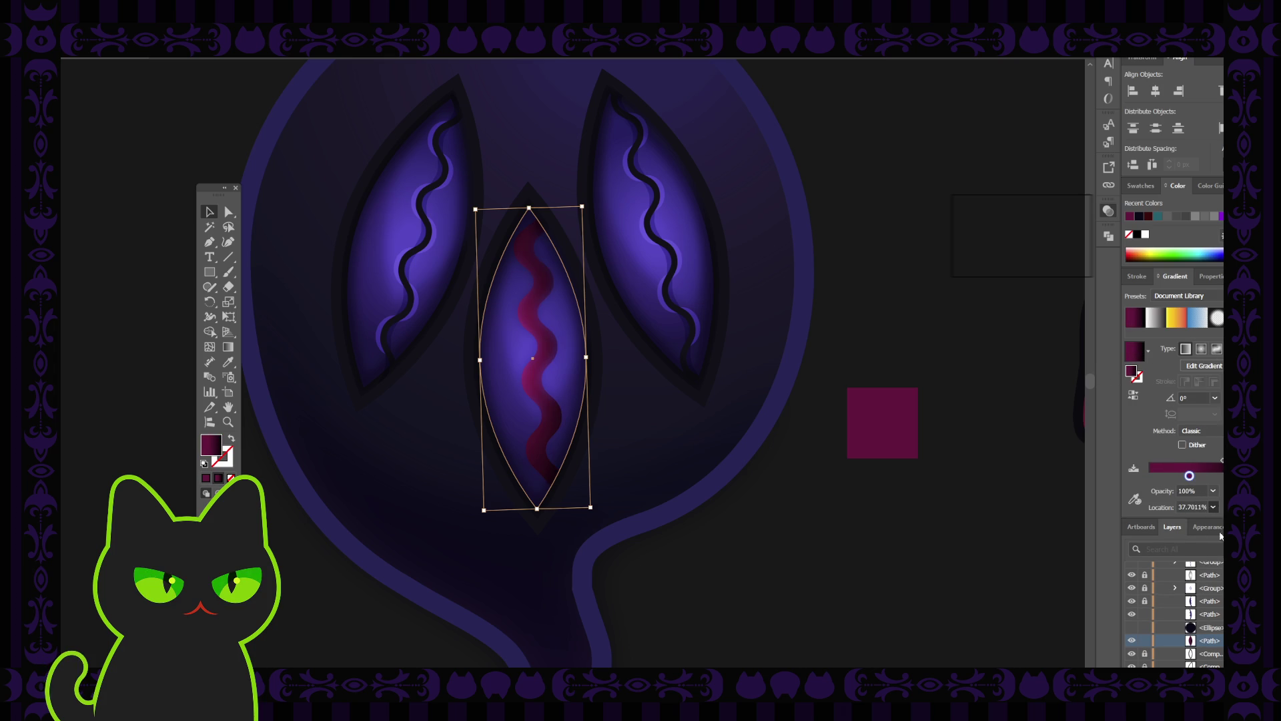
text(50)
key(Return)
click(1256, 475)
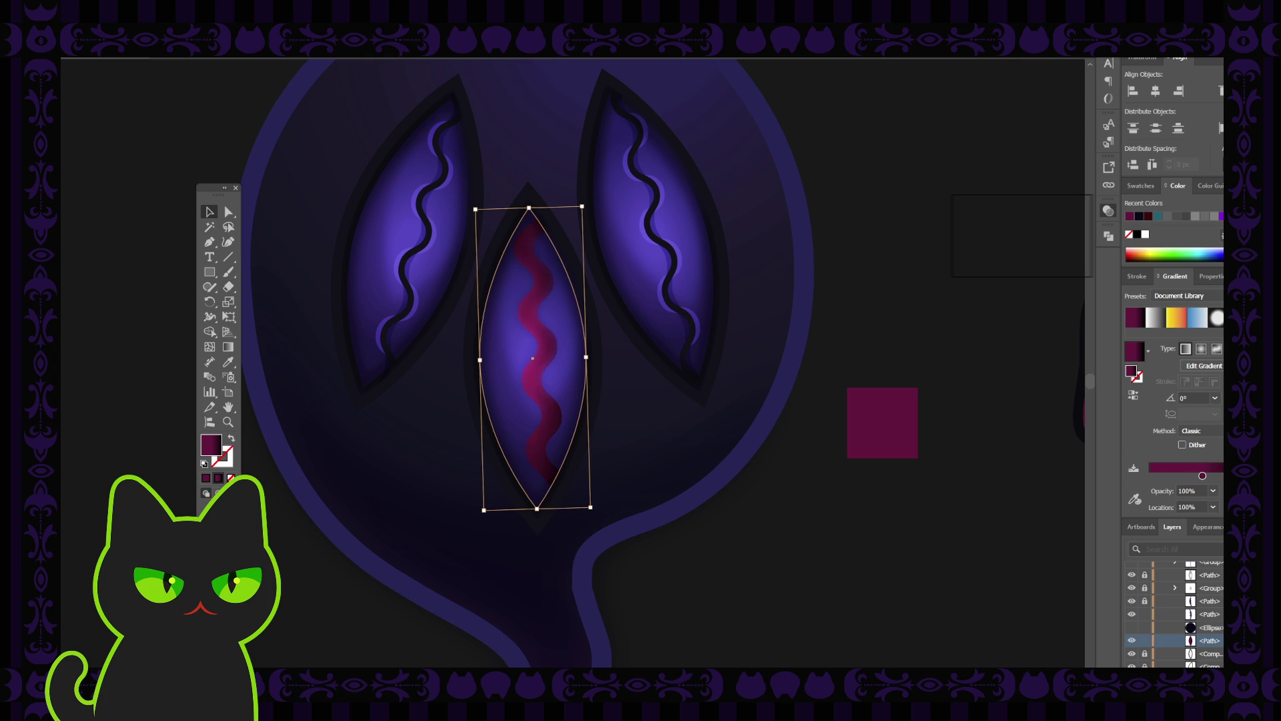
text(100)
key(Return)
click(1204, 476)
click(1256, 475)
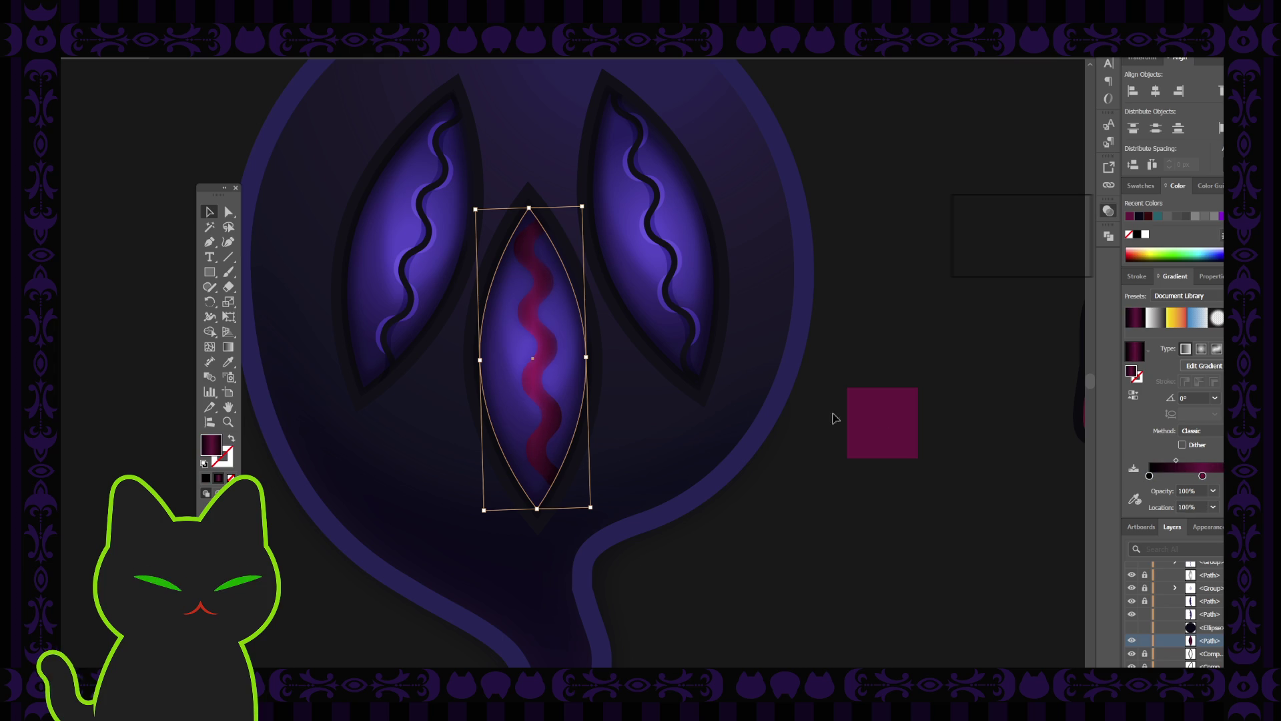
click(228, 348)
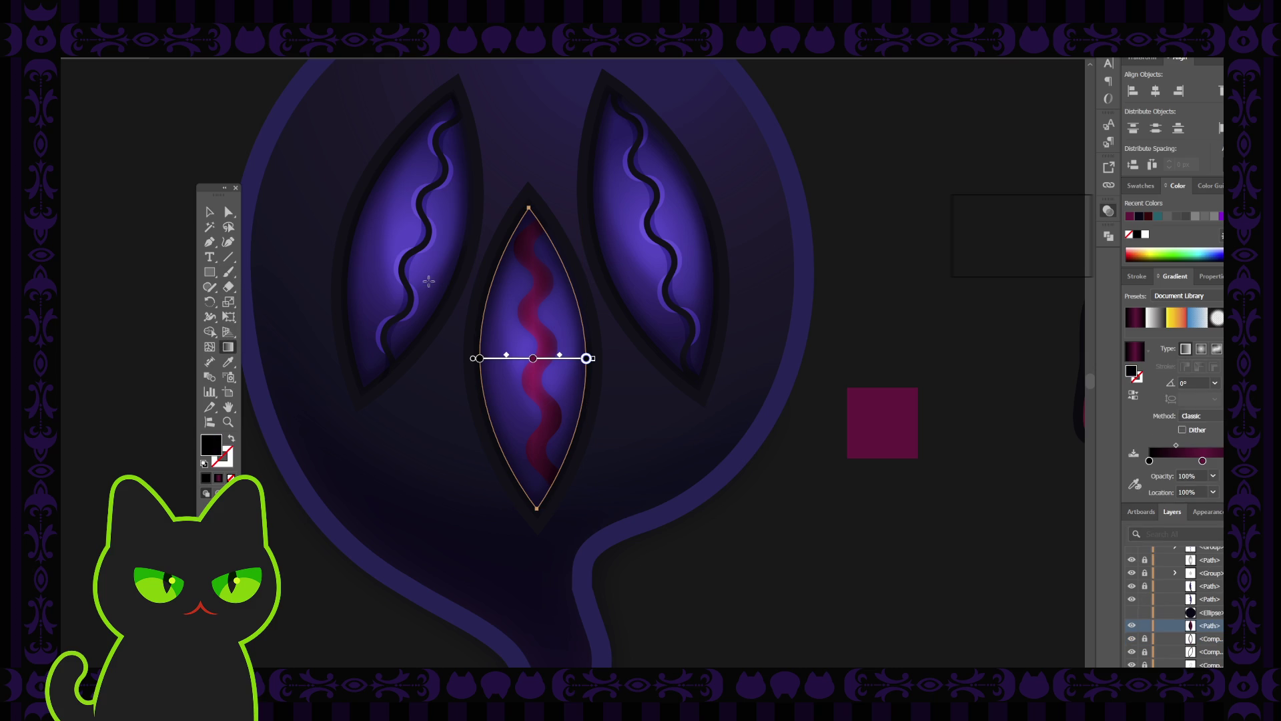
Step: Run the eye gradient vertically from top tip to bottom, midpoint shifted to about 62%
drag(531, 222, 537, 499)
key(v)
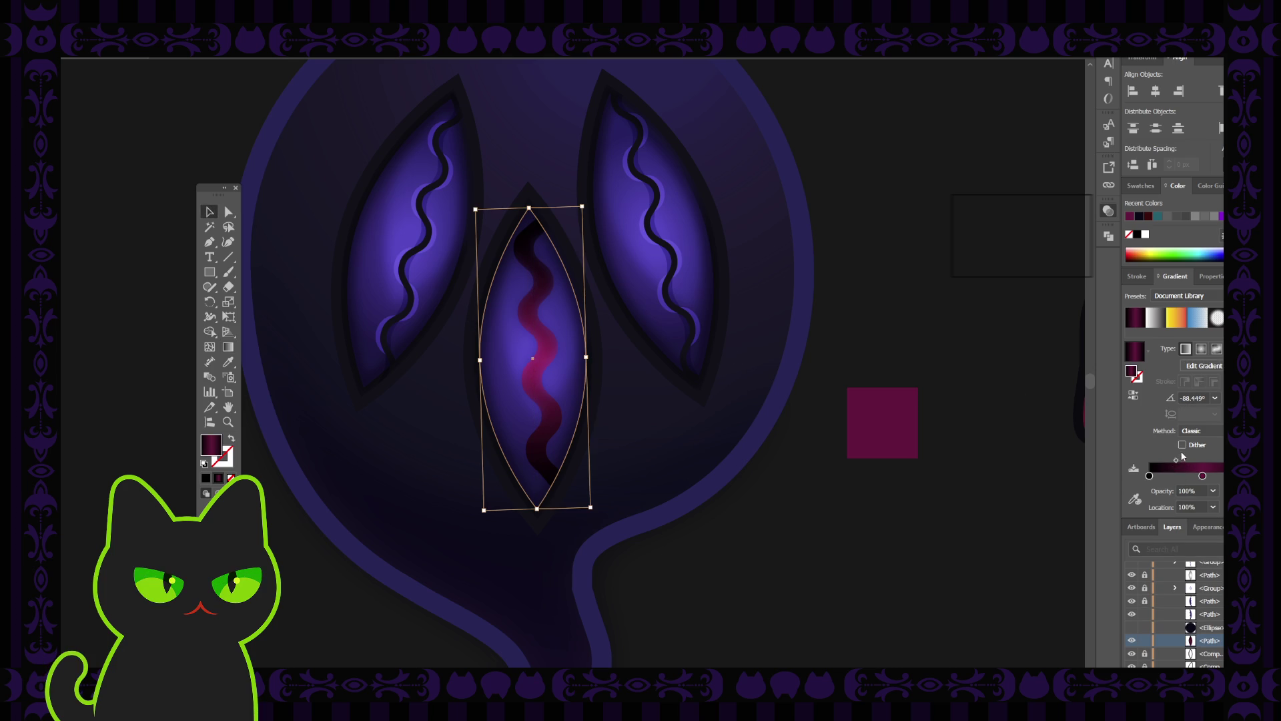
drag(1176, 460, 1172, 461)
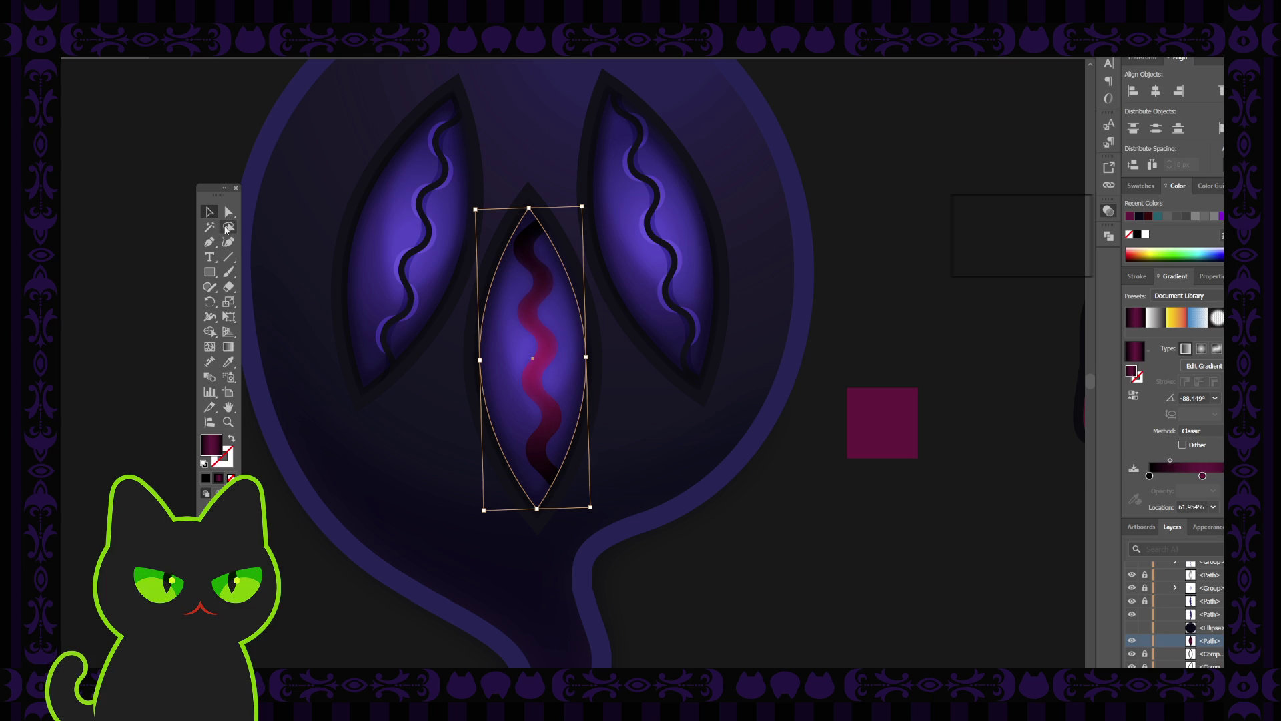
click(888, 423)
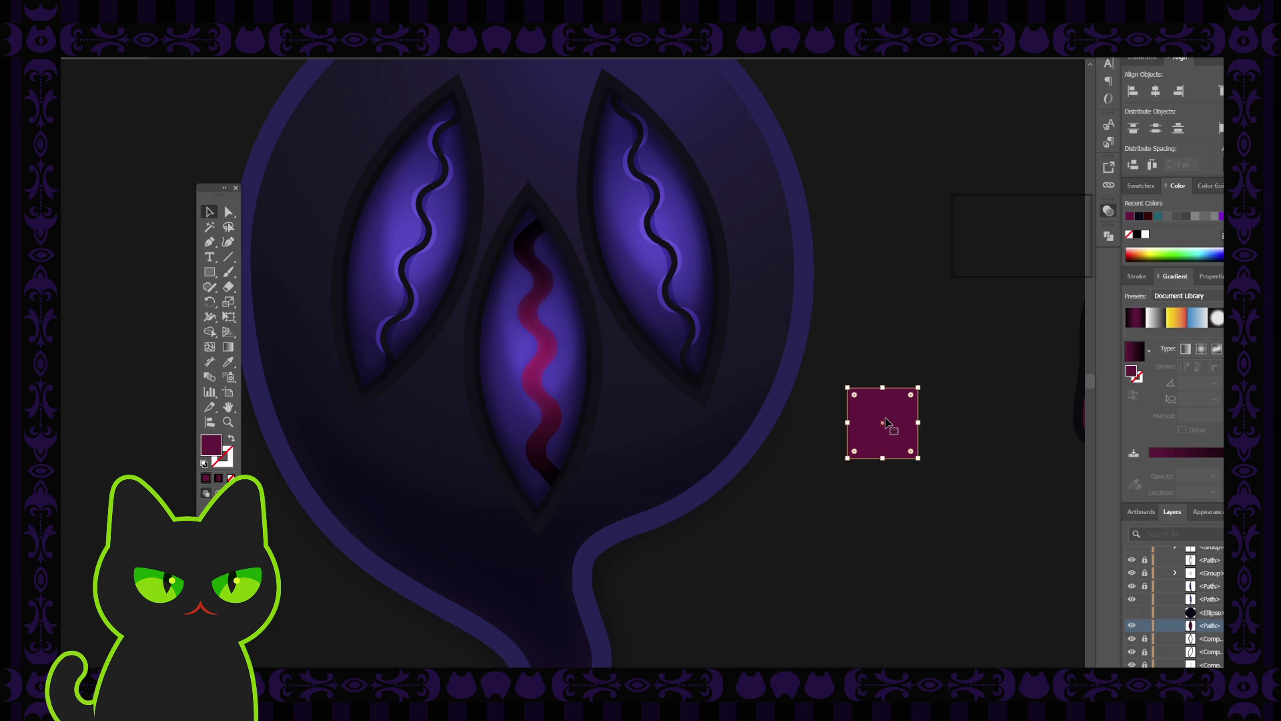
Step: Delete the maroon sample square and nudge the wavy pupil shape slightly left
key(Delete)
scroll(890, 426, down, 8)
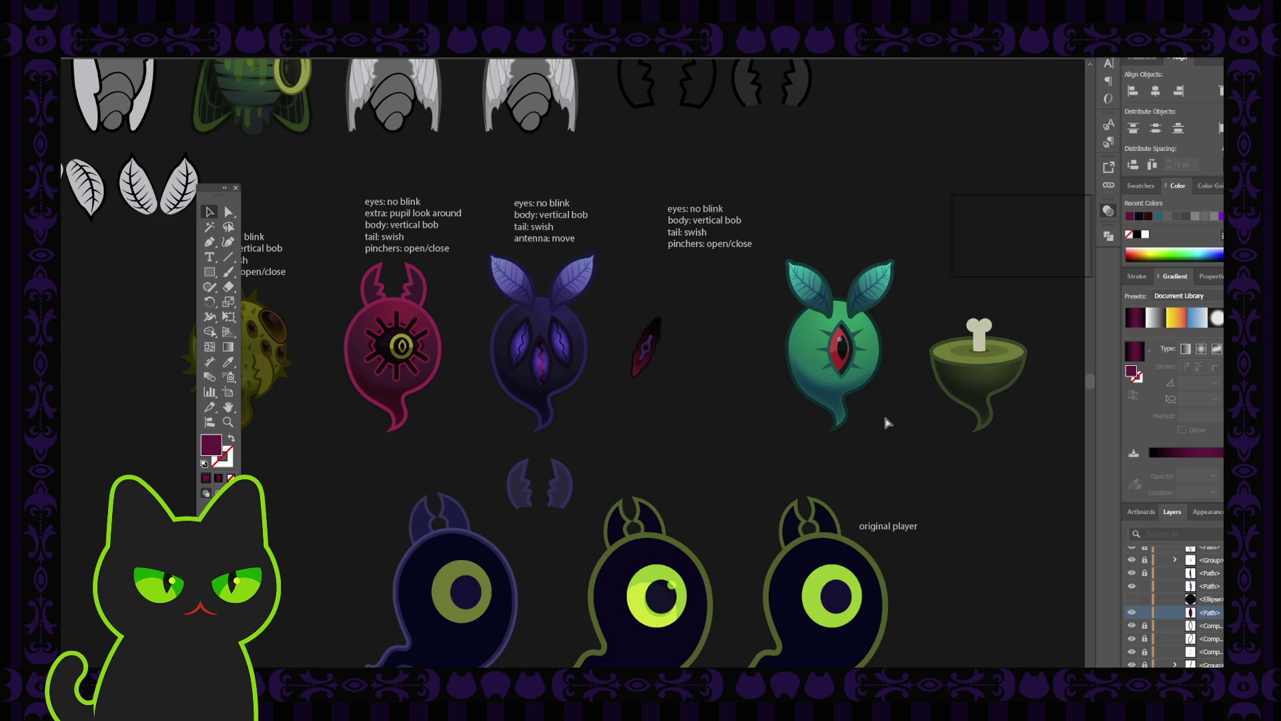
key(ctrl+plus)
key(ctrl+plus)
key(ctrl+plus)
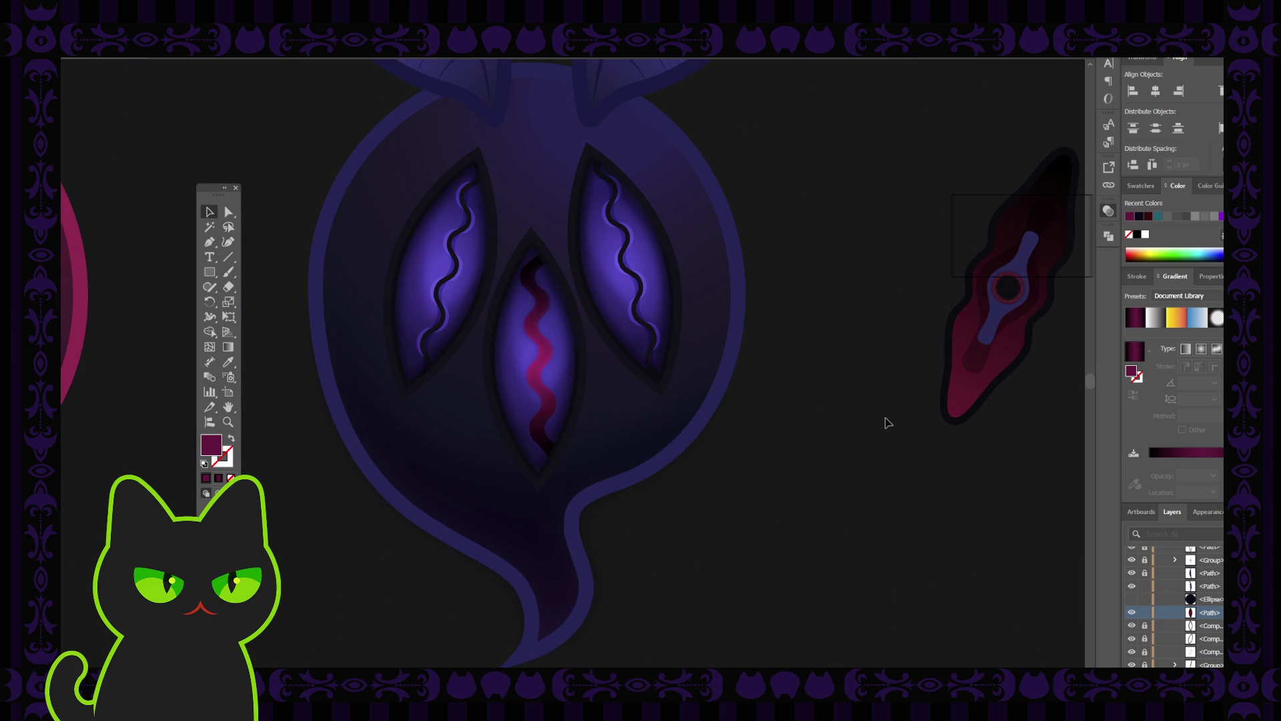
click(564, 357)
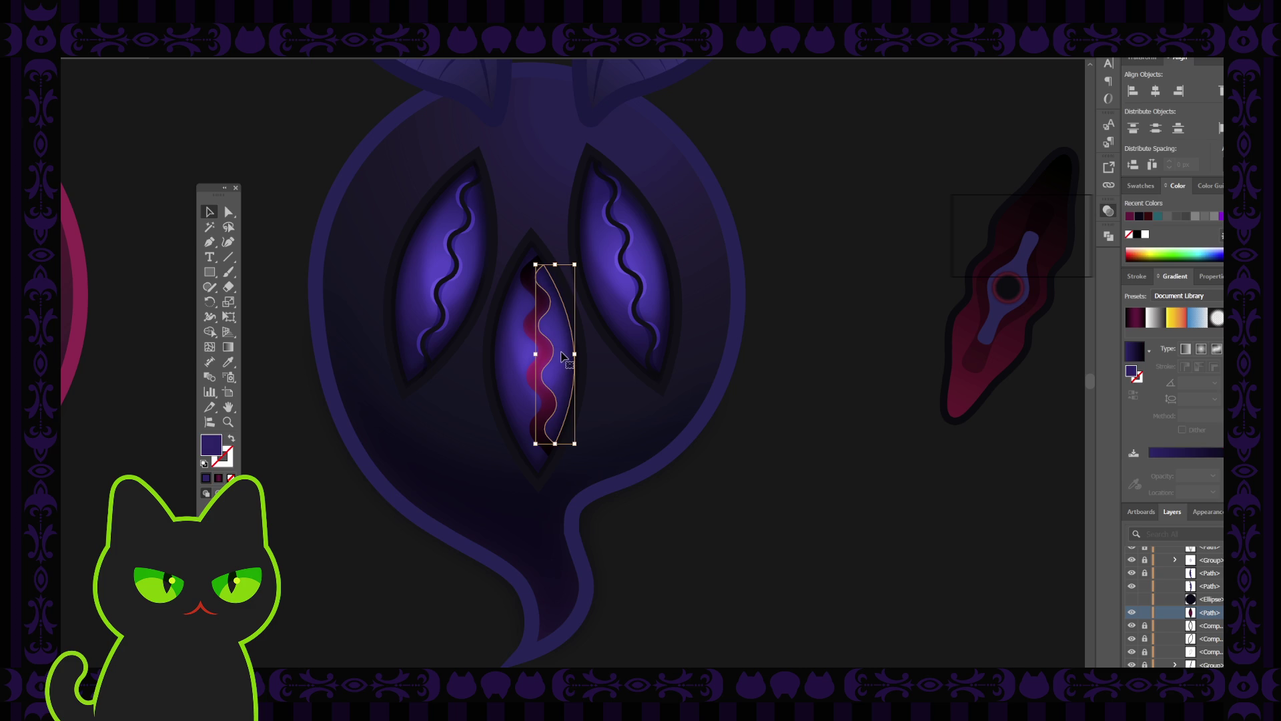
key(ctrl+shift+a)
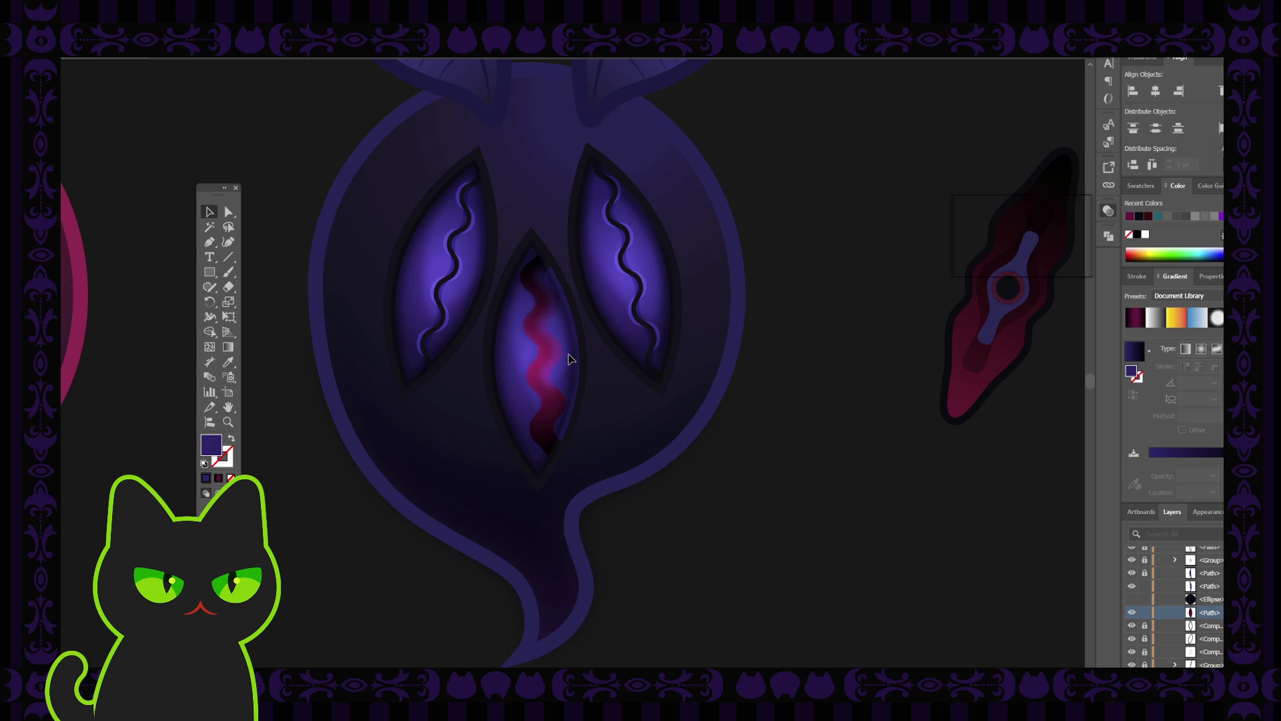
click(568, 359)
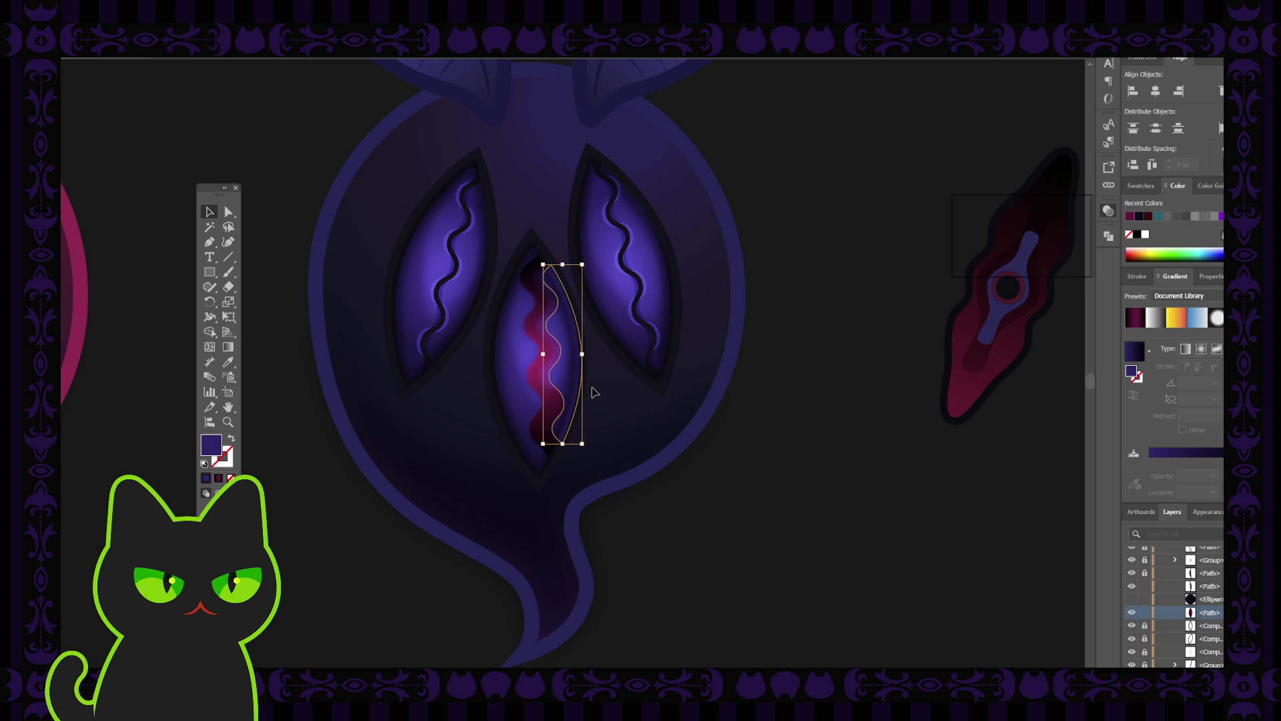
key(Left)
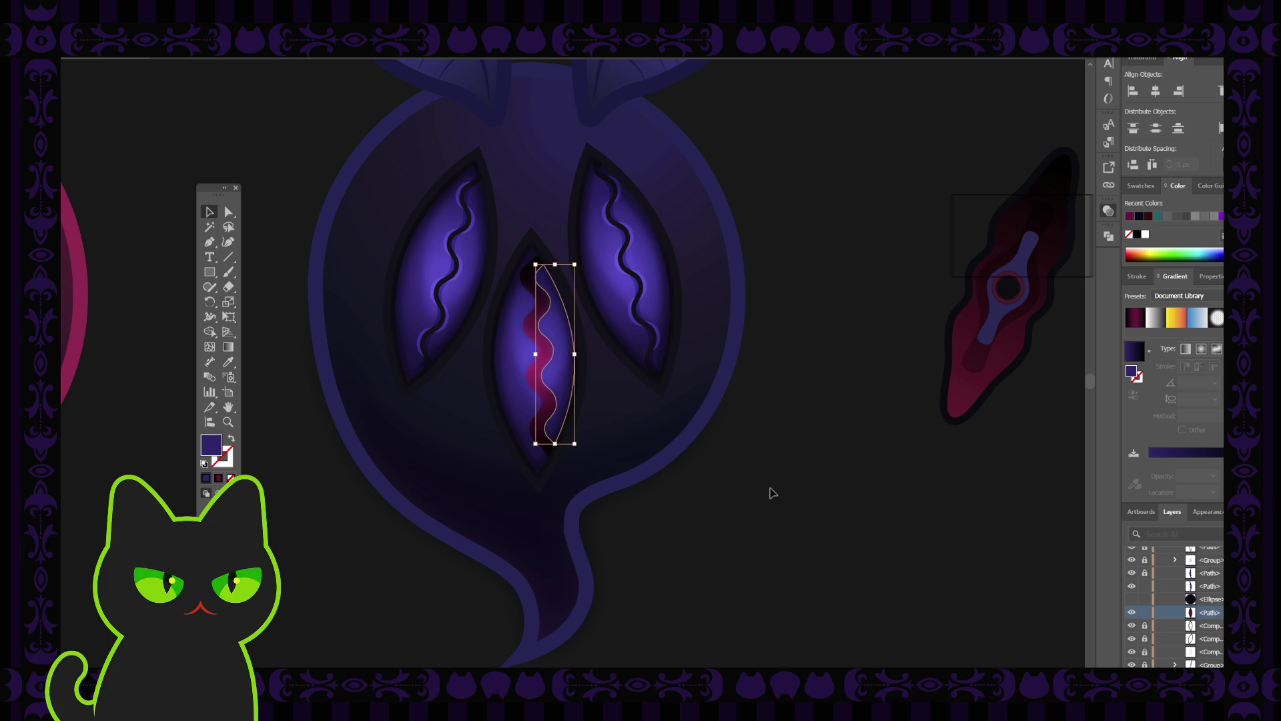
Step: Unlock and expand the pupil shapes' group in Layers, then reselect the wavy shape
scroll(1162, 614, down, 1)
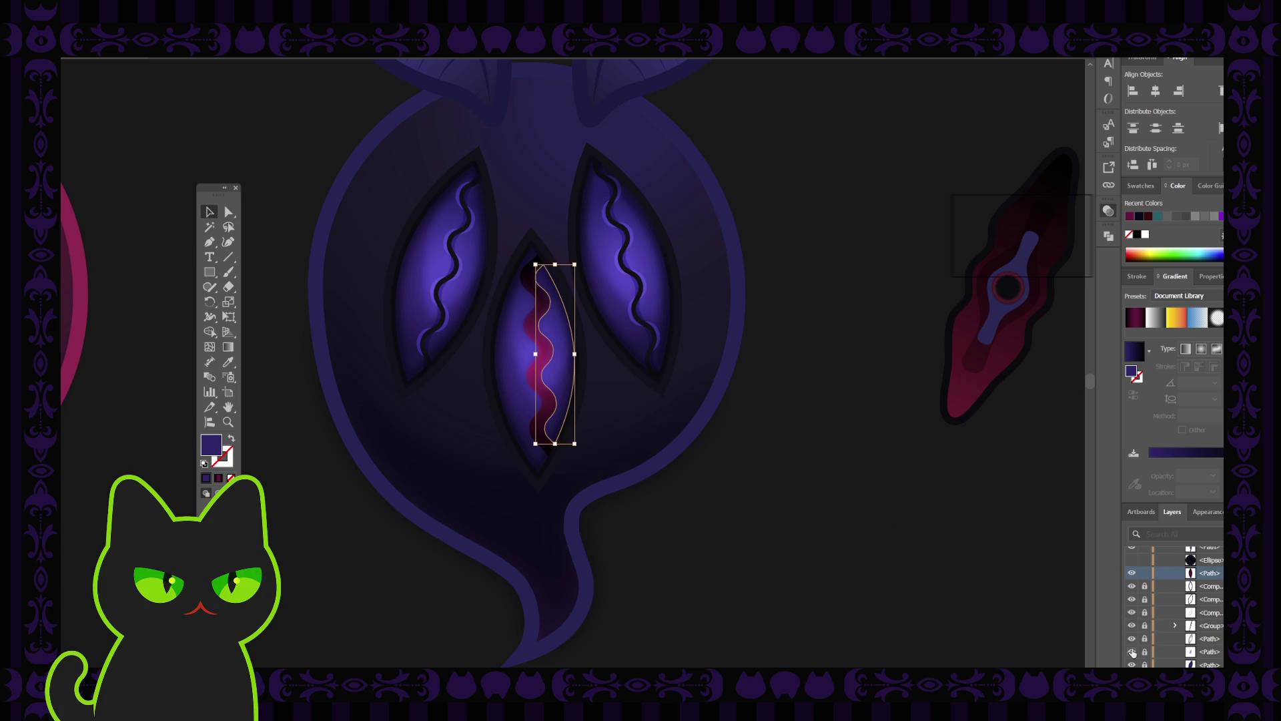
scroll(1167, 635, up, 2)
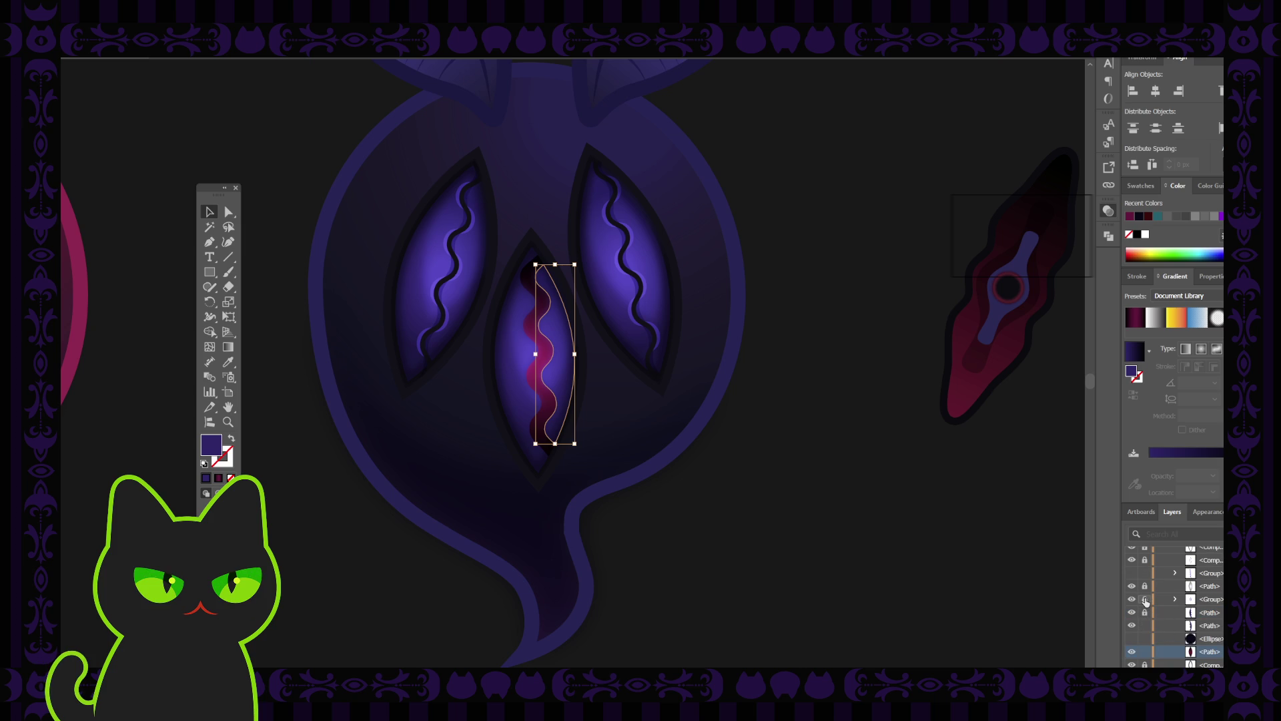
click(1145, 600)
click(1176, 599)
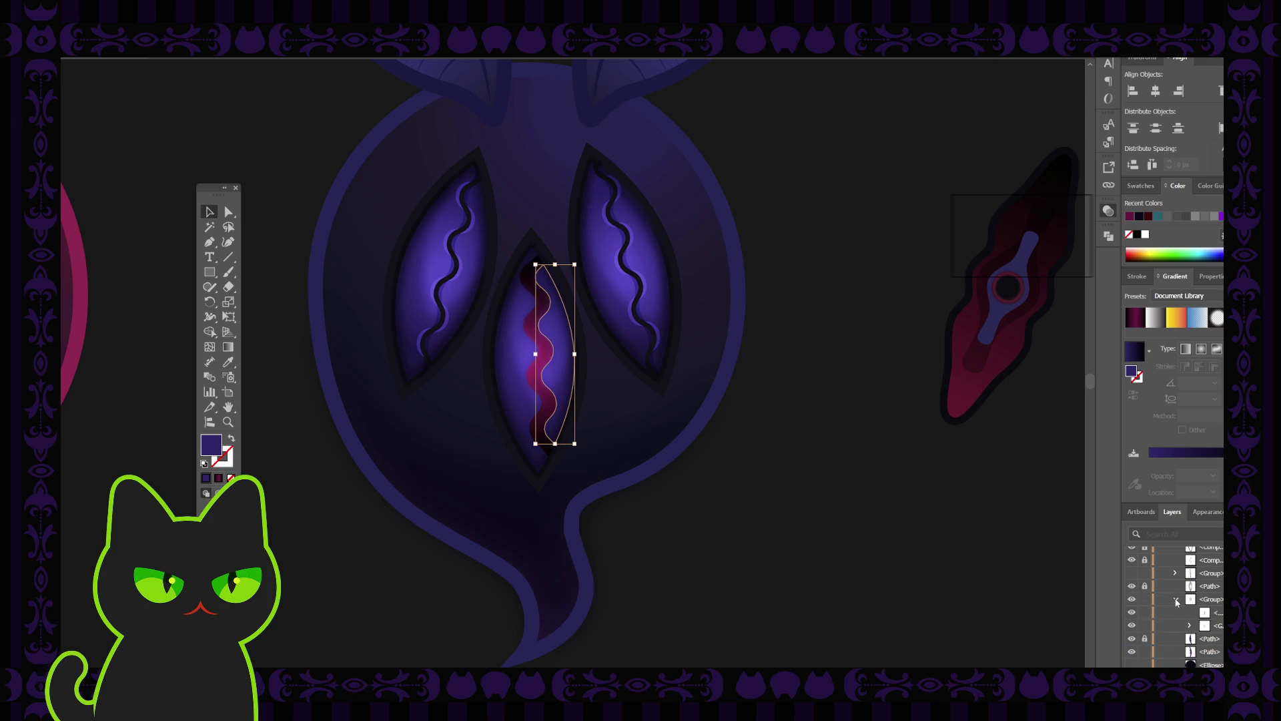
click(1145, 625)
key(ctrl+z)
key(ctrl+shift+z)
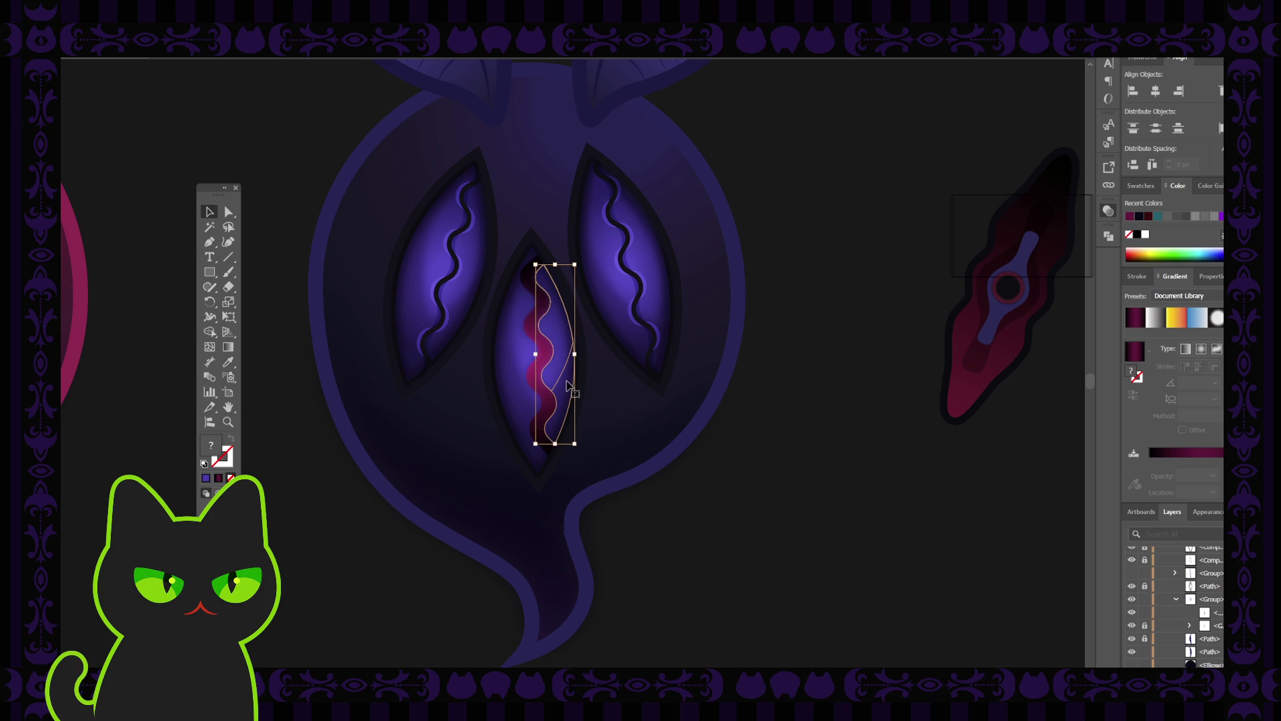
key(ctrl+shift+a)
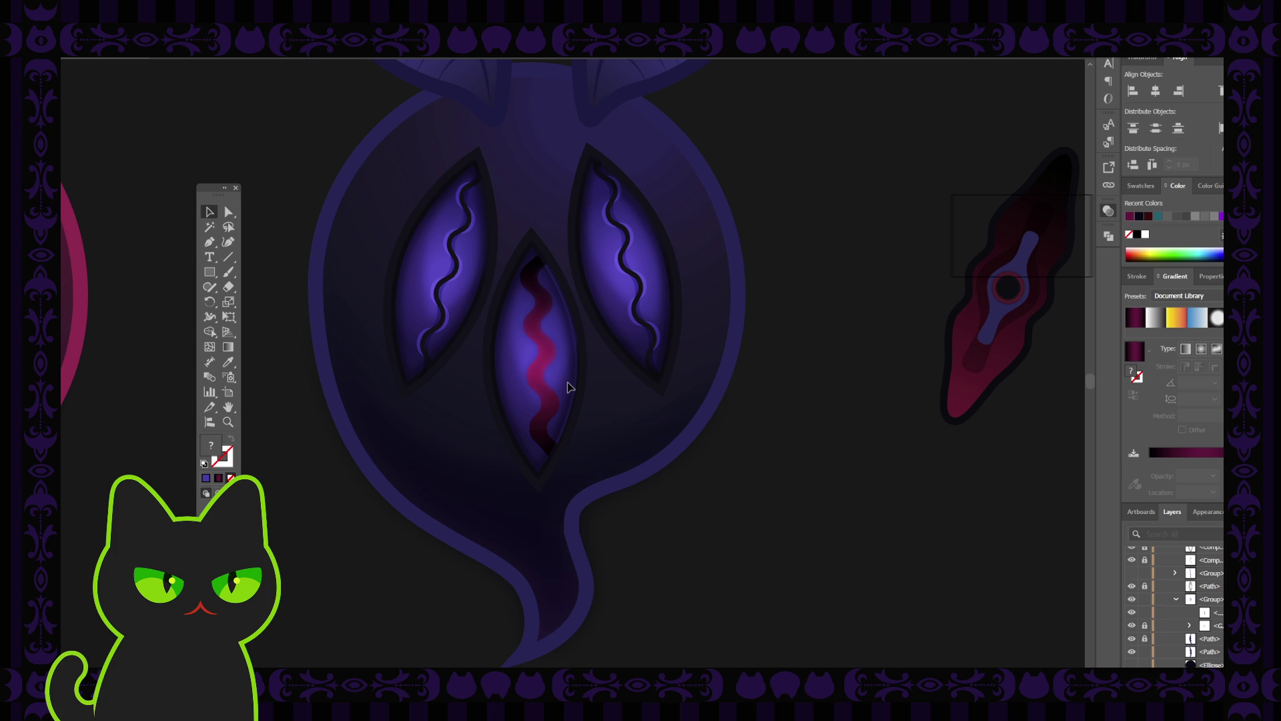
click(571, 387)
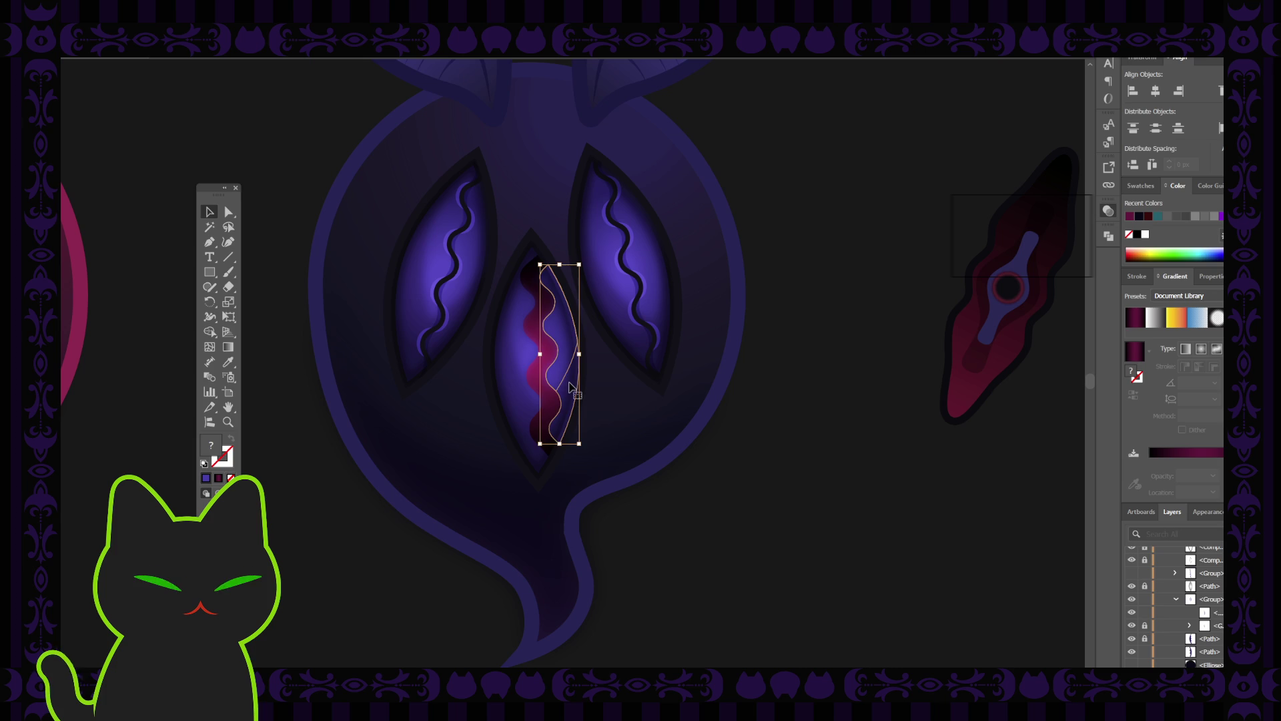
key(ctrl+shift+a)
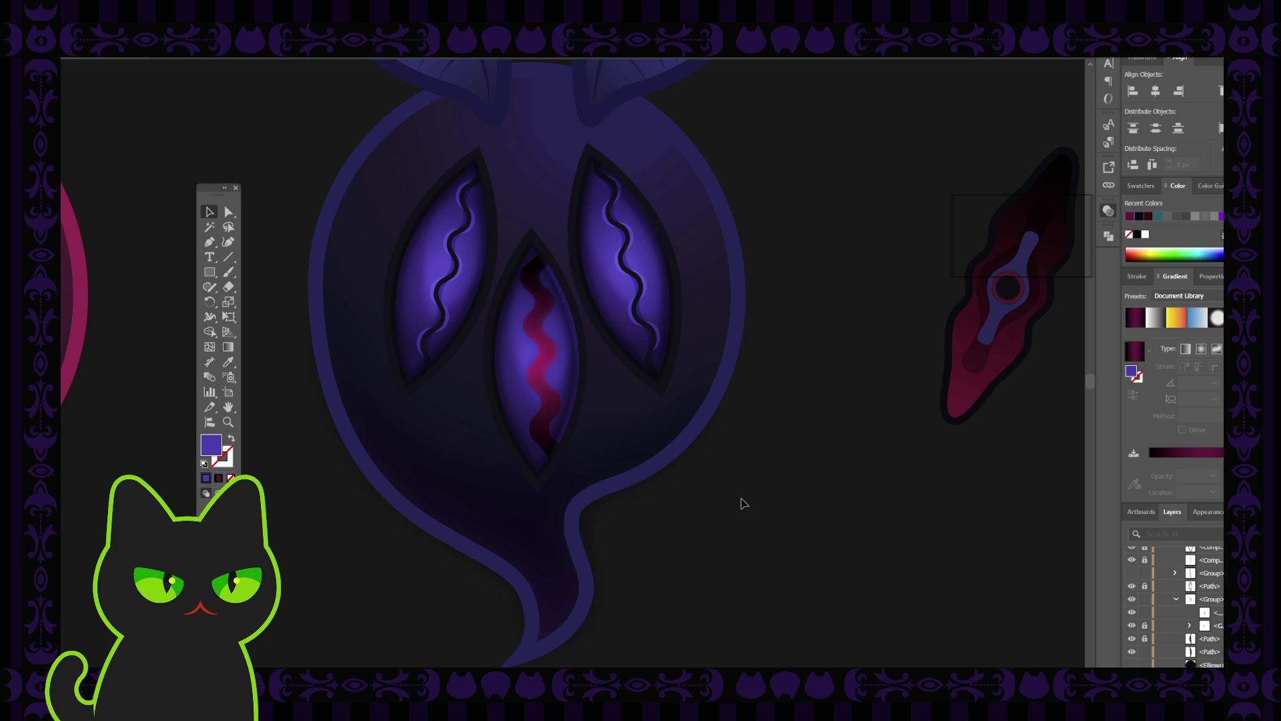
key(ctrl+z)
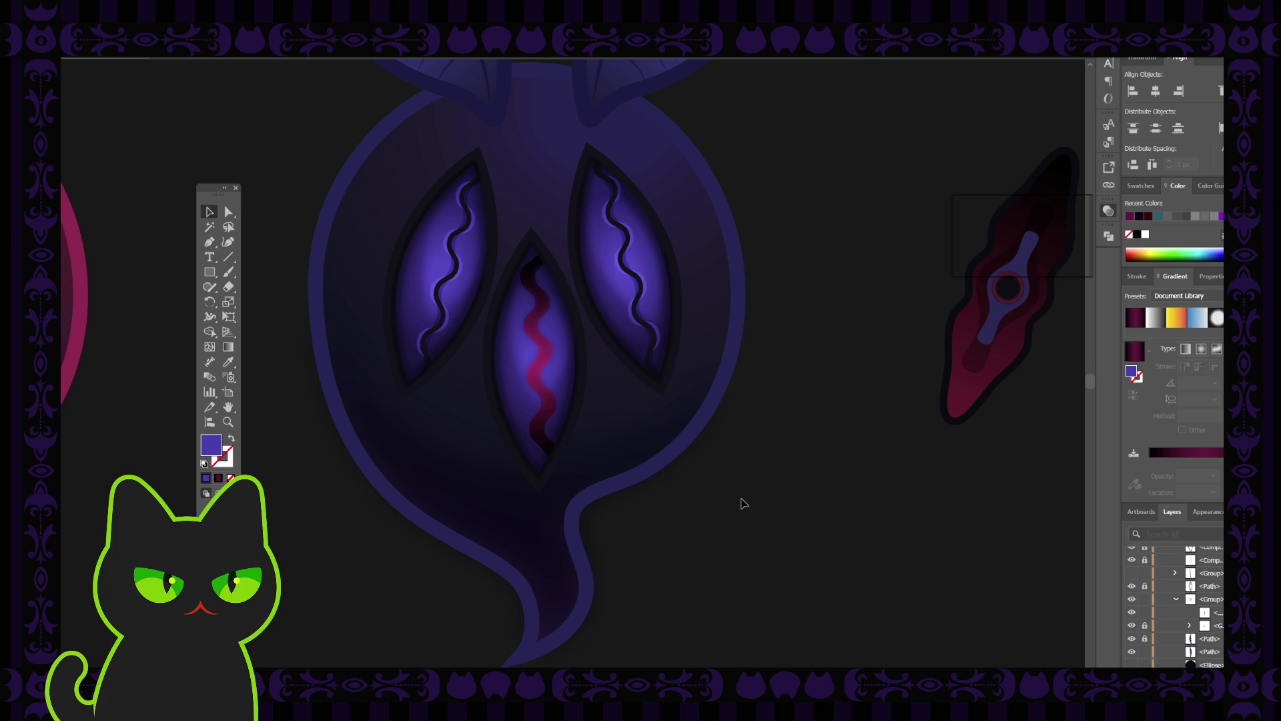
Step: Hide the dark wavy shape and its pupil-shape group in Layers, leaving the ellipse hidden
key(ctrl+minus)
key(ctrl+minus)
key(ctrl+minus)
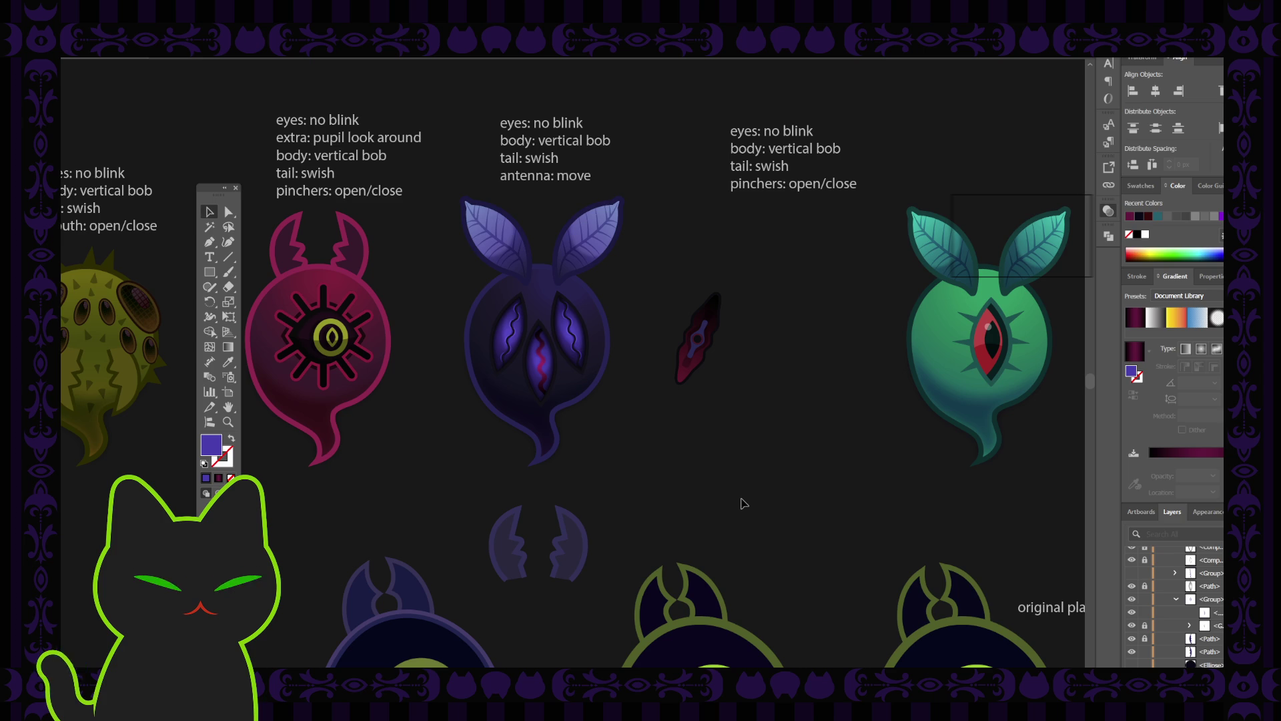
key(ctrl+plus)
key(ctrl+plus)
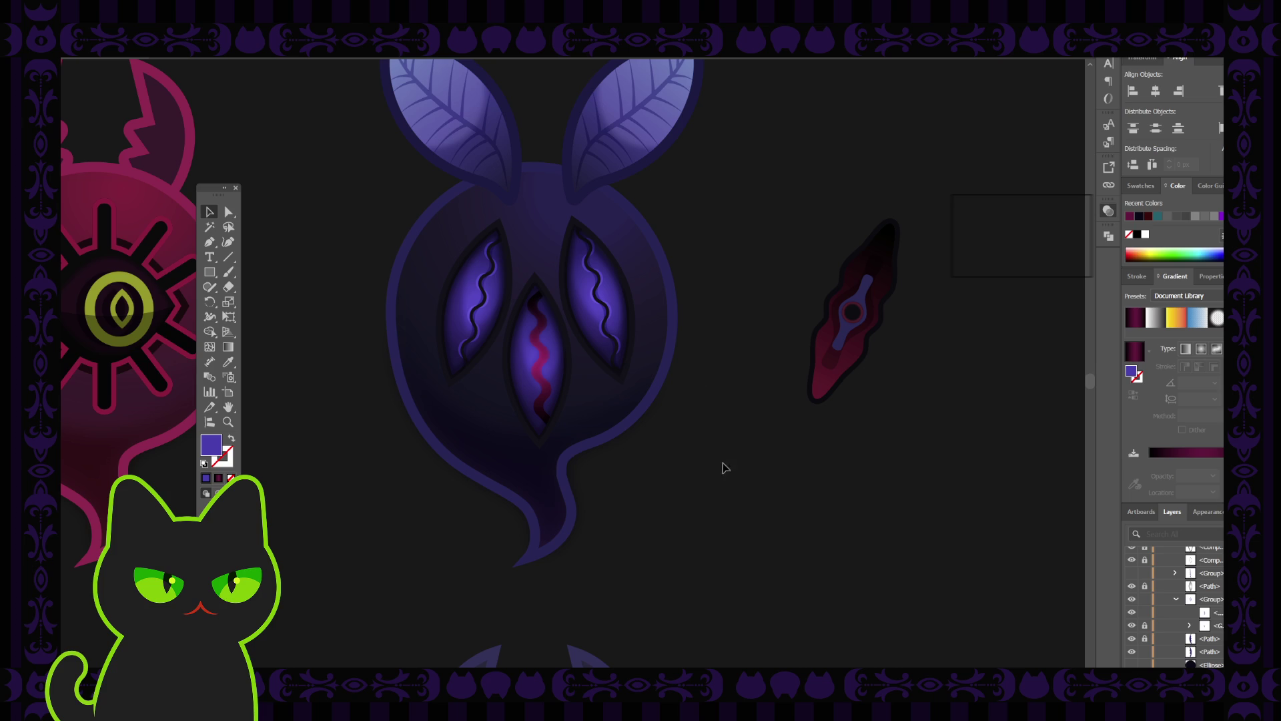
click(547, 344)
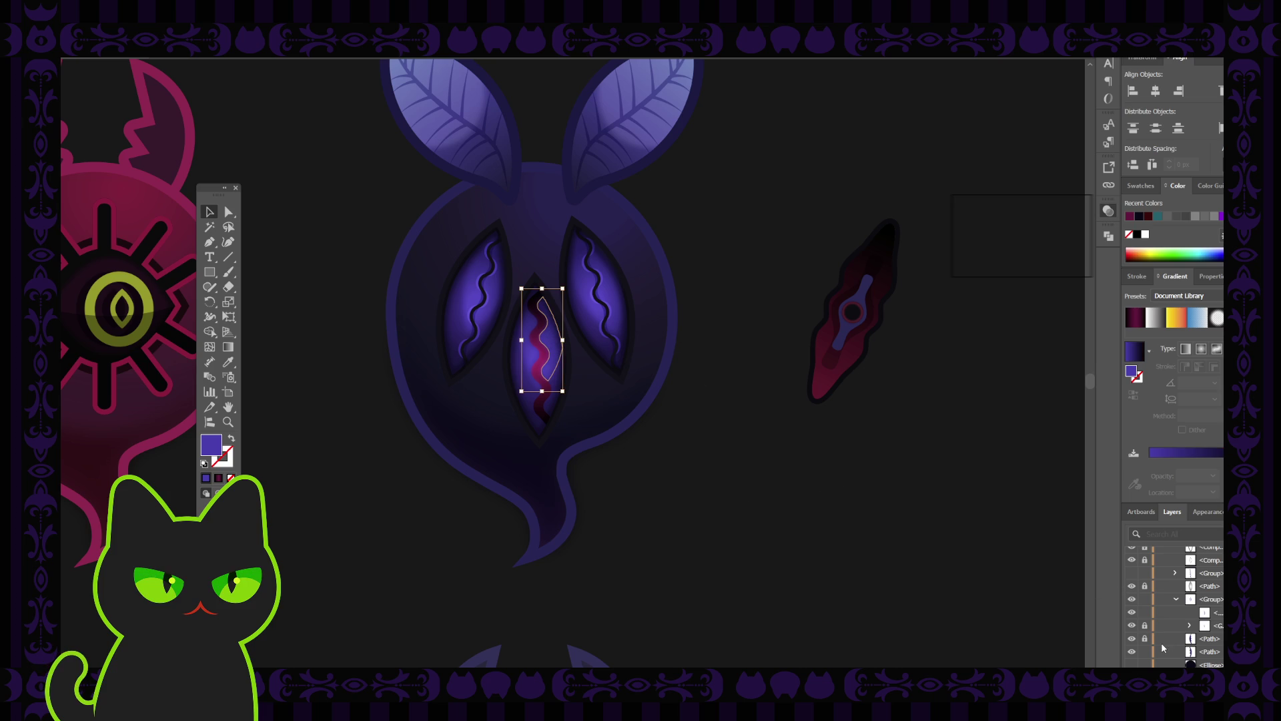
click(1132, 638)
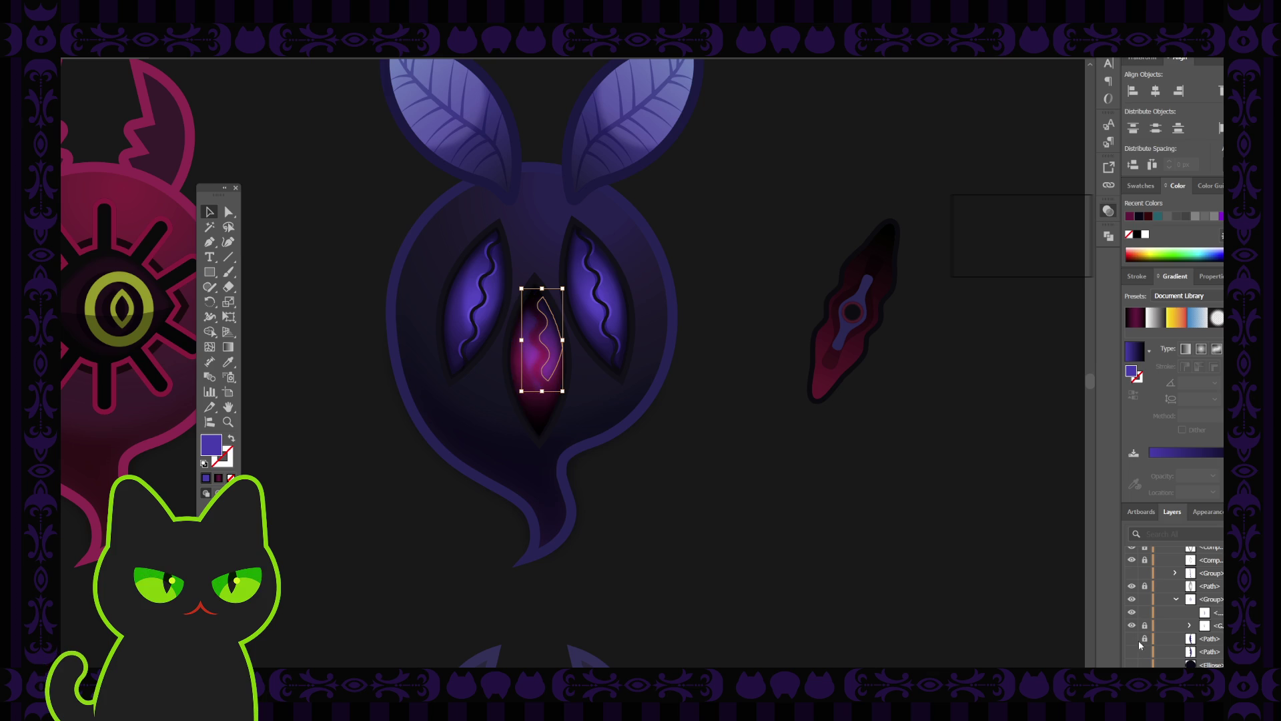
click(1177, 601)
click(1132, 599)
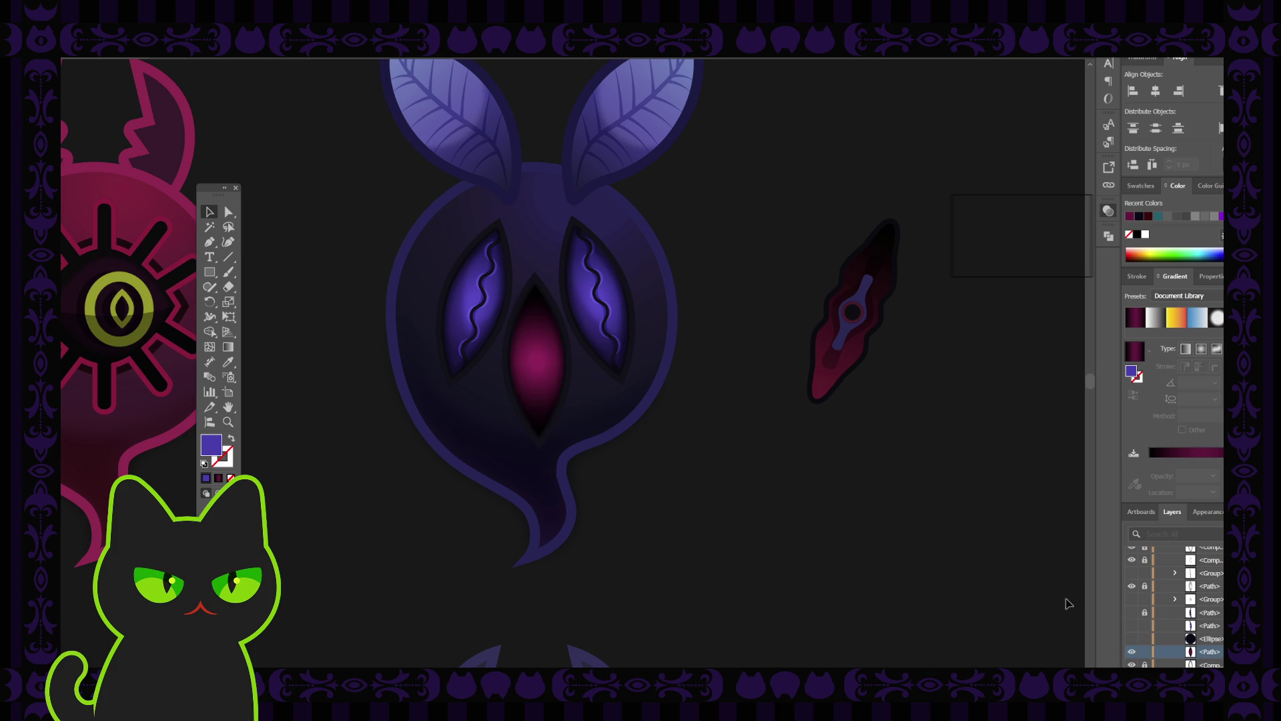
click(1131, 639)
click(1131, 640)
click(542, 343)
Step: Copy the slit, fill it dark navy, rotate it horizontal and shrink it into the eye
key(g)
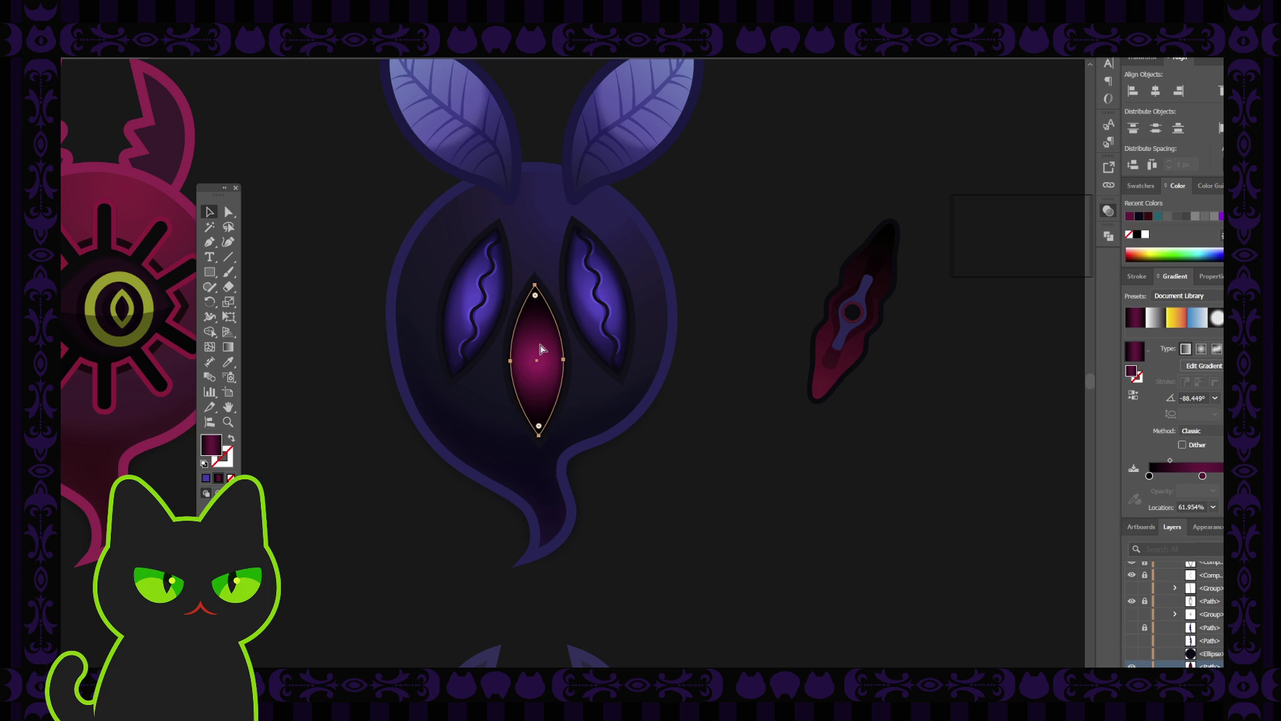
key(v)
drag(538, 380, 732, 380)
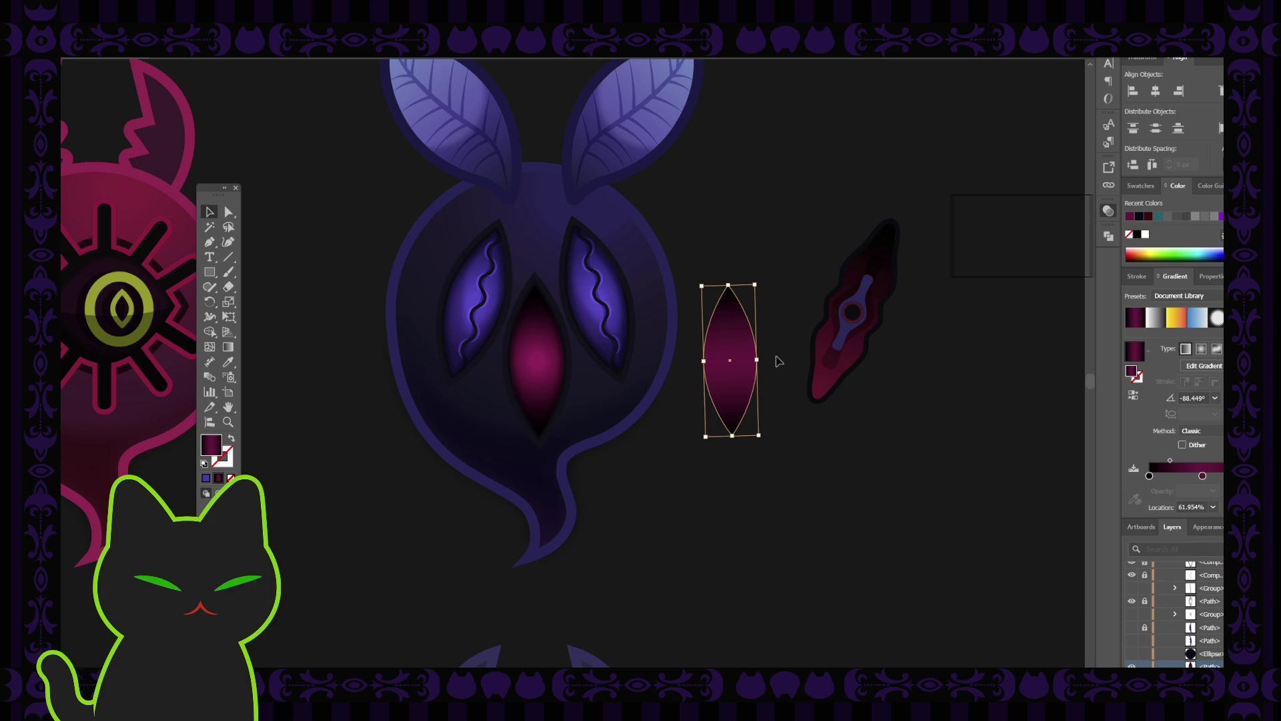
key(i)
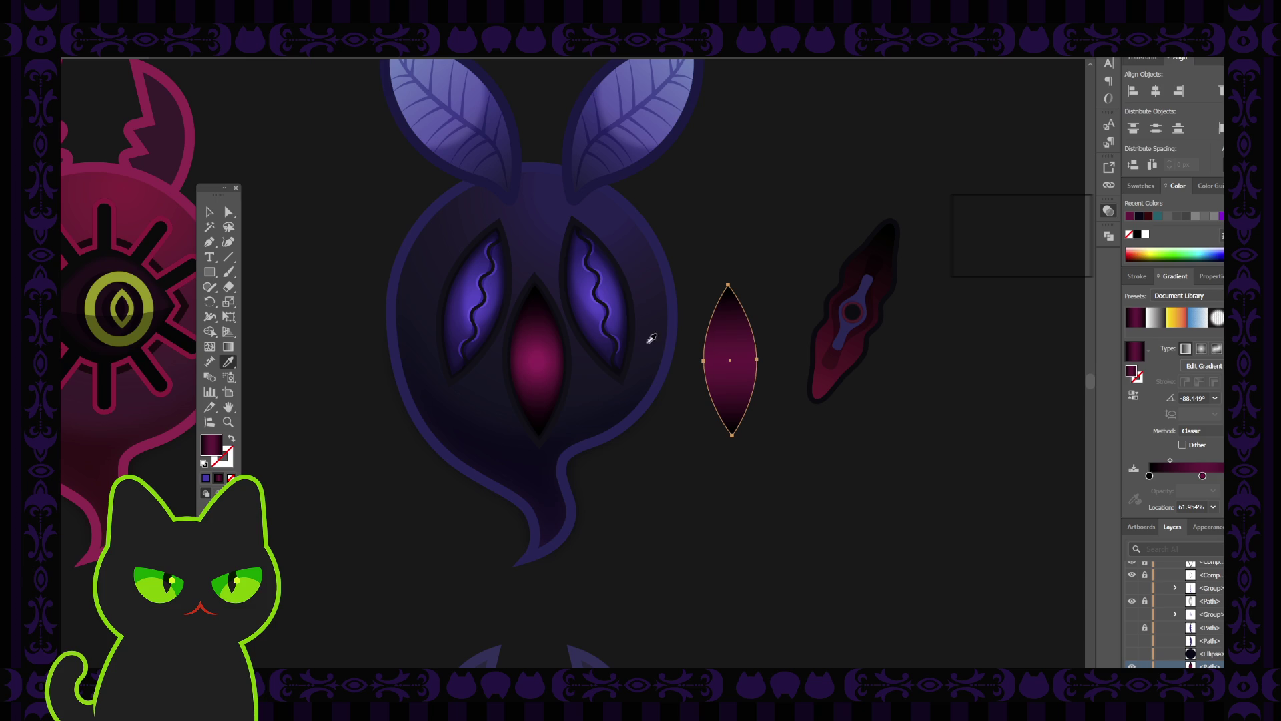
click(603, 301)
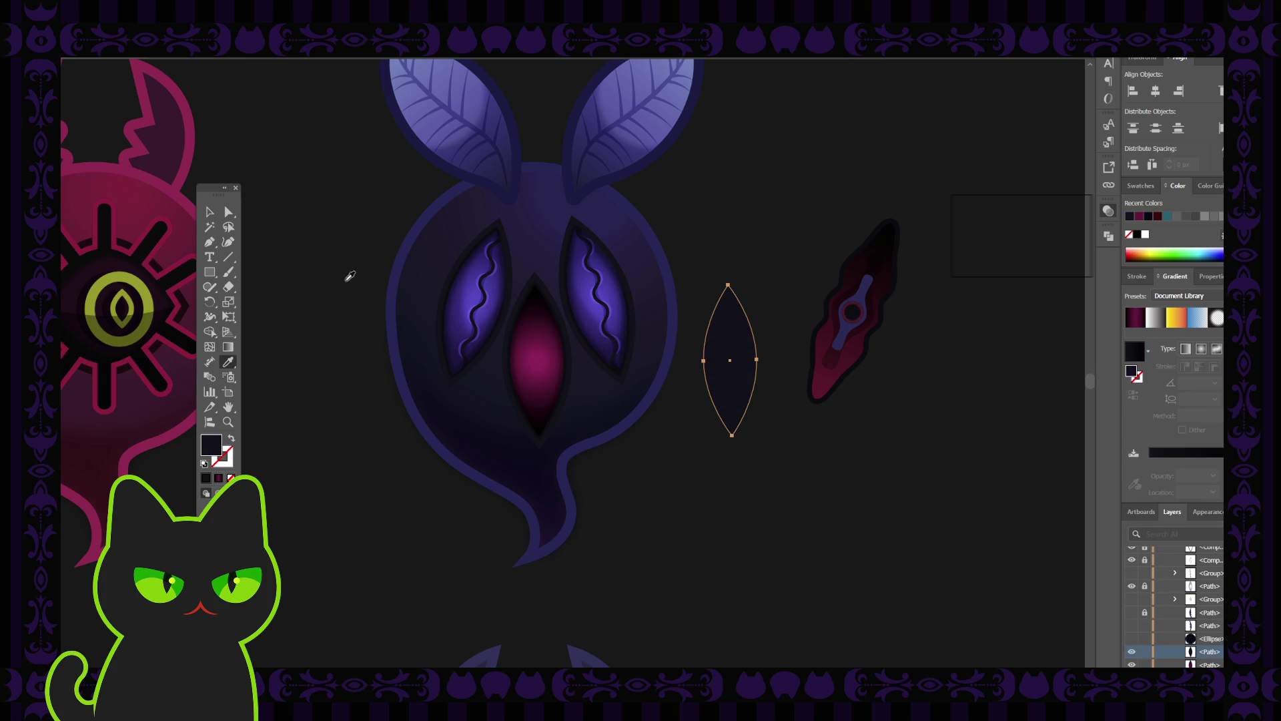
key(v)
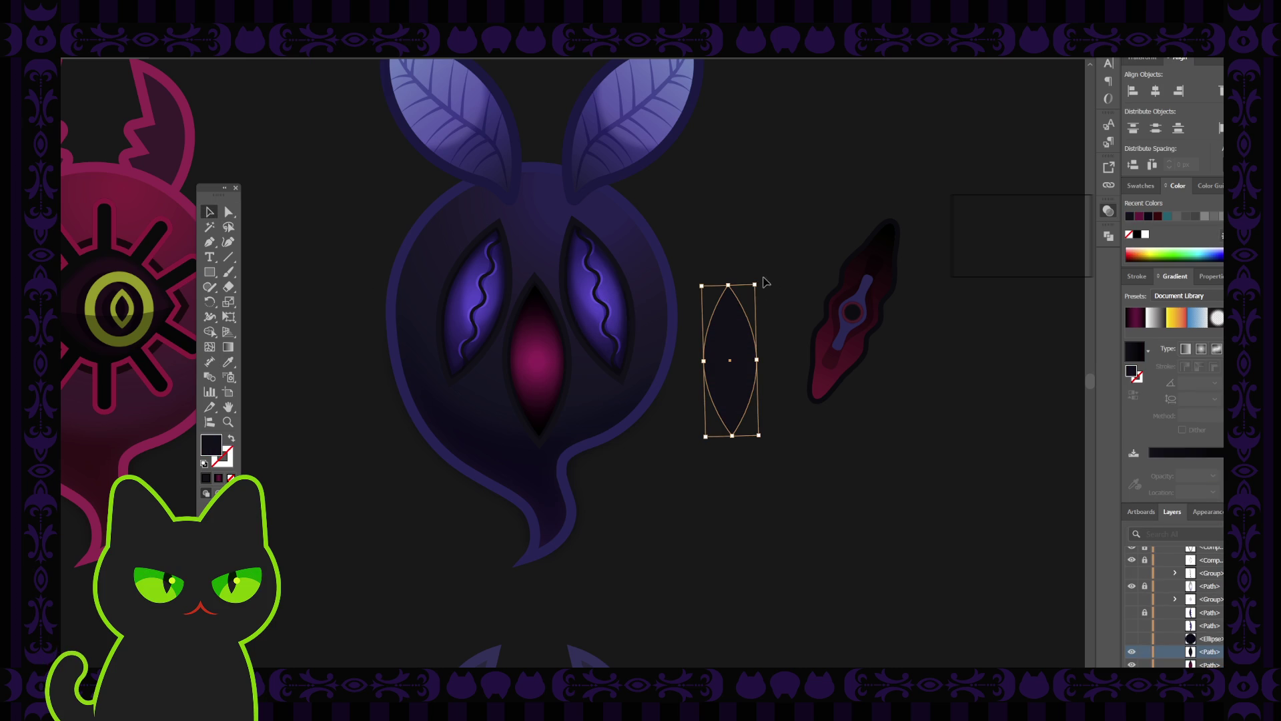
drag(758, 280, 793, 375)
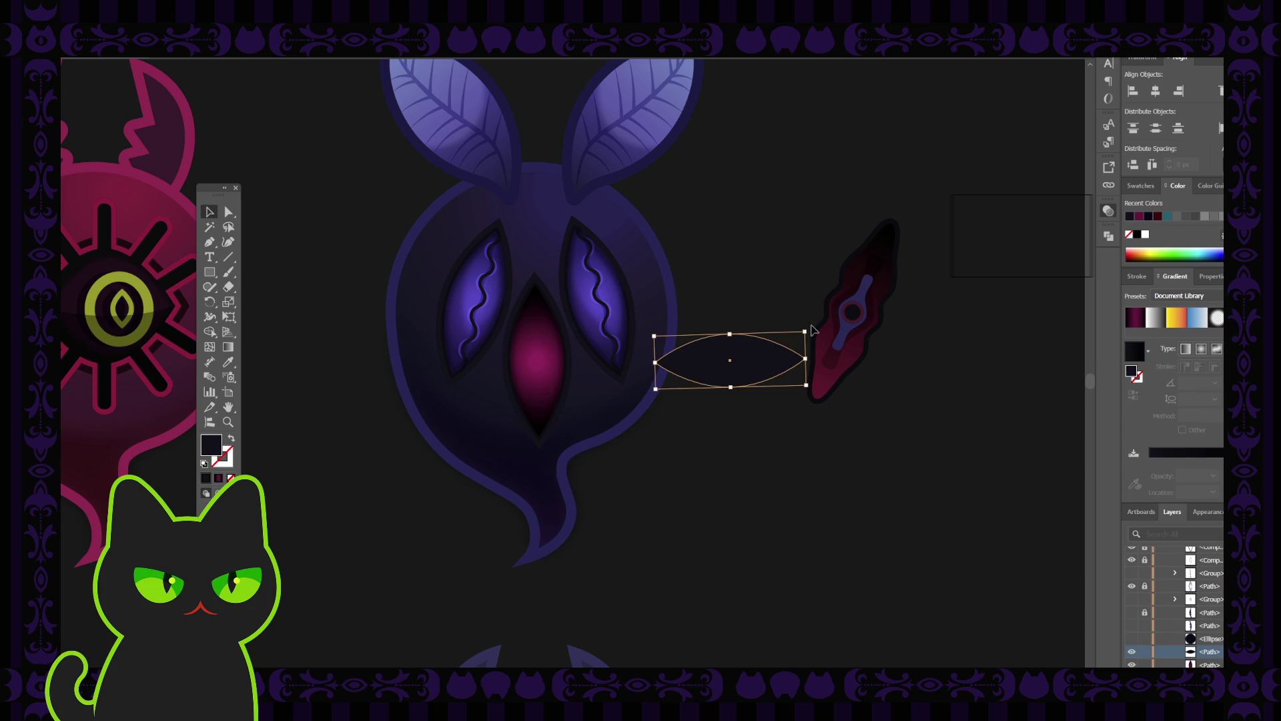
mouse_move(805, 330)
mouse_down()
mouse_move(729, 351)
mouse_move(561, 366)
mouse_move(567, 349)
mouse_move(545, 365)
mouse_up()
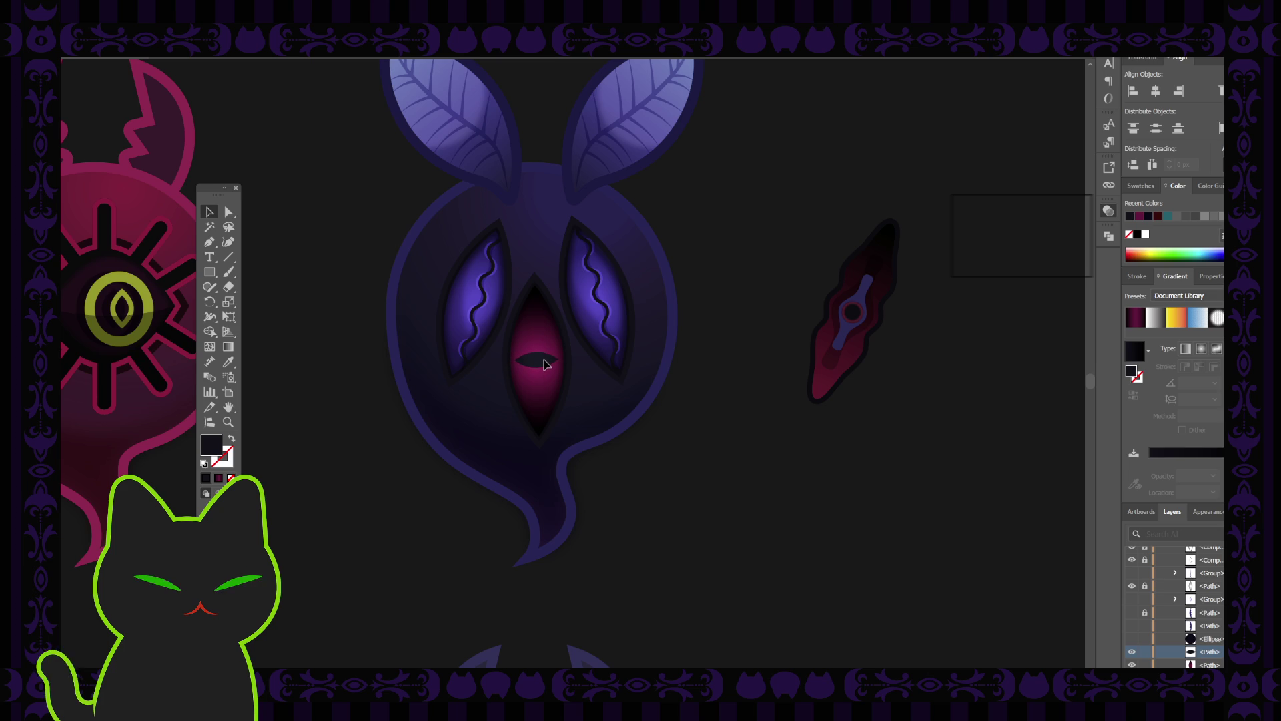
Step: Delete the slit pupil, then show, enlarge and position the dark ellipse pupil in the eye
click(544, 364)
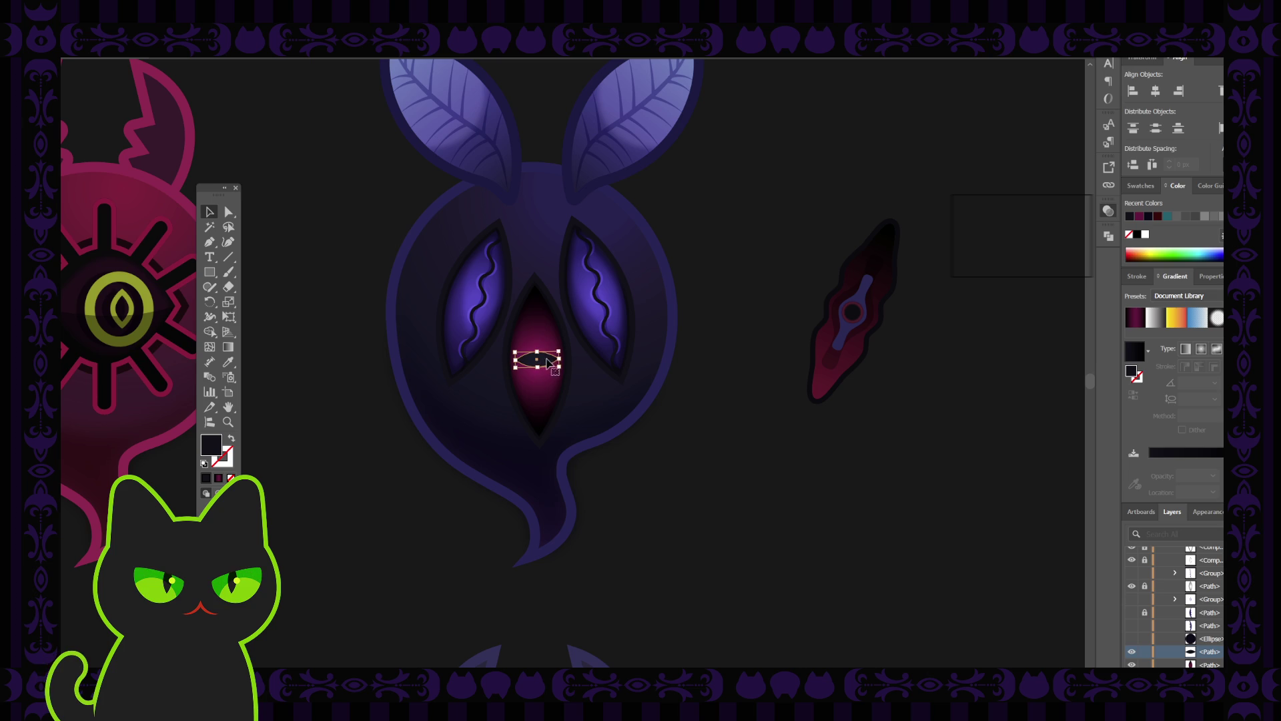
click(757, 413)
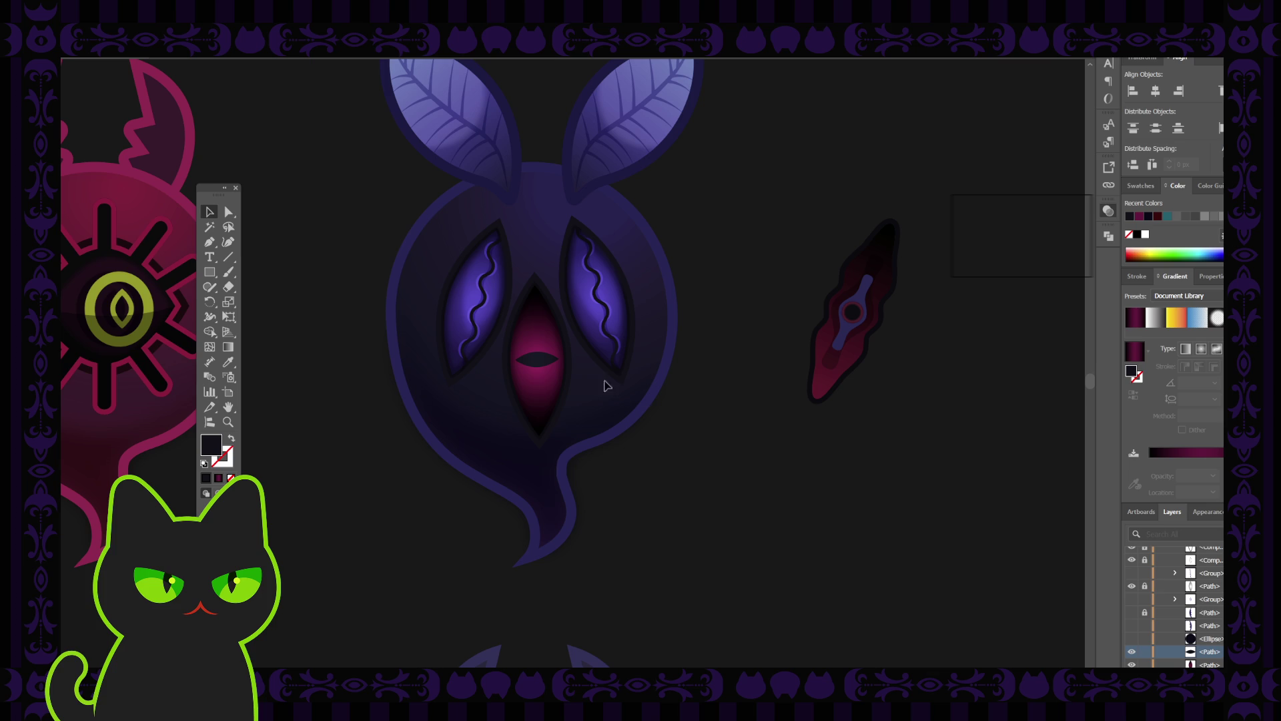
drag(537, 360, 729, 422)
key(Delete)
click(1132, 638)
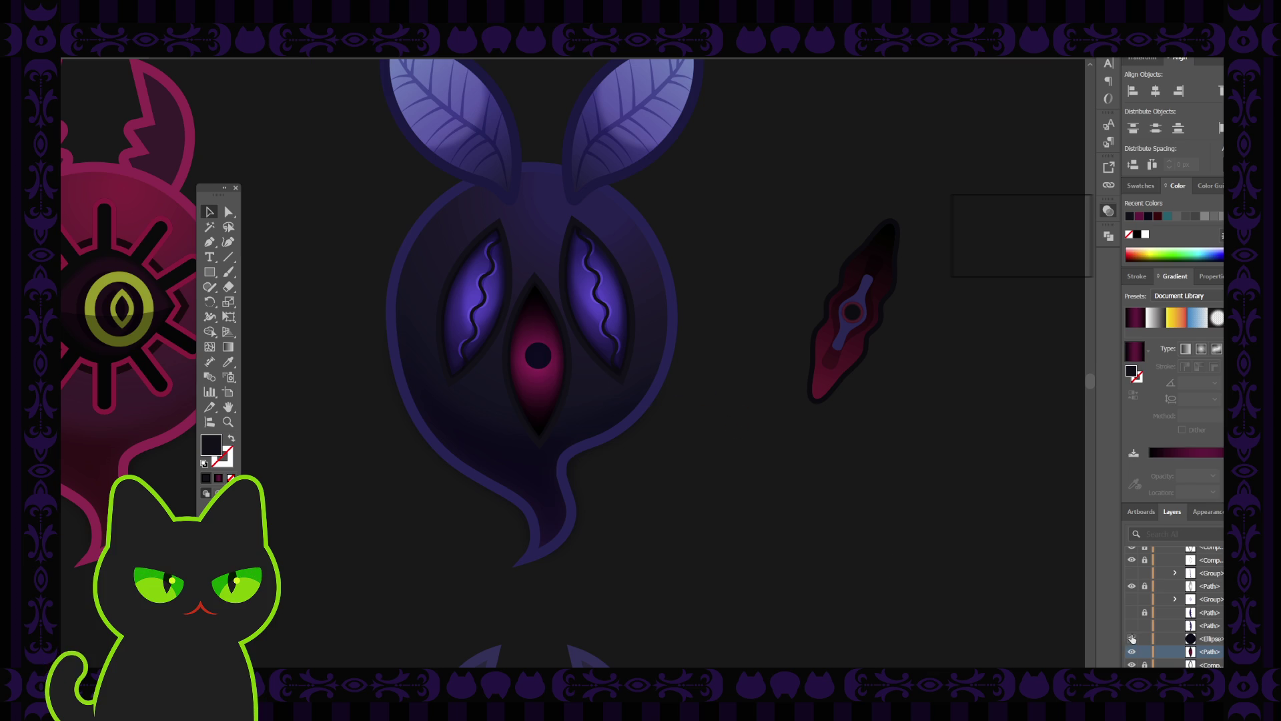
click(538, 355)
mouse_move(552, 369)
mouse_down()
mouse_move(564, 377)
mouse_move(552, 368)
mouse_up()
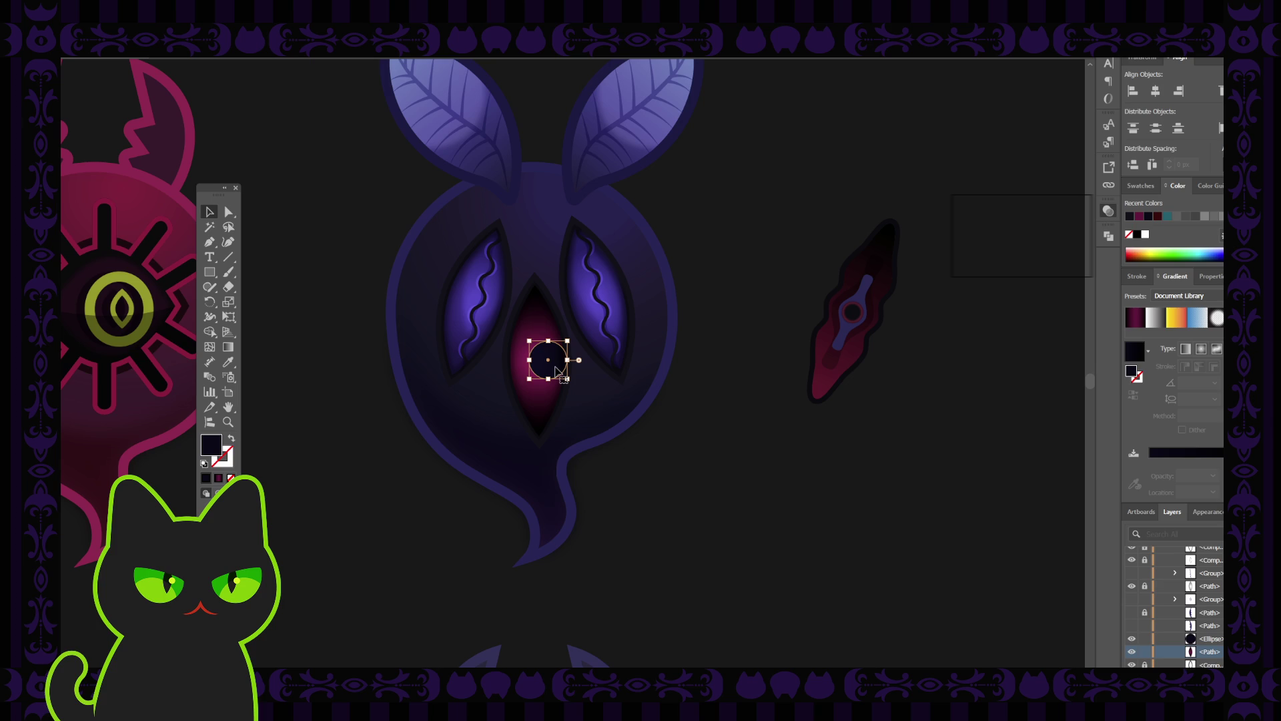
drag(556, 371, 546, 370)
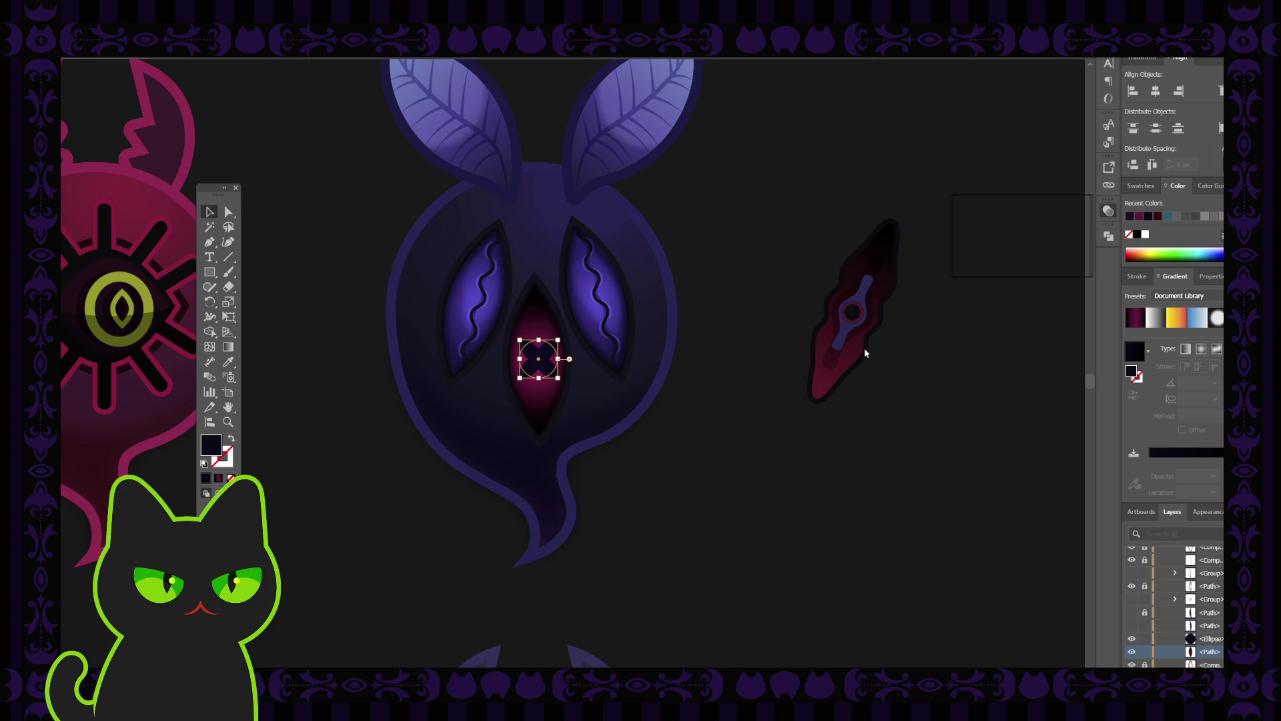
Step: Try rotating the X pupil into a plus shape, then settle on the round dark pupil
click(773, 310)
click(547, 362)
scroll(545, 362, up, 2)
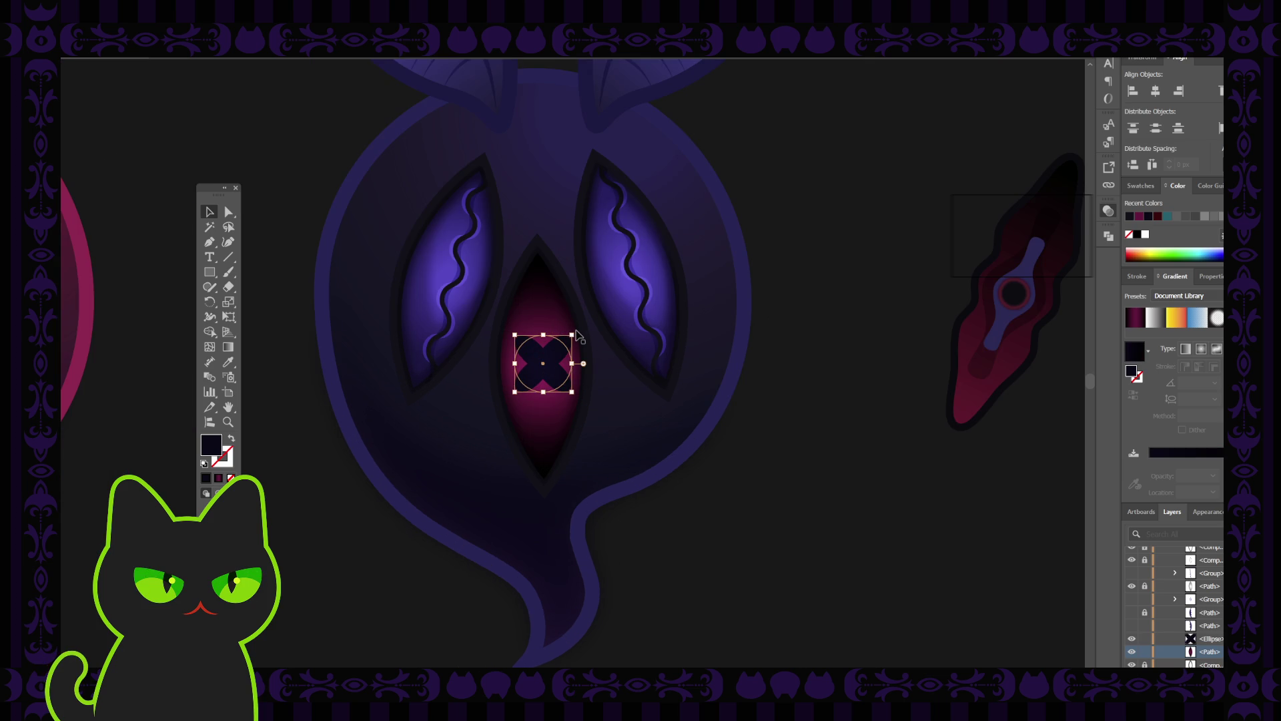
drag(576, 332, 576, 362)
click(740, 448)
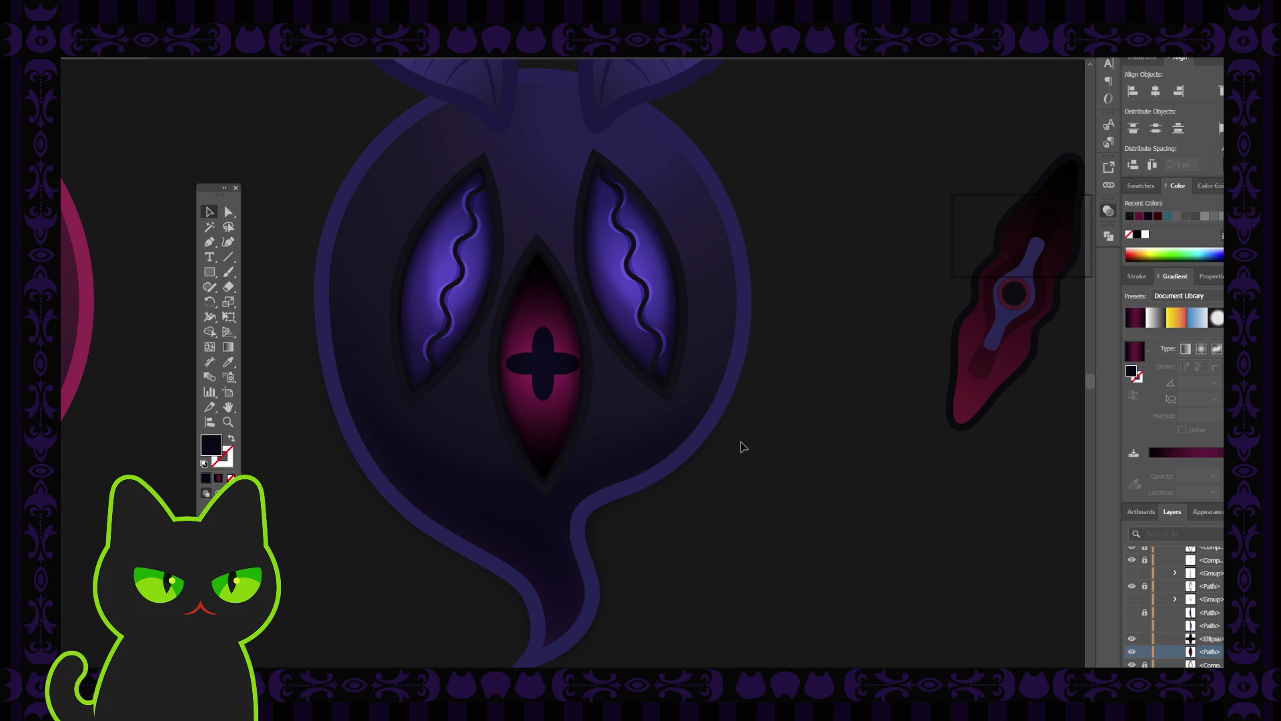
drag(551, 366, 551, 369)
click(551, 369)
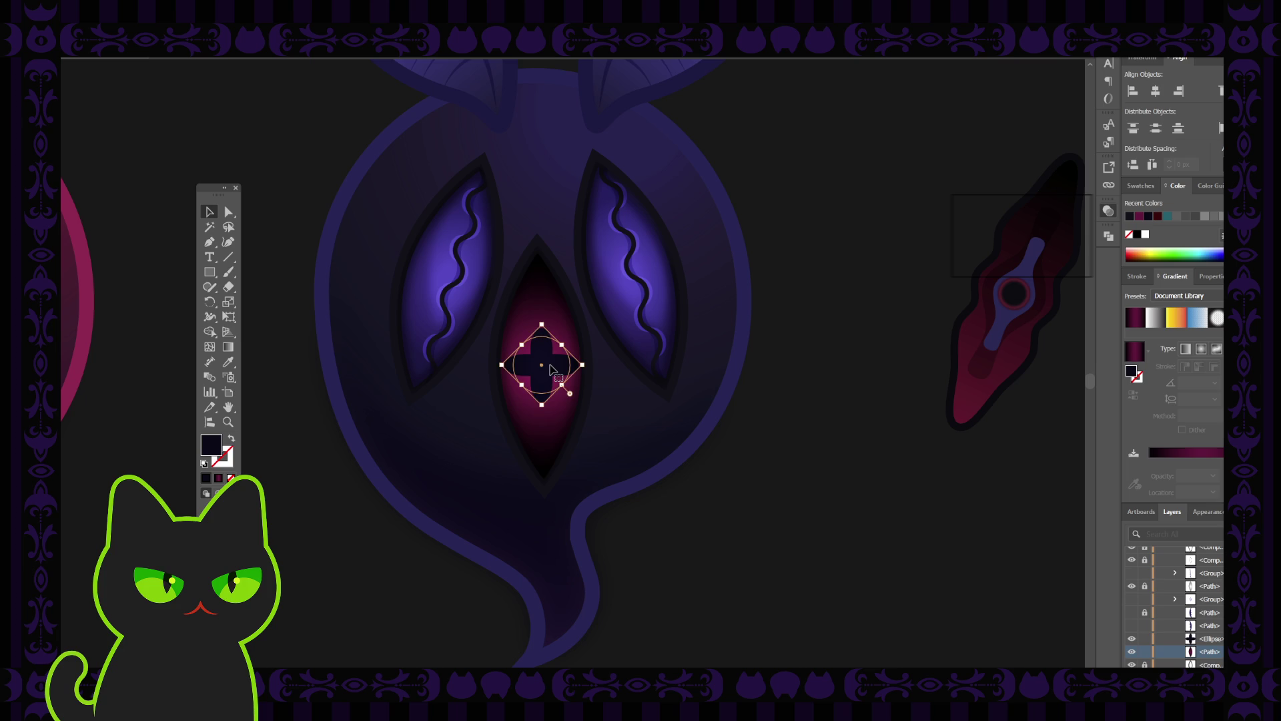
scroll(551, 369, down, 2)
scroll(552, 369, down, 2)
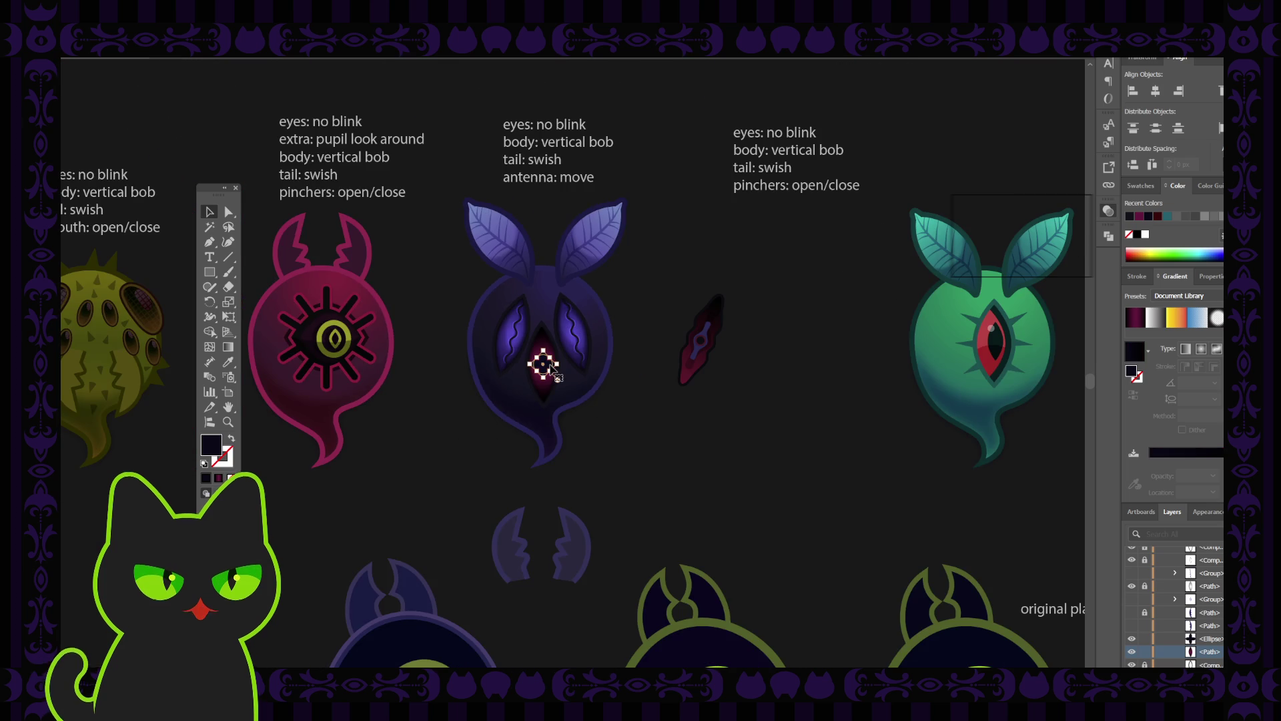
click(622, 445)
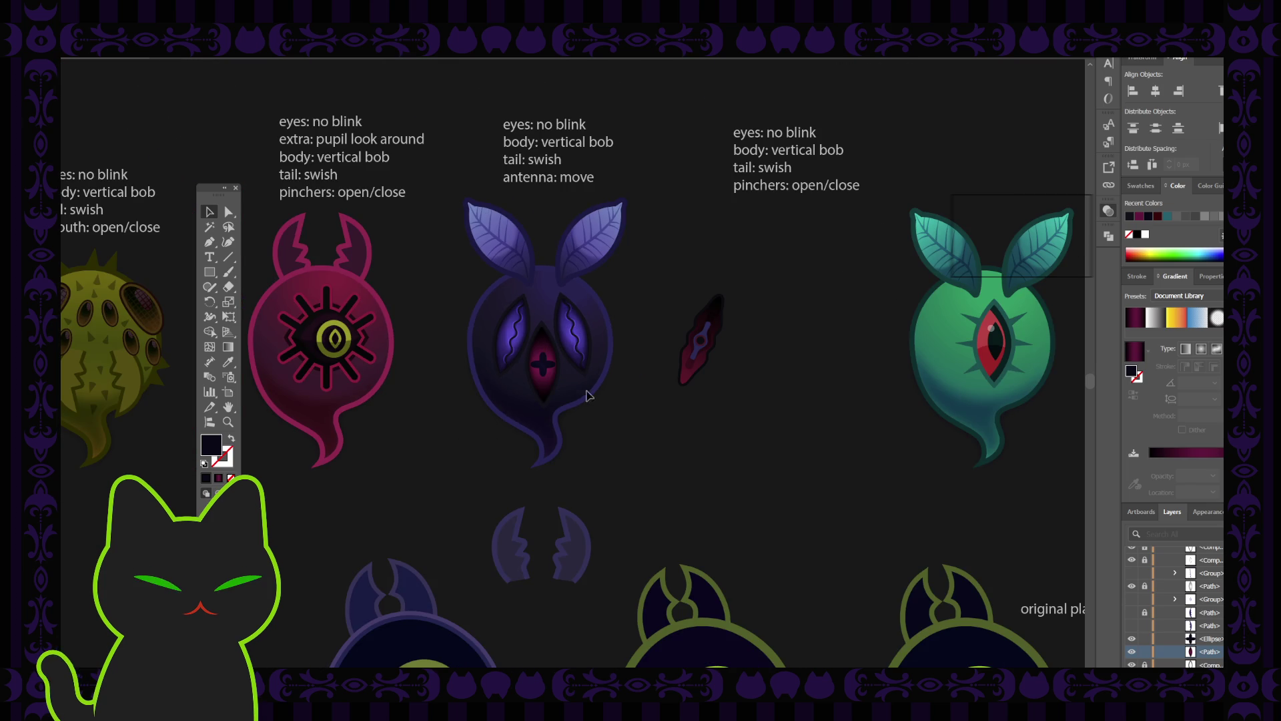
click(545, 366)
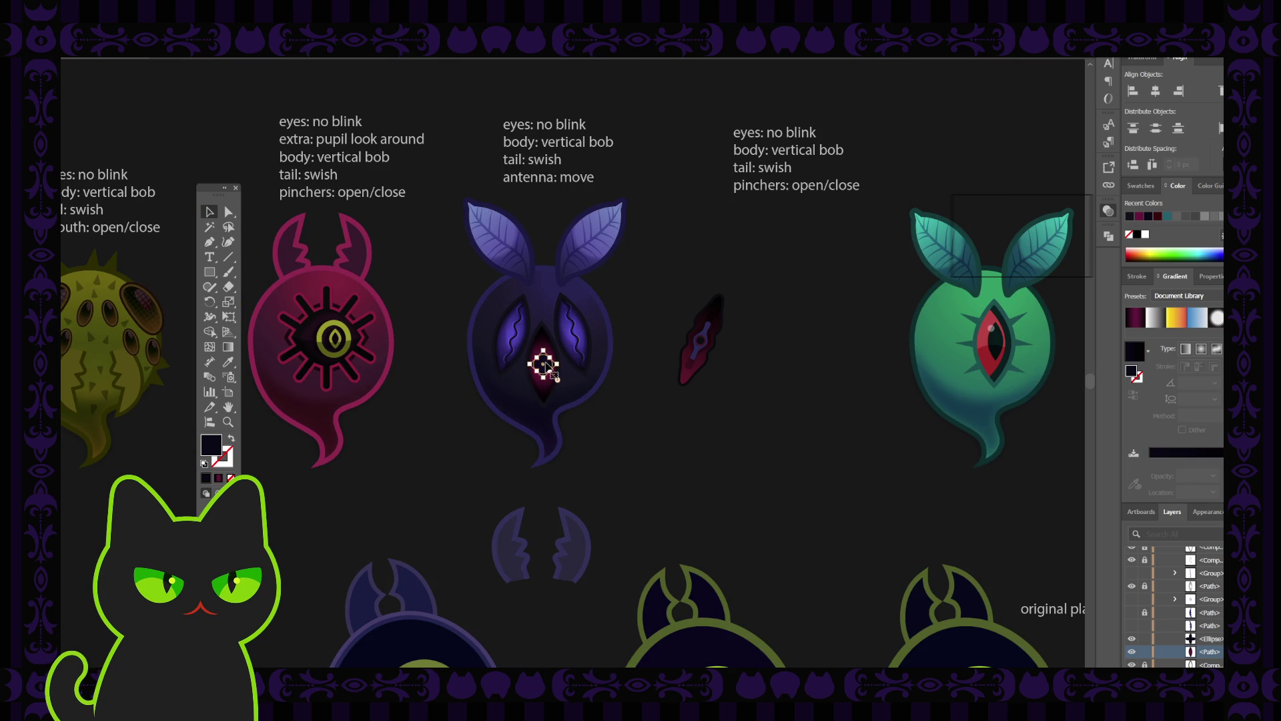
click(639, 427)
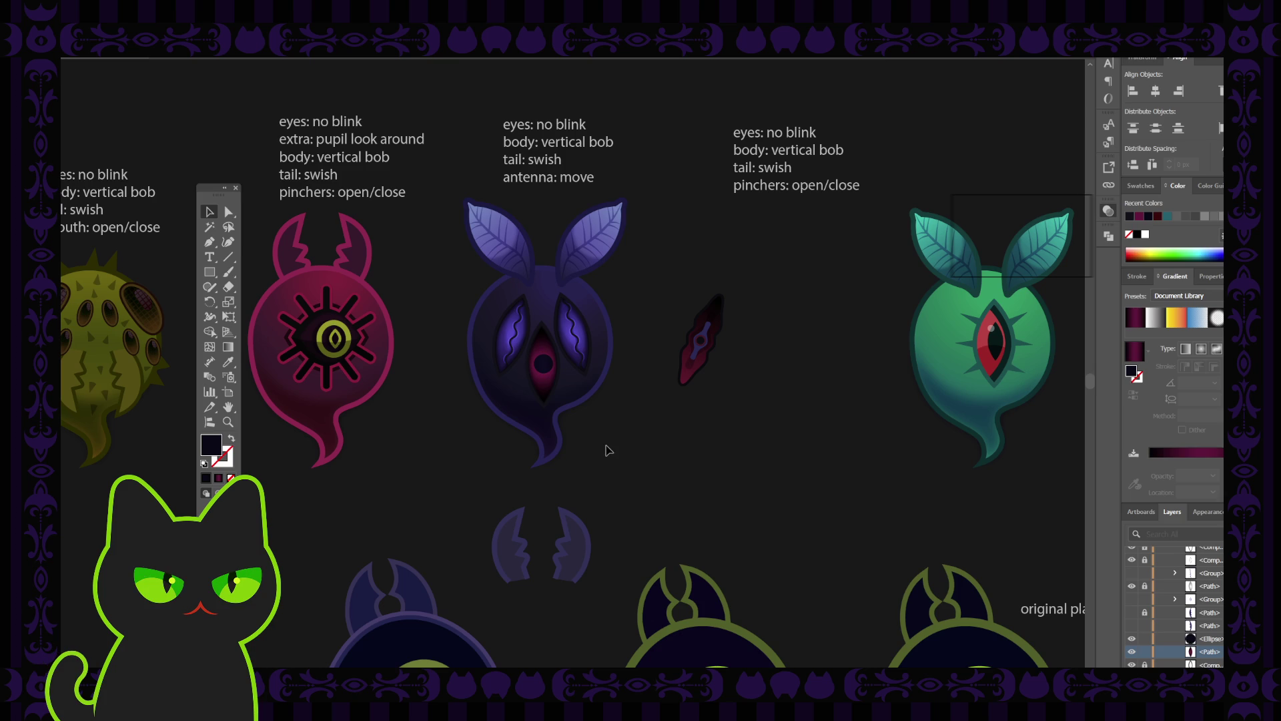
scroll(609, 450, up, 5)
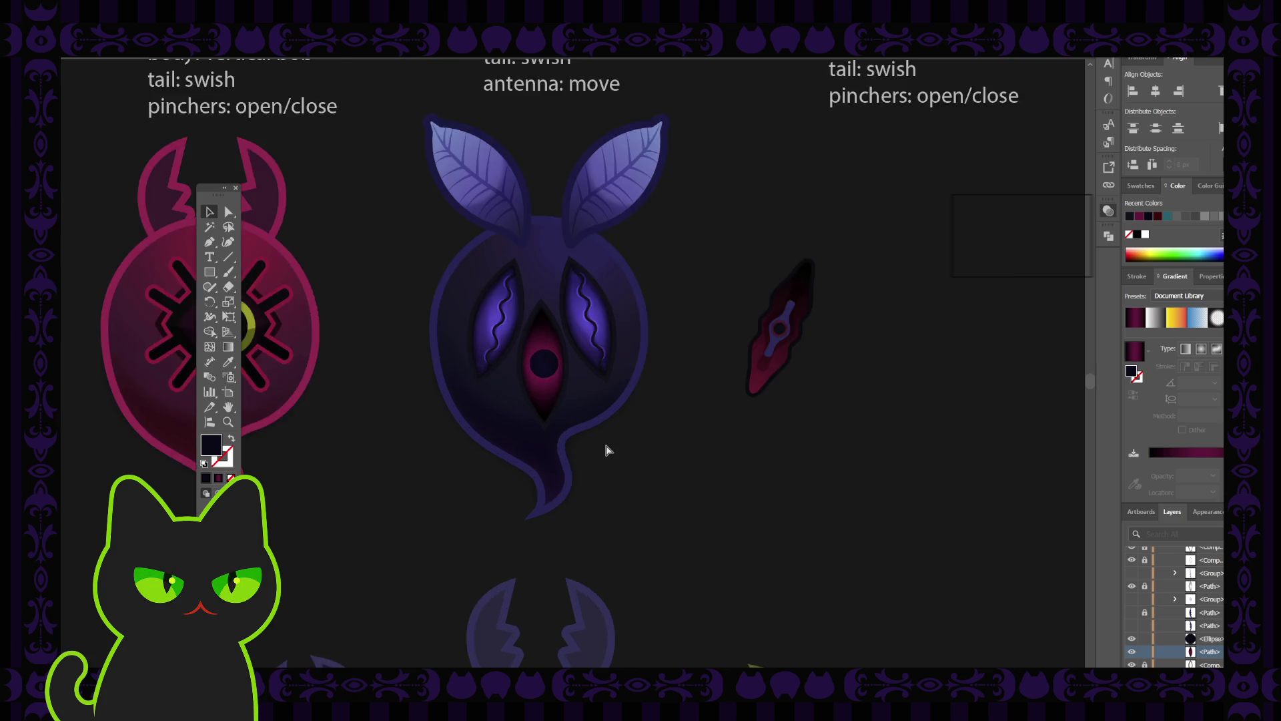
click(559, 377)
Step: Move the round pupil onto empty canvas right of the ghost
drag(559, 377, 957, 487)
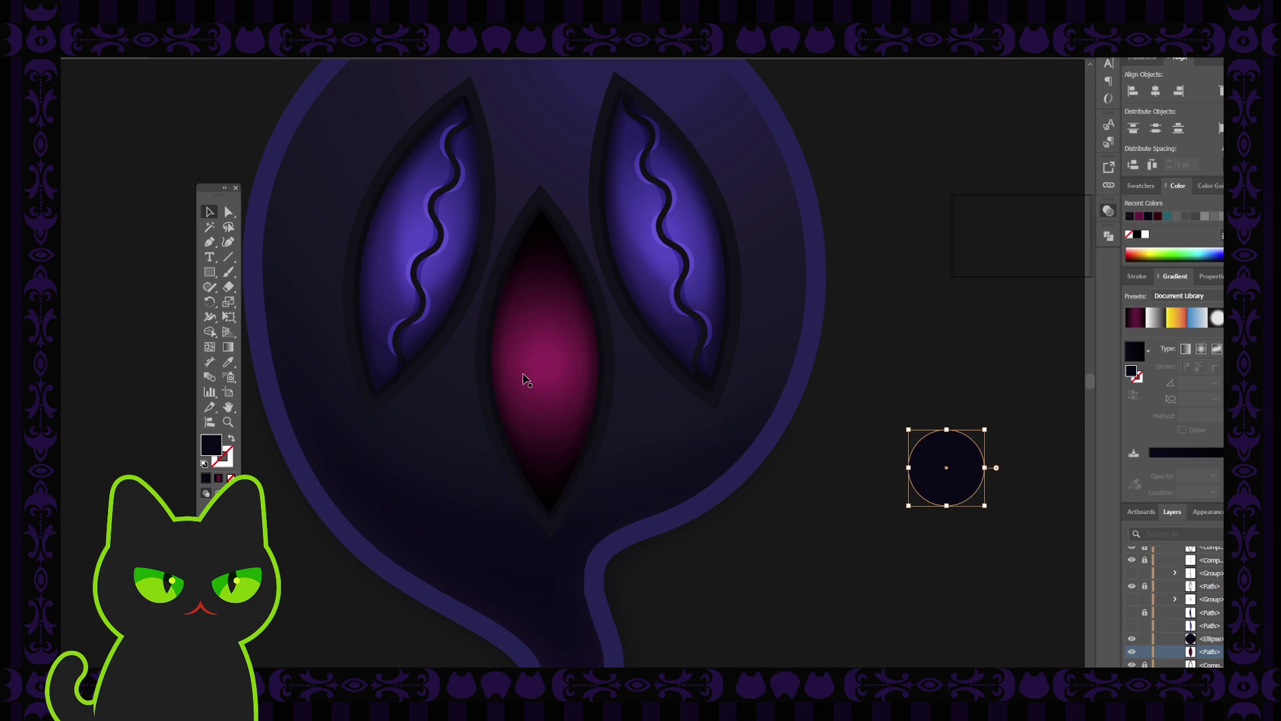
click(525, 377)
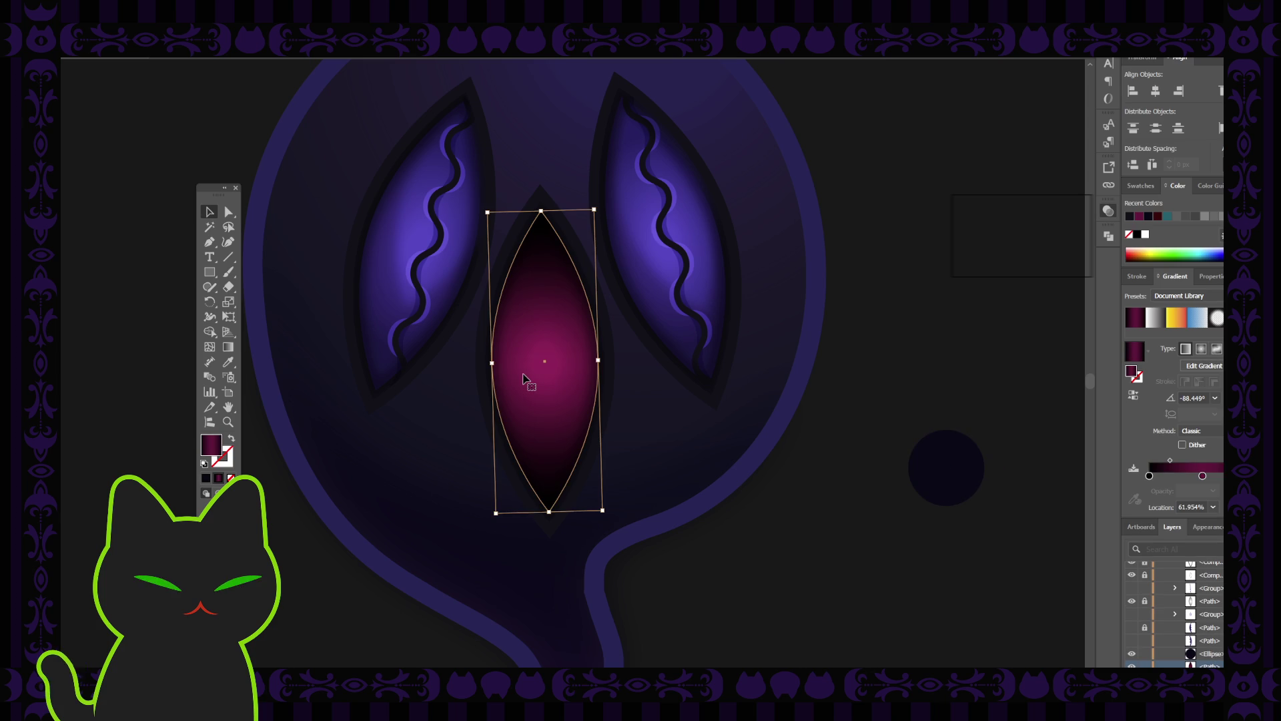
click(780, 520)
key(ctrl+minus)
key(ctrl+minus)
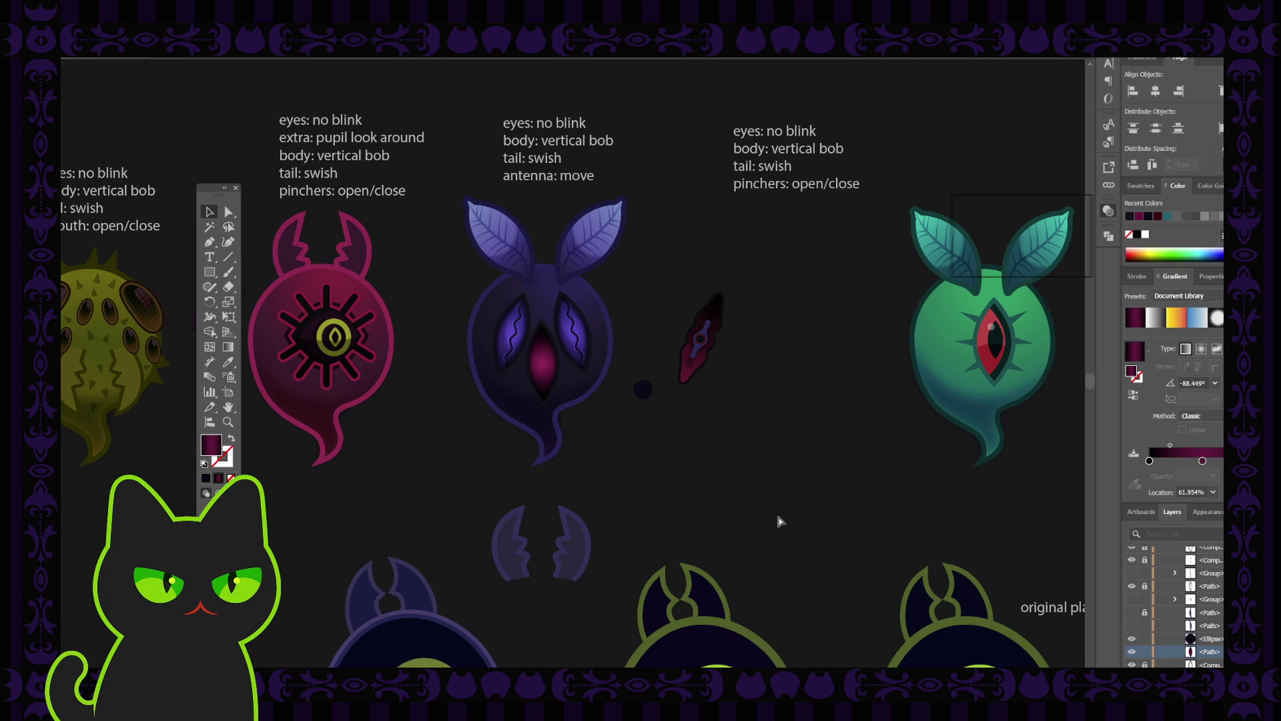
key(ctrl+plus)
key(ctrl+plus)
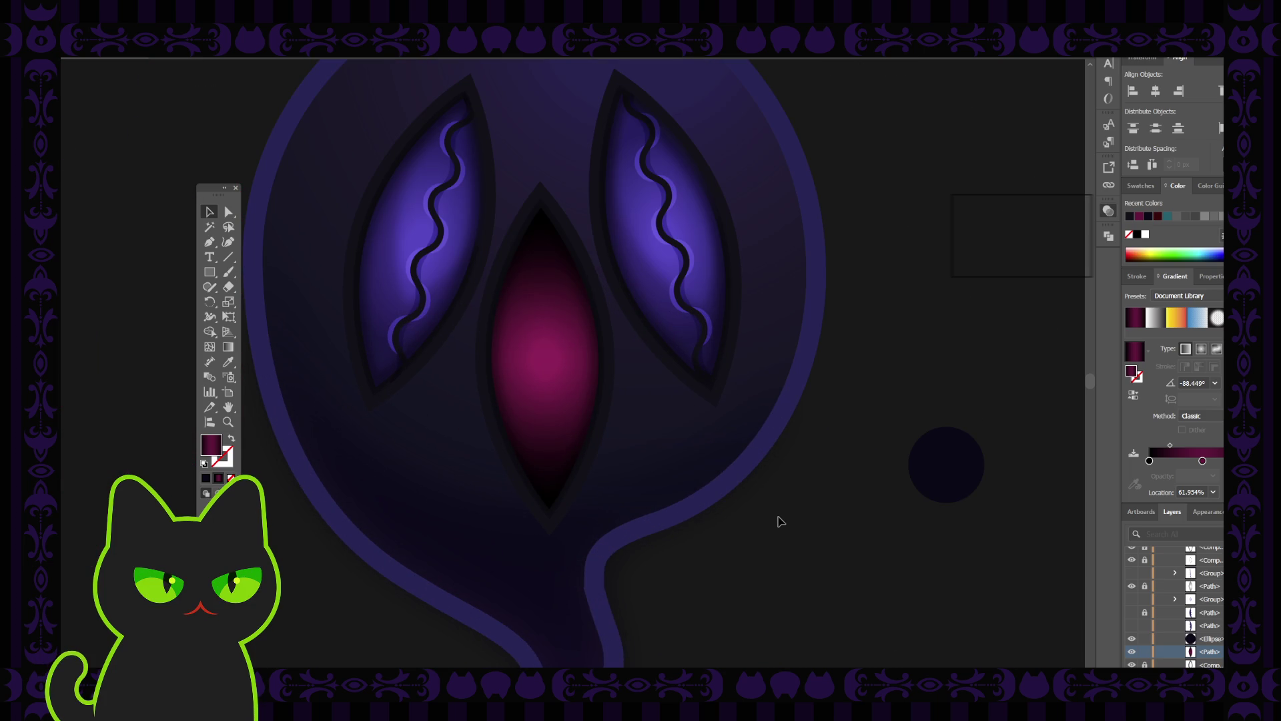
click(565, 408)
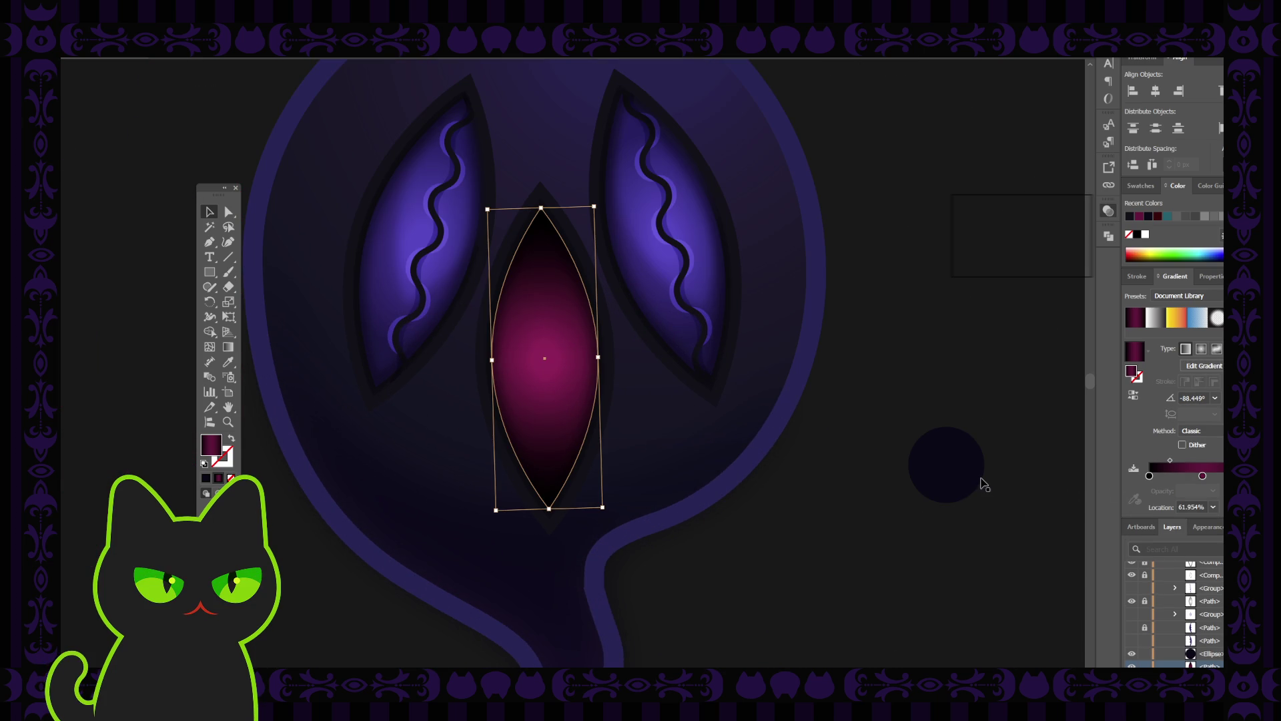
Step: Change the eye gradient's dark end stops to magenta using isolation mode
double_click(1202, 476)
click(1095, 520)
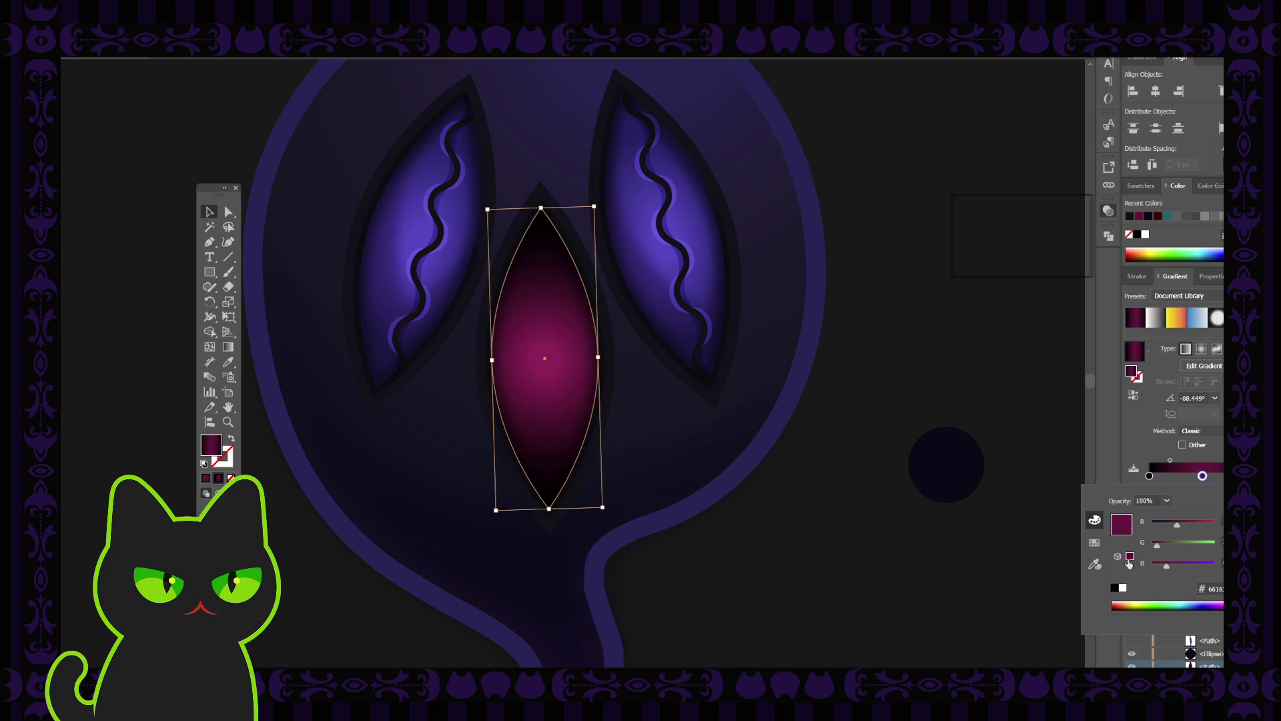
click(1213, 588)
click(150, 253)
click(492, 382)
double_click(558, 349)
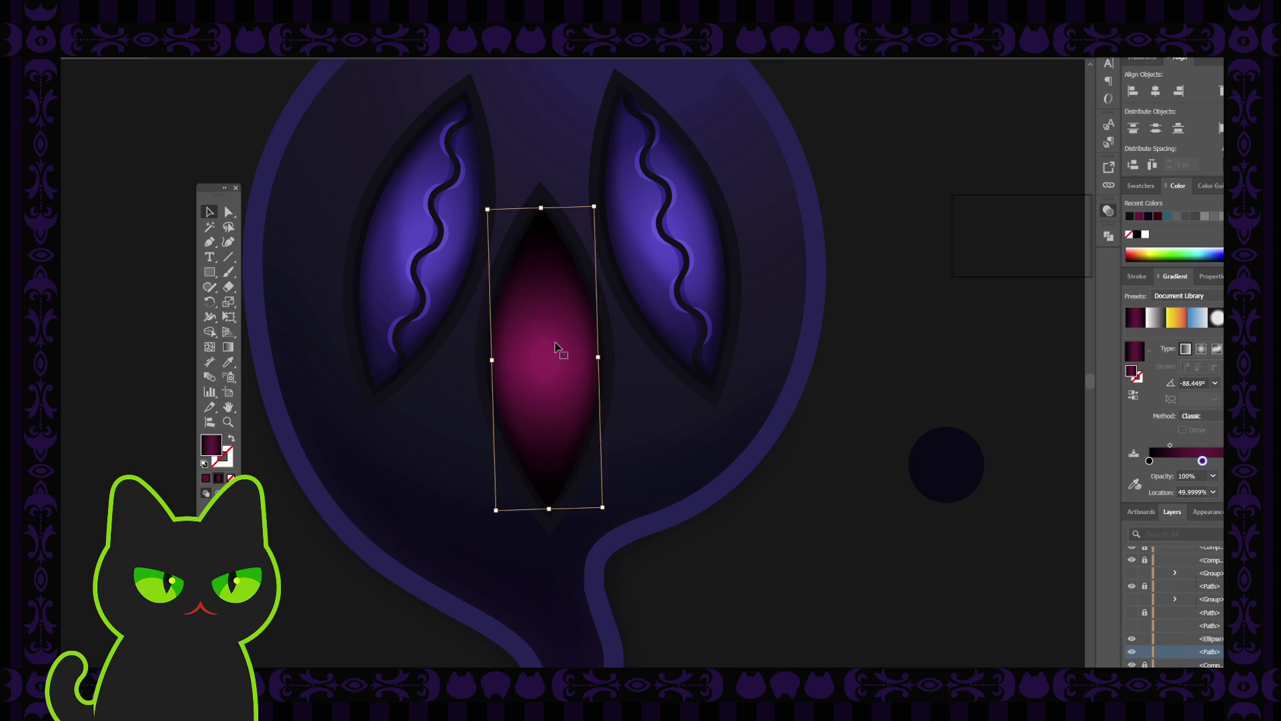
click(207, 476)
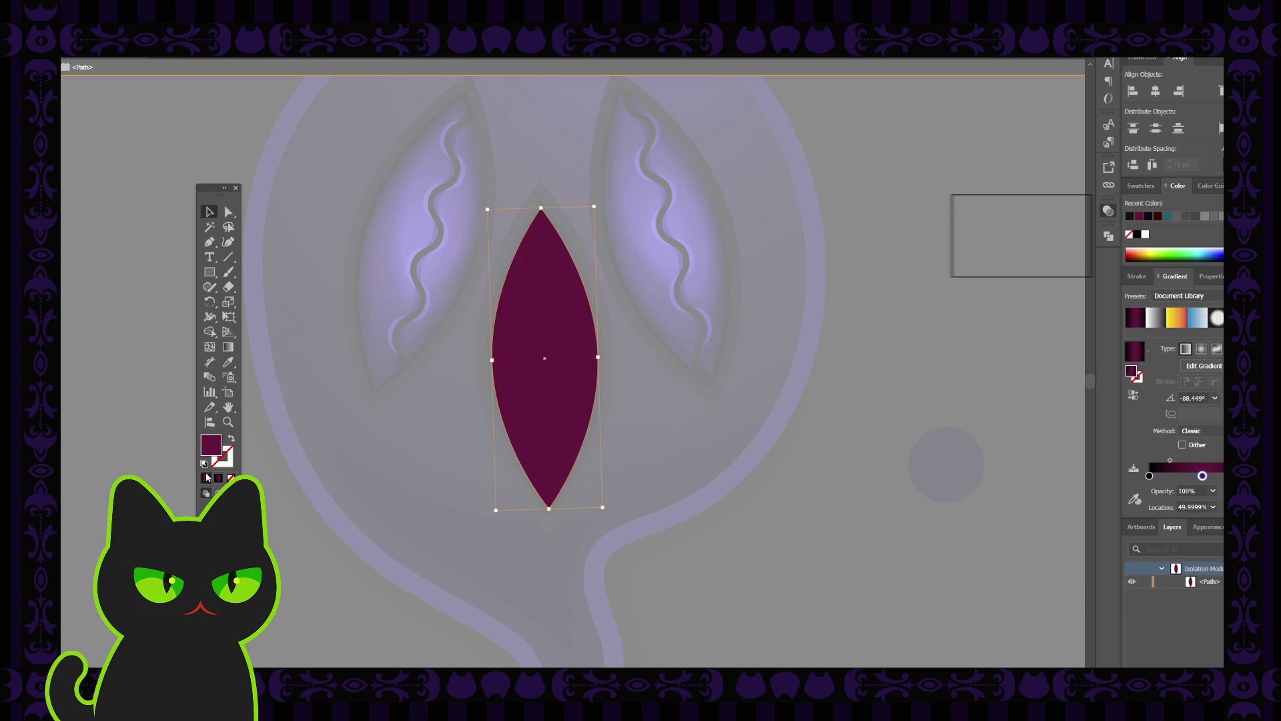
double_click(130, 395)
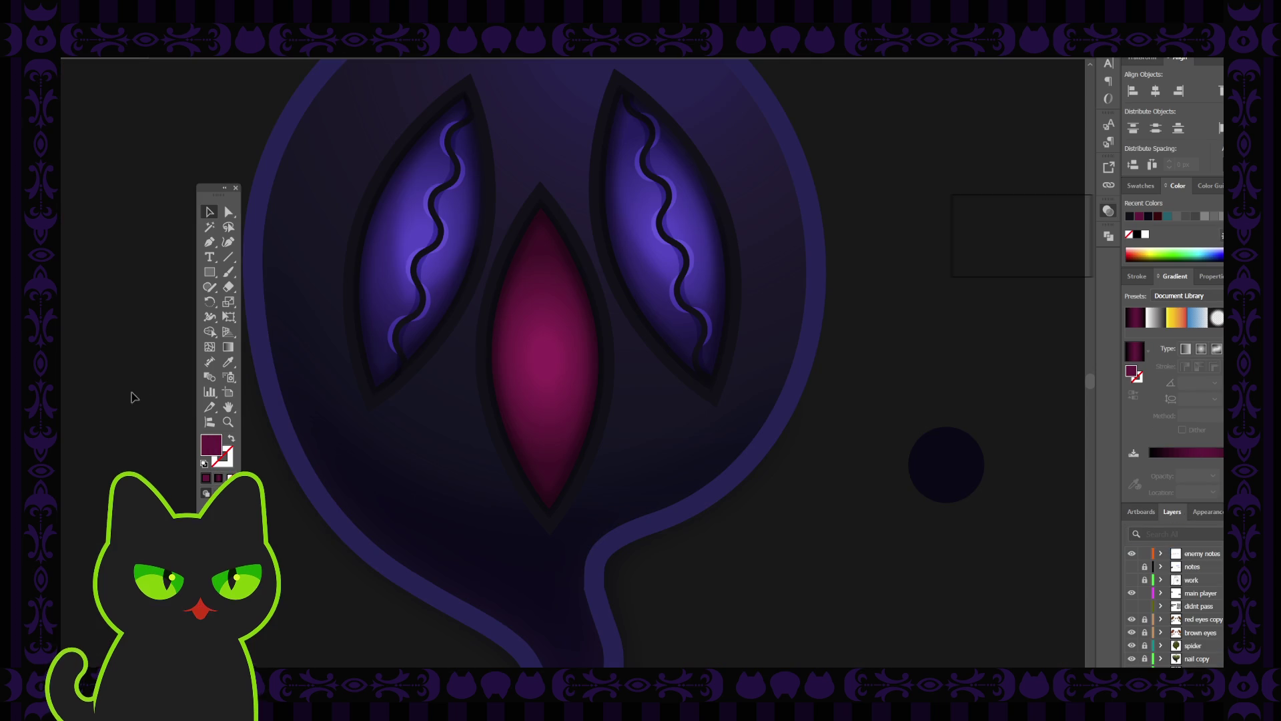
click(550, 402)
click(802, 494)
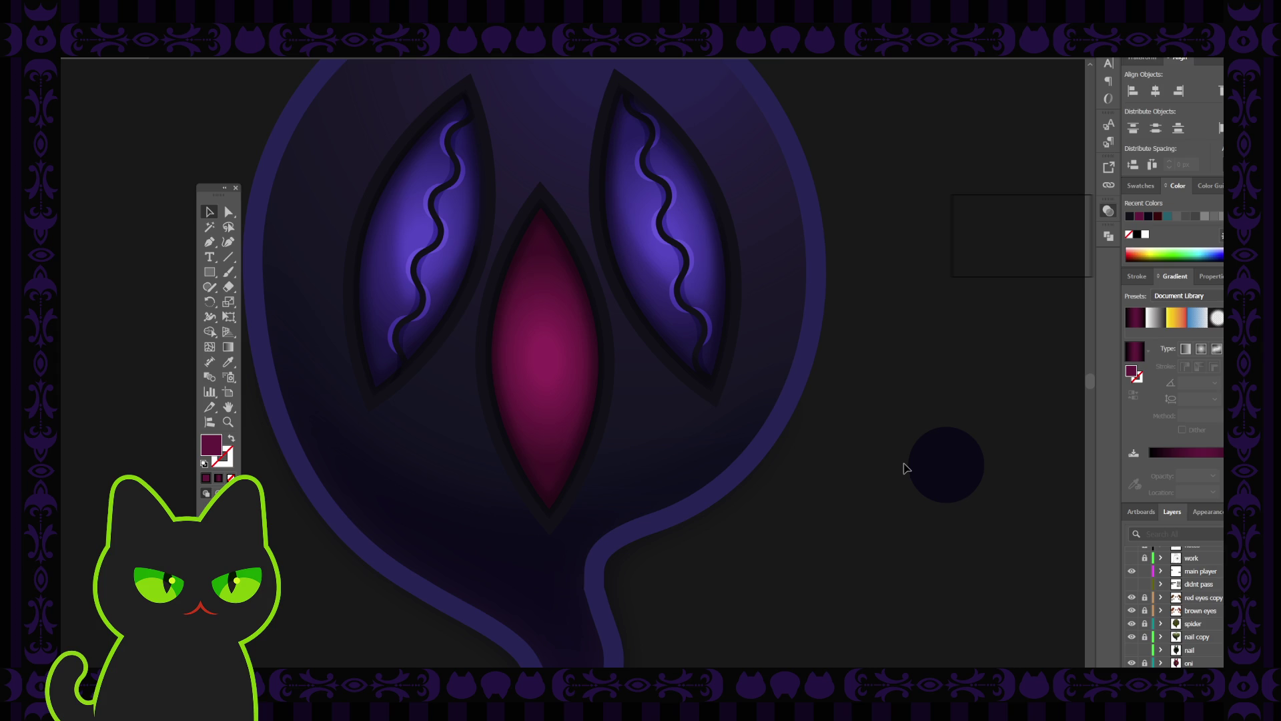
click(557, 400)
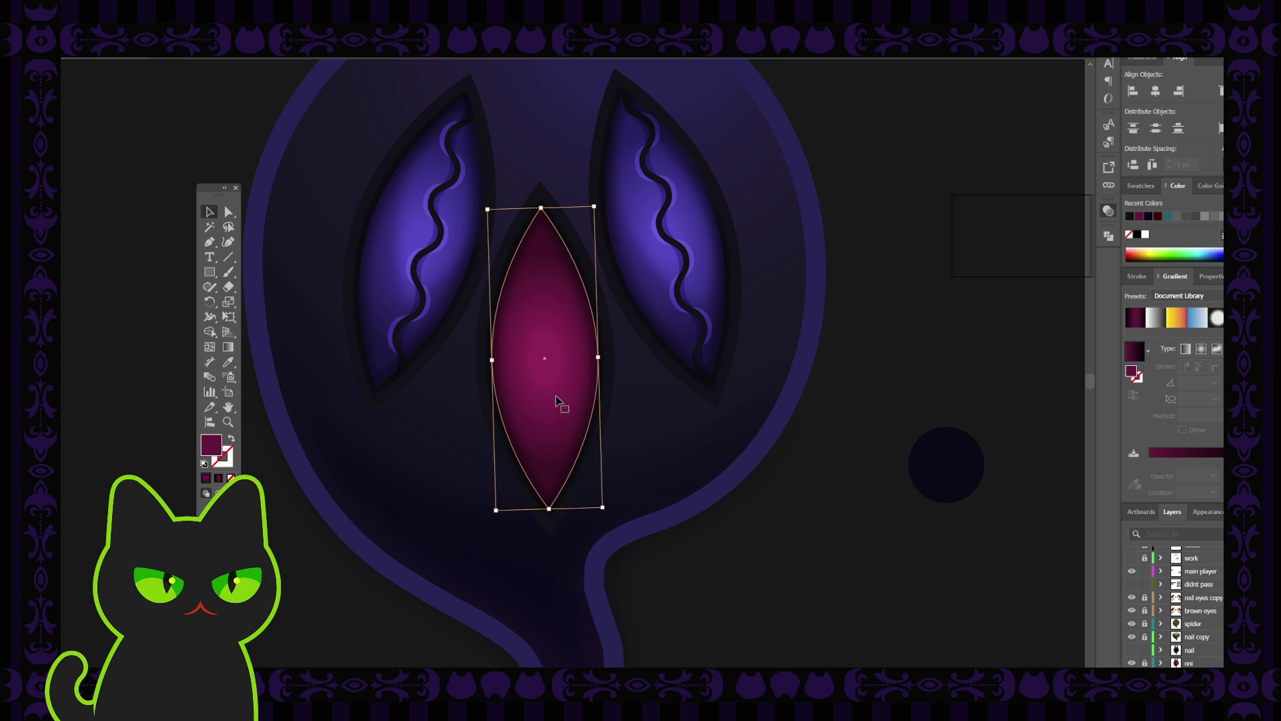
click(935, 458)
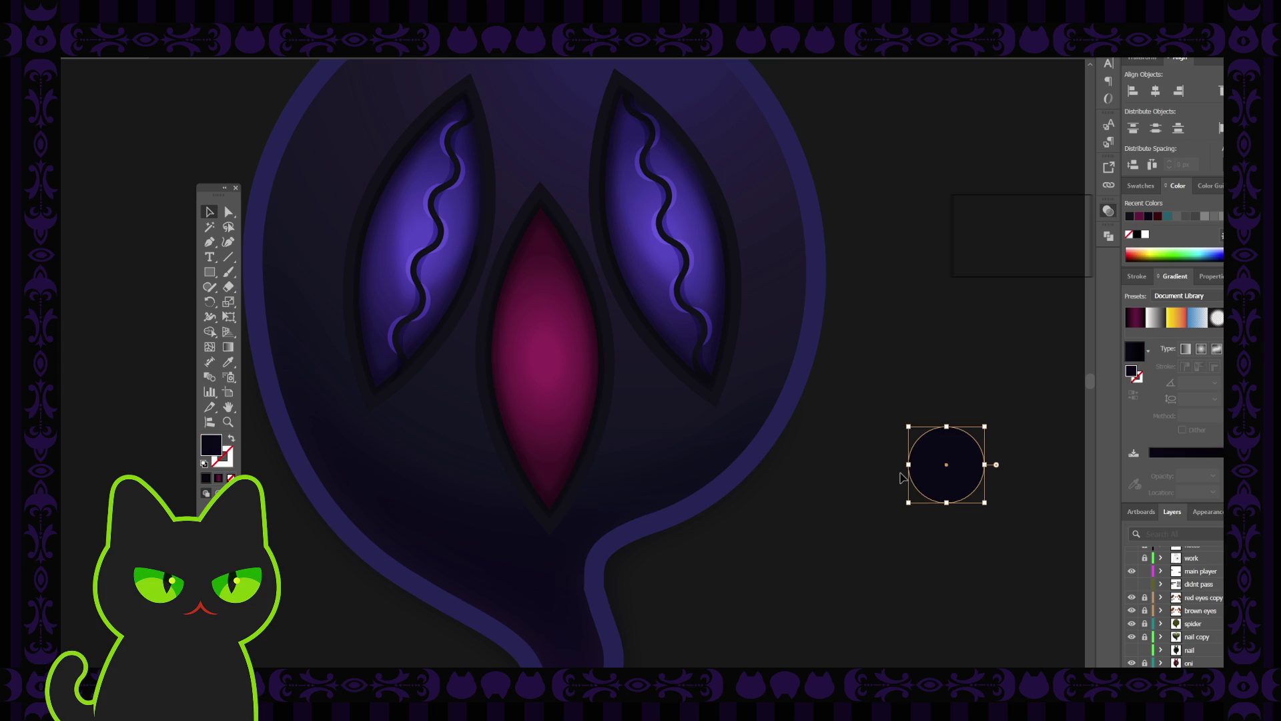
Step: Enlarge the dark circle and position it over the lower half of the middle eye
mouse_move(985, 501)
mouse_down()
mouse_move(1043, 558)
mouse_move(568, 454)
mouse_up()
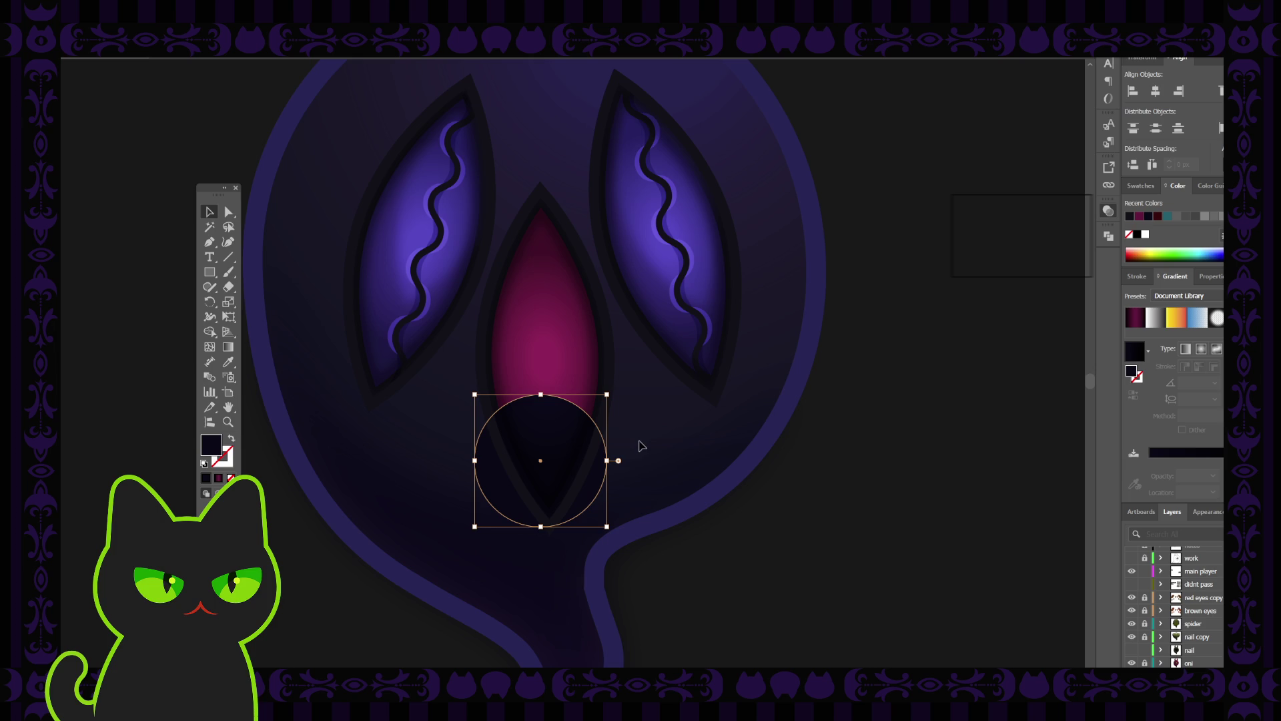
key(ctrl+minus)
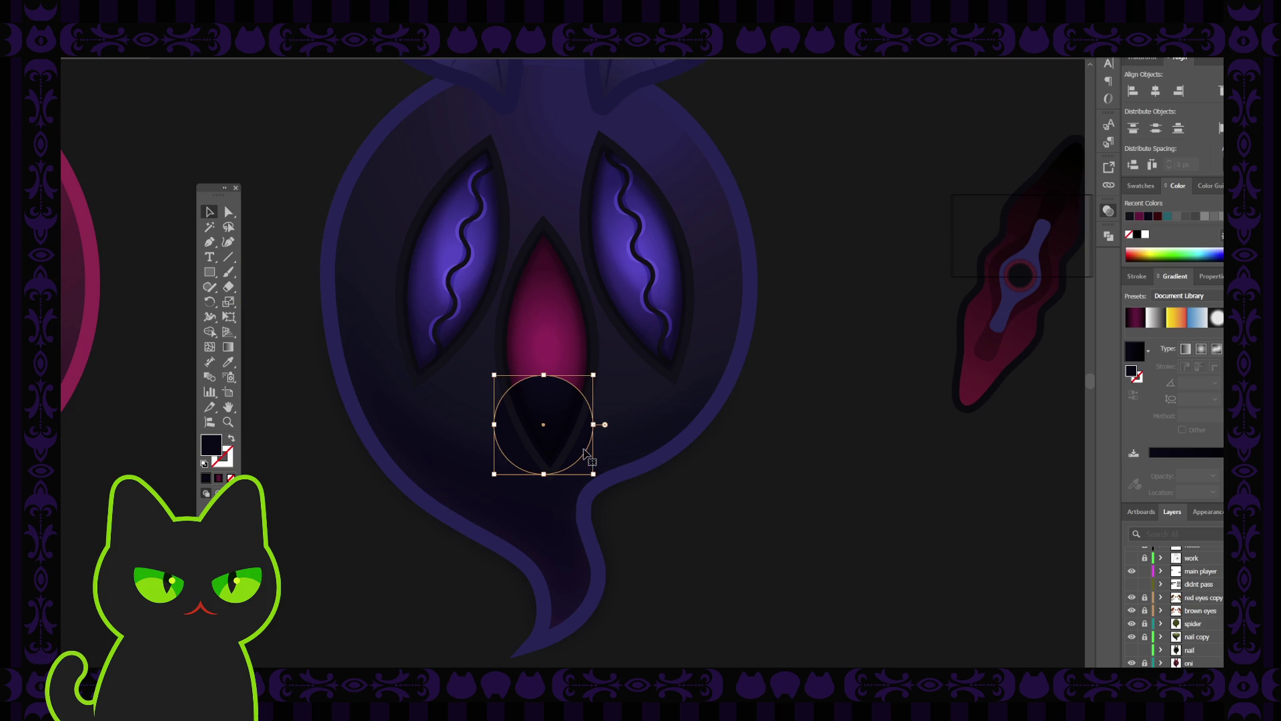
mouse_move(594, 473)
mouse_down()
mouse_move(624, 497)
mouse_move(587, 448)
mouse_up()
click(752, 486)
Step: Intersect the eye with the circle, undo, move the circle aside, and paste the lens shape in front
click(563, 331)
shift+click(559, 374)
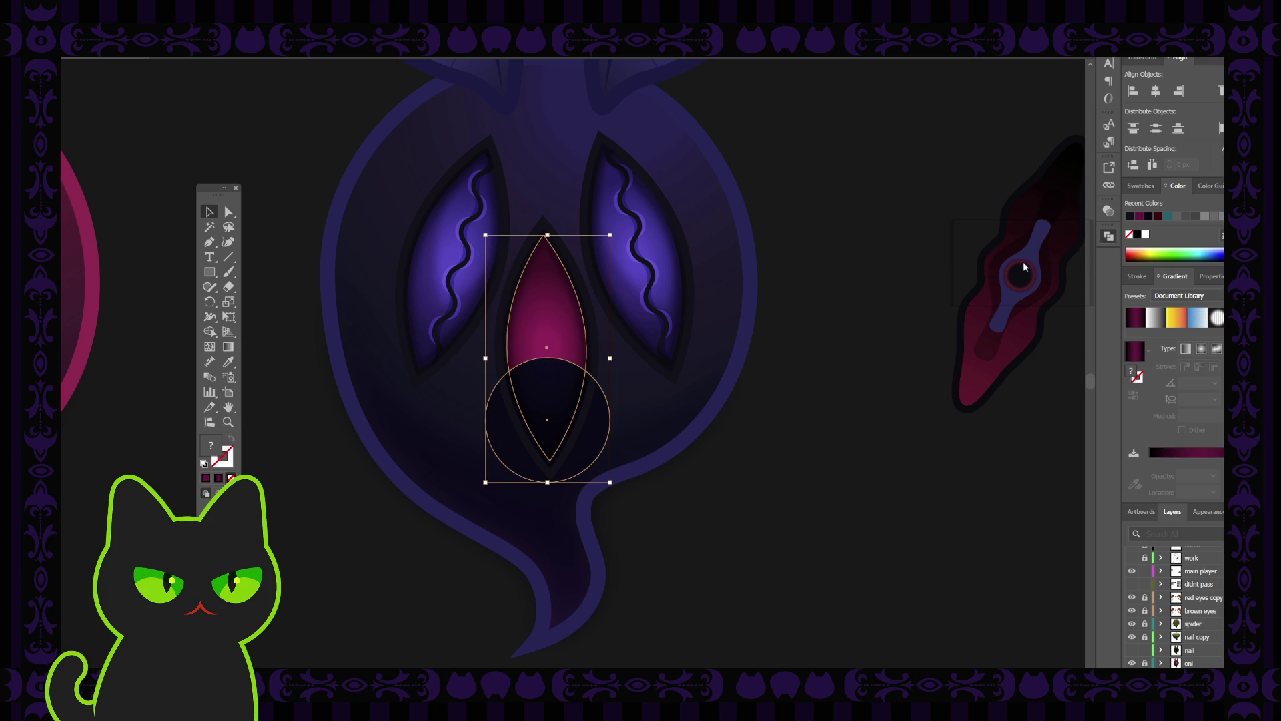
key(ctrl+shift+i)
click(681, 395)
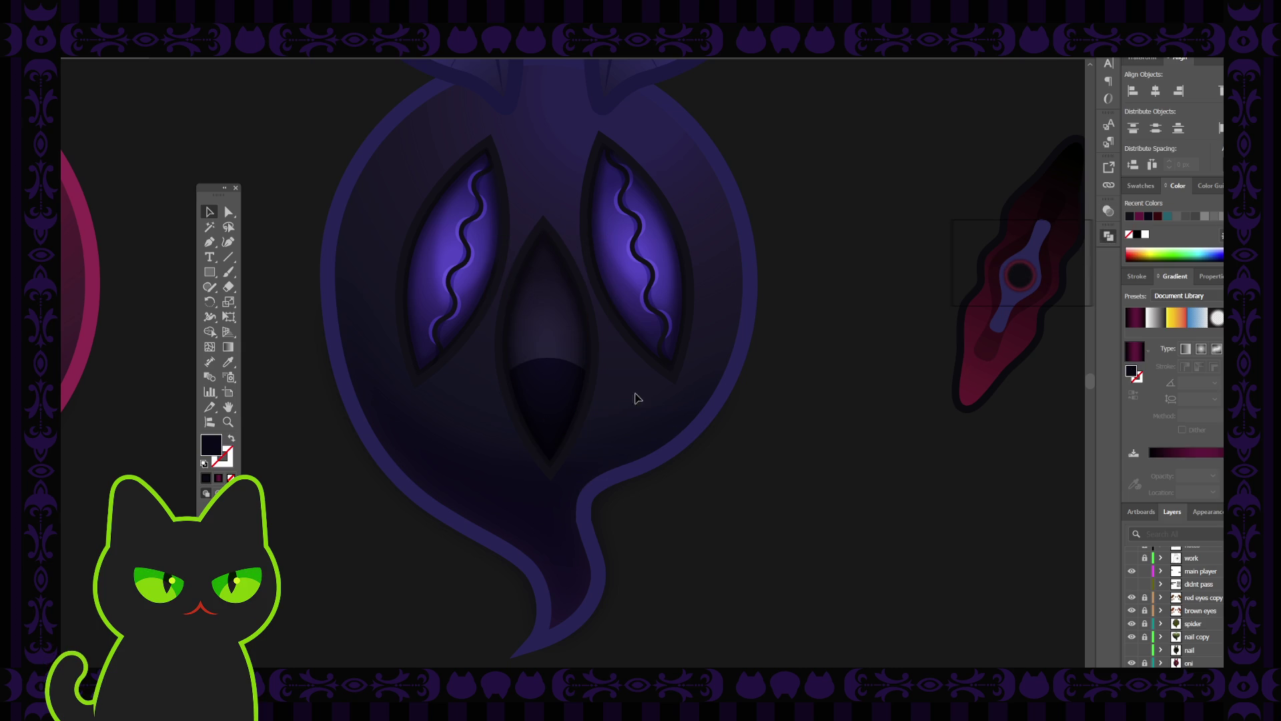
click(544, 392)
key(ctrl+z)
click(623, 429)
drag(630, 435, 906, 451)
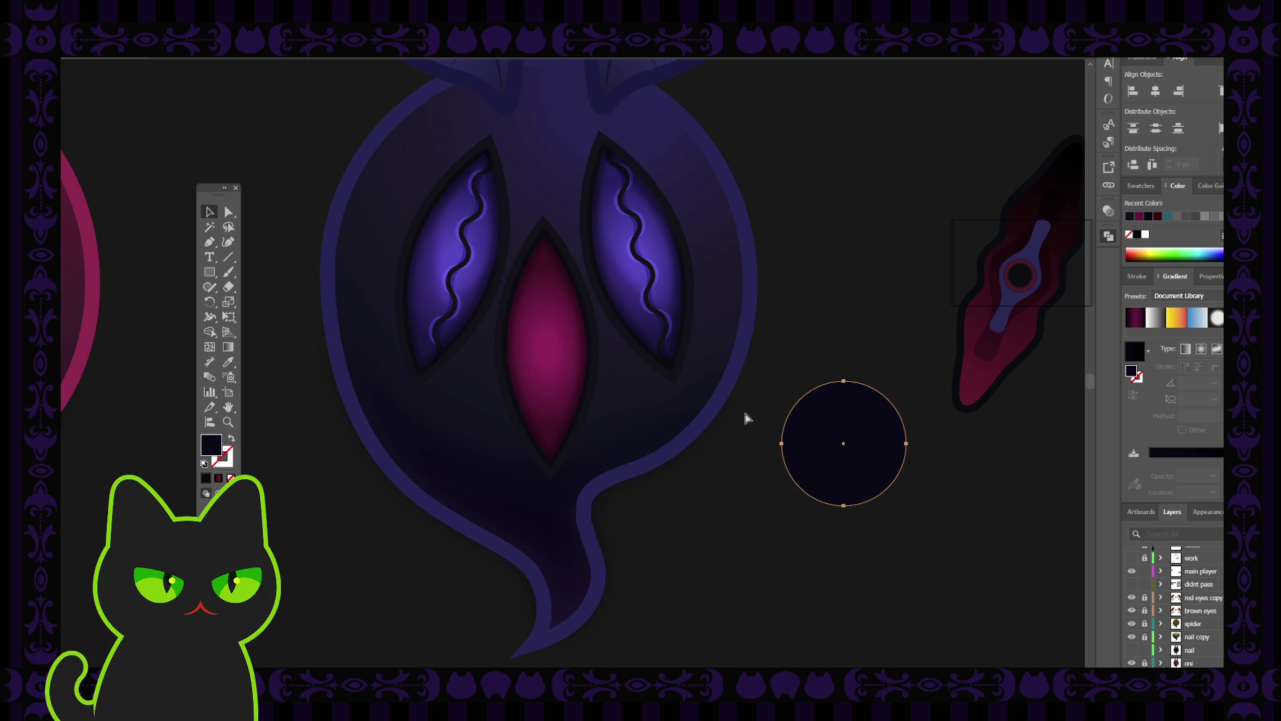
key(ctrl+f)
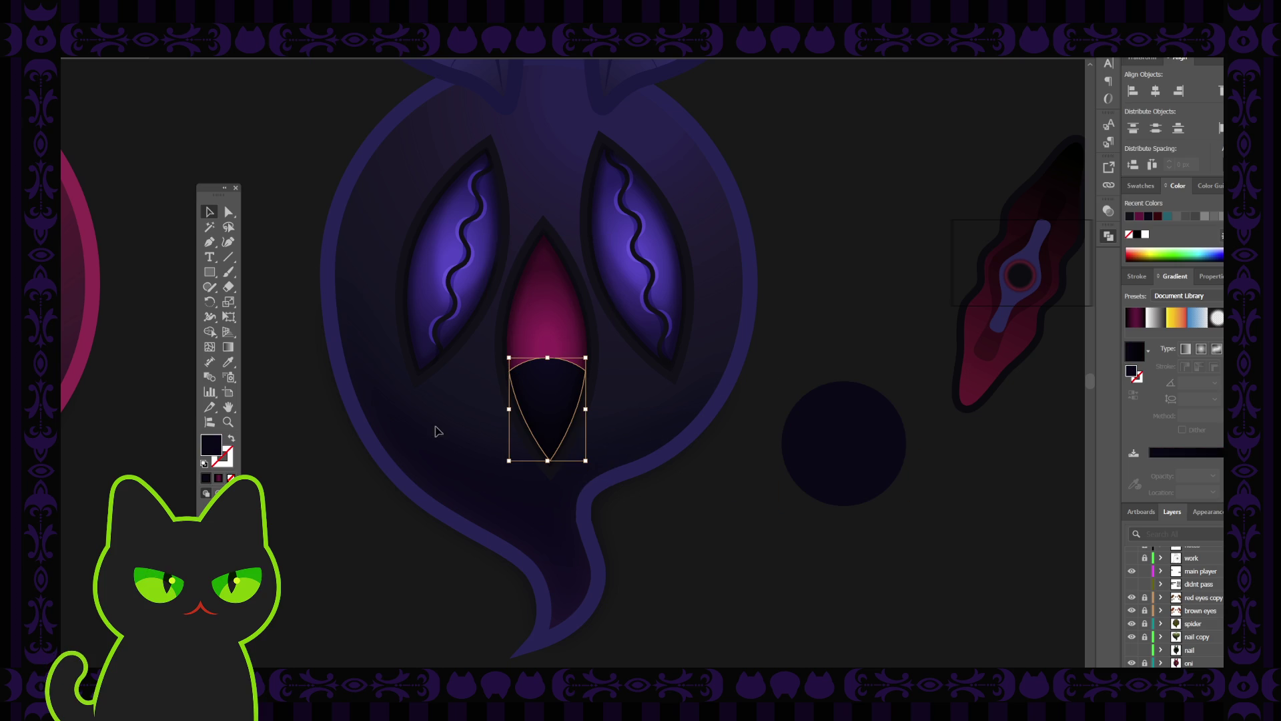
Step: Eyedropper a darker magenta-to-dark gradient onto the lower lens-shaped shading piece
key(i)
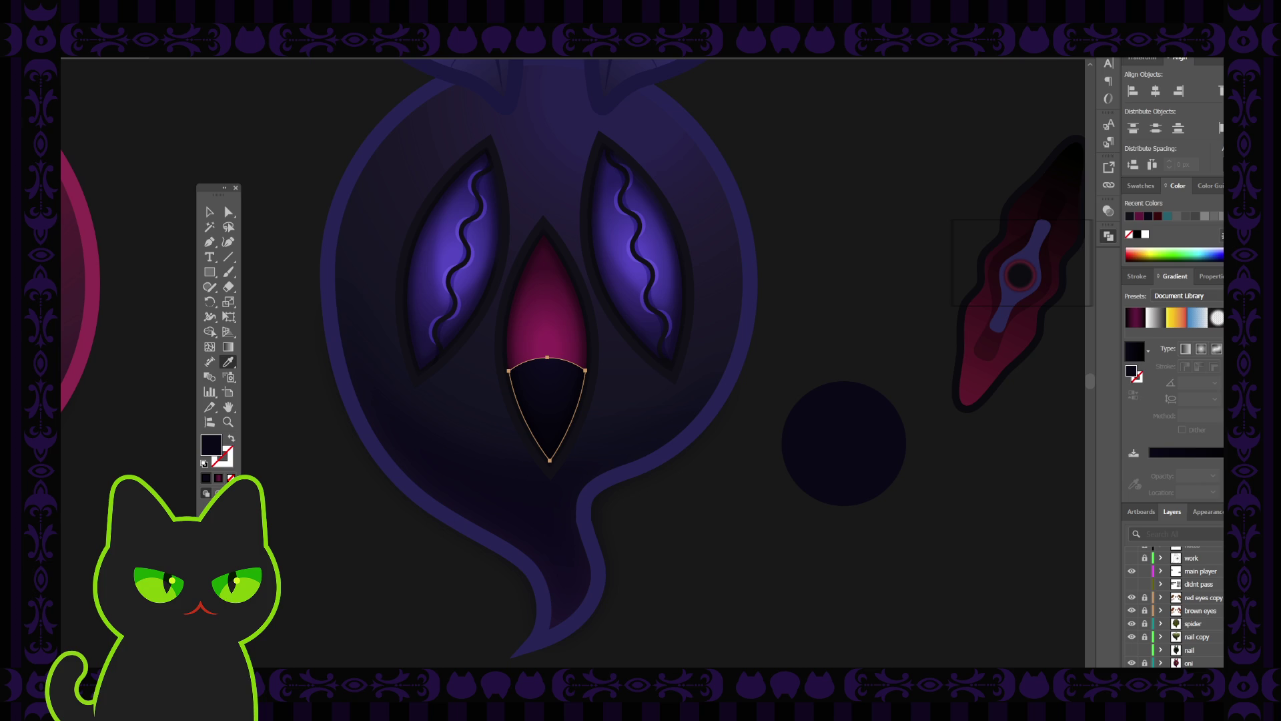
click(80, 280)
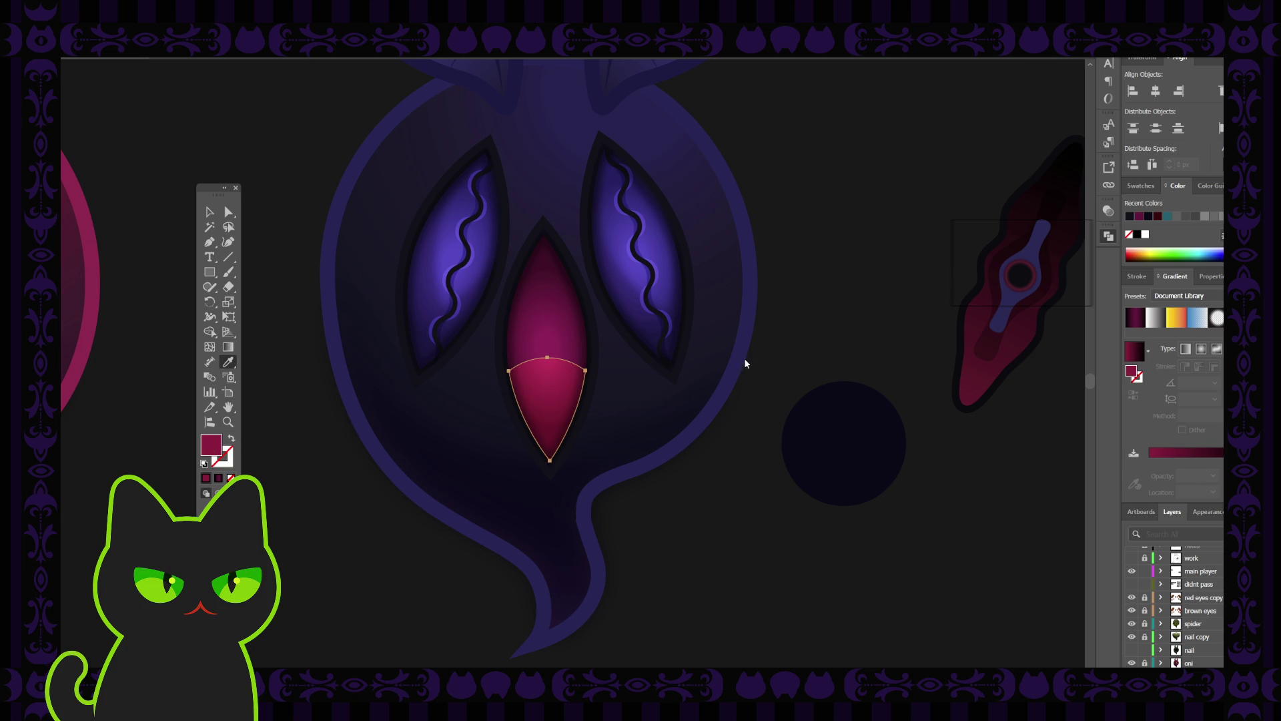
click(1058, 214)
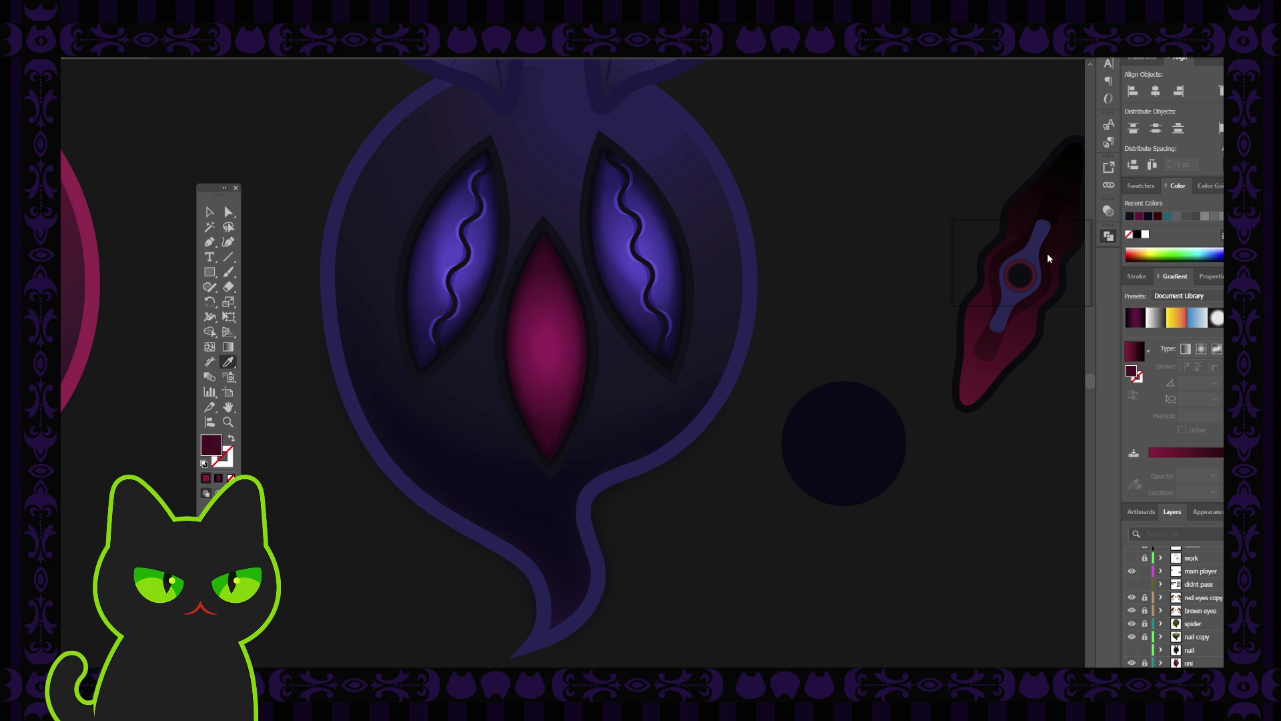
key(ctrl+z)
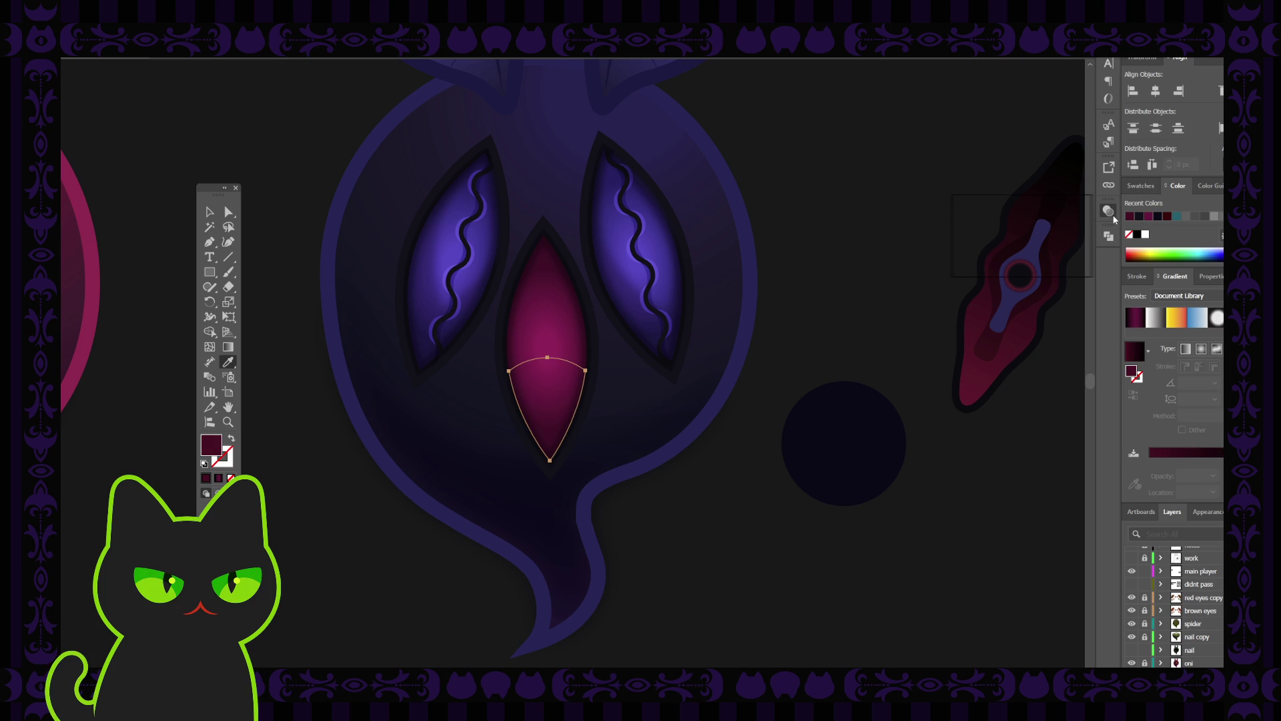
click(991, 269)
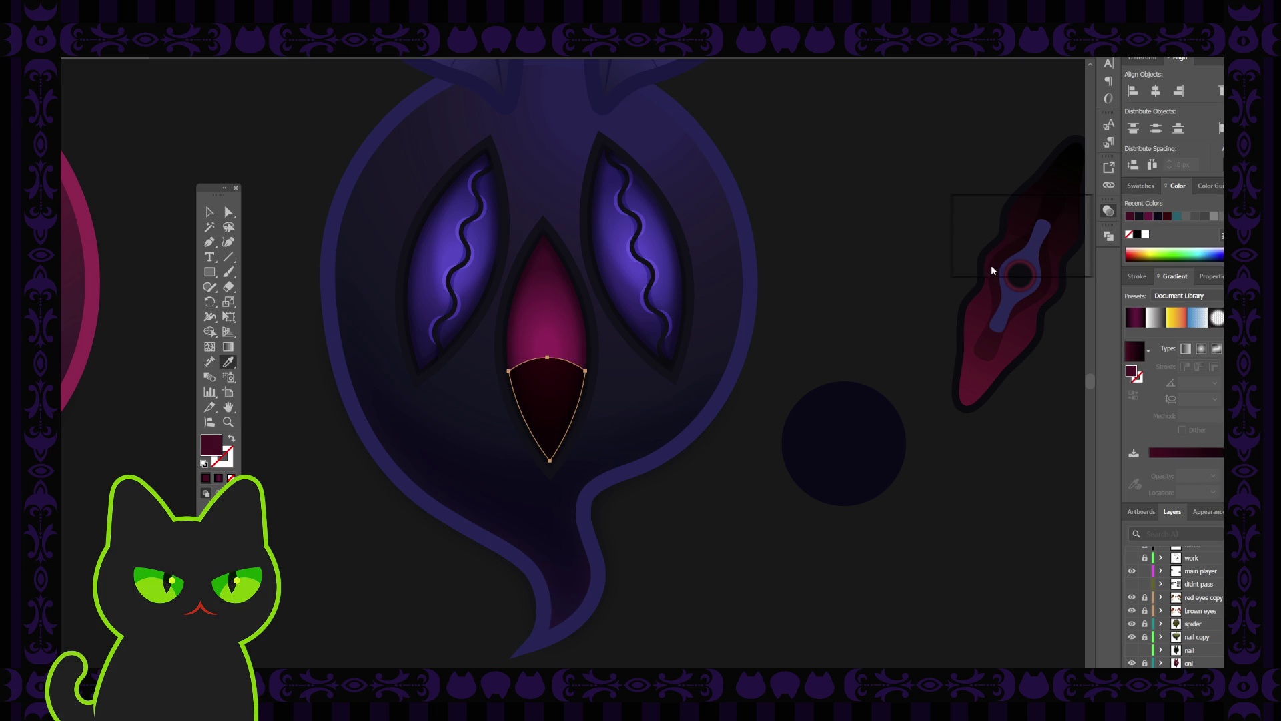
click(1053, 242)
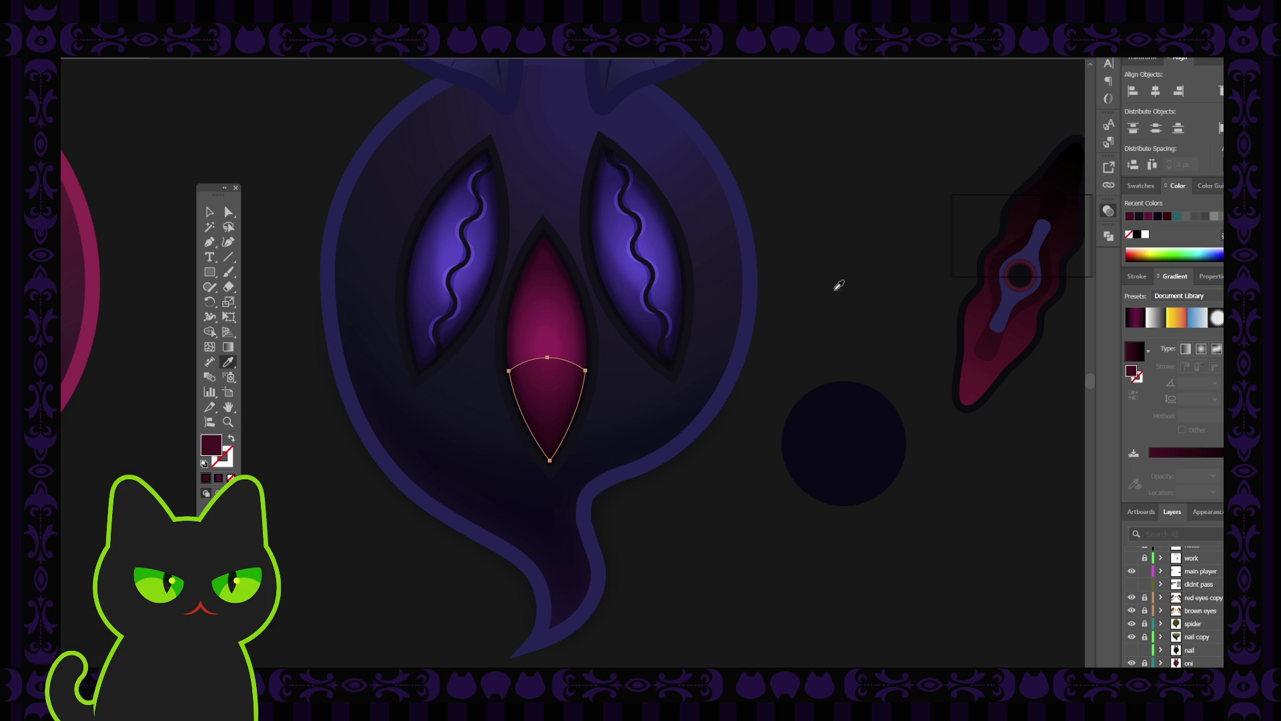
Step: Check the eye shading piece, then select the spare dark circle
click(211, 212)
click(281, 189)
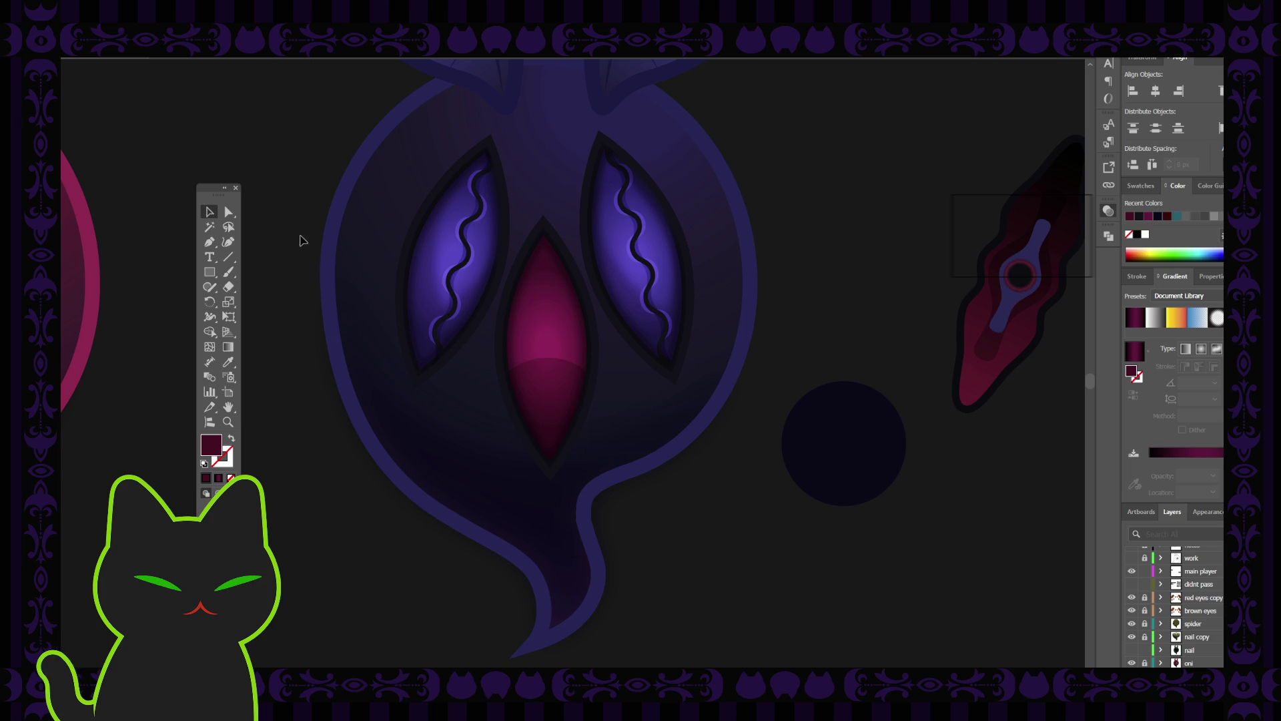
click(557, 371)
click(806, 337)
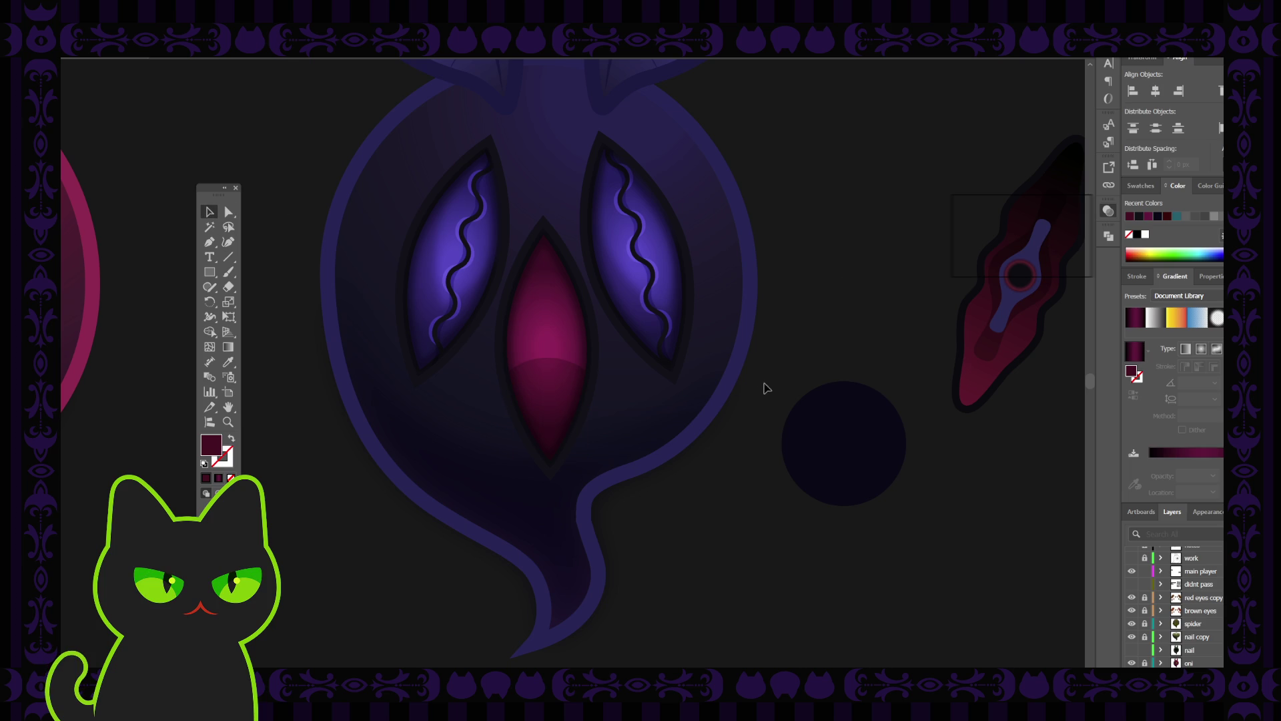
click(809, 431)
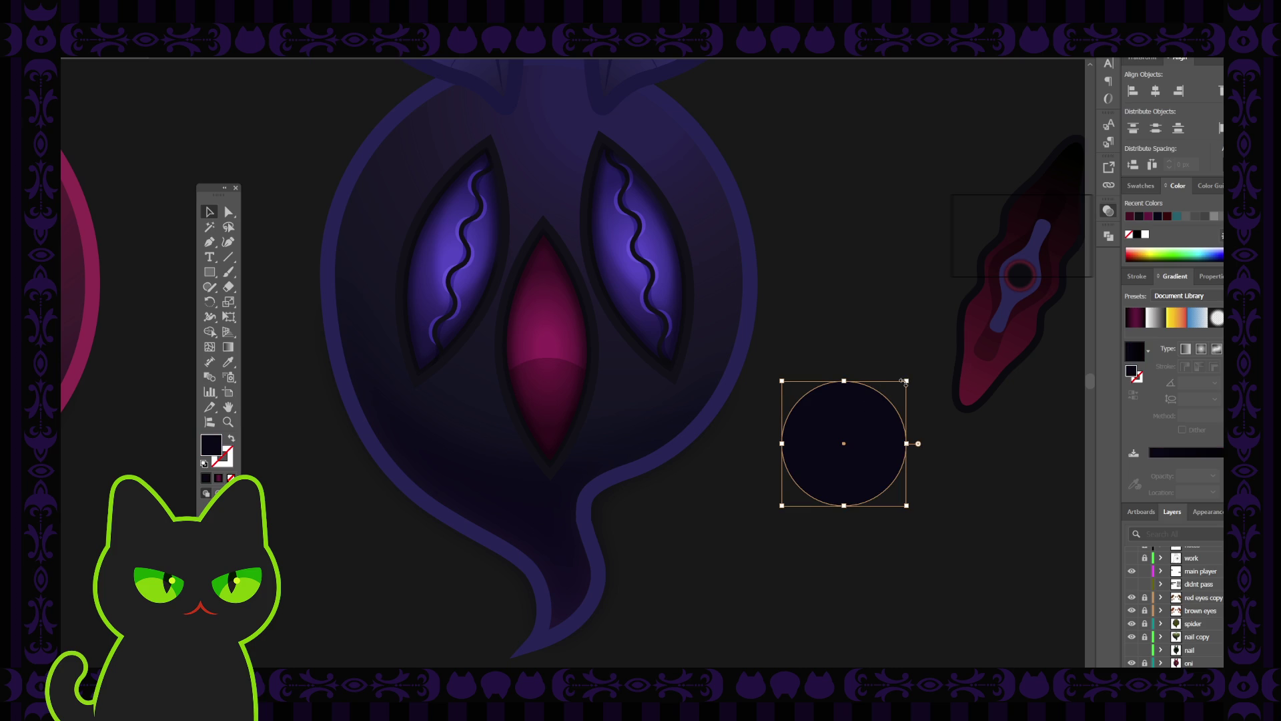
Step: Shrink the dark circle to pupil size inside the middle eye and stretch it into a tall ellipse
mouse_move(906, 381)
mouse_down()
mouse_move(827, 461)
mouse_move(571, 381)
mouse_move(551, 355)
mouse_move(556, 365)
mouse_up()
click(815, 449)
click(558, 364)
mouse_move(549, 330)
mouse_down()
mouse_move(550, 296)
mouse_move(562, 345)
mouse_up()
click(771, 461)
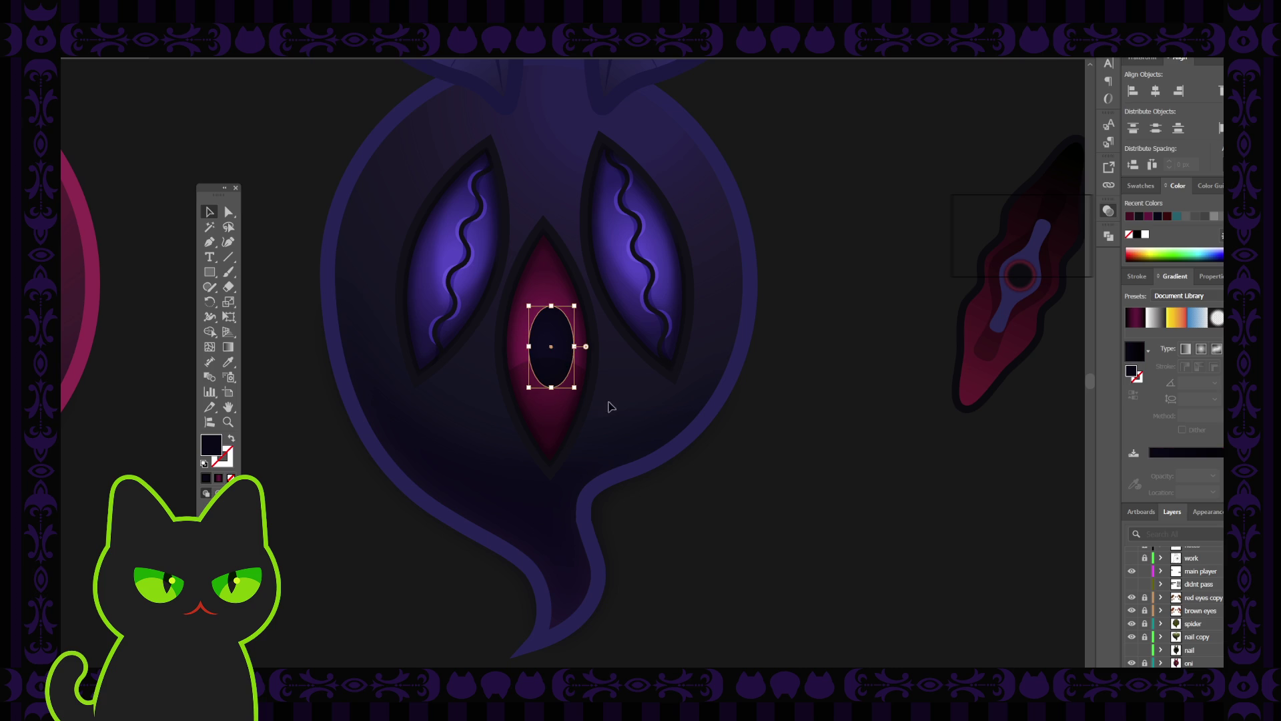
click(774, 445)
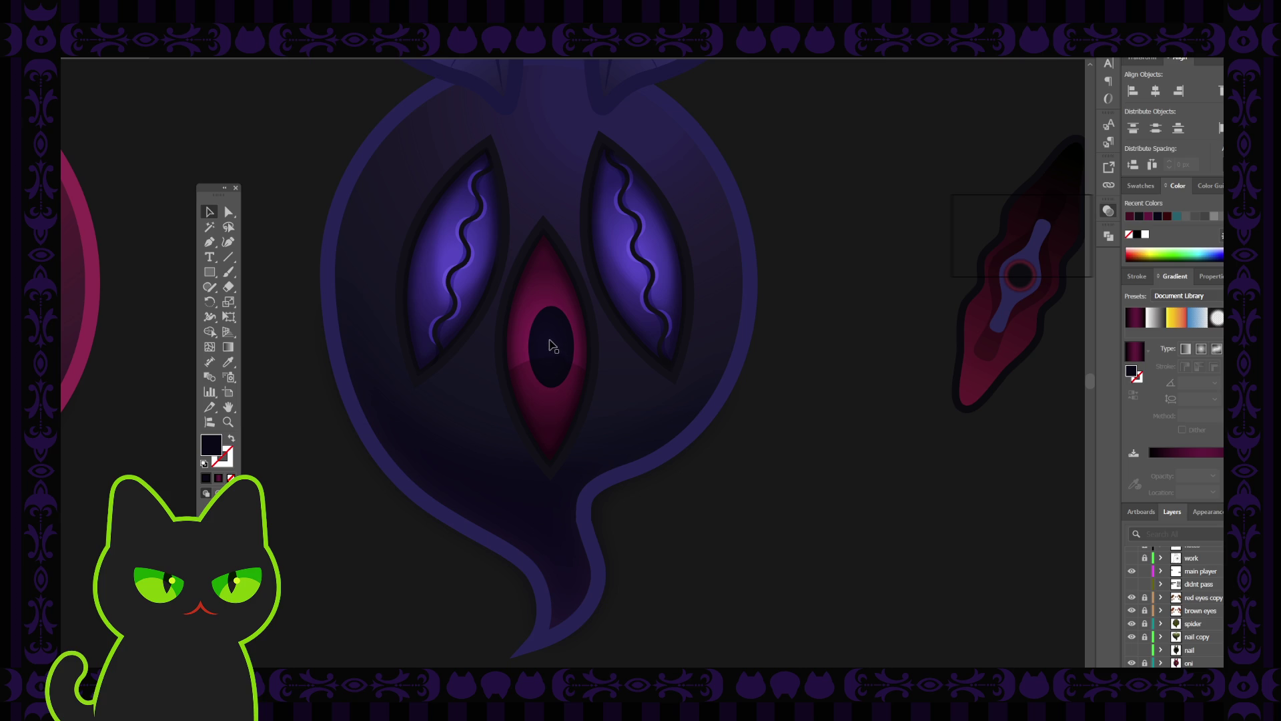
Step: Select the magenta eye to find its layer, then drag the pupil ellipse out to the right of the ghost
click(545, 289)
click(545, 289)
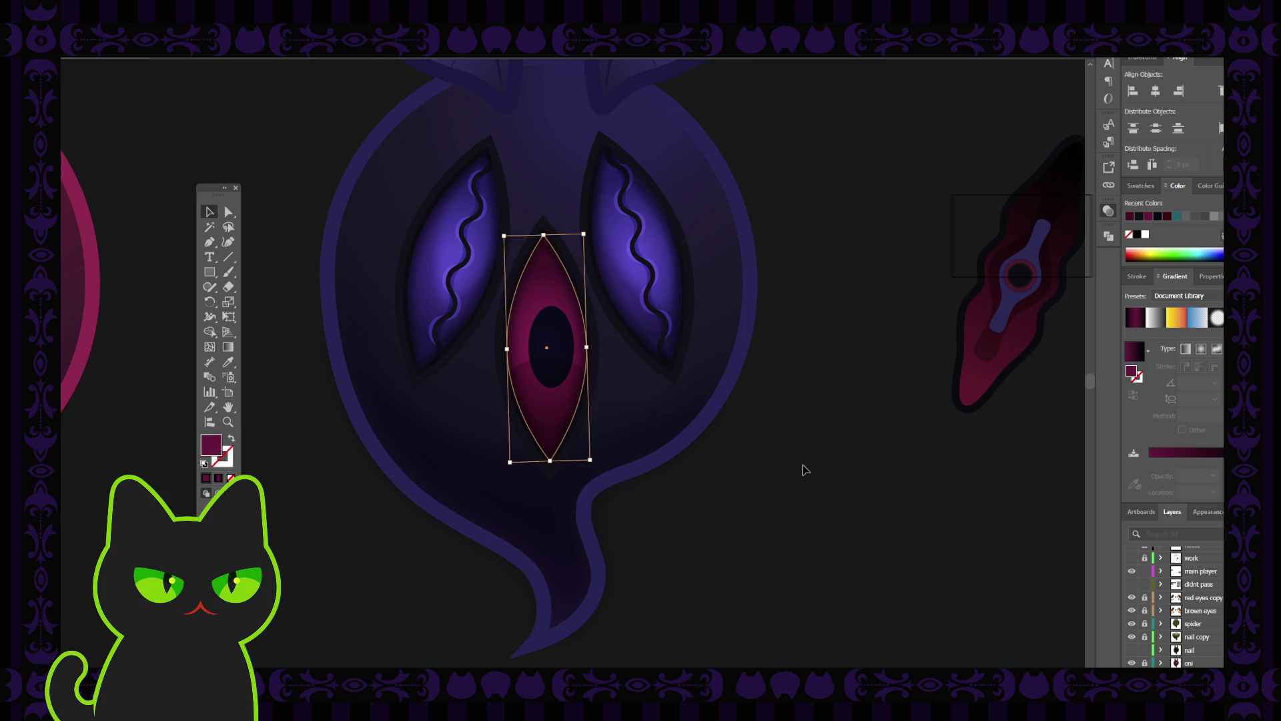
scroll(1194, 619, down, 1)
scroll(1194, 619, down, 3)
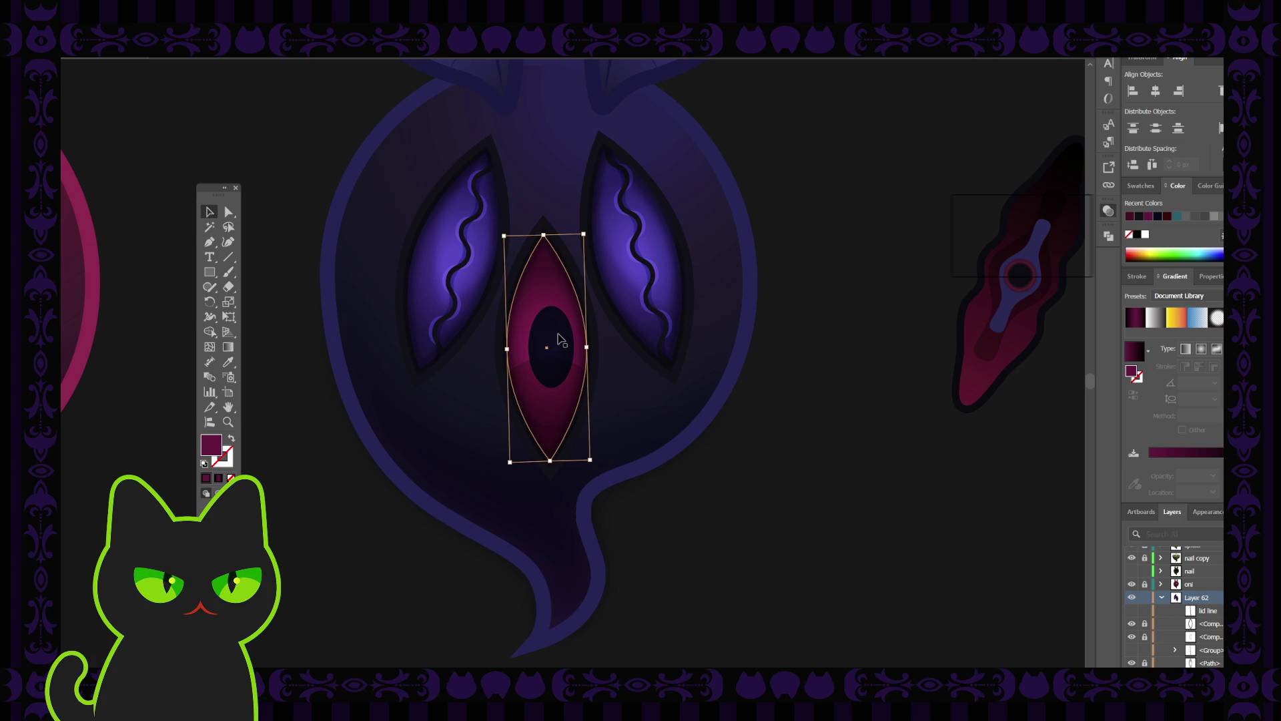
mouse_move(558, 341)
mouse_down()
mouse_move(566, 363)
mouse_move(861, 442)
mouse_up()
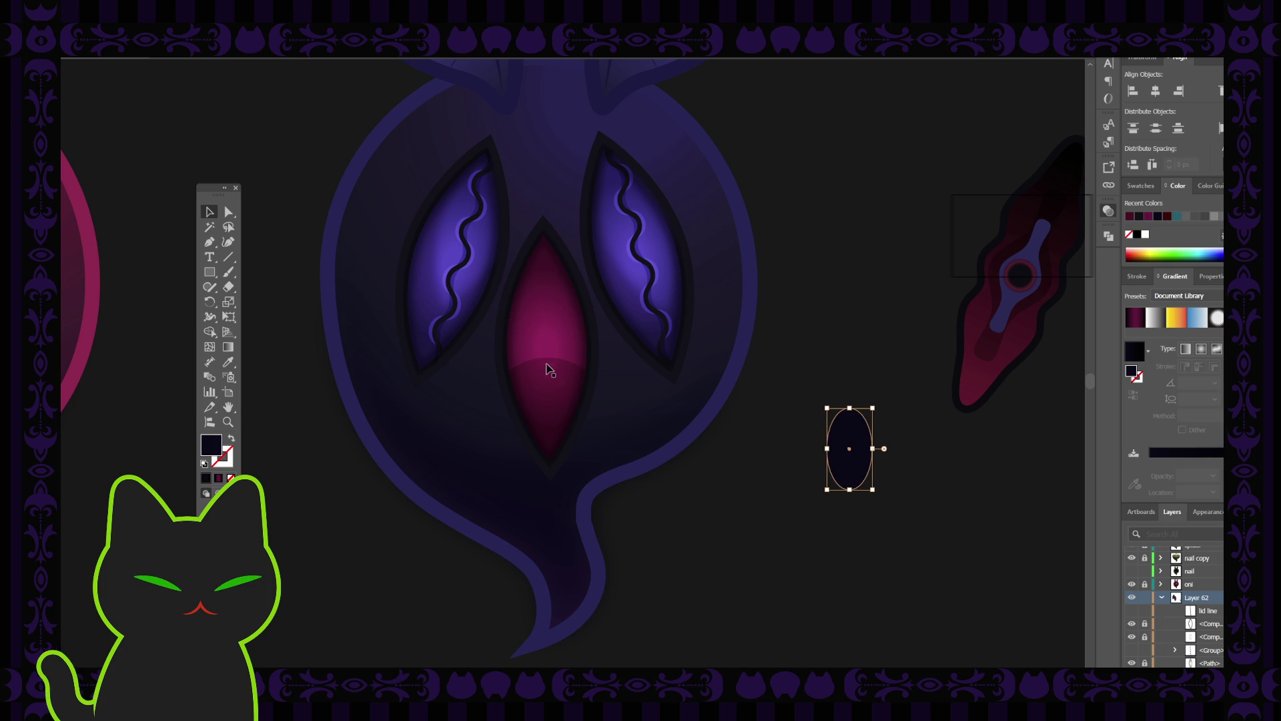
Step: Select the middle eye and toggle the ellipse layer's visibility off and on in Layers
click(559, 277)
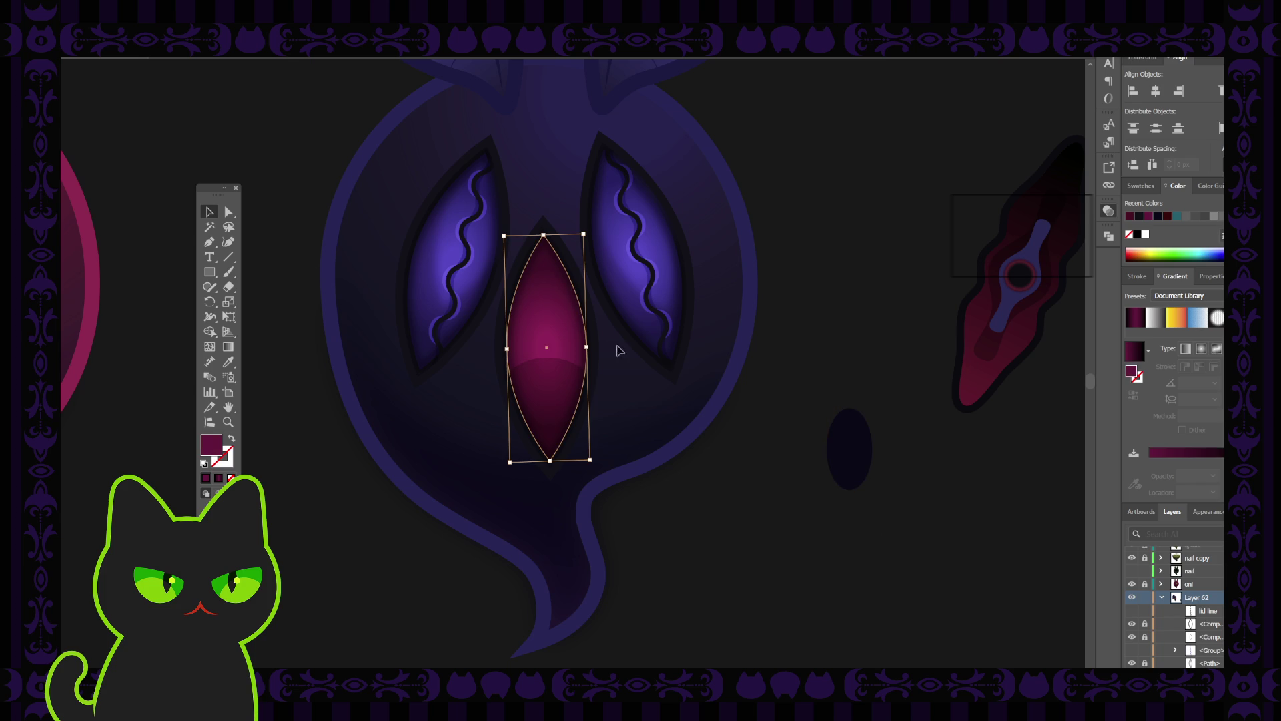
scroll(1186, 632, down, 3)
scroll(1186, 631, down, 2)
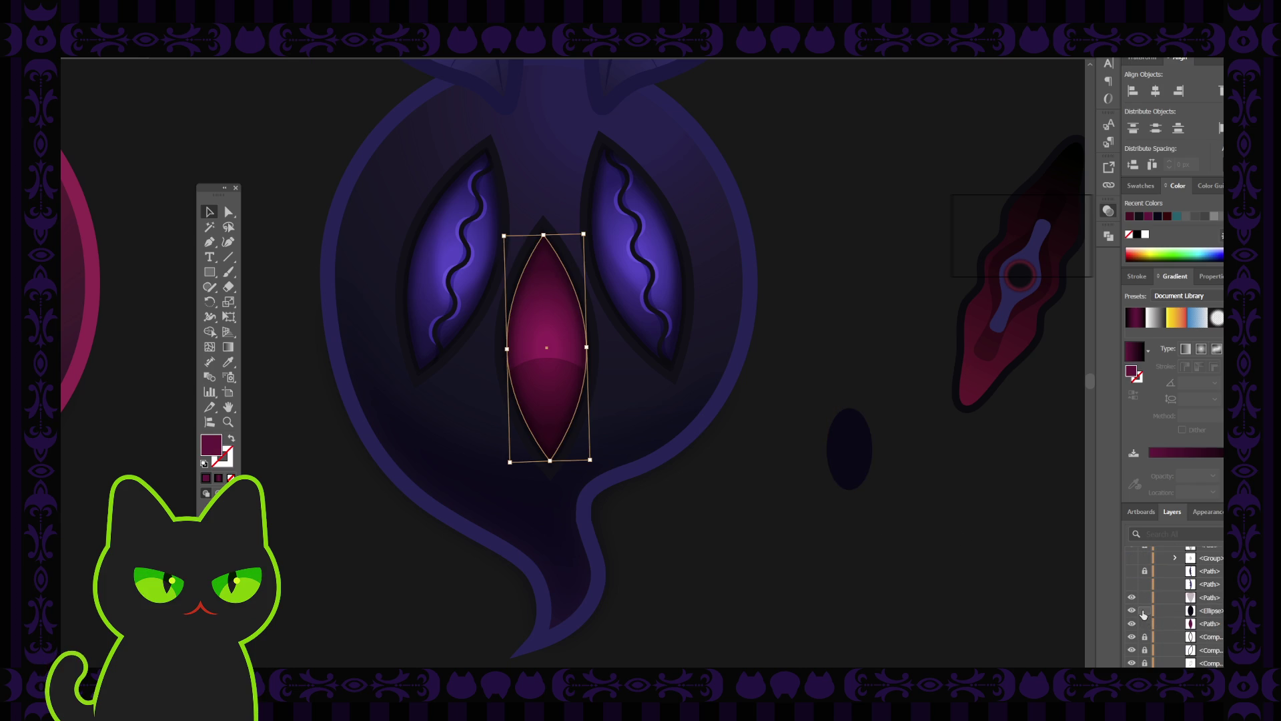
click(1133, 613)
click(1132, 612)
Step: Hide and re-show the bright magenta highlight layer to compare the eye
scroll(1151, 614, up, 2)
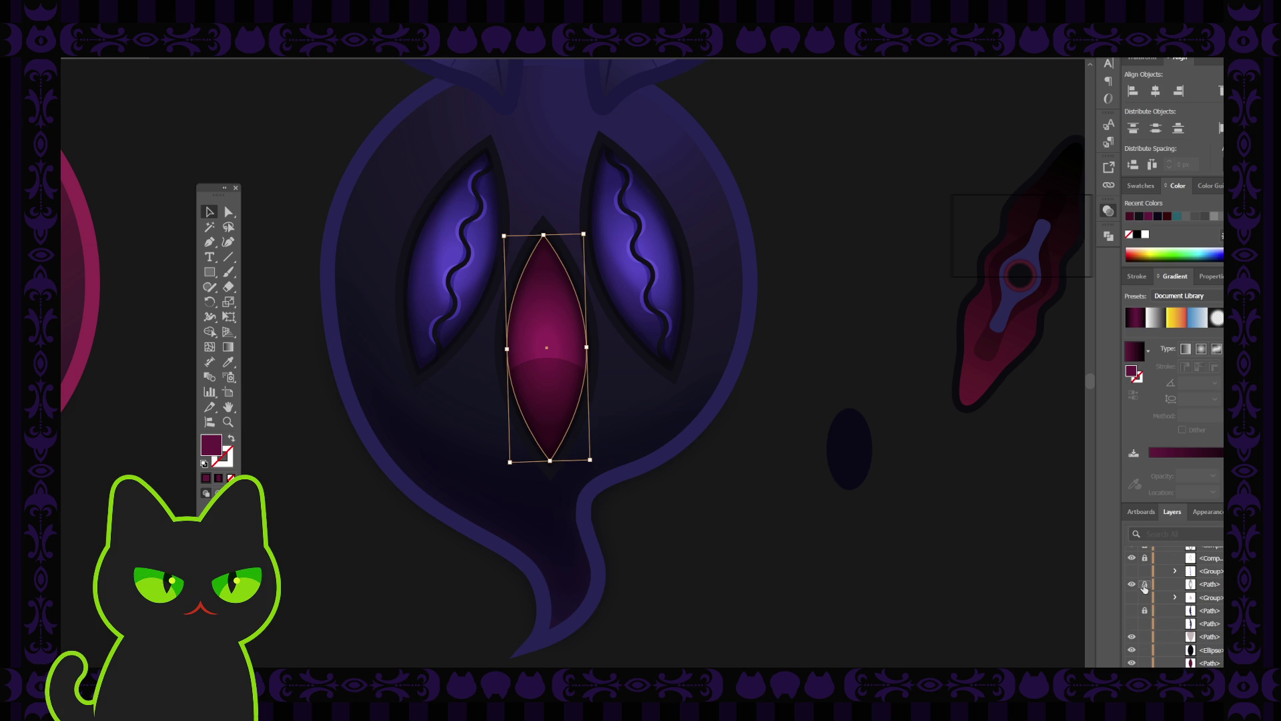
click(1132, 584)
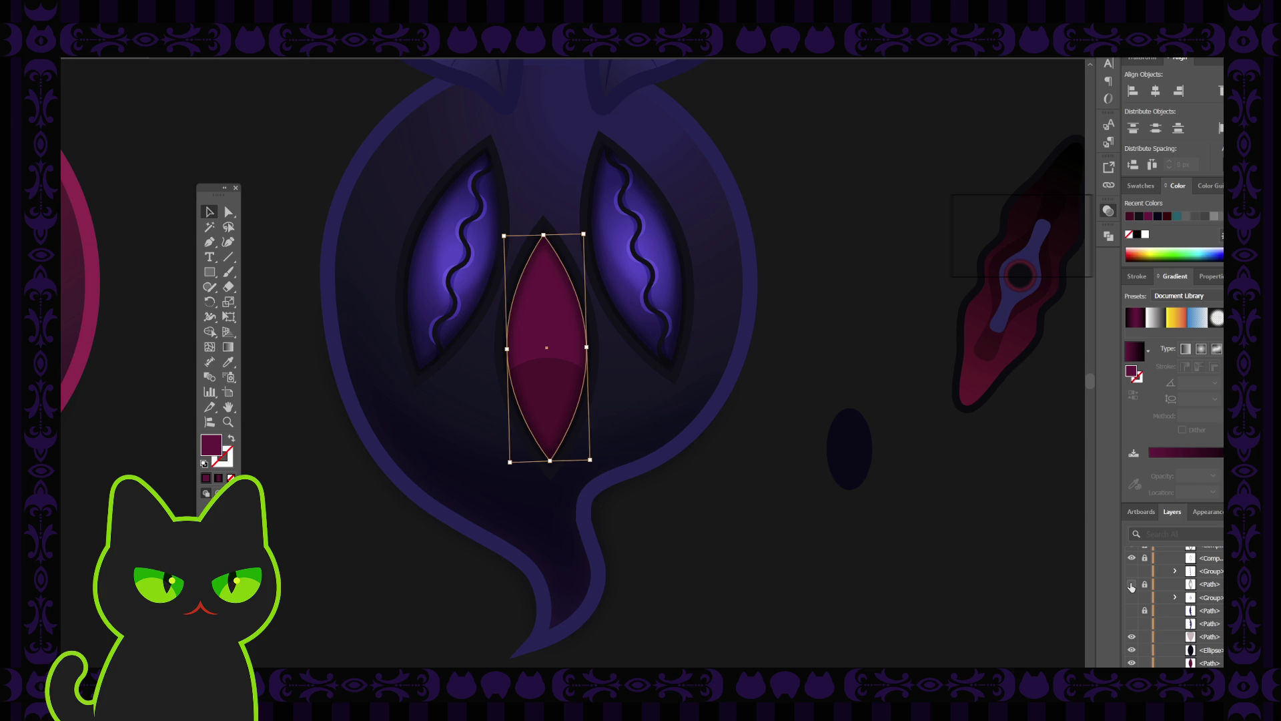
click(1132, 584)
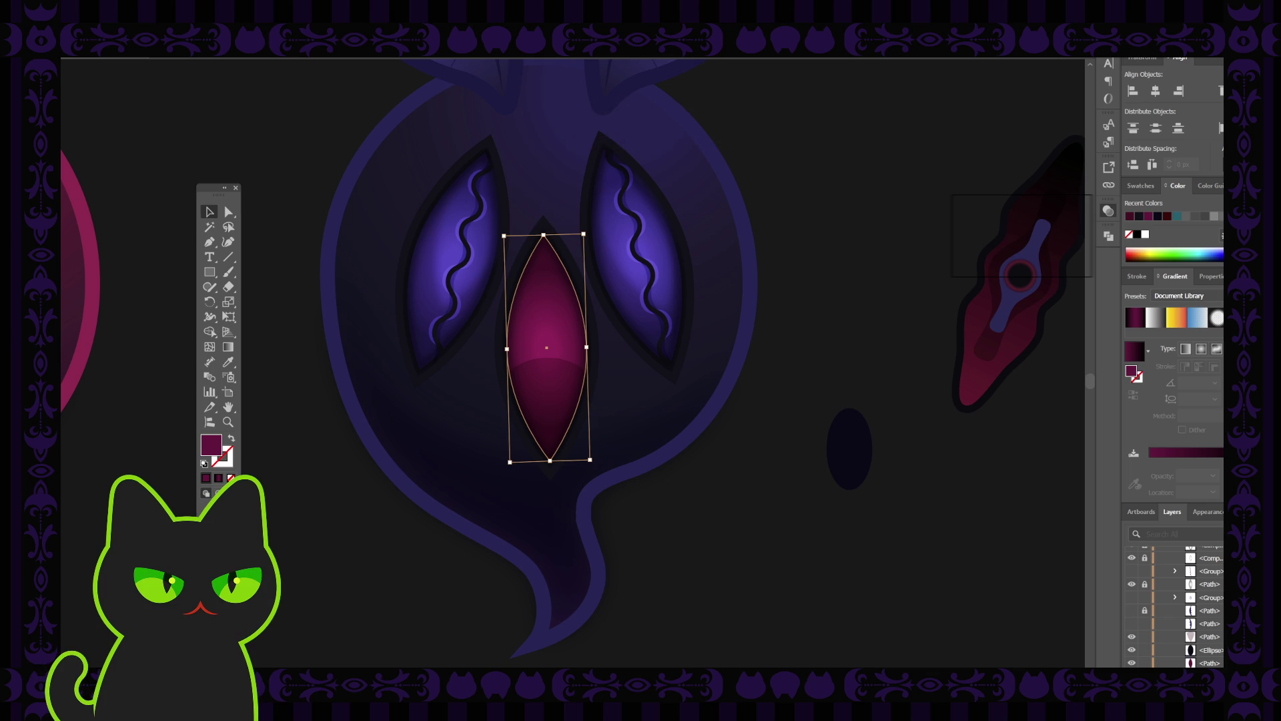
click(782, 584)
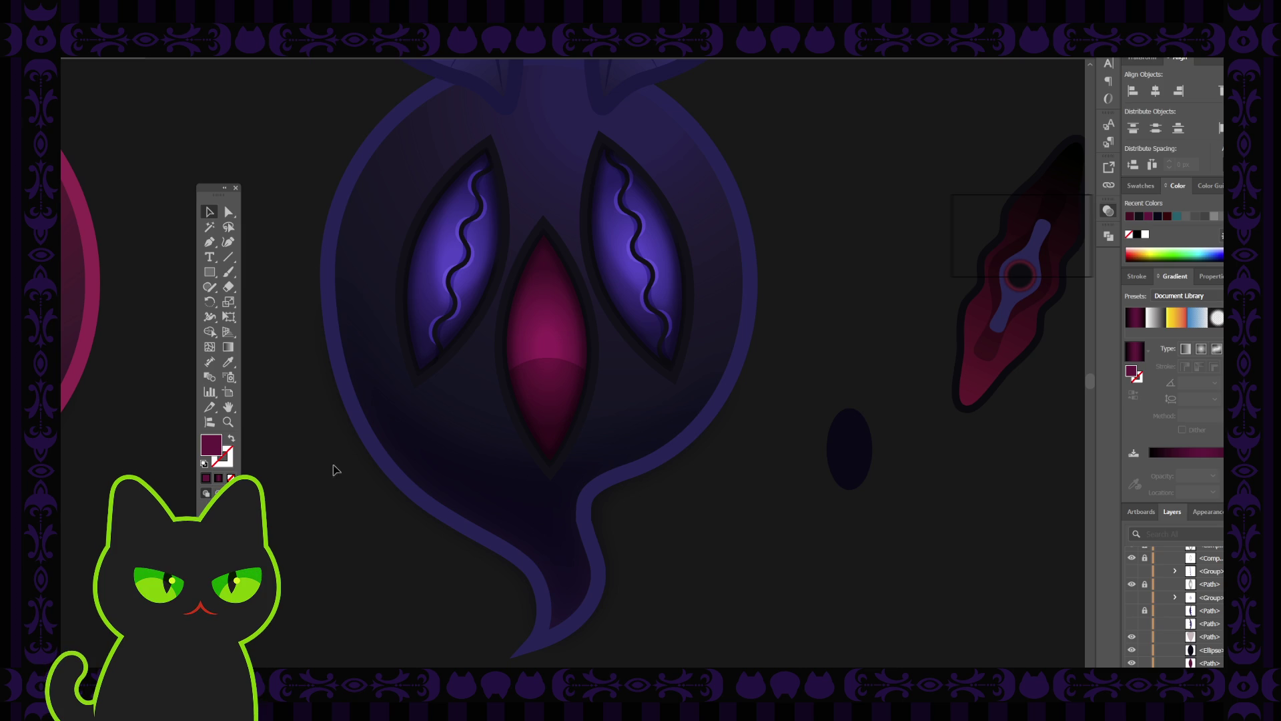
click(531, 310)
key(ctrl+equal)
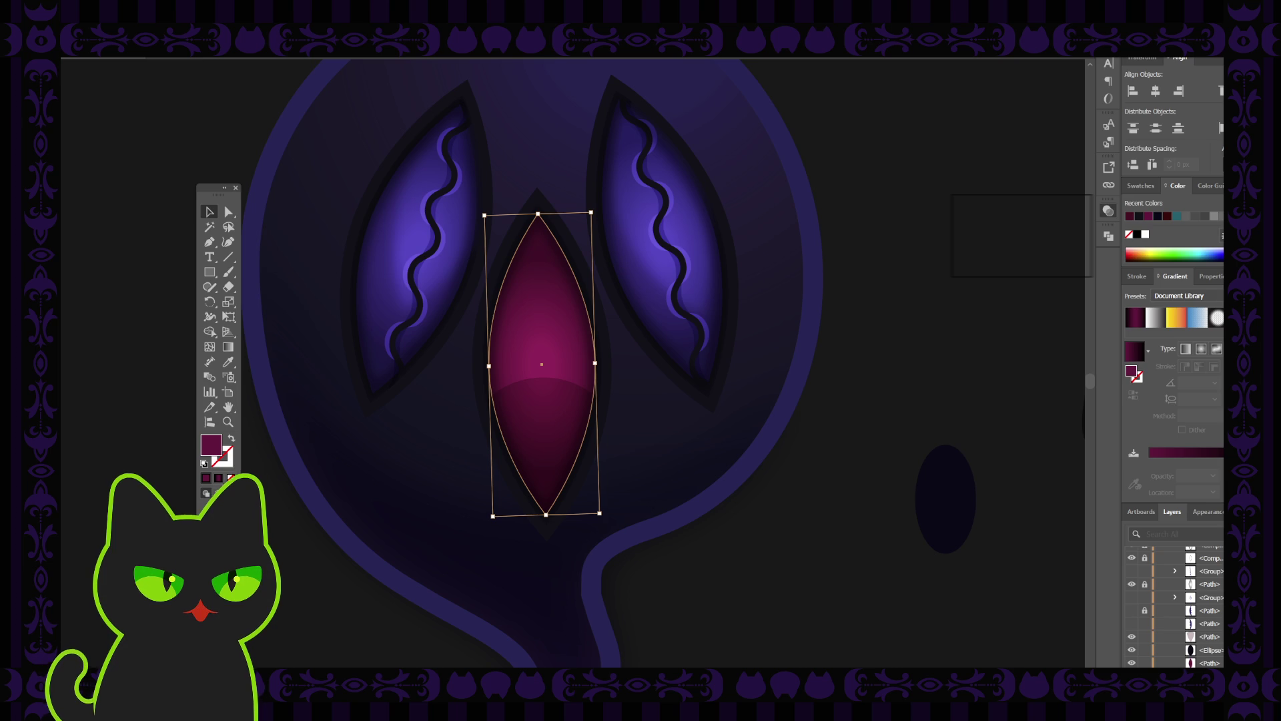
click(297, 568)
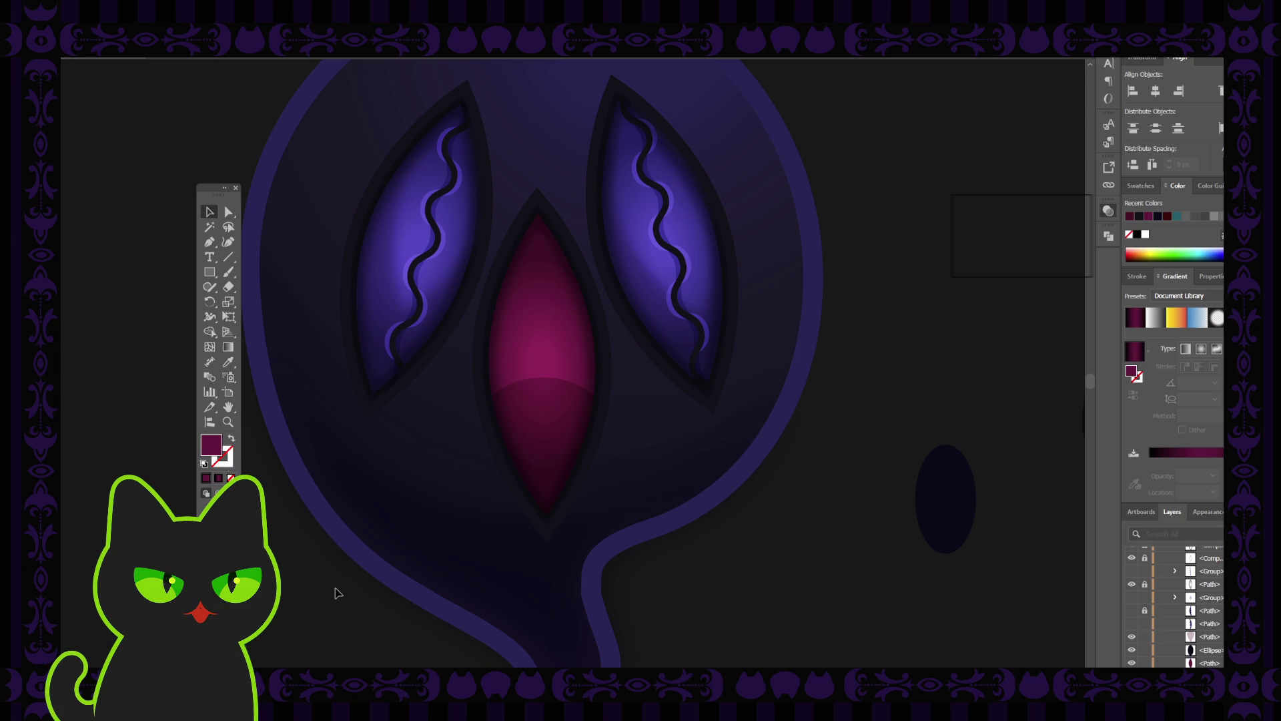
Step: Move the Tools panel aside, then pan and zoom out to show the leaf ears and dark-red shape
mouse_move(212, 176)
mouse_down()
mouse_move(179, 184)
mouse_move(183, 174)
mouse_up()
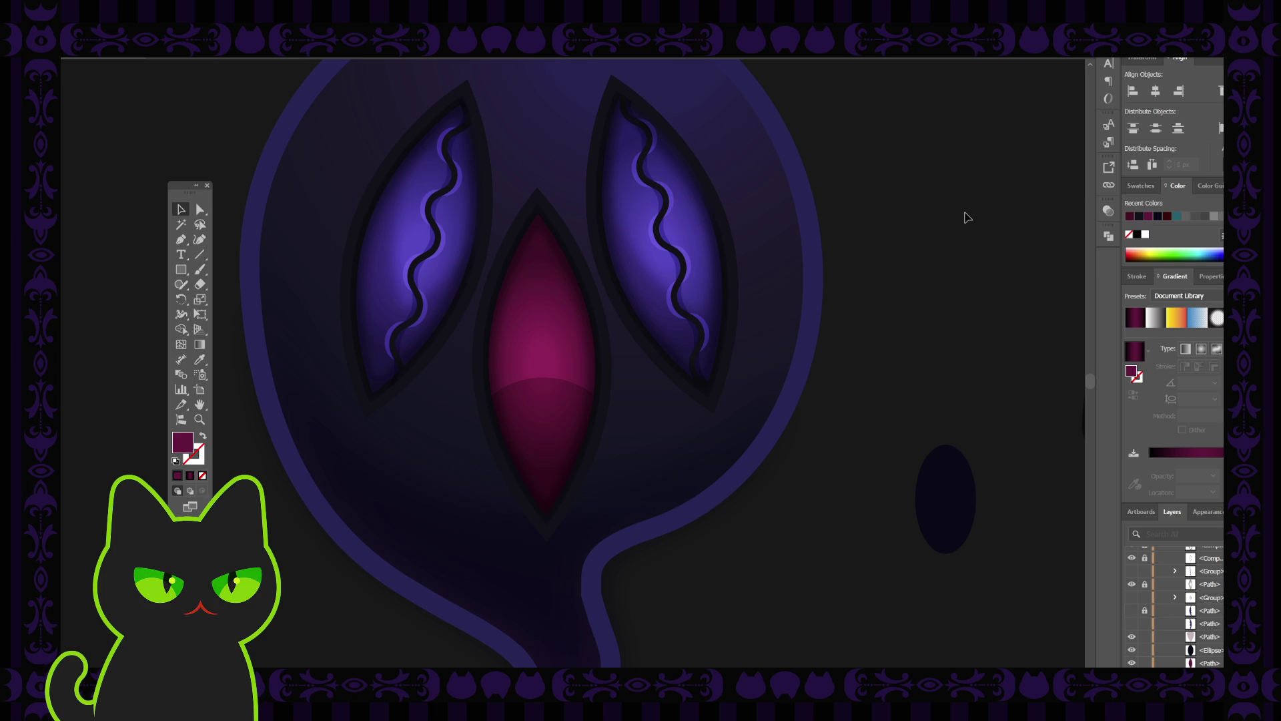
drag(875, 198, 875, 217)
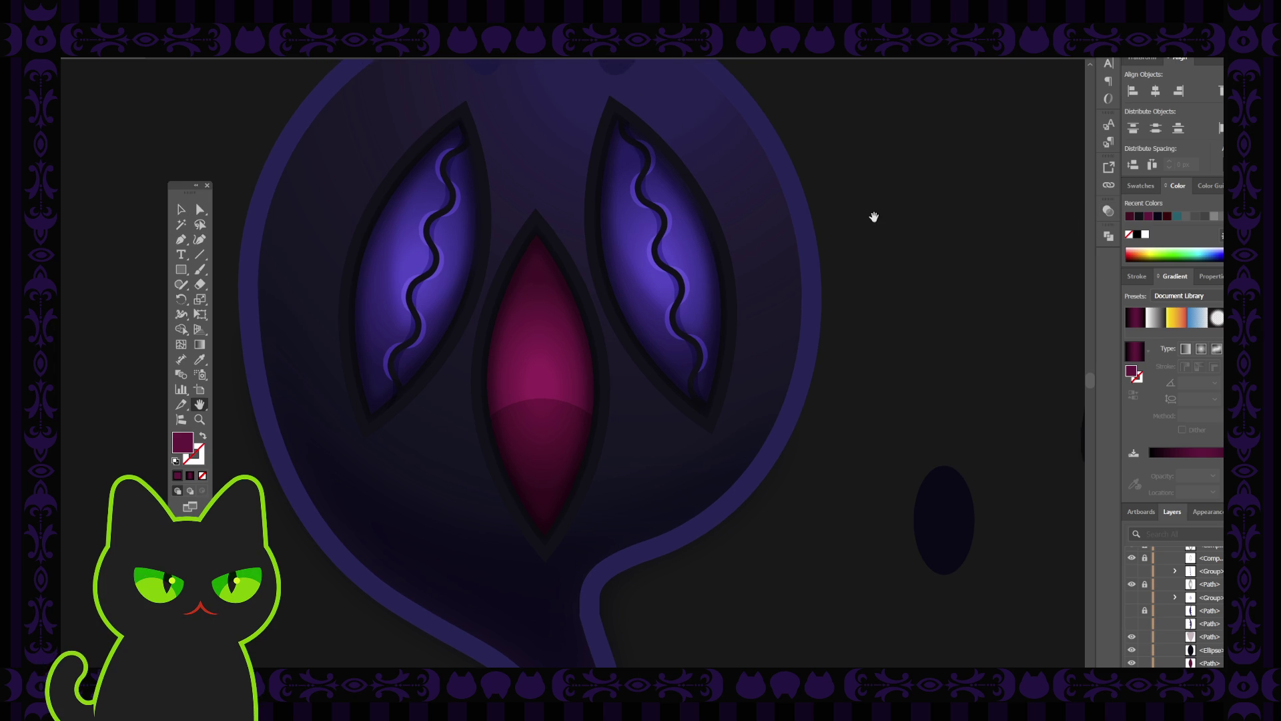
key(ctrl+minus)
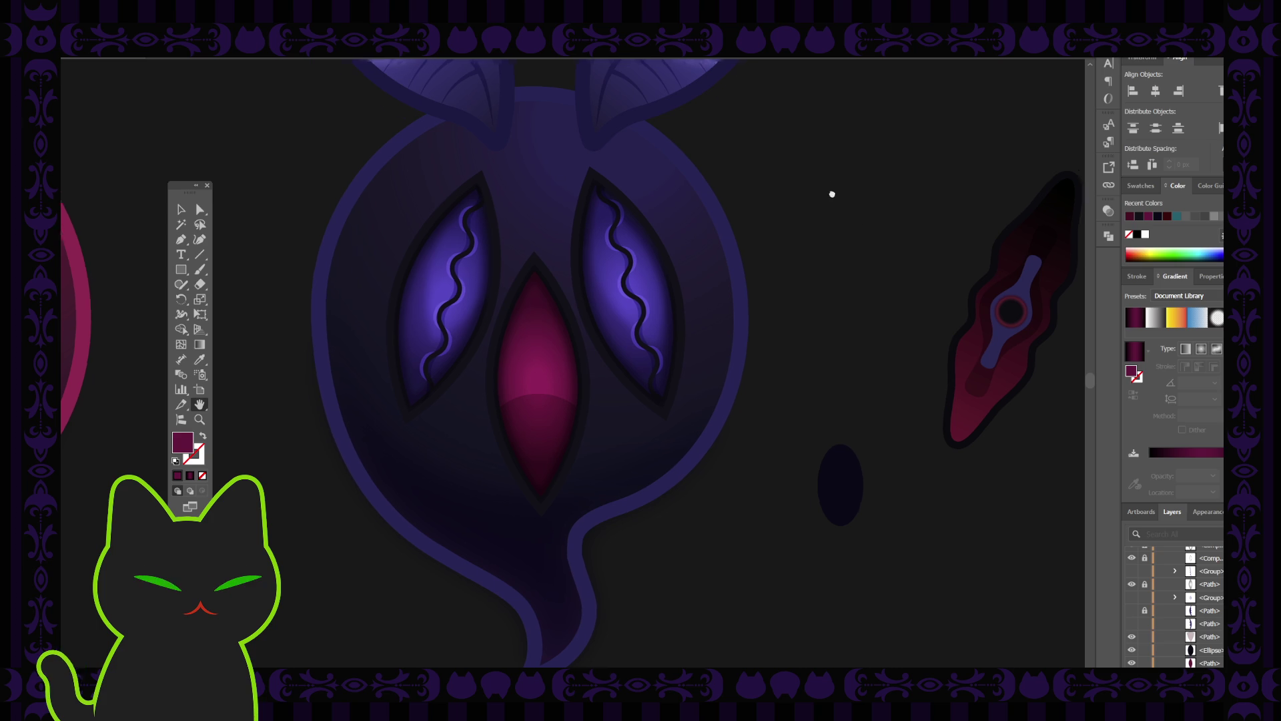
drag(832, 186, 833, 228)
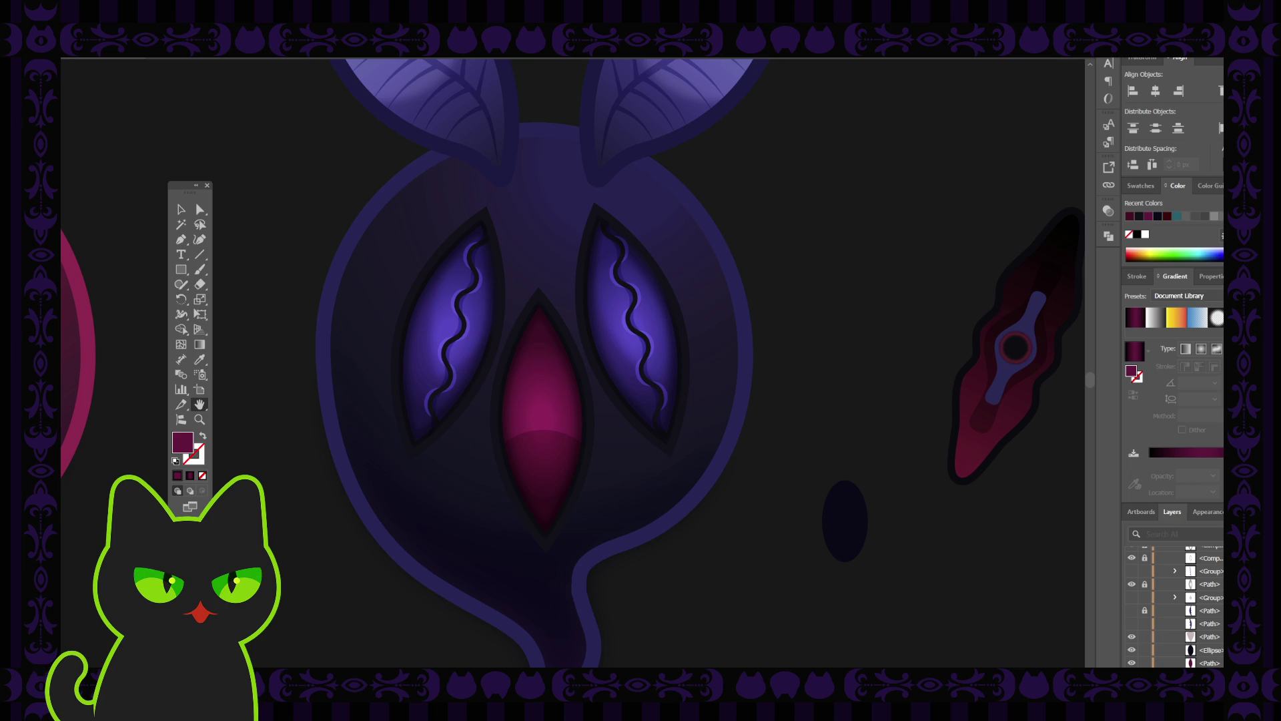
drag(312, 333, 309, 351)
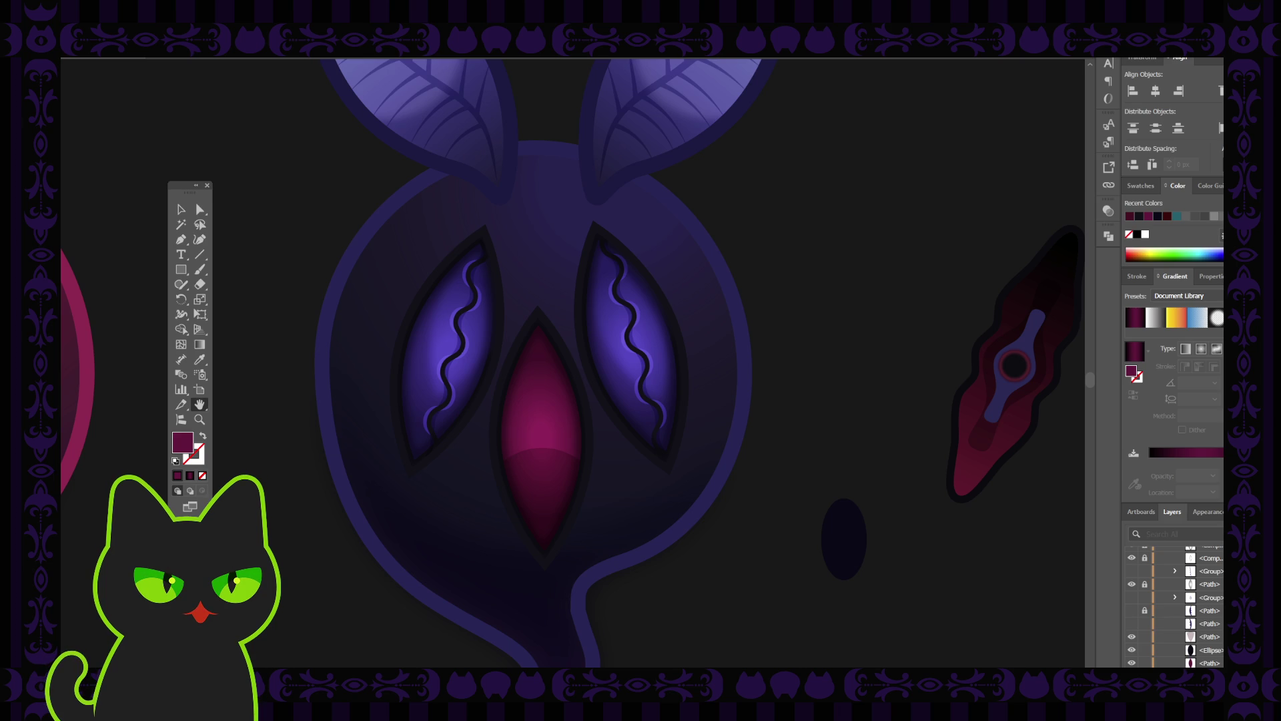
drag(282, 401, 280, 409)
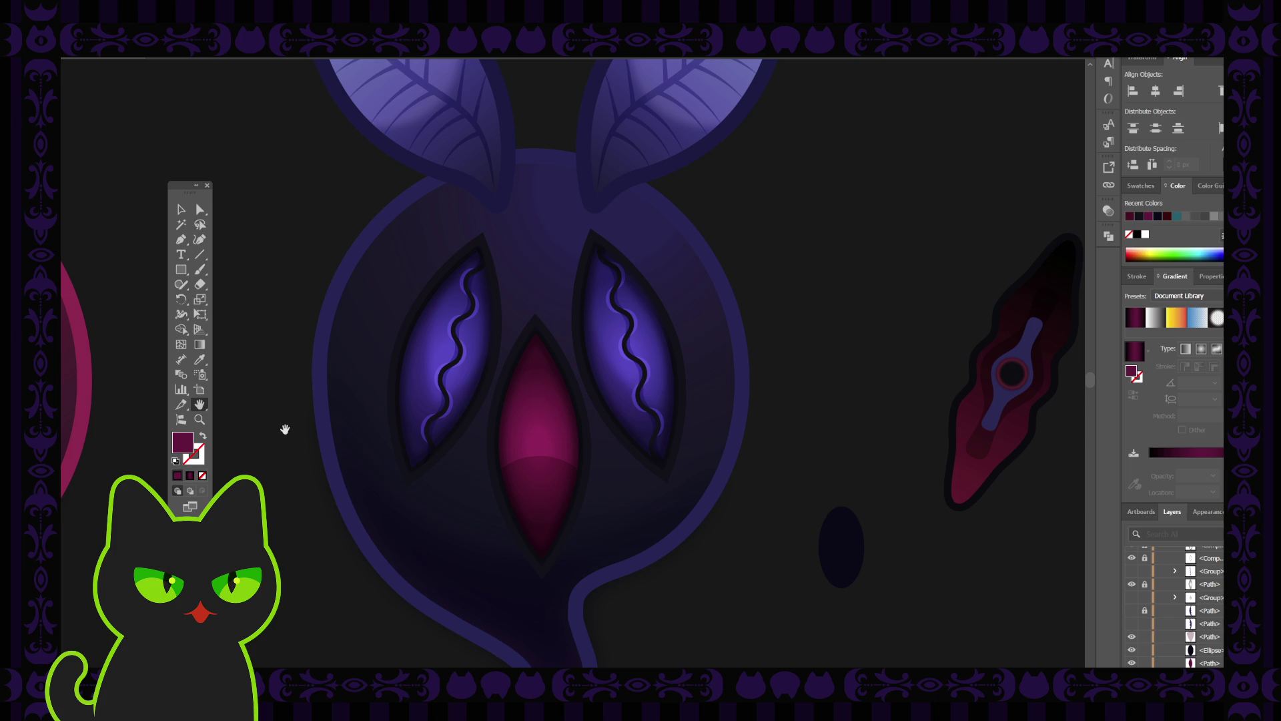
click(181, 210)
mouse_move(312, 278)
mouse_down()
mouse_move(298, 295)
mouse_move(284, 280)
mouse_up()
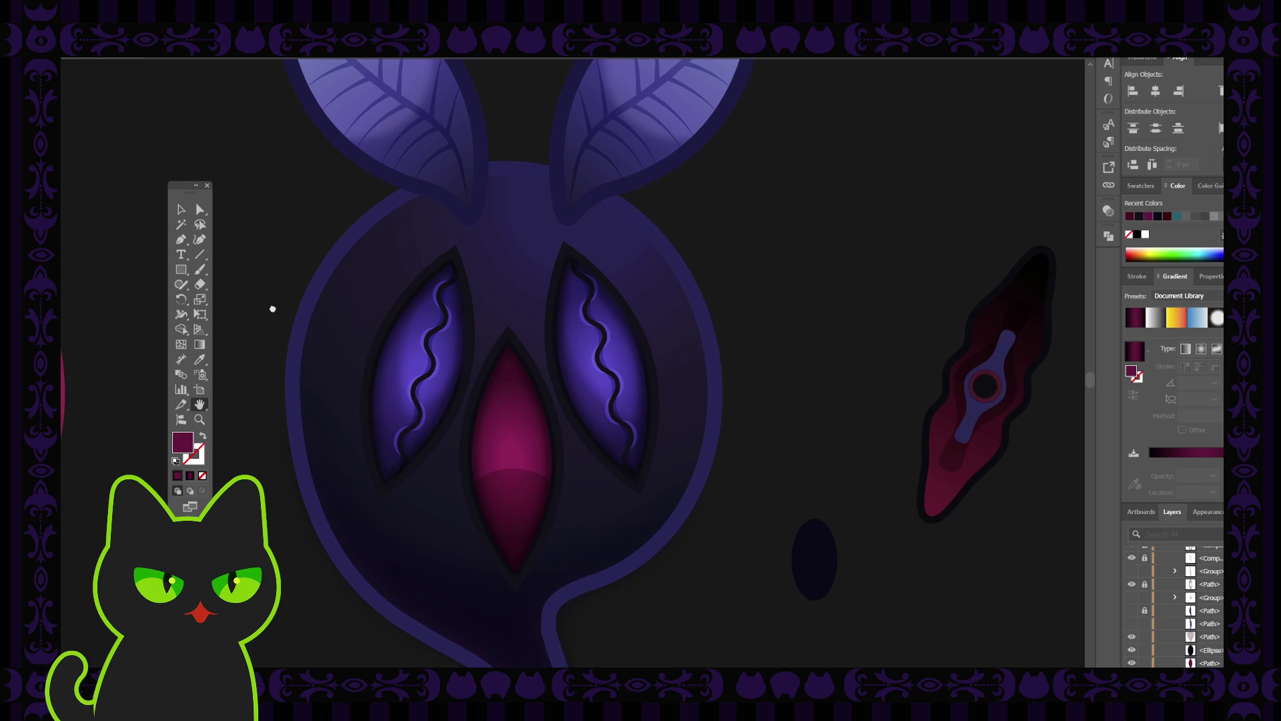
drag(173, 190, 192, 189)
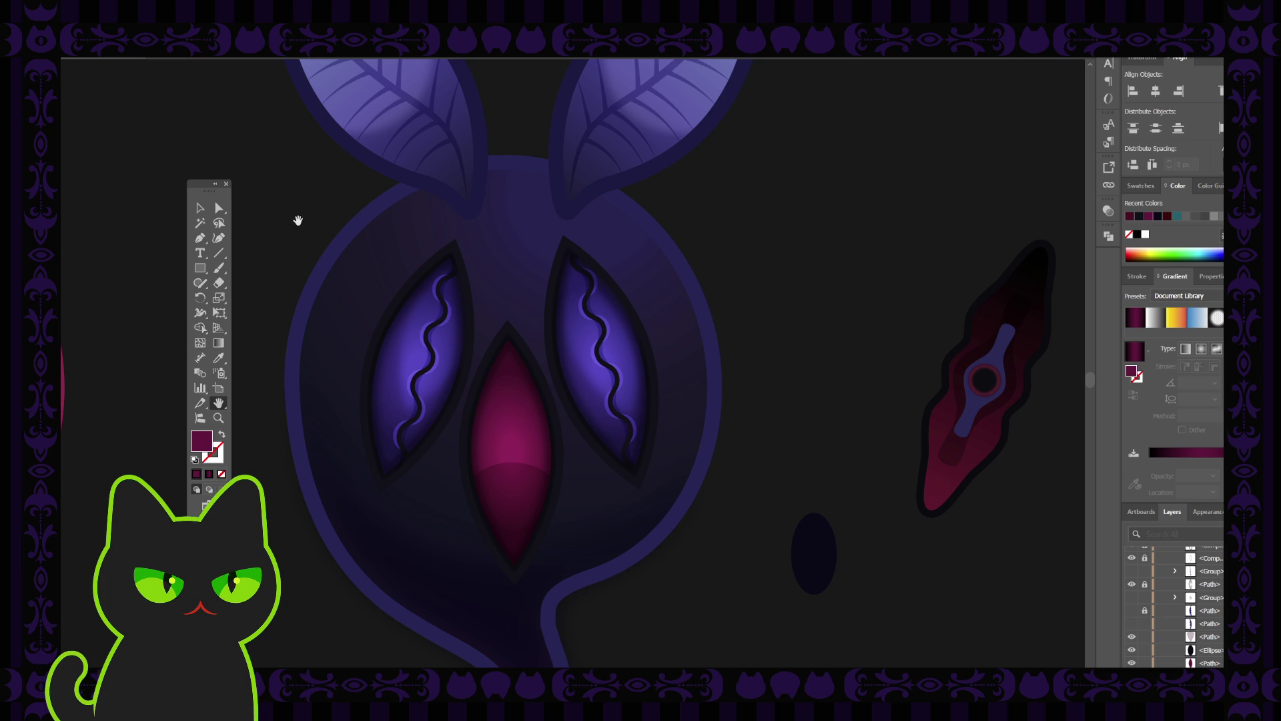
drag(287, 251, 300, 252)
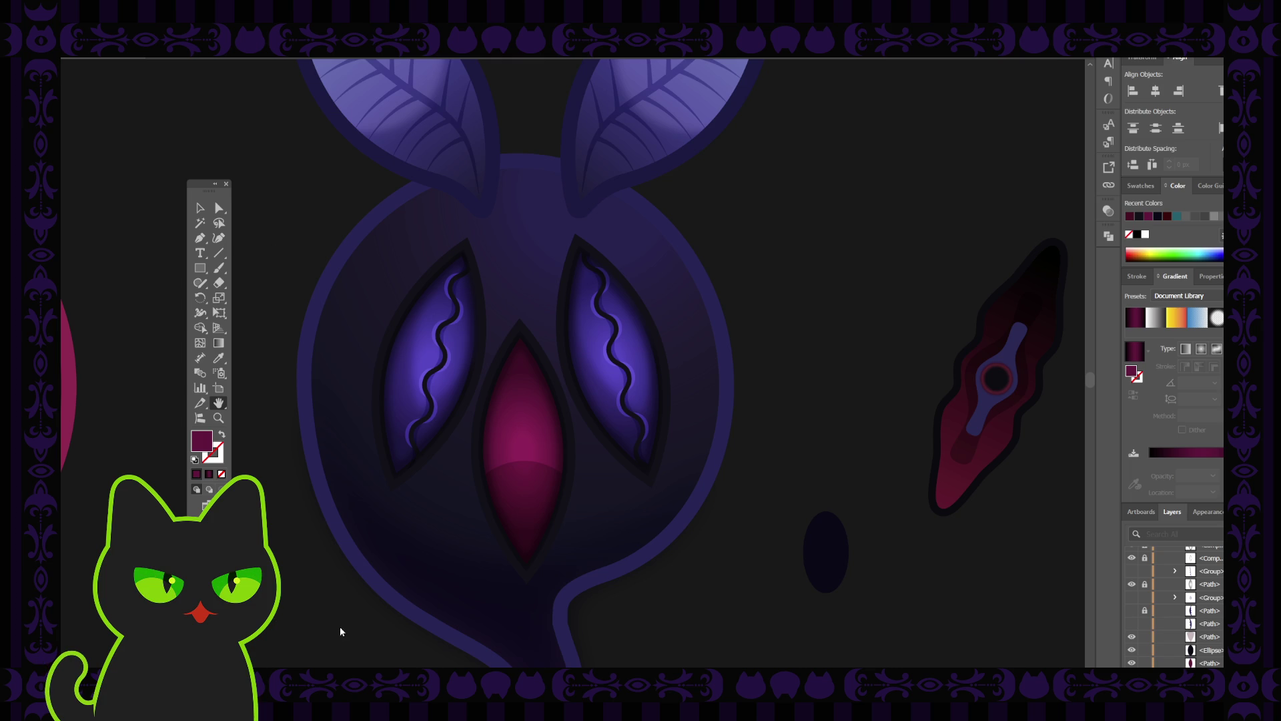
drag(280, 282, 281, 285)
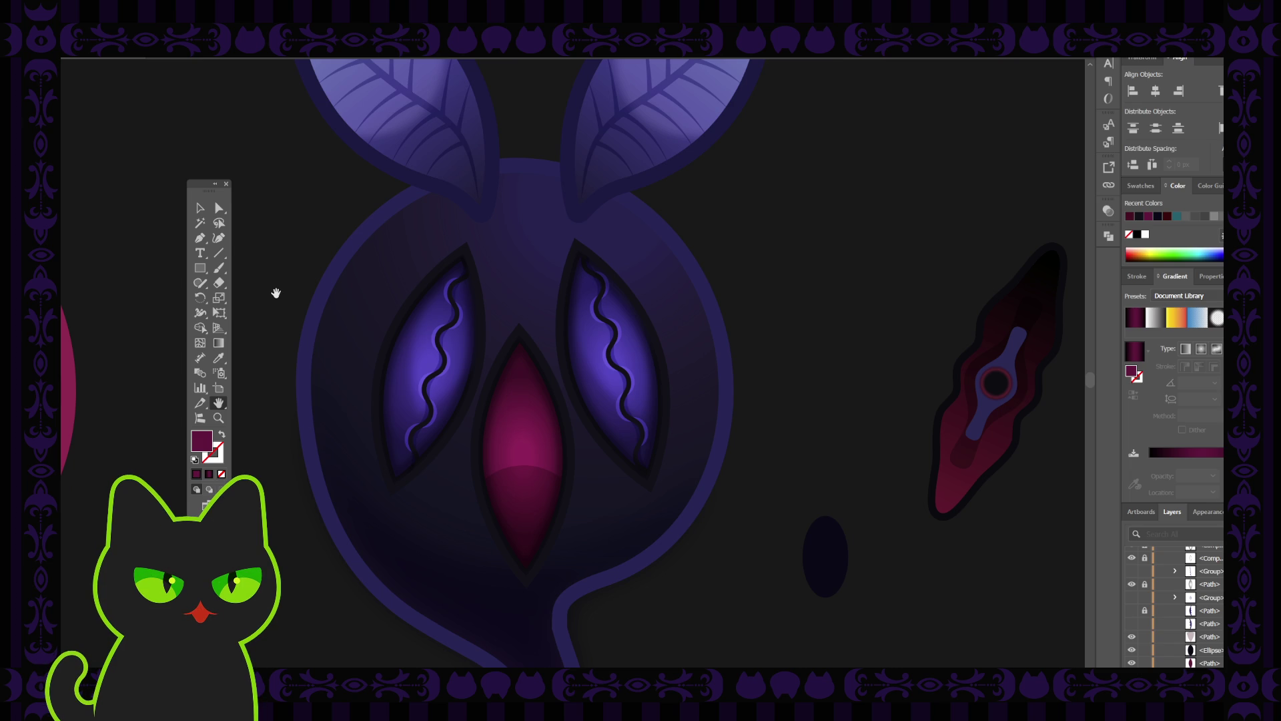
mouse_move(272, 306)
mouse_down()
mouse_move(289, 307)
mouse_move(281, 339)
mouse_up()
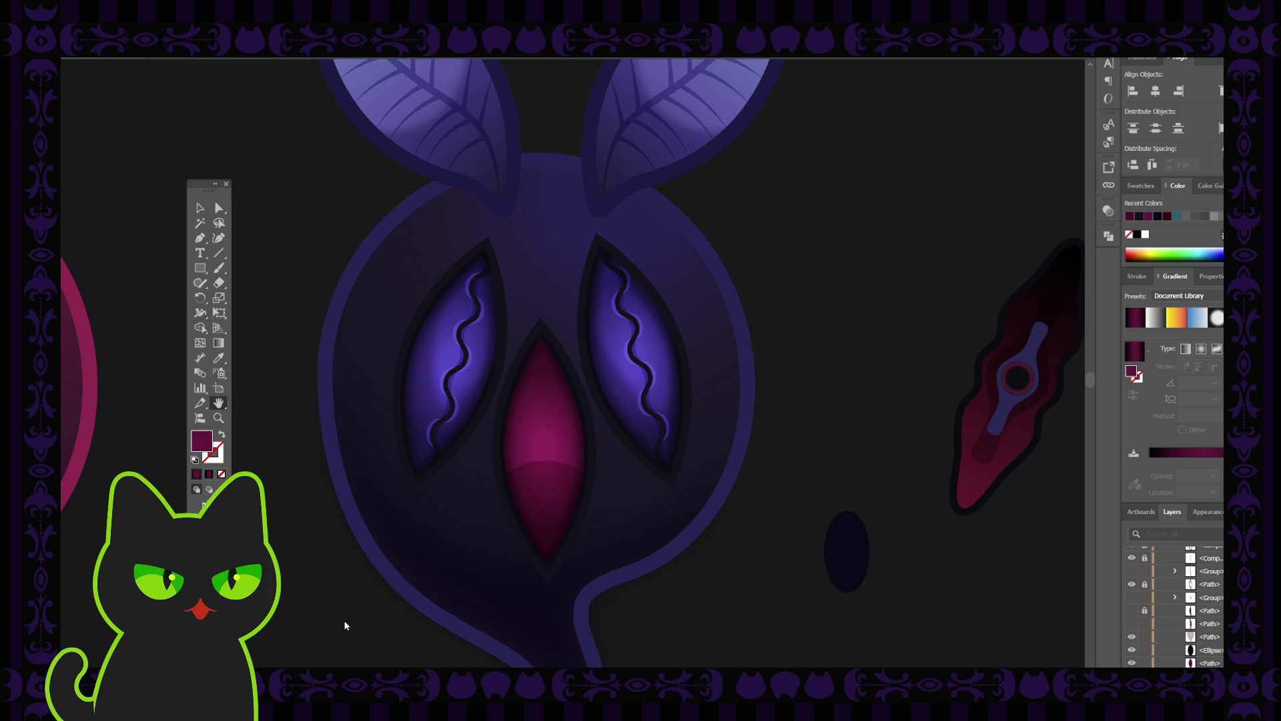
drag(289, 283, 295, 283)
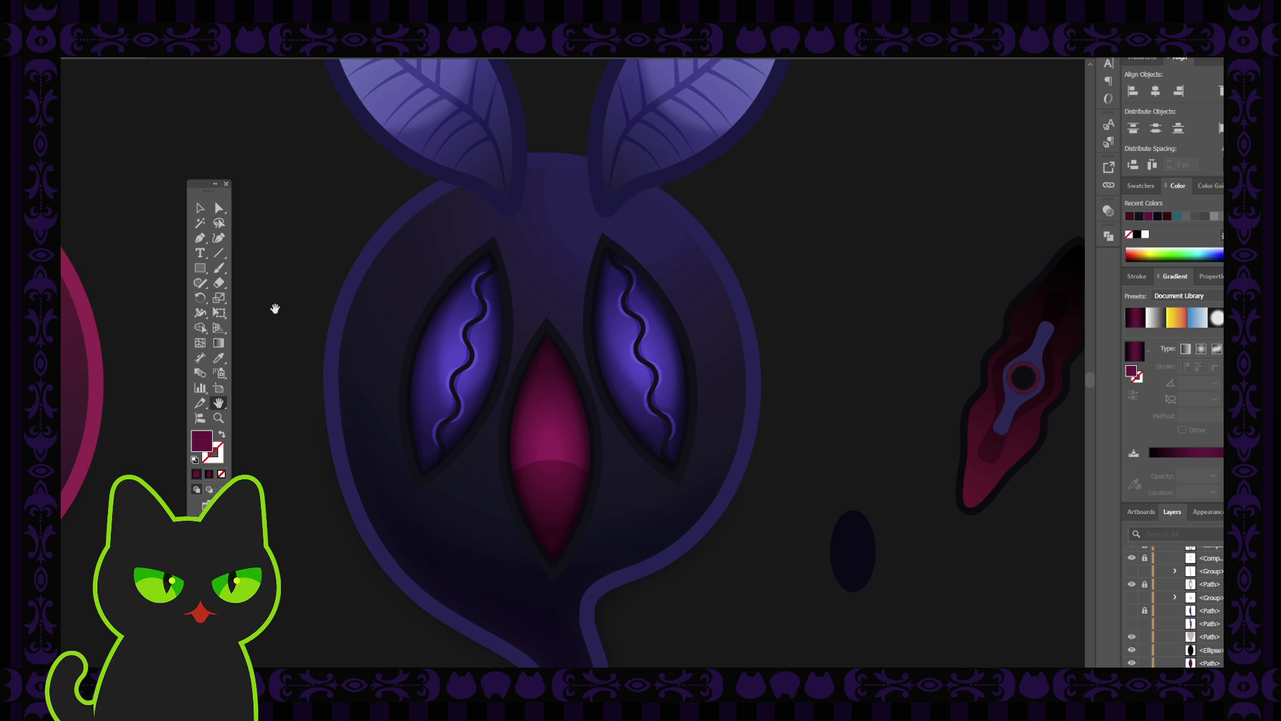
key(v)
click(867, 551)
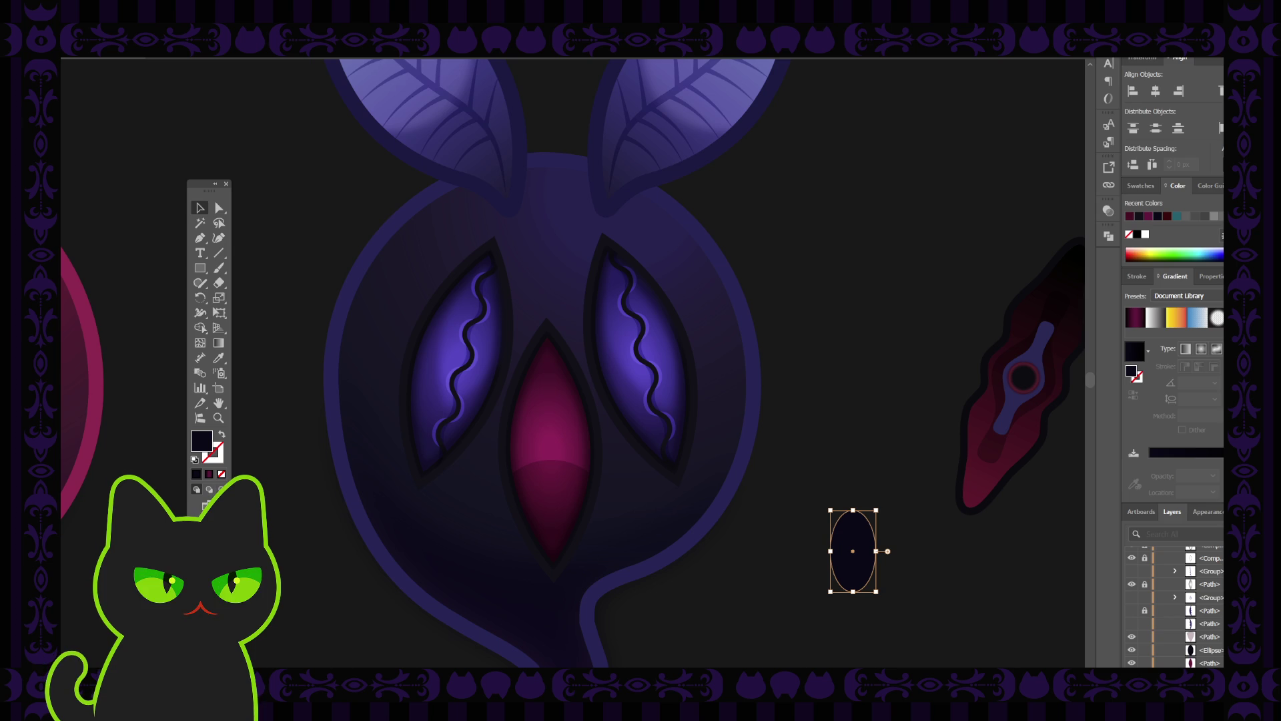
click(780, 509)
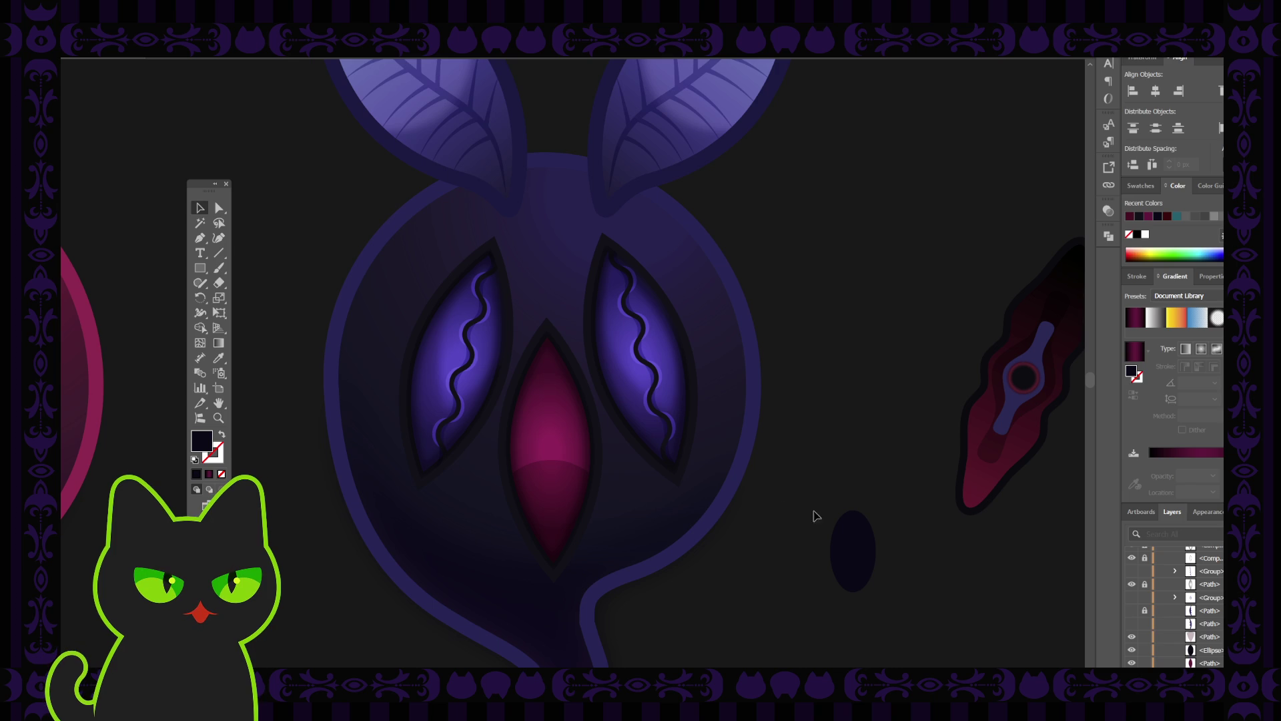
click(844, 543)
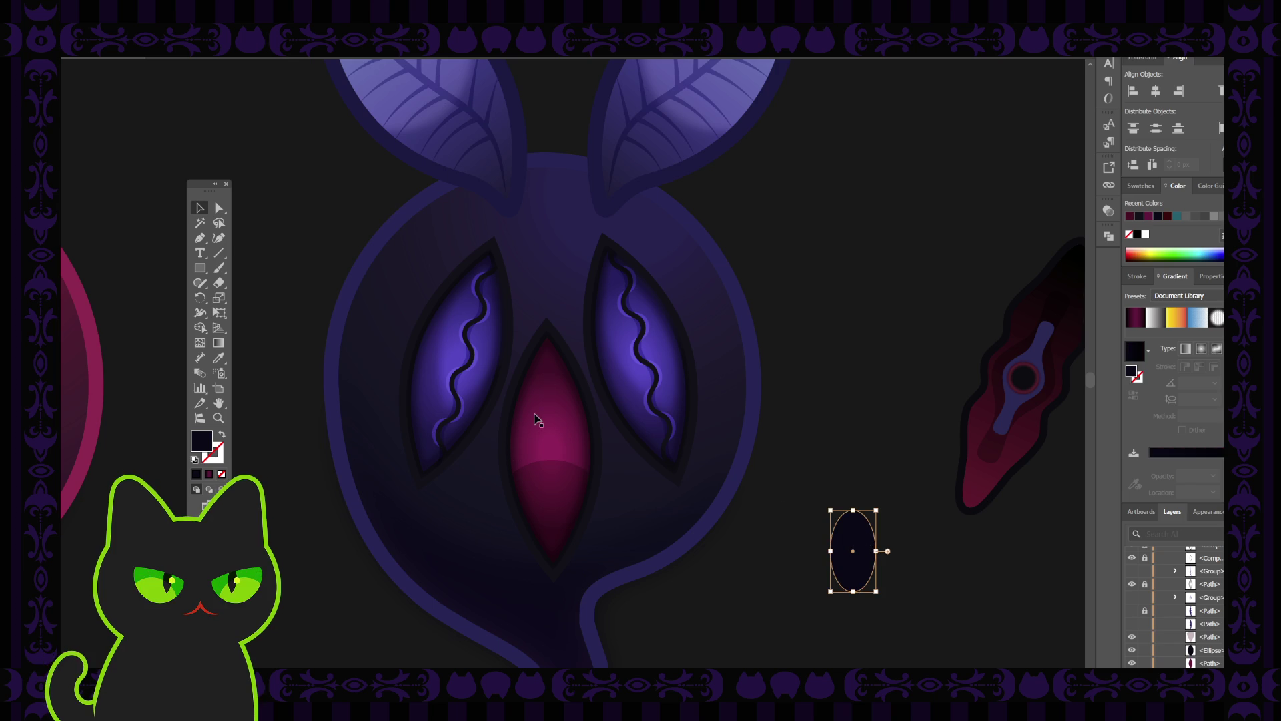
click(537, 424)
click(804, 450)
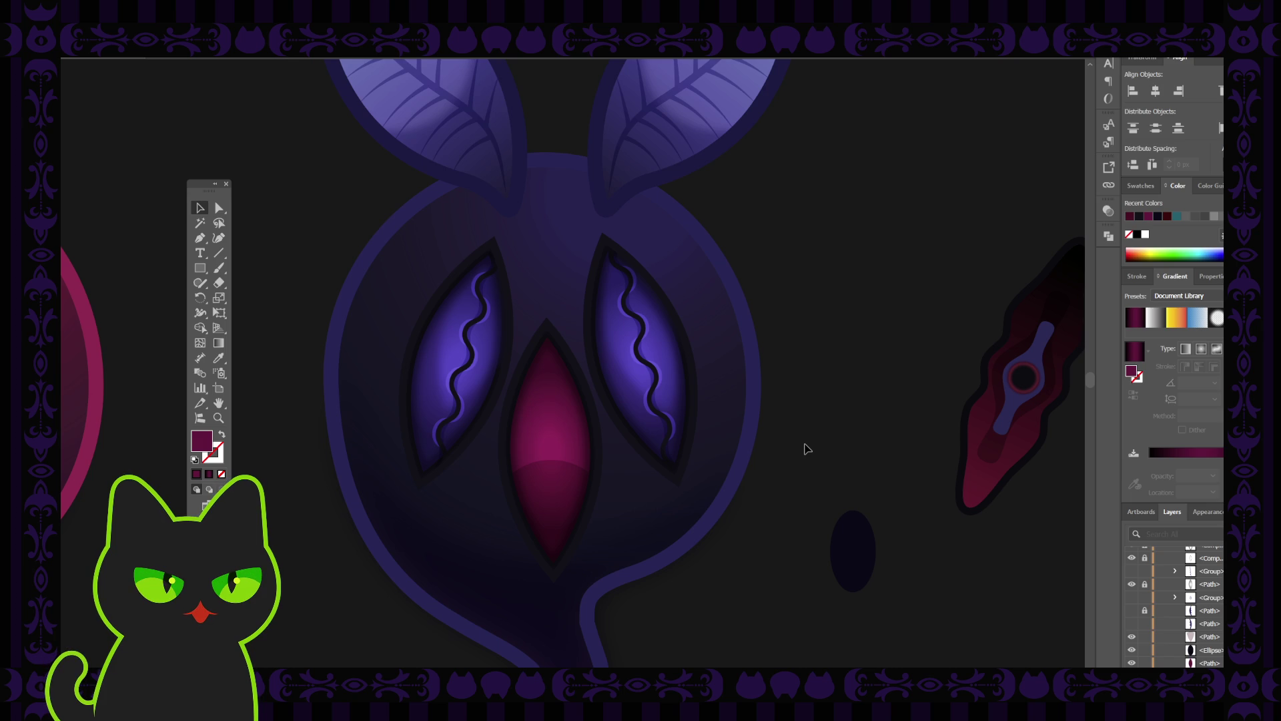
Step: Pan, recentre on the ghost and zoom out to show neighbouring creature designs and notes
key(ctrl+minus)
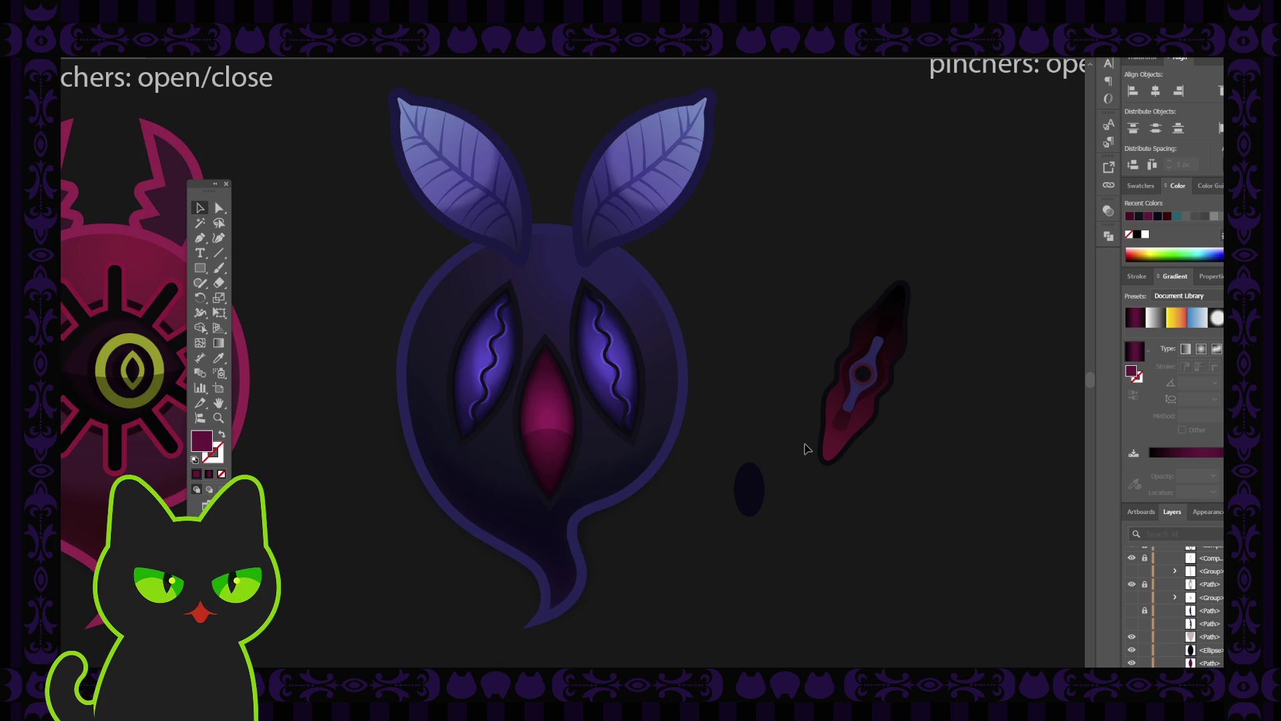
key(space)
drag(652, 363, 667, 369)
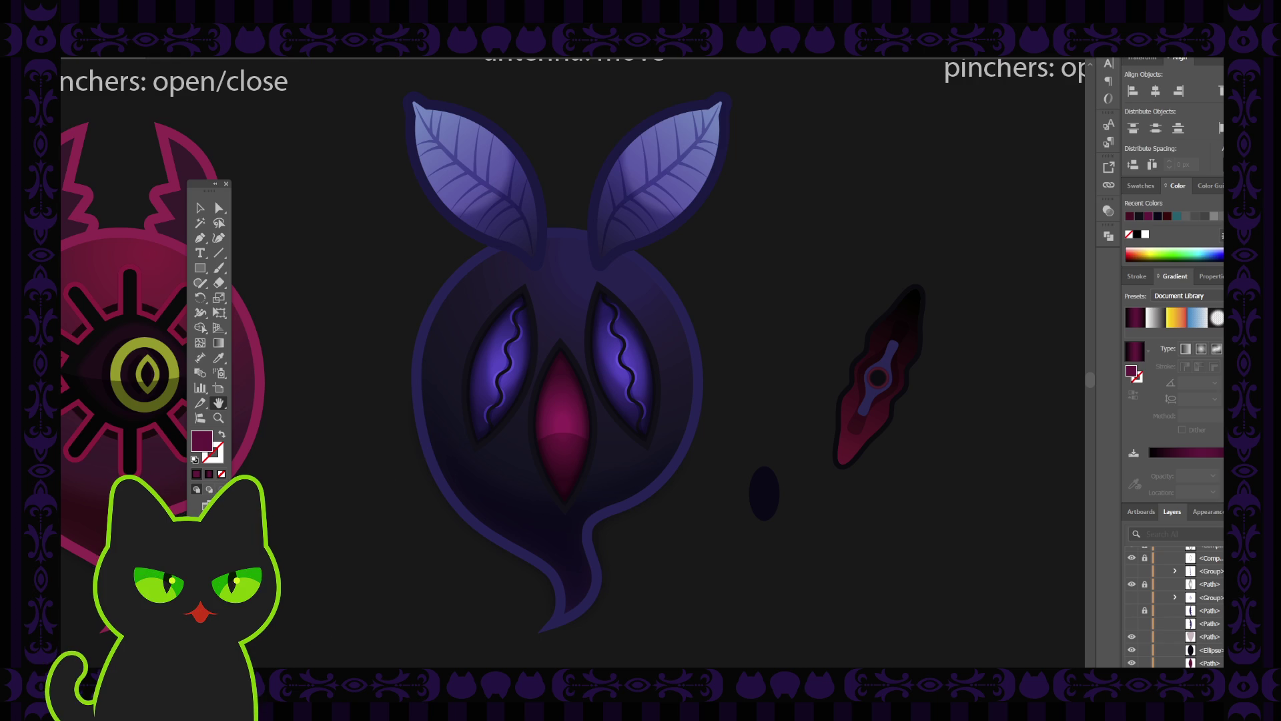
drag(420, 524, 415, 523)
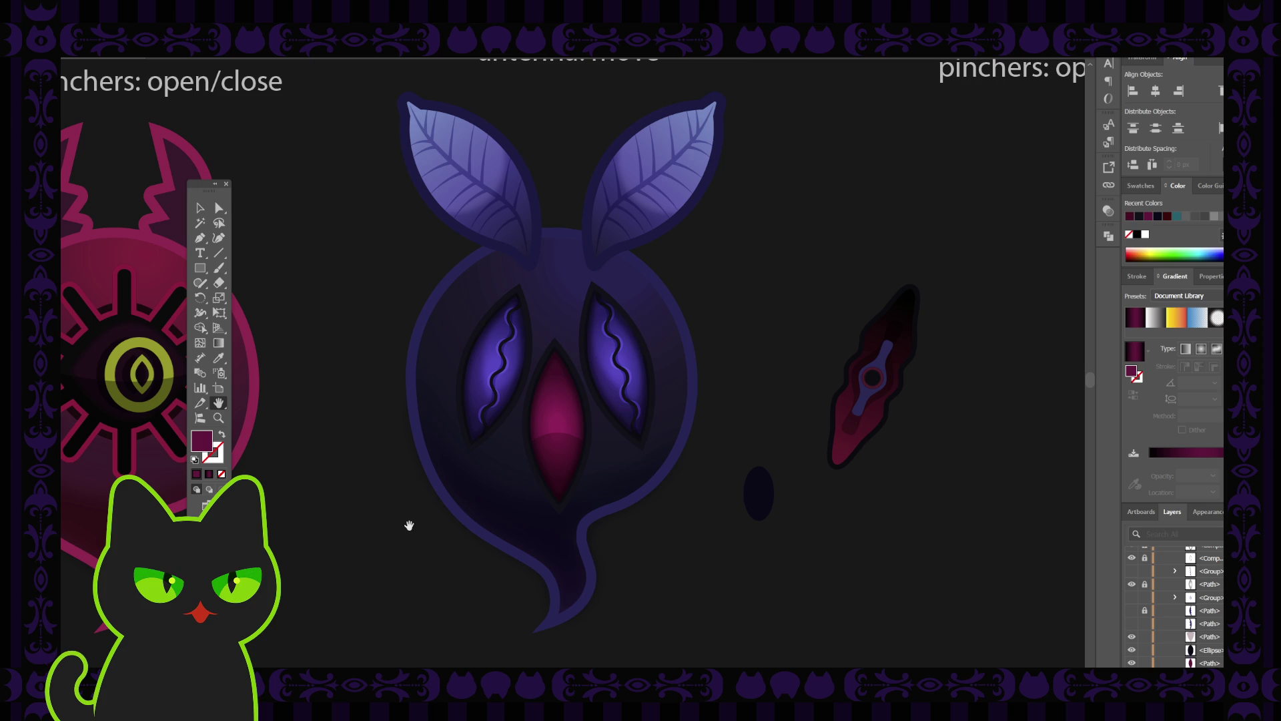
mouse_move(206, 194)
mouse_down()
mouse_move(200, 184)
mouse_move(321, 204)
mouse_up()
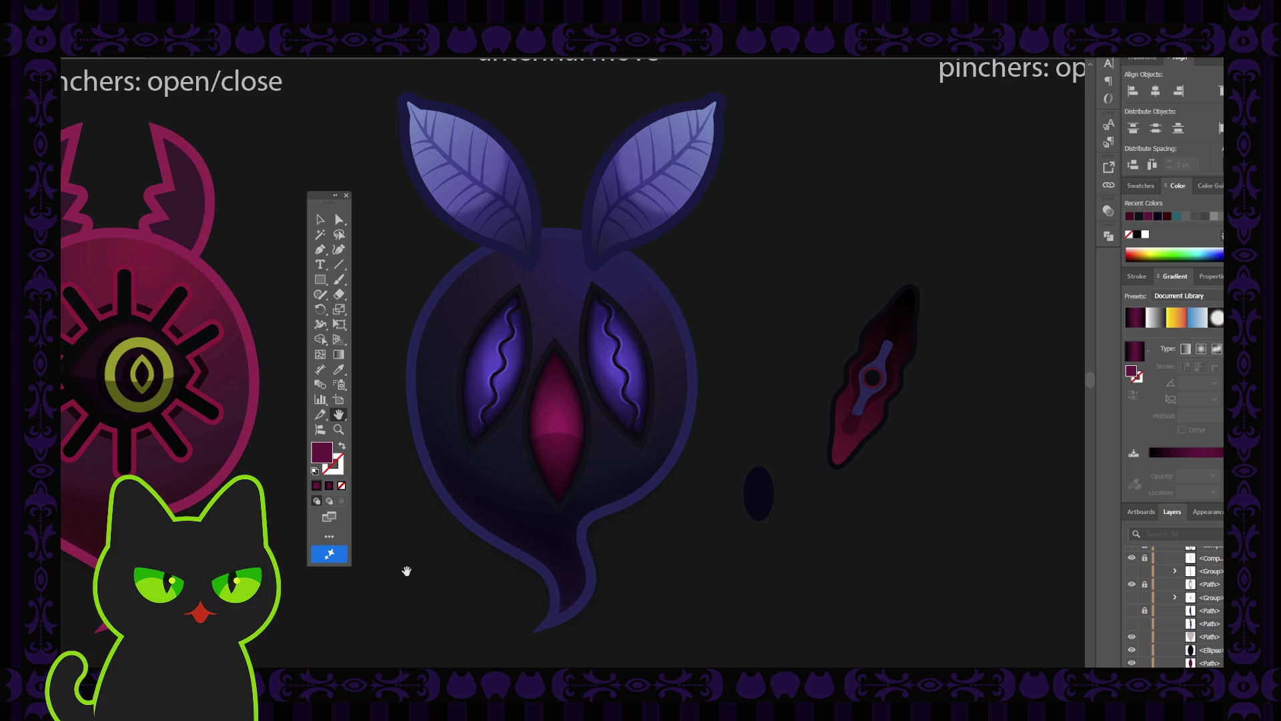
scroll(389, 352, down, 1)
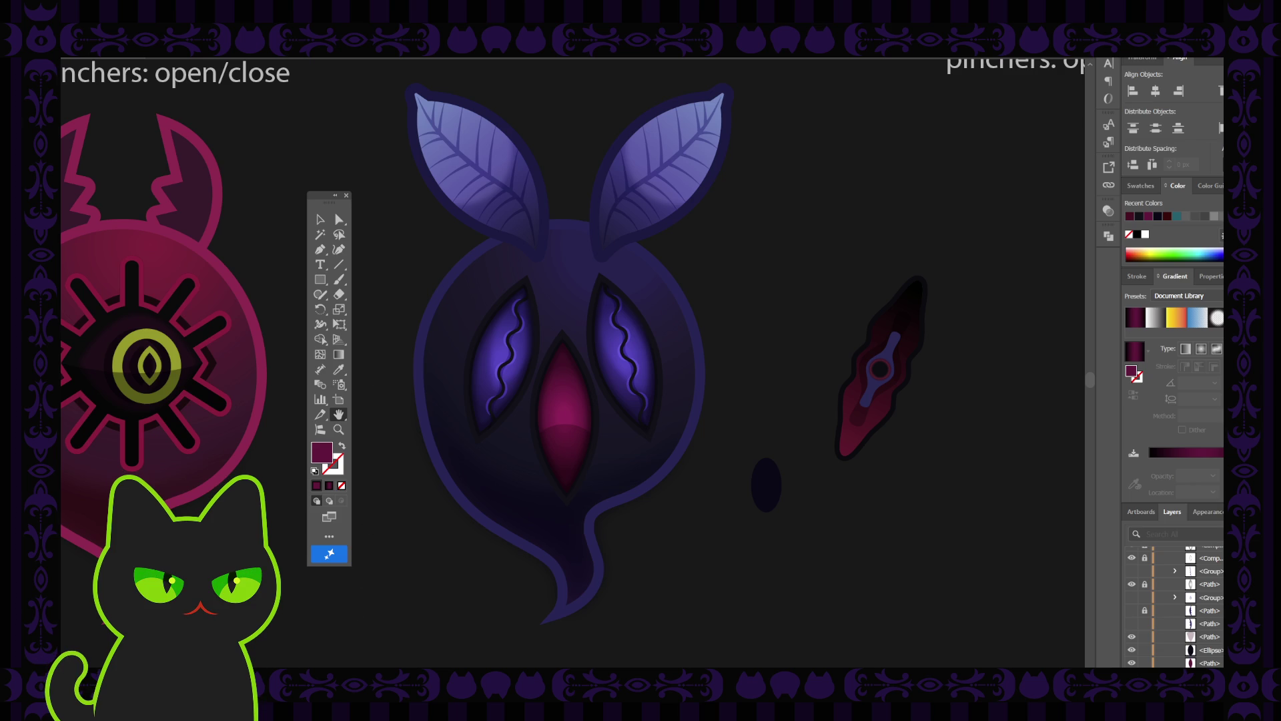
drag(418, 254, 425, 254)
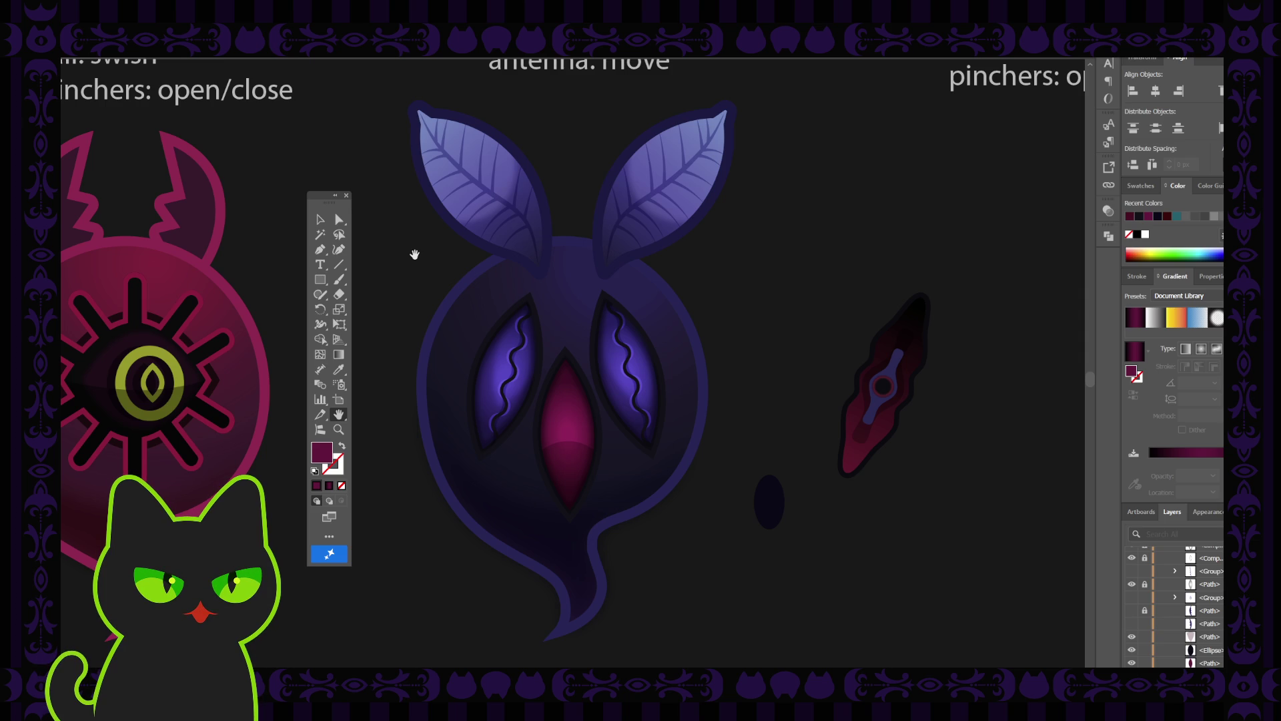
scroll(407, 270, down, 1)
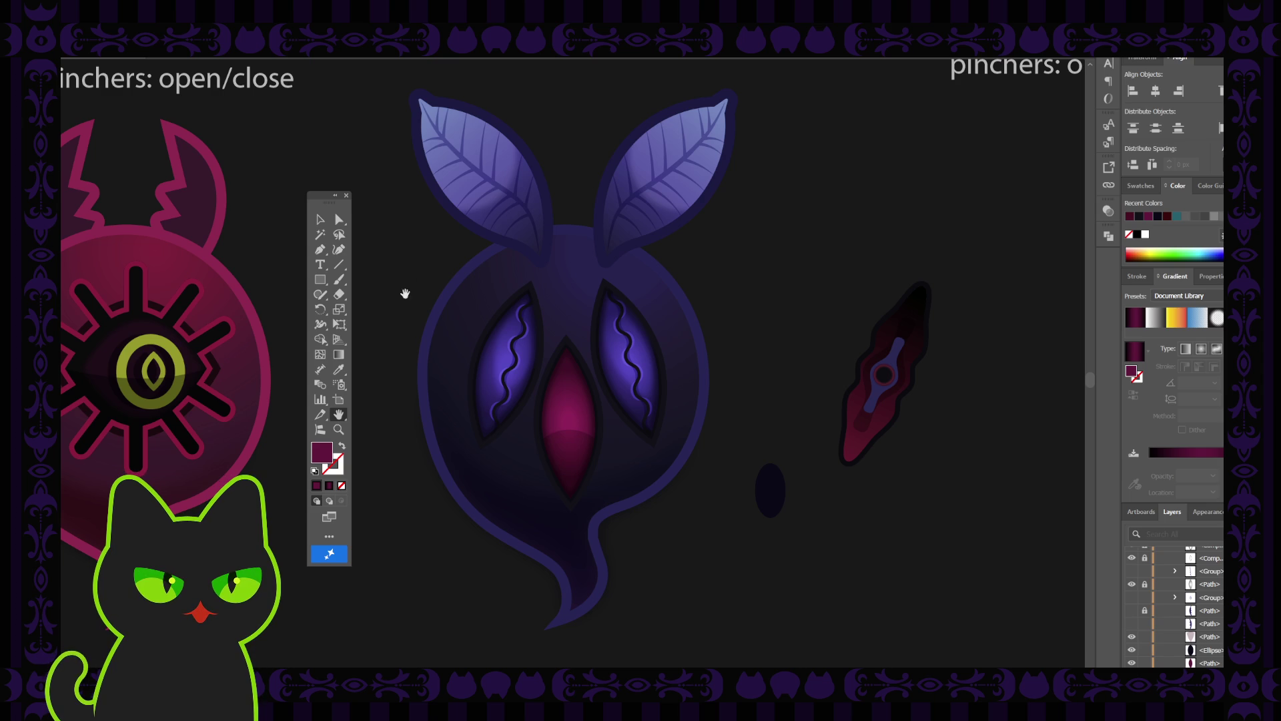
drag(403, 269, 411, 269)
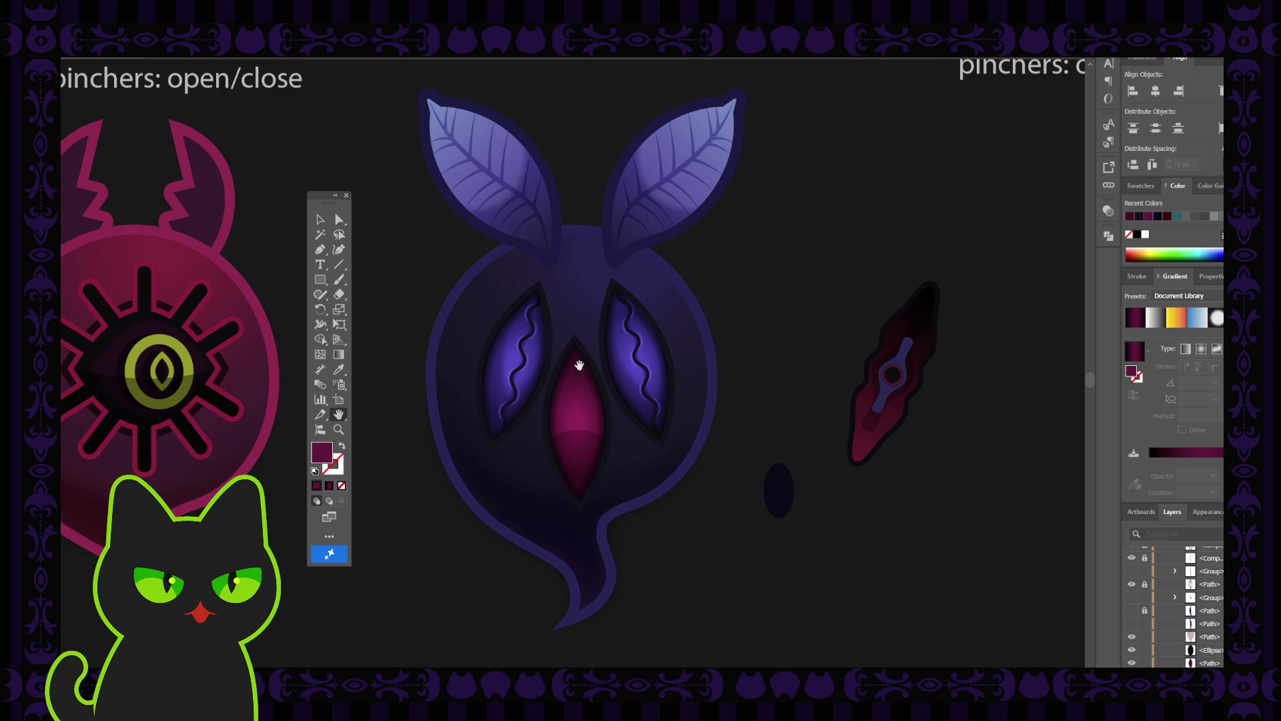
key(ctrl+minus)
key(ctrl+minus)
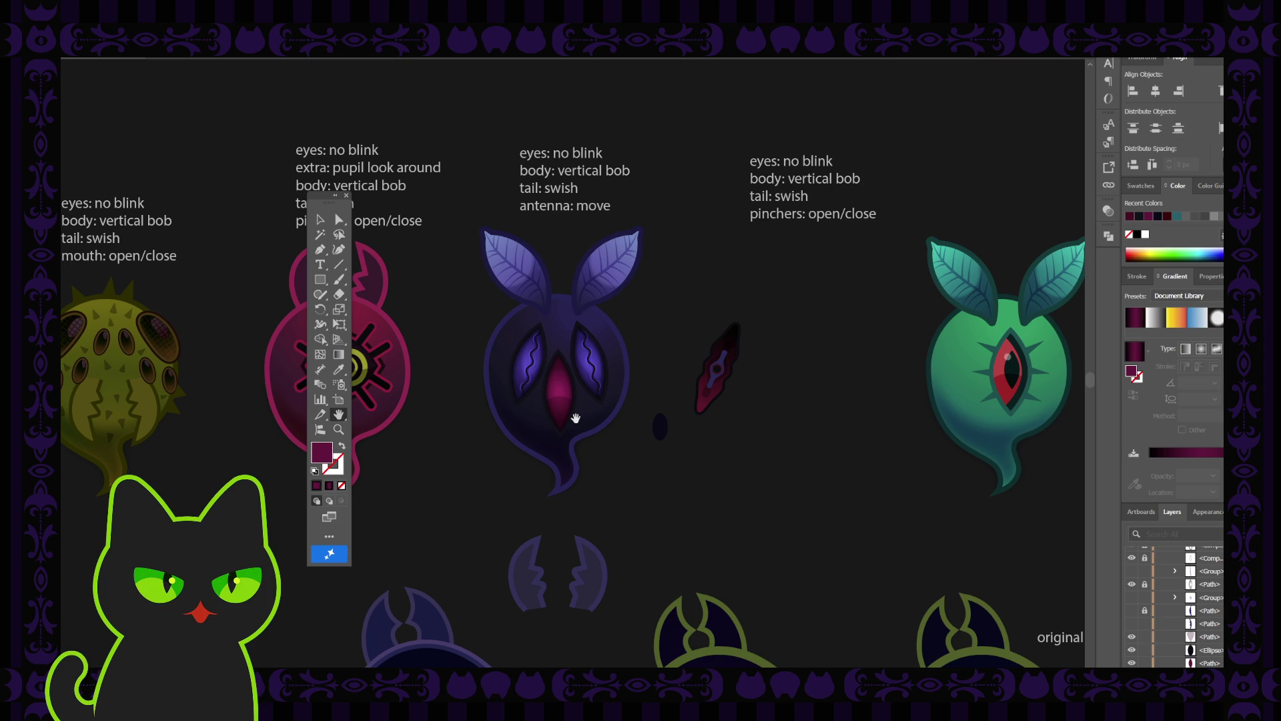
Step: Drag the dark shading off the pink centre eye, then nudge the eye slightly right
scroll(576, 418, up, 6)
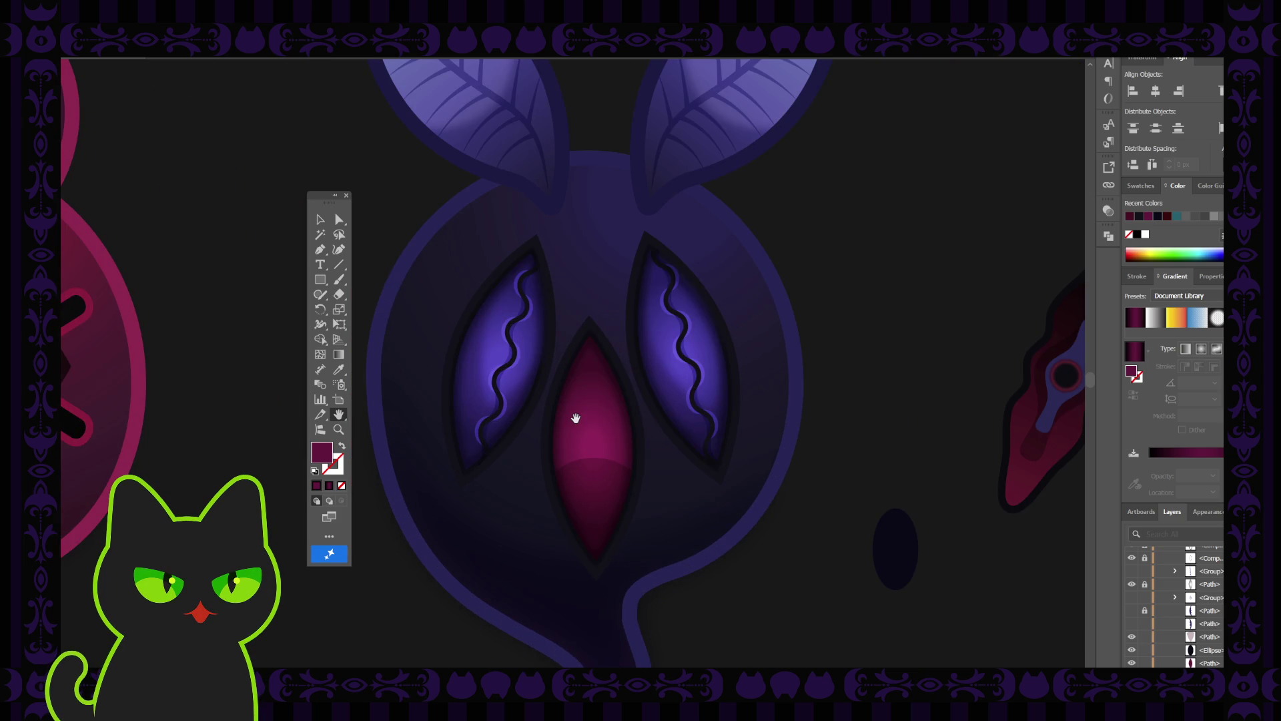
key(v)
mouse_move(592, 501)
mouse_down()
mouse_move(867, 465)
mouse_move(942, 432)
mouse_up()
click(571, 446)
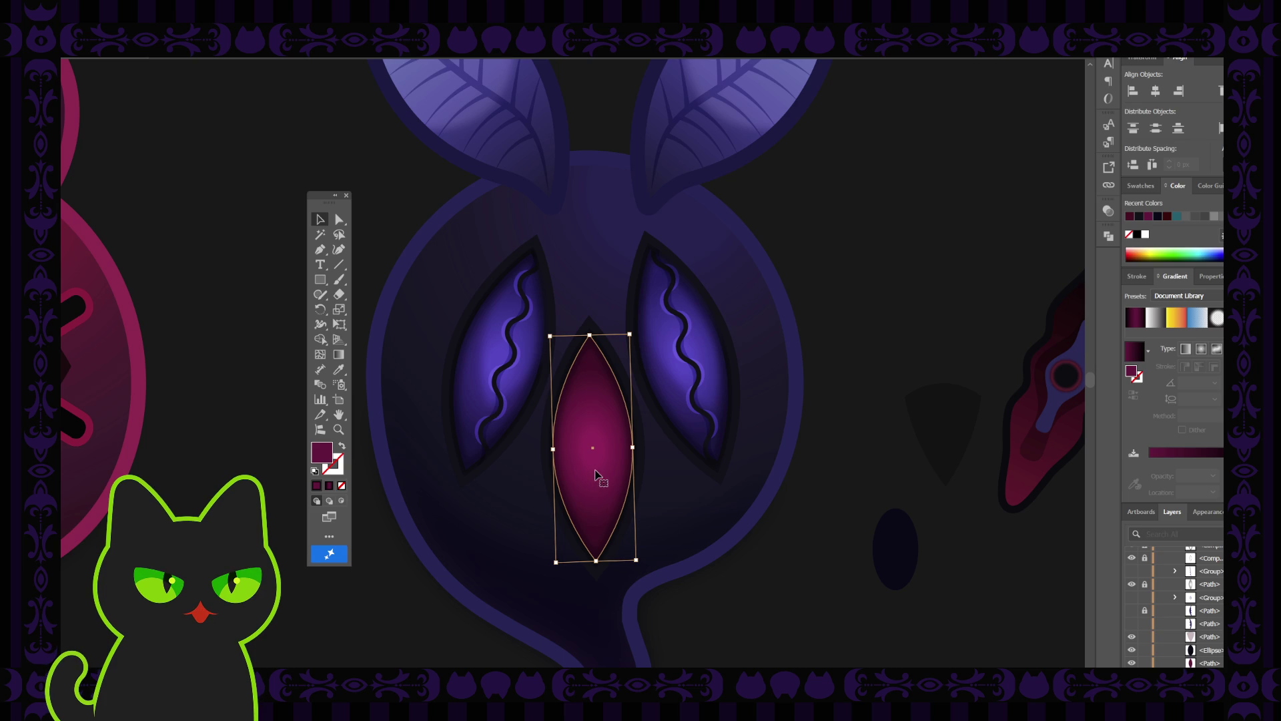
drag(590, 474, 614, 479)
key(ctrl+z)
click(764, 559)
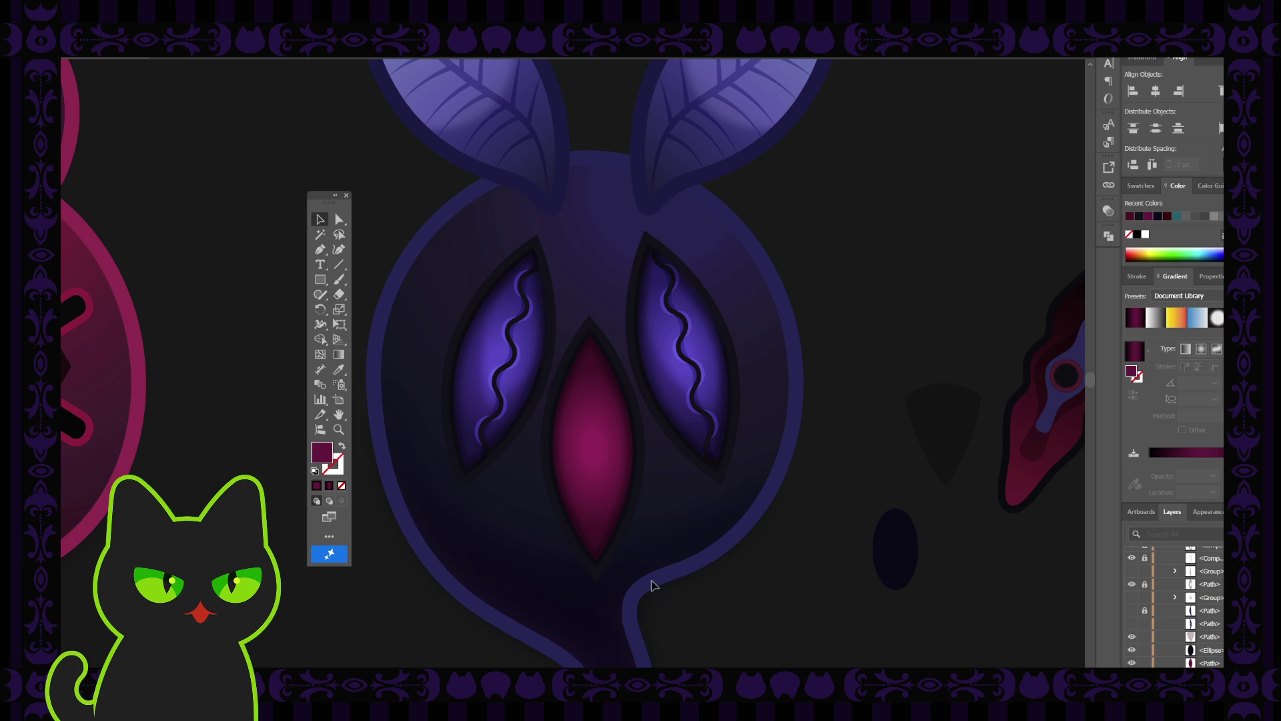
click(607, 442)
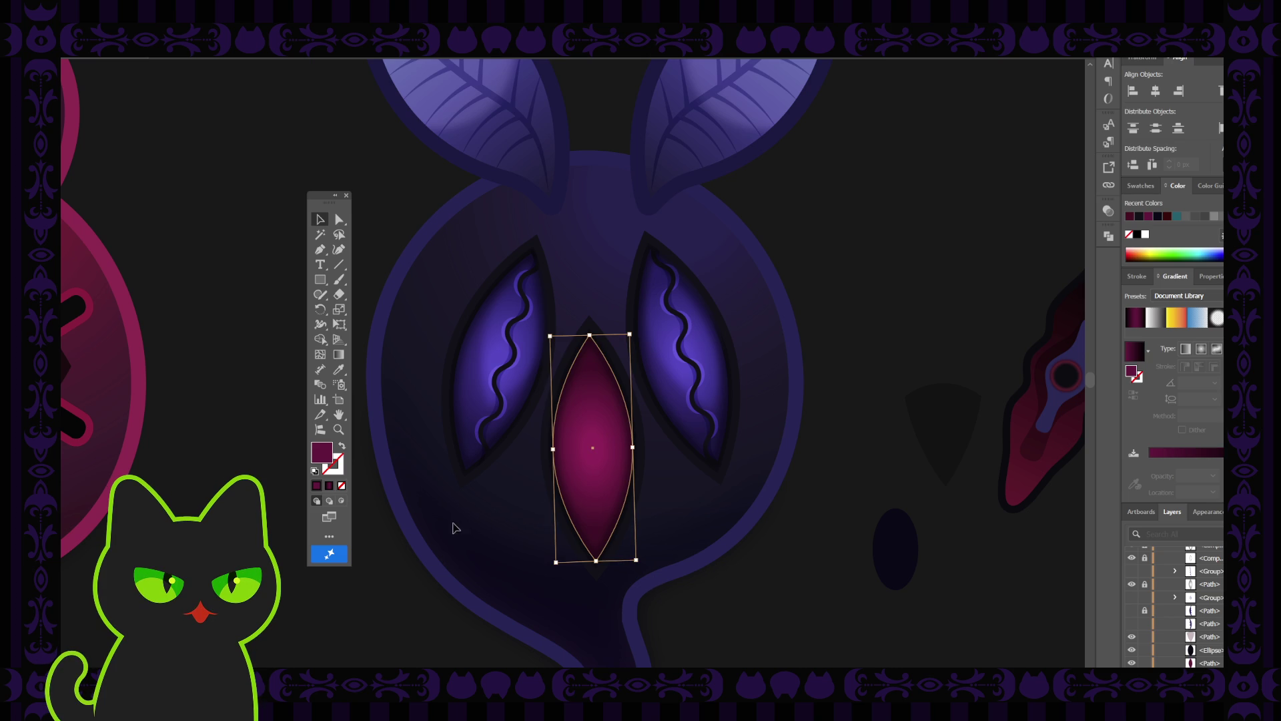
click(854, 466)
click(618, 458)
scroll(1158, 624, down, 2)
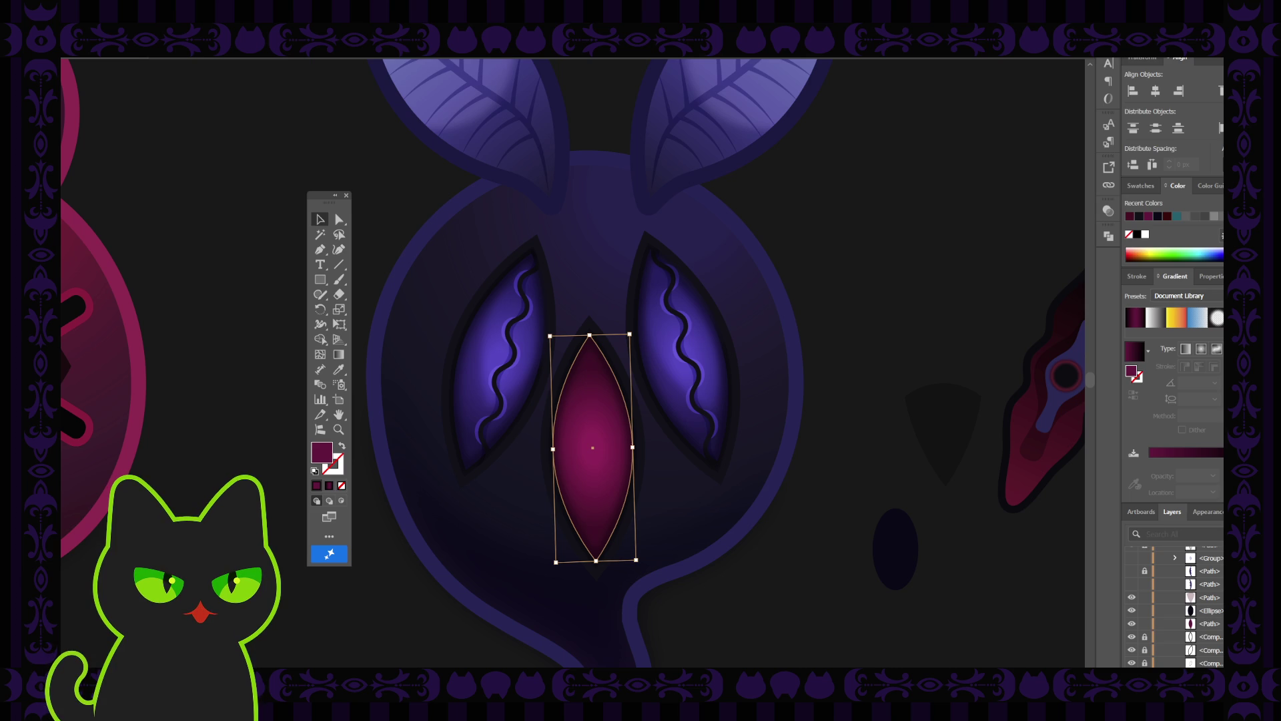
click(774, 510)
click(599, 475)
click(583, 453)
scroll(1217, 631, up, 2)
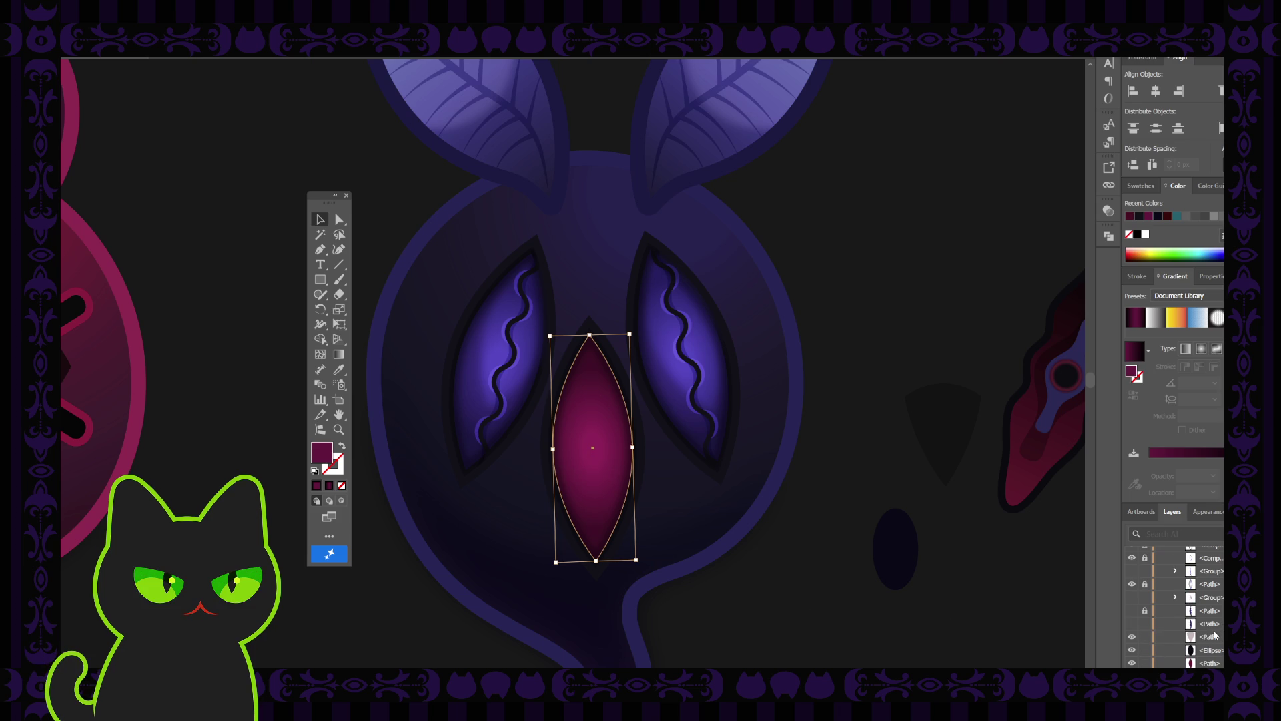
scroll(1214, 634, up, 5)
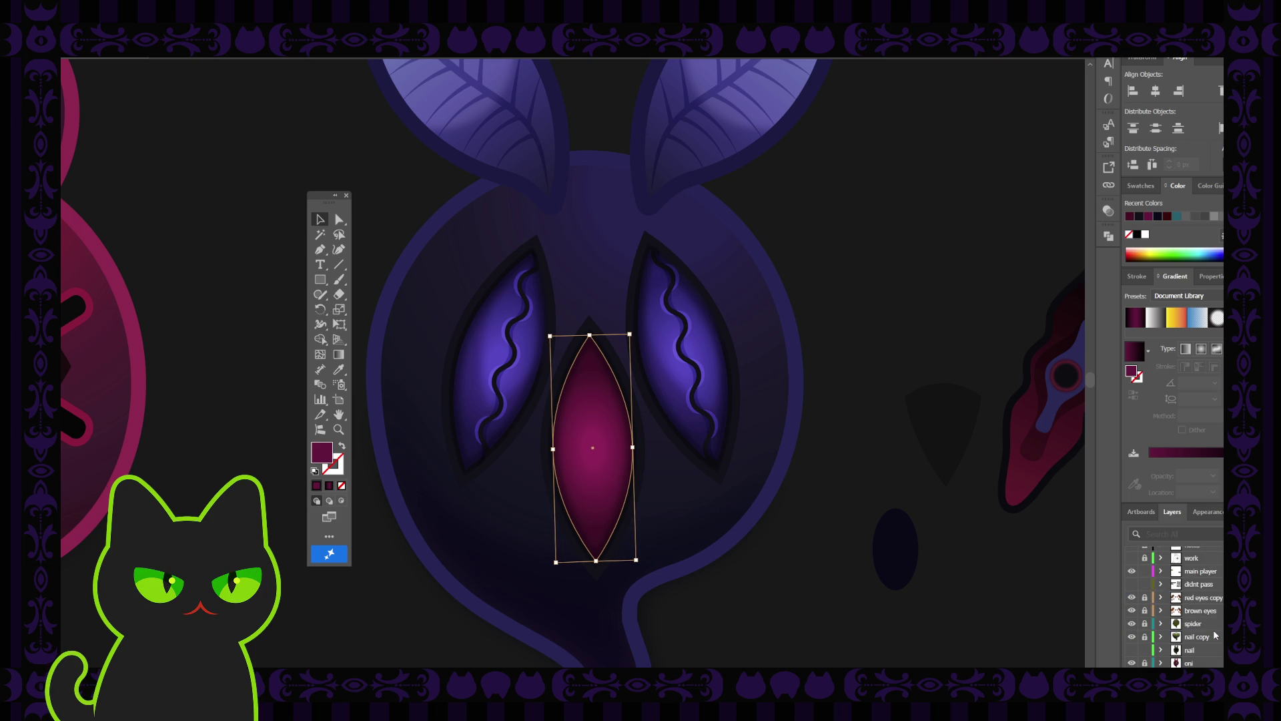
click(830, 527)
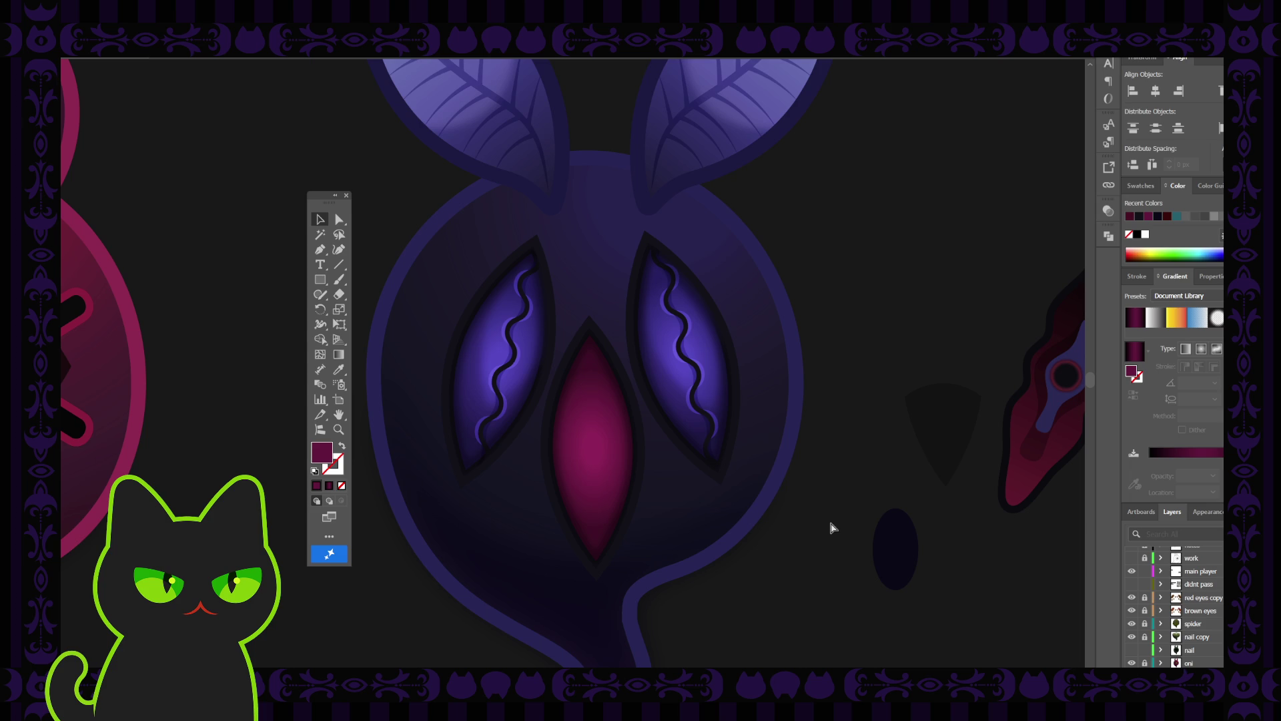
key(ctrl+minus)
key(ctrl+minus)
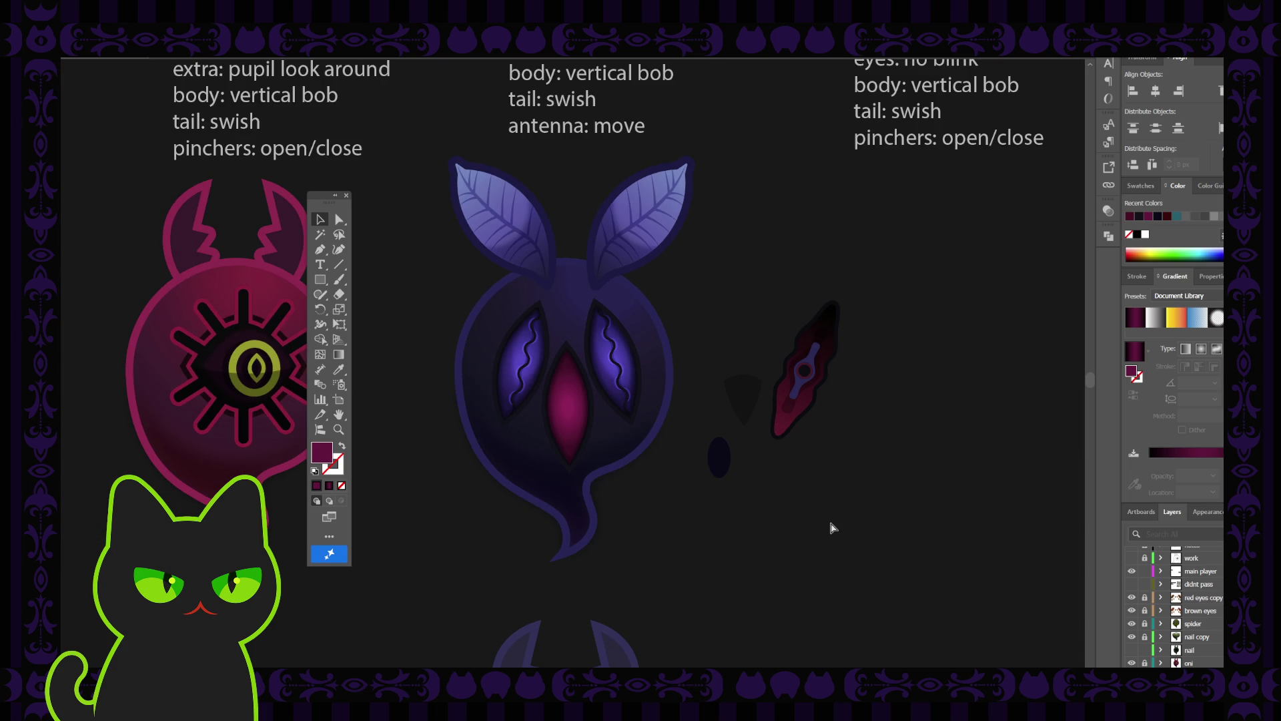
Step: Delete the faint dark triangle beside the ghost
key(ctrl+minus)
key(ctrl+minus)
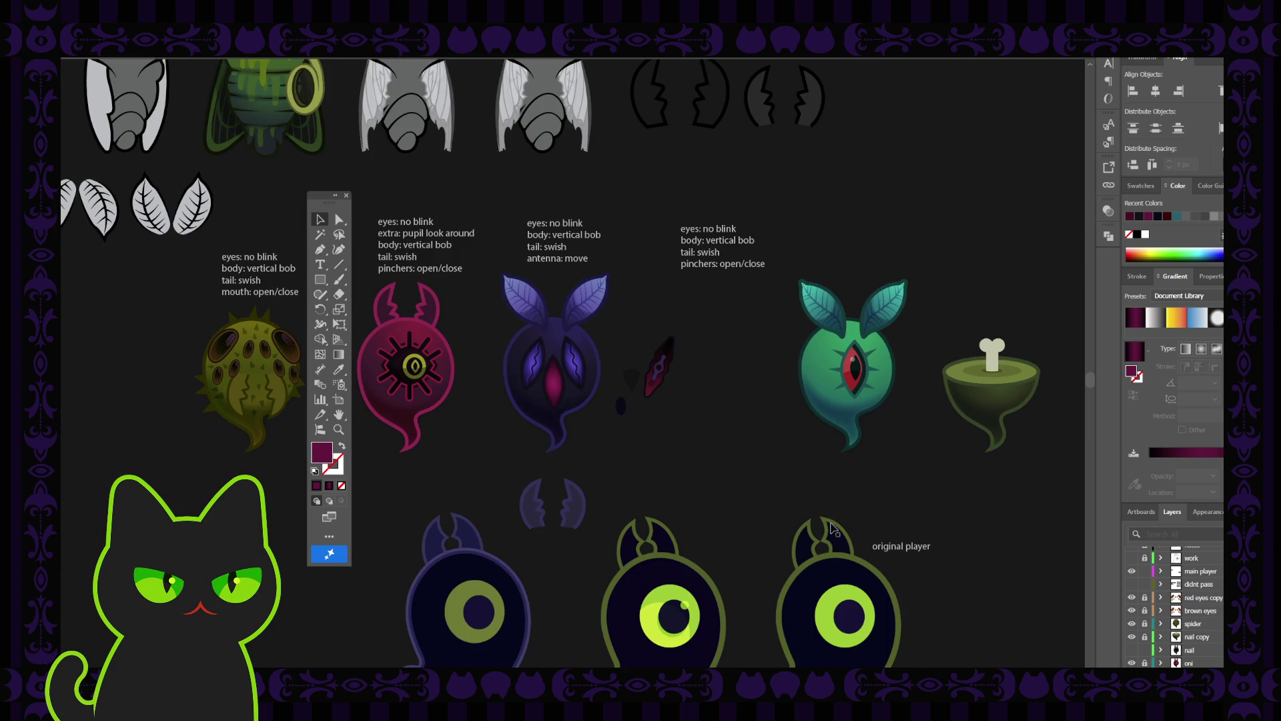
key(ctrl+plus)
key(ctrl+plus)
click(815, 397)
key(Delete)
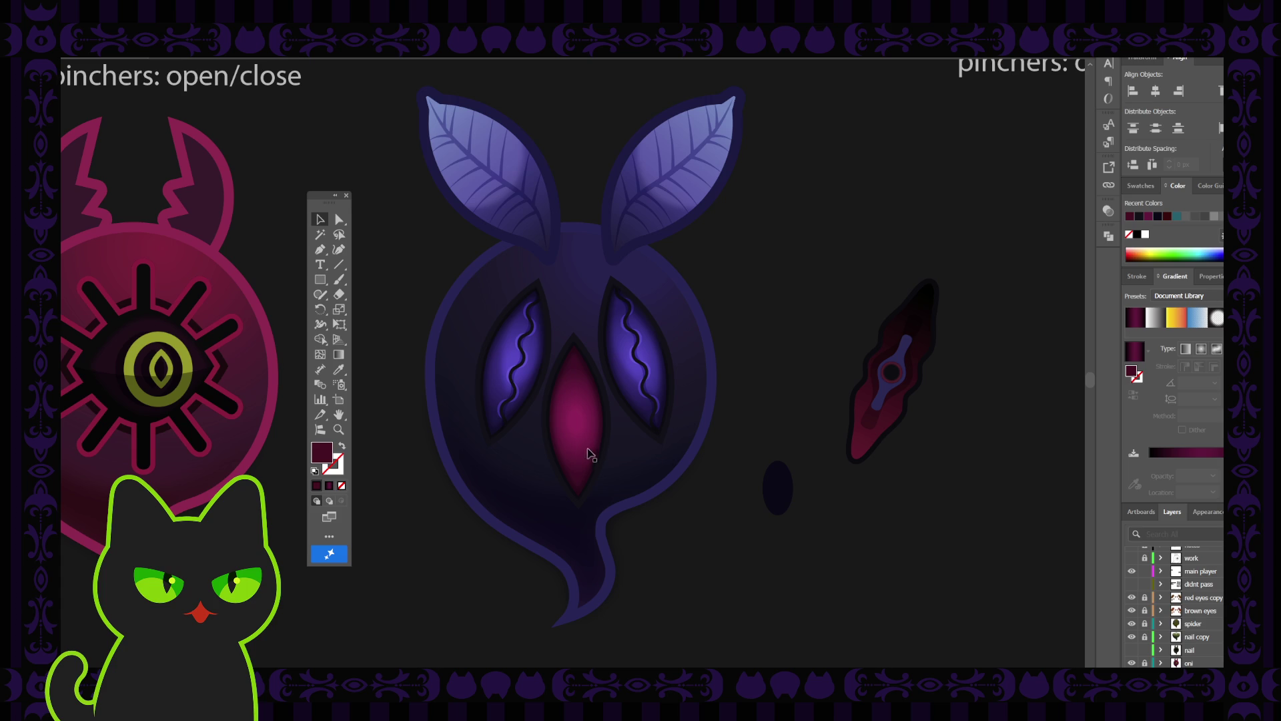
Step: Place the small dark oval in the centre of the pink eye as a pupil
mouse_move(776, 500)
mouse_down()
mouse_move(586, 441)
mouse_move(851, 486)
mouse_up()
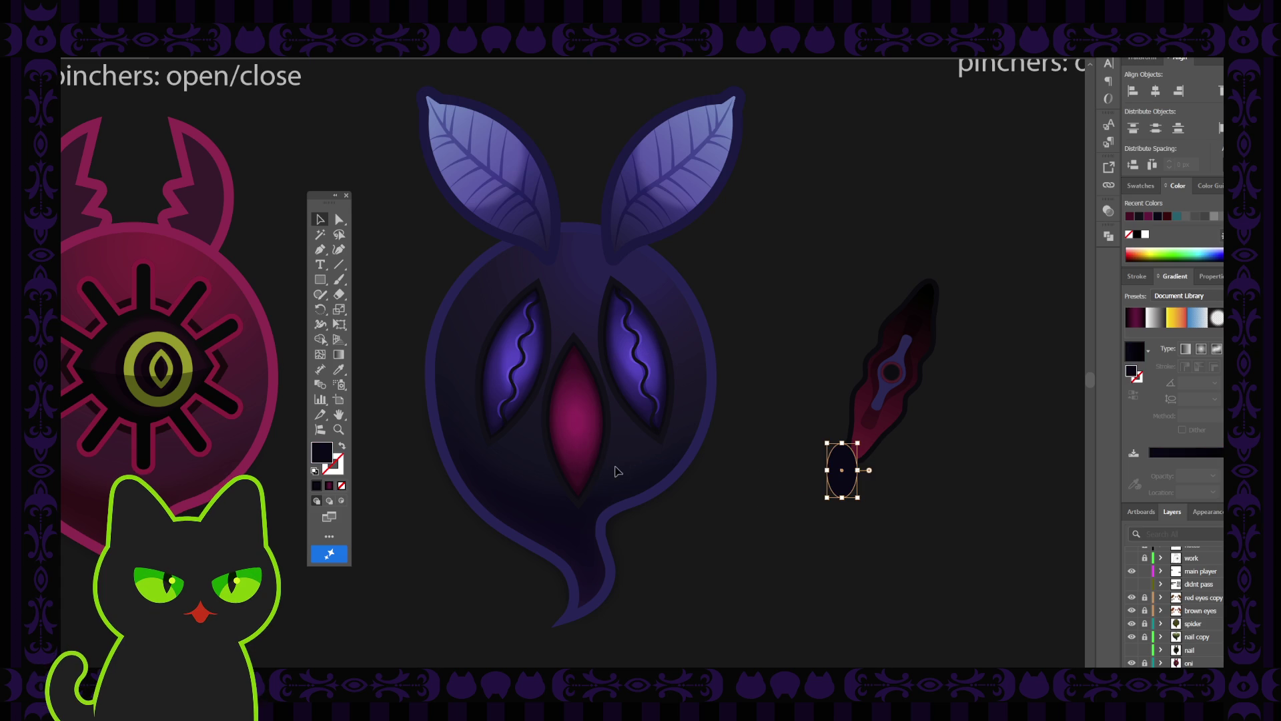
click(749, 489)
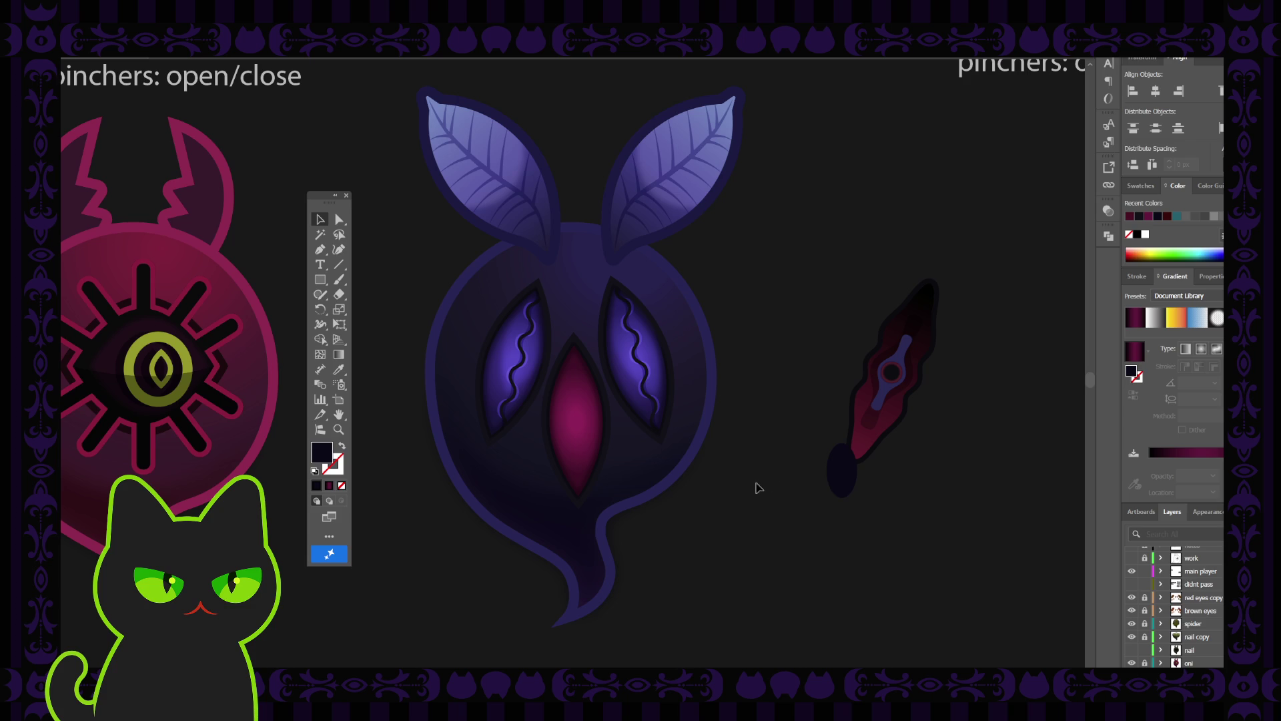
drag(836, 482, 577, 428)
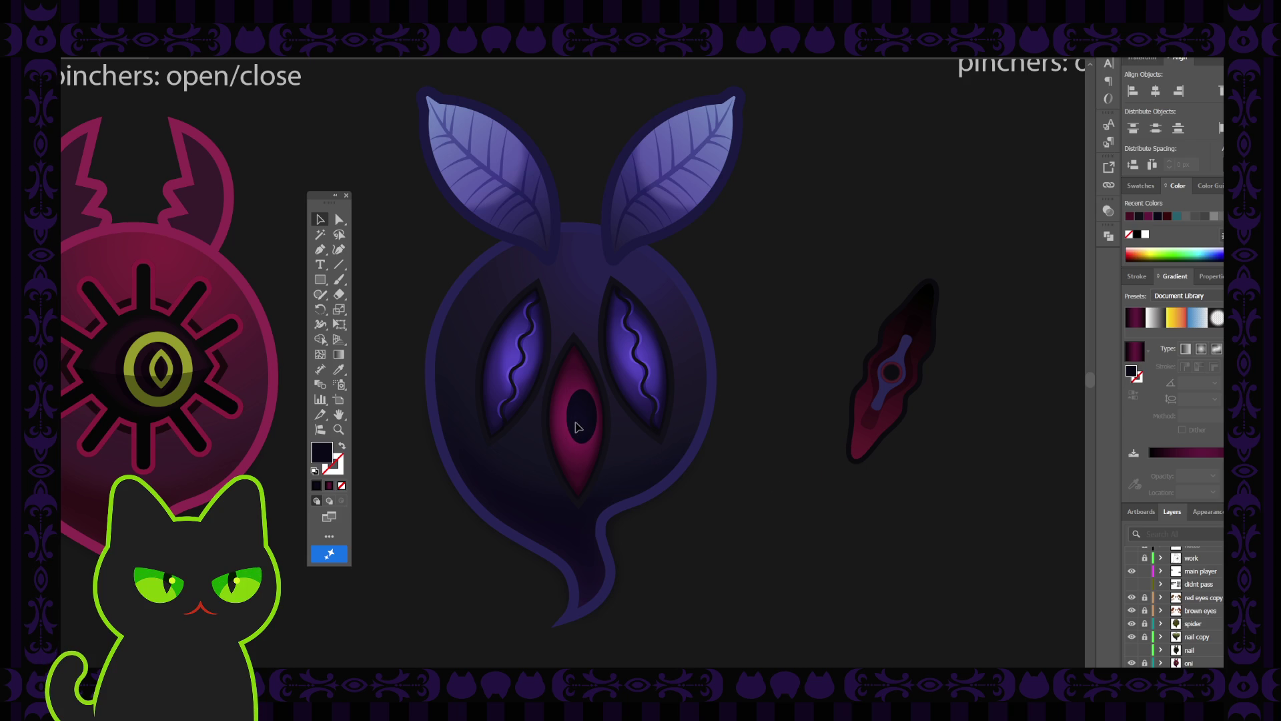
click(777, 428)
Step: Zoom out and delete the red crystal shape beside the ghost
key(ctrl+minus)
key(ctrl+minus)
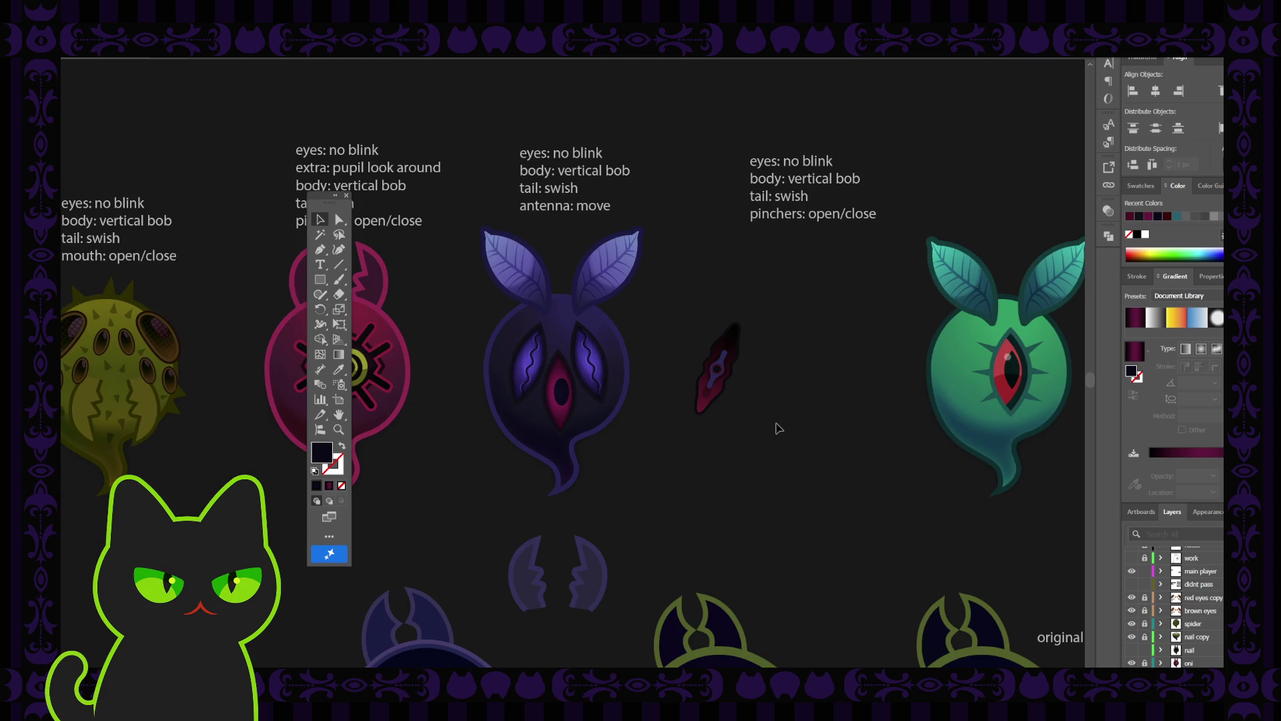
scroll(734, 477, up, 1)
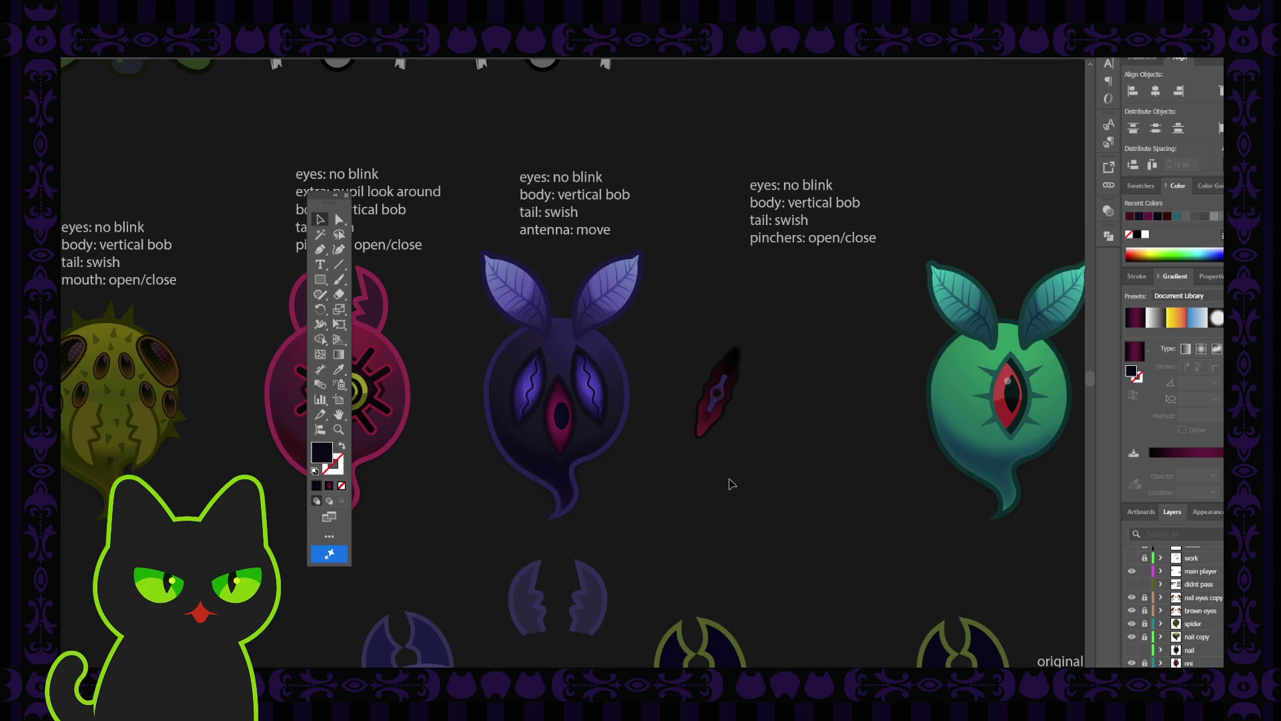
key(ctrl+minus)
key(ctrl+minus)
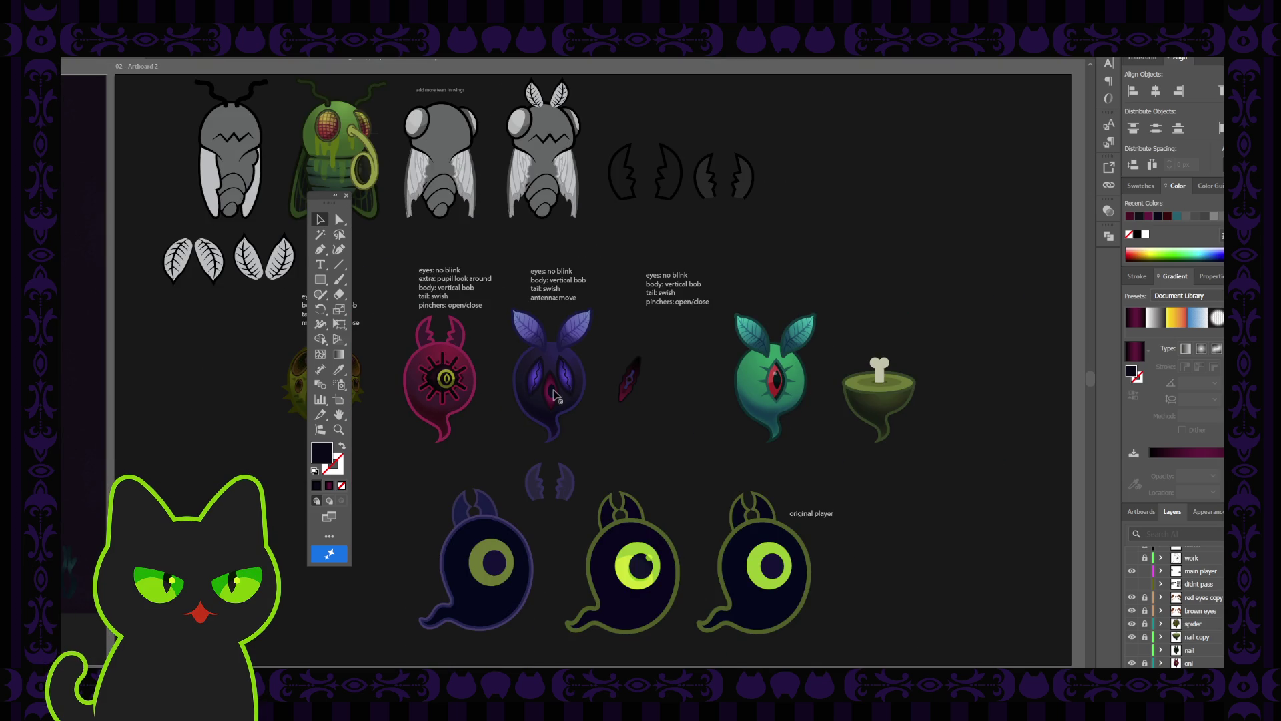
click(651, 374)
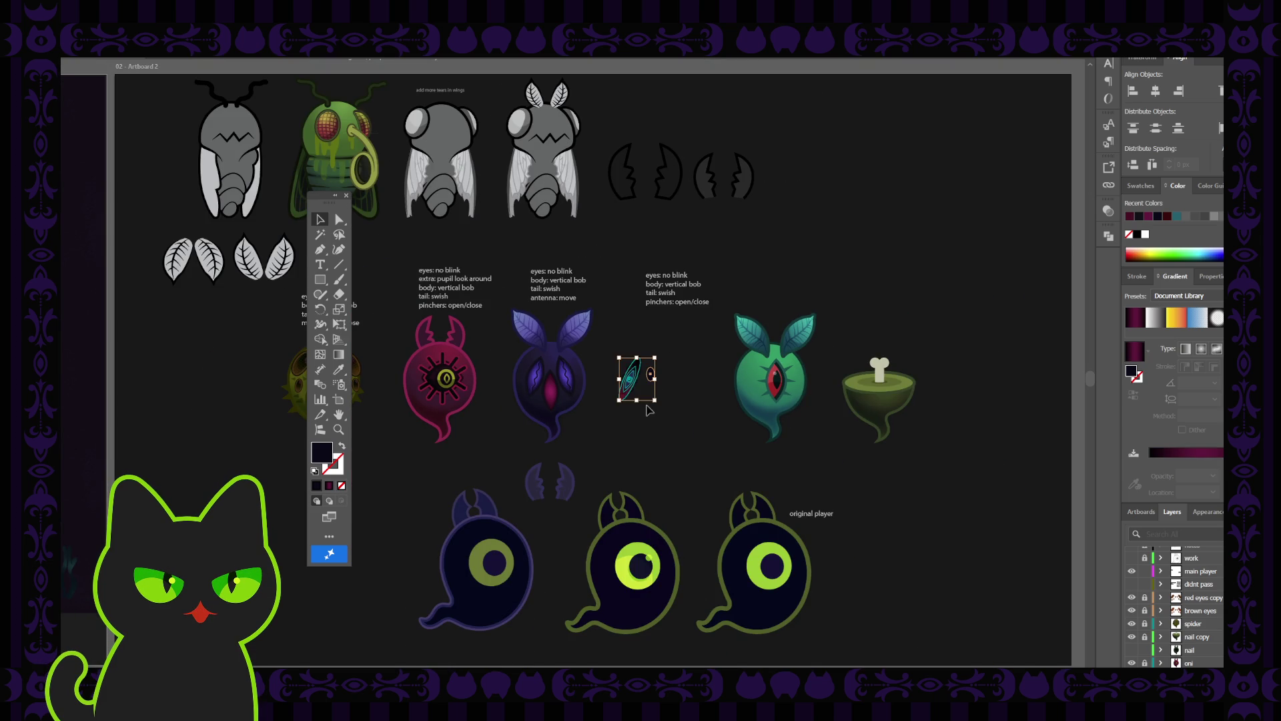
click(632, 397)
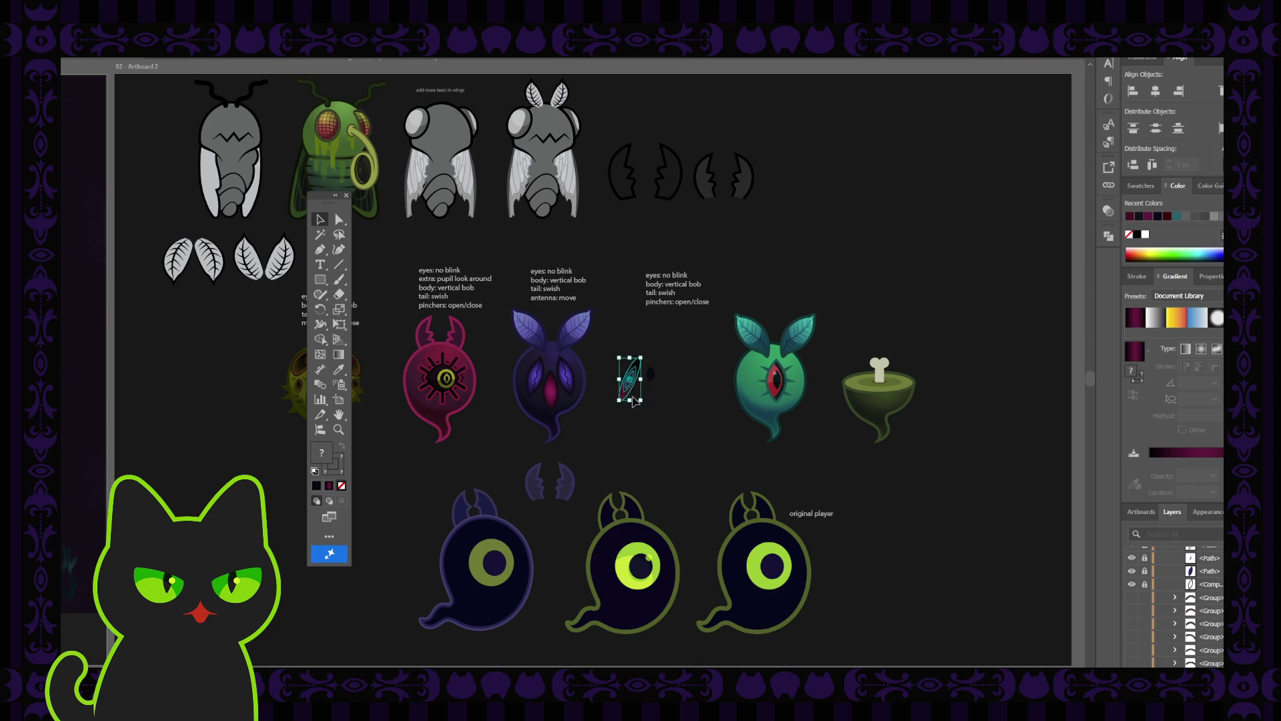
key(Delete)
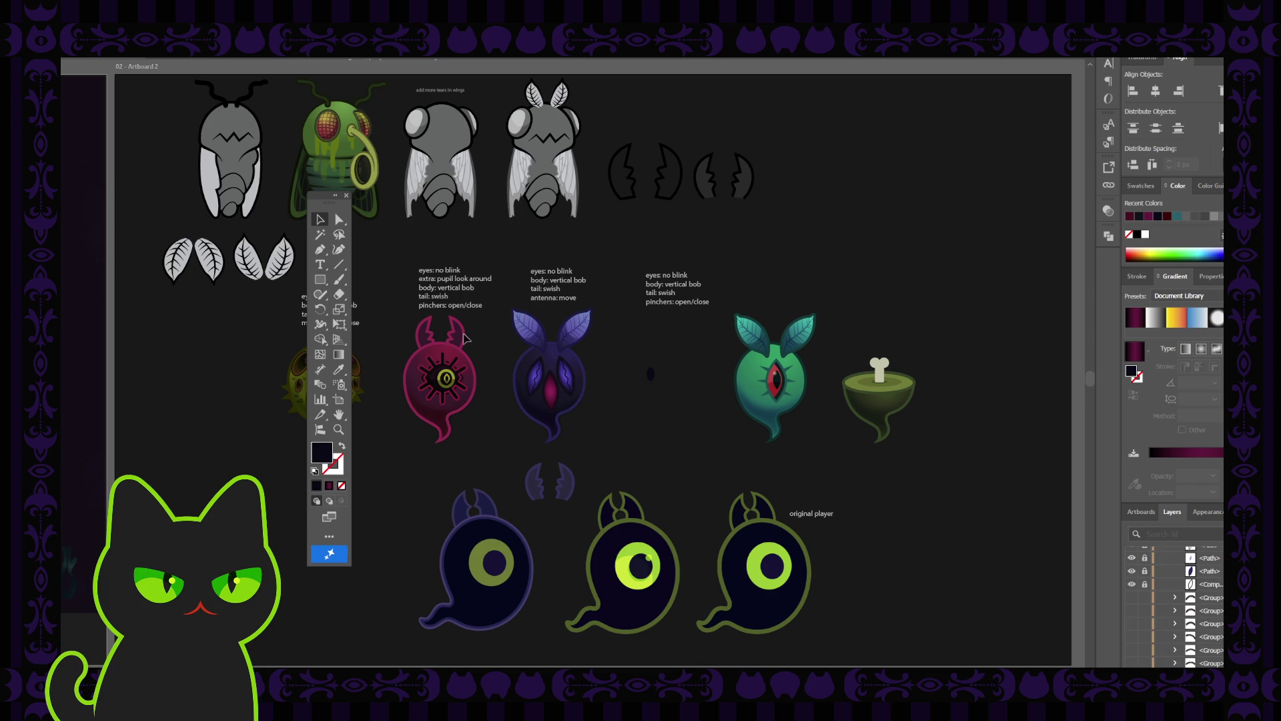
scroll(501, 293, up, 3)
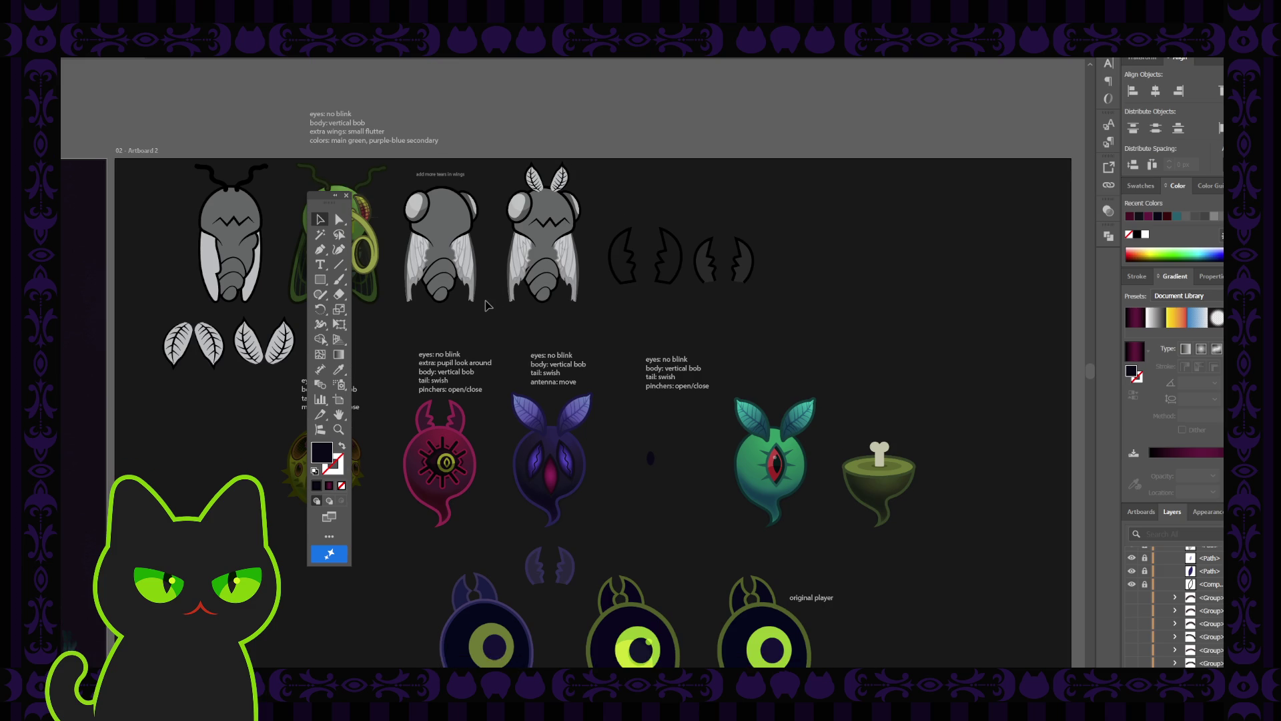
Step: Pan to the note above the moth sprites and toggle the Tools panel back into view
scroll(485, 307, up, 3)
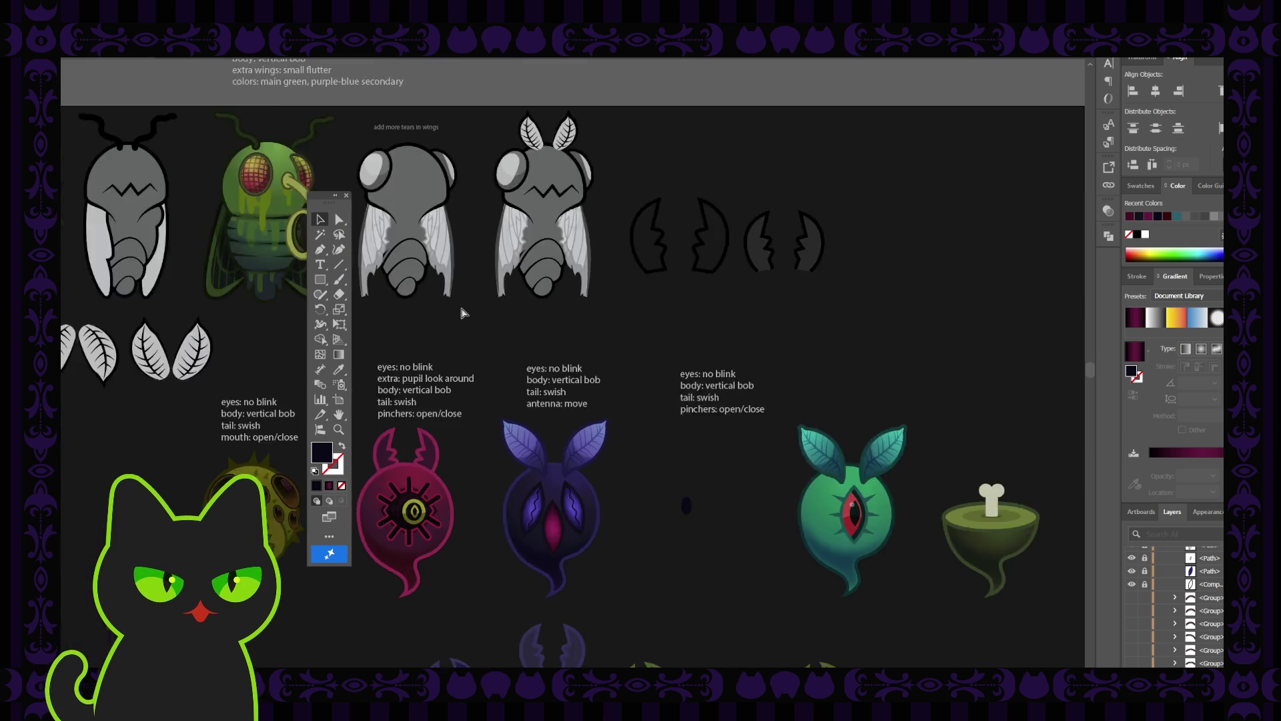
mouse_move(478, 309)
mouse_down()
mouse_move(507, 351)
mouse_move(632, 433)
mouse_move(673, 509)
mouse_up()
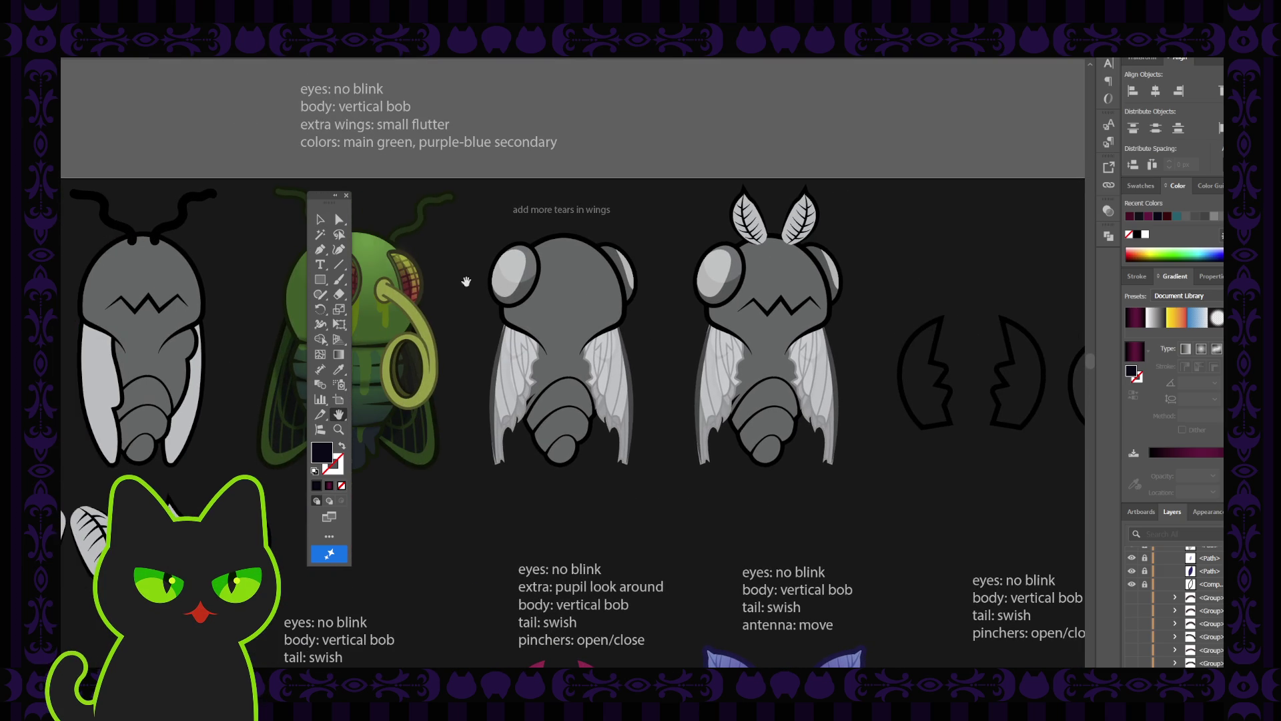
click(347, 195)
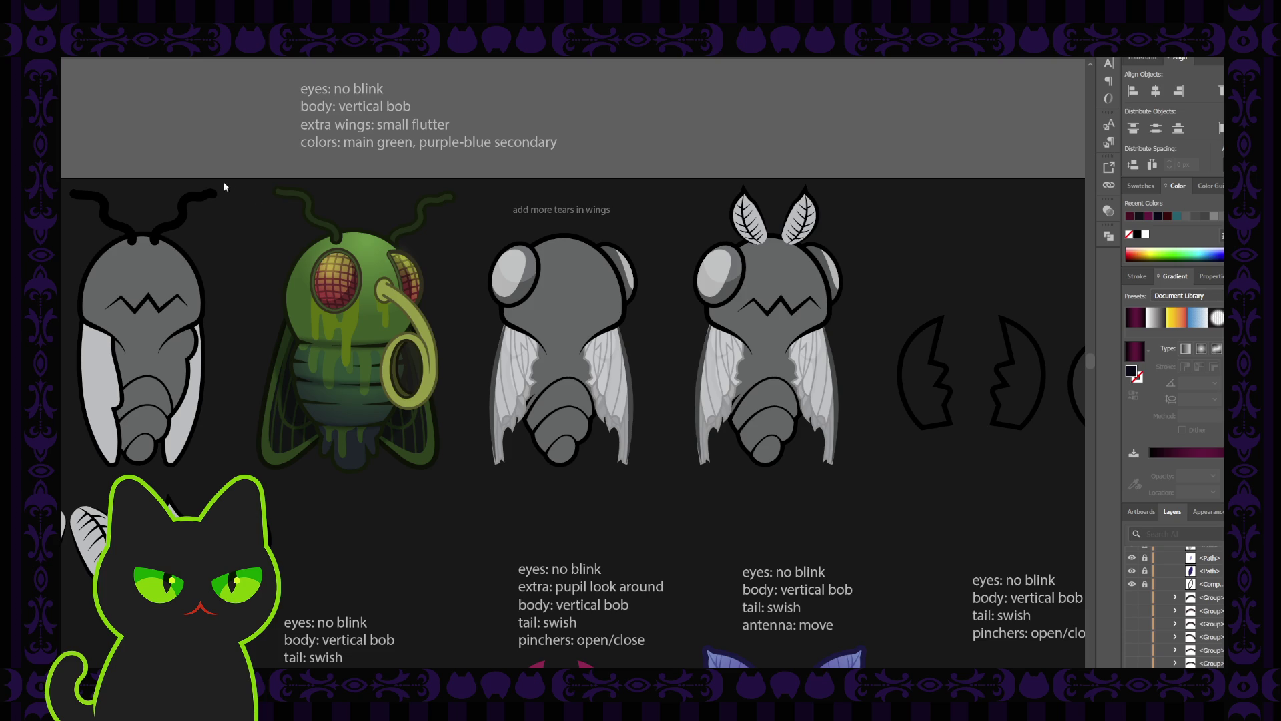
key(Tab)
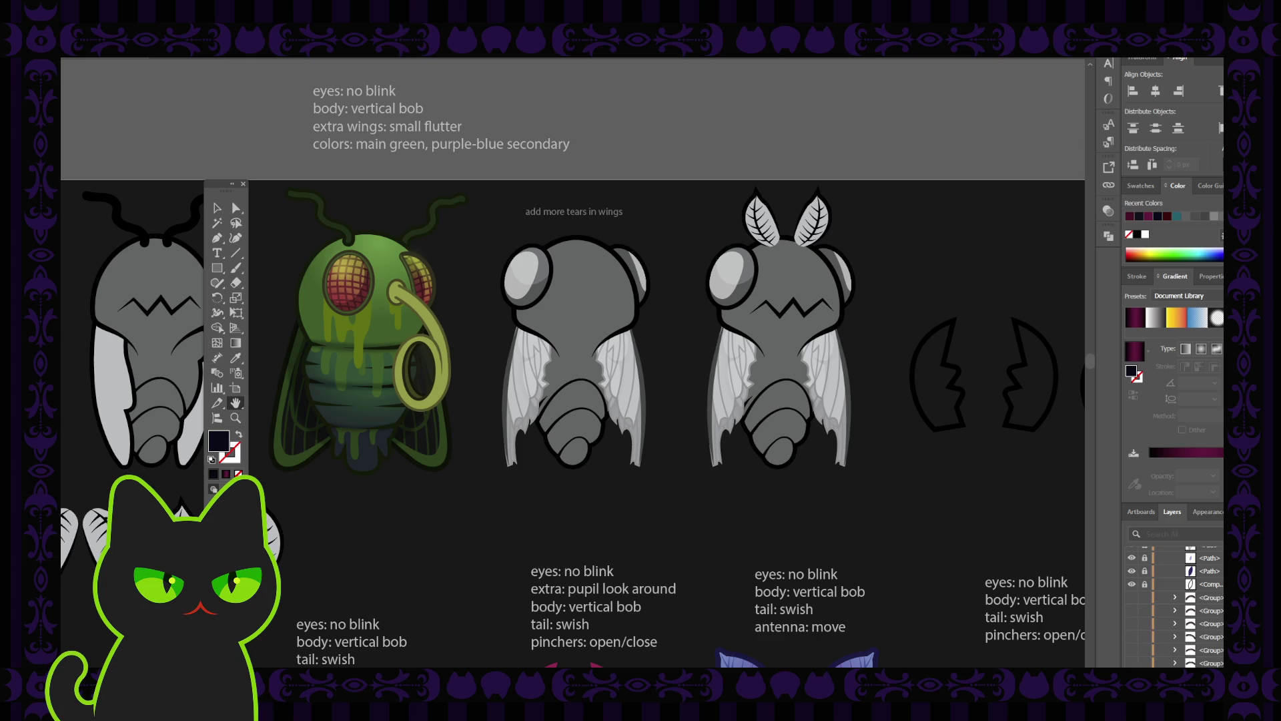
click(243, 183)
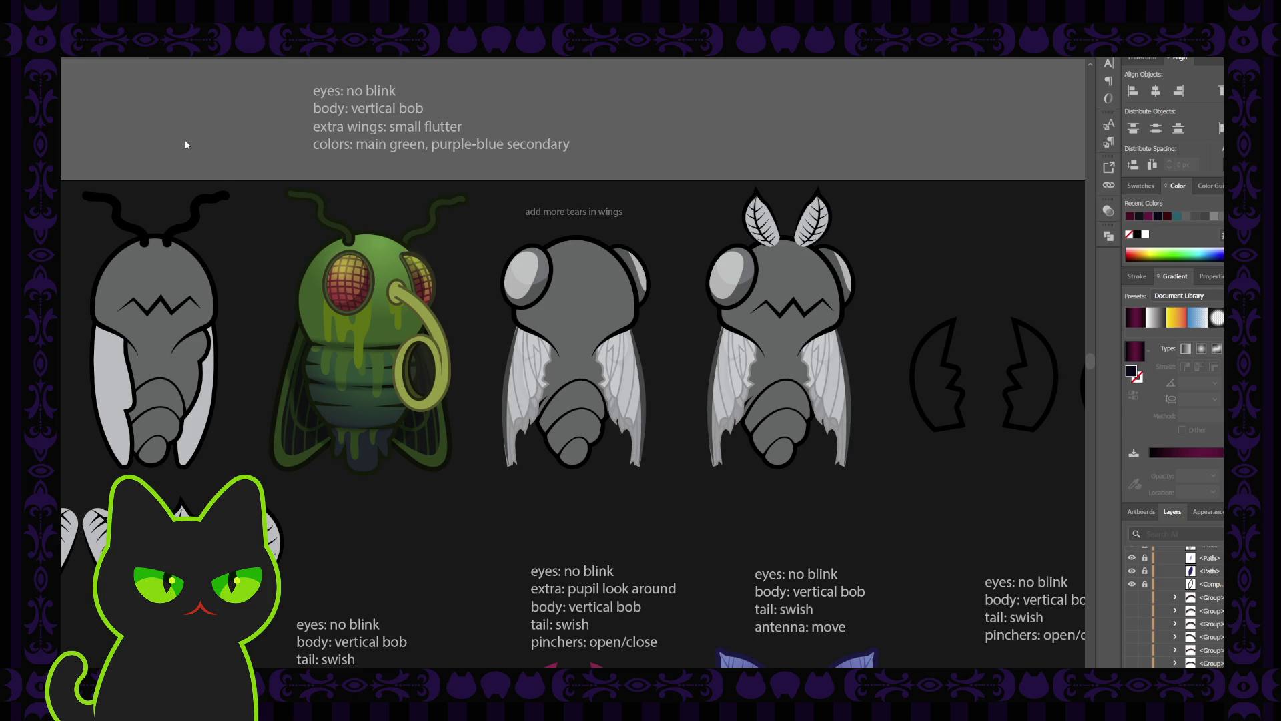
key(Tab)
drag(386, 291, 387, 291)
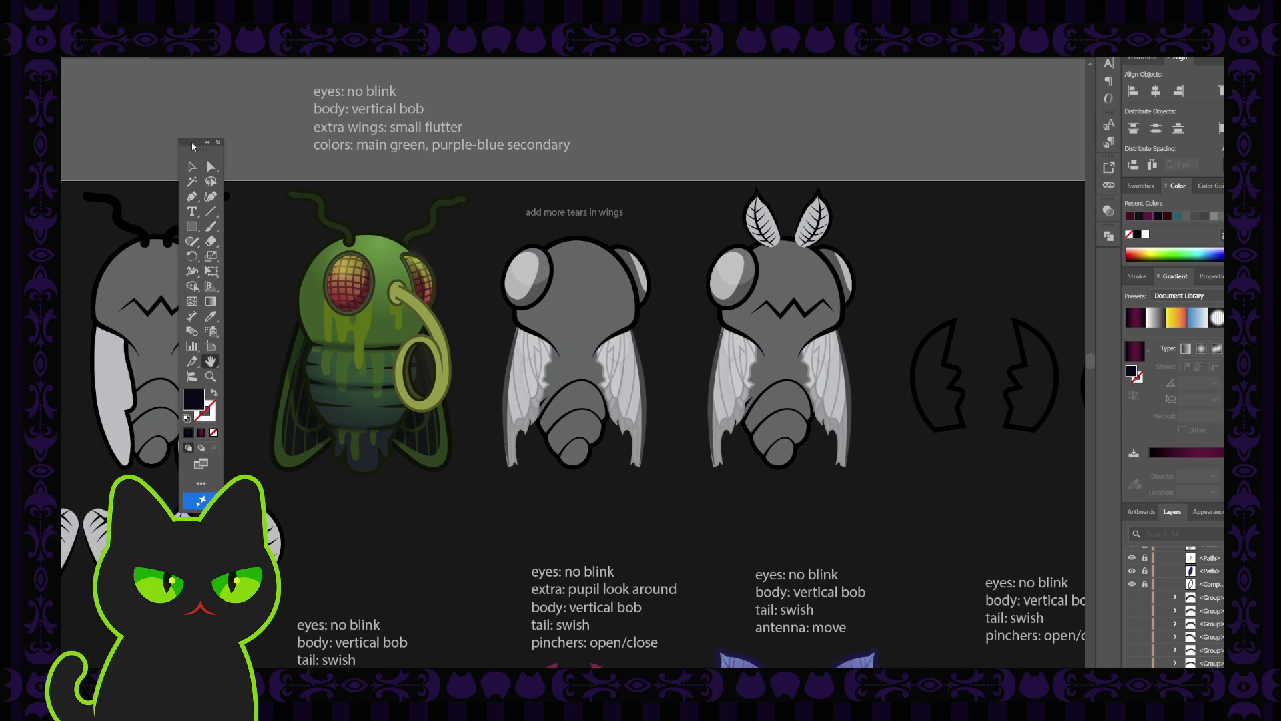
key(Tab)
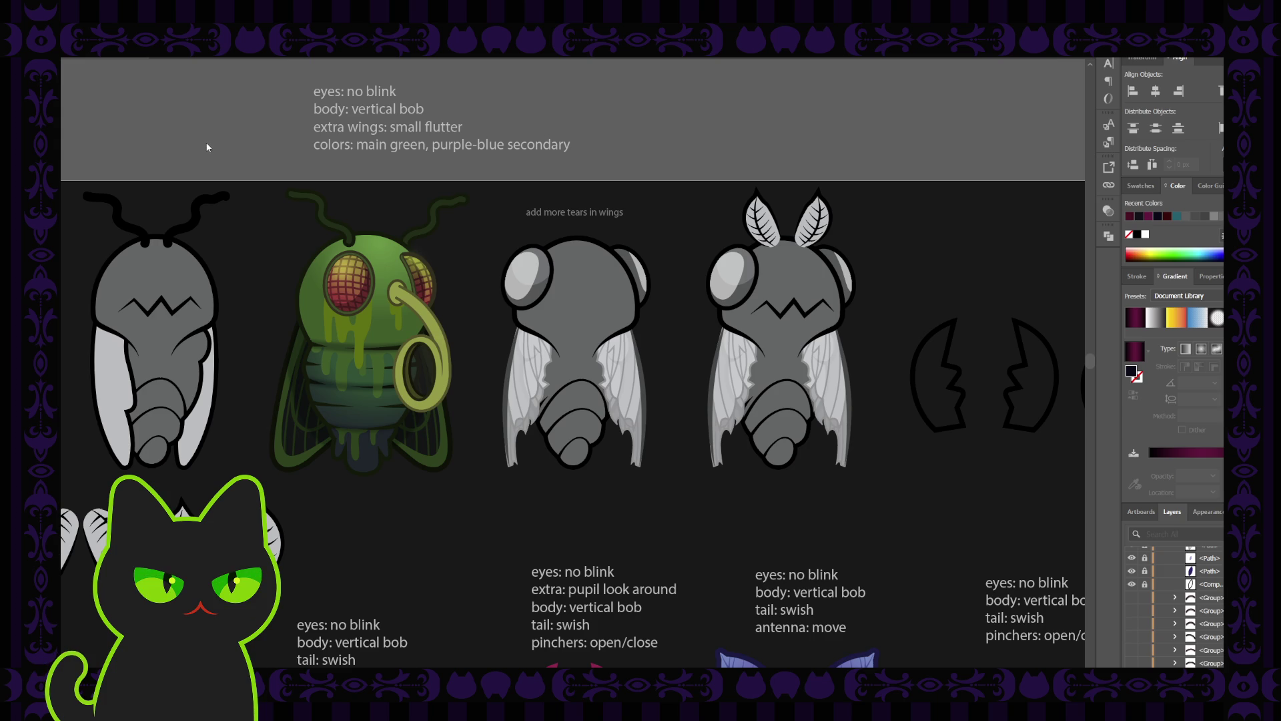
key(Tab)
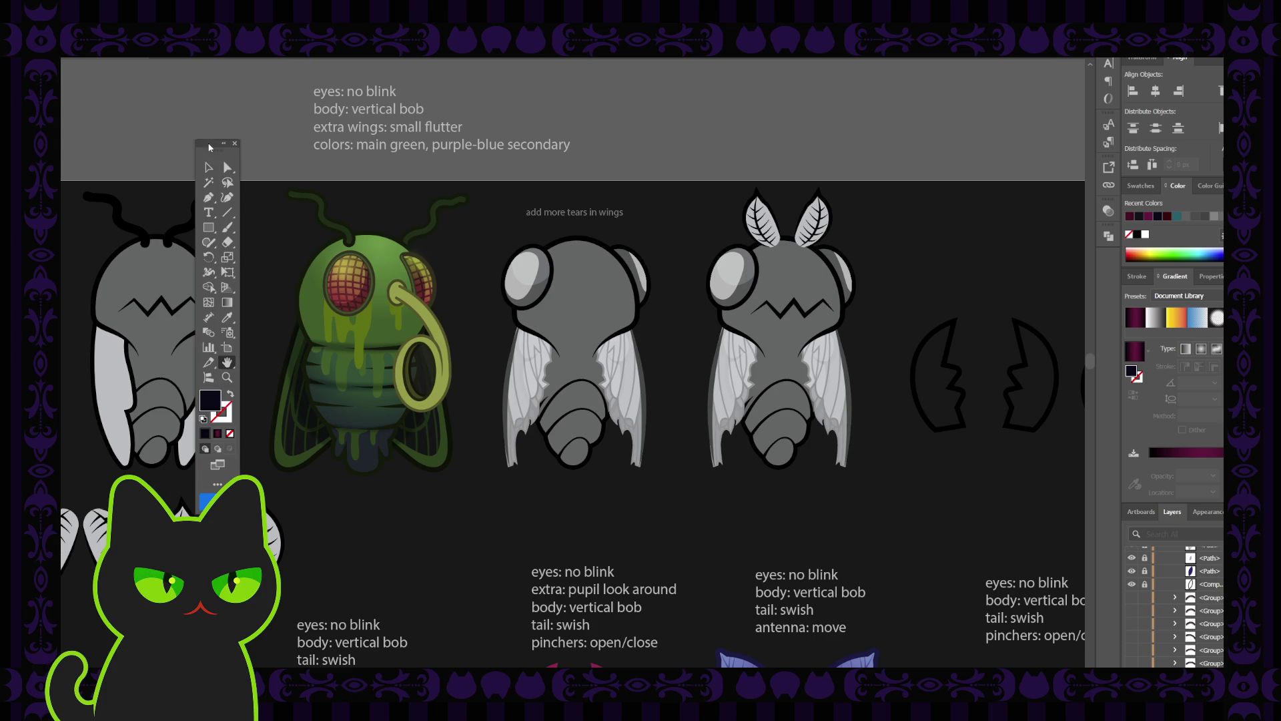
Step: Scroll and pan down to the row of ghost creatures with the purple leaf-eared ghost
scroll(497, 312, down, 1)
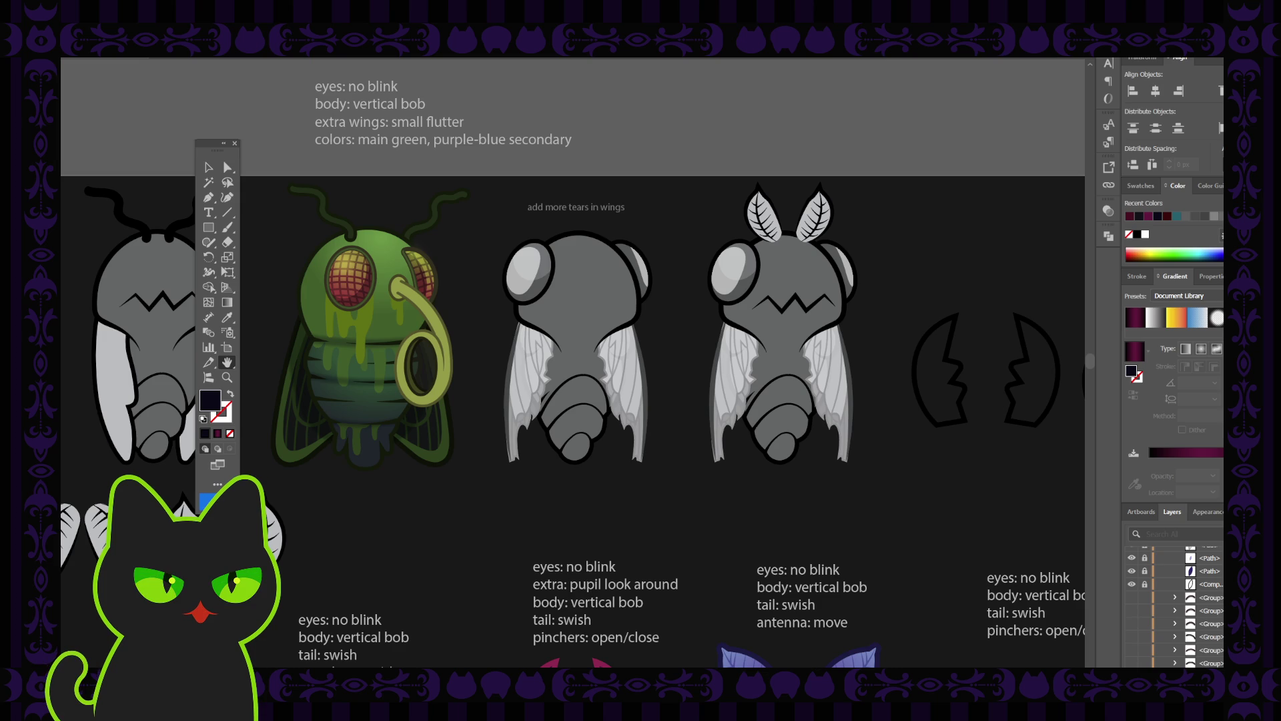
scroll(503, 373, down, 1)
drag(503, 374, 478, 362)
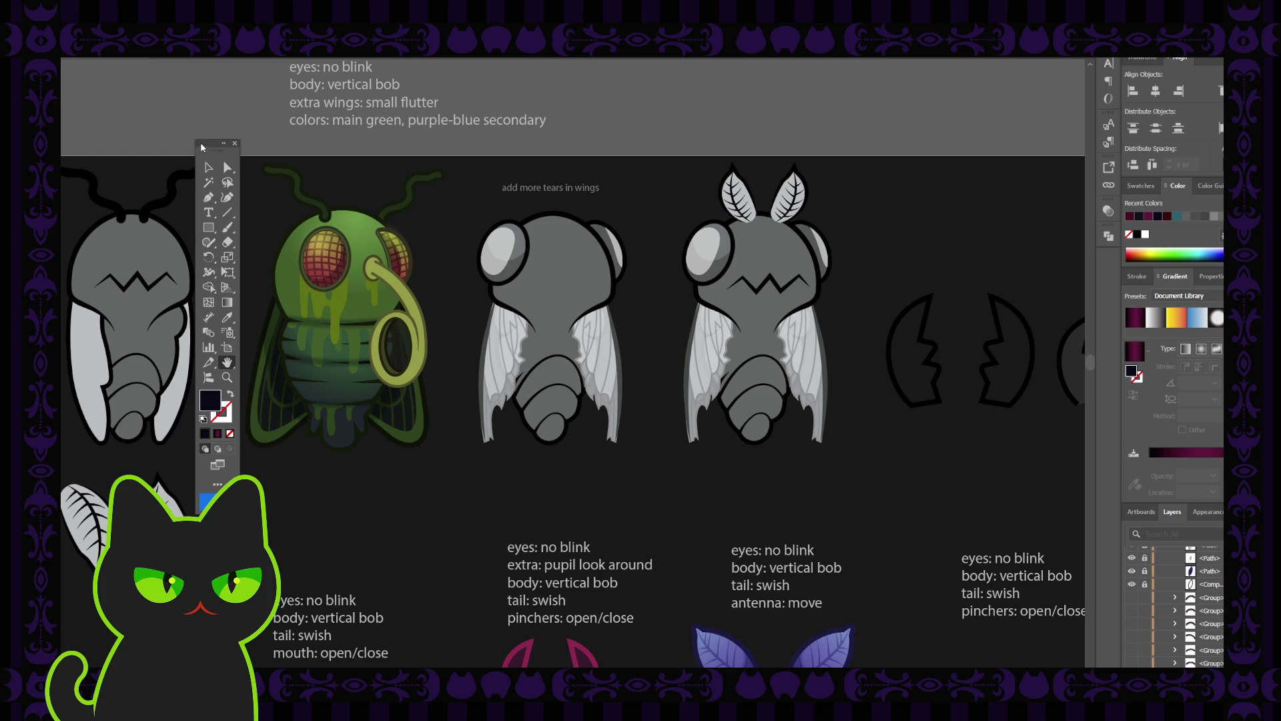
scroll(394, 302, up, 1)
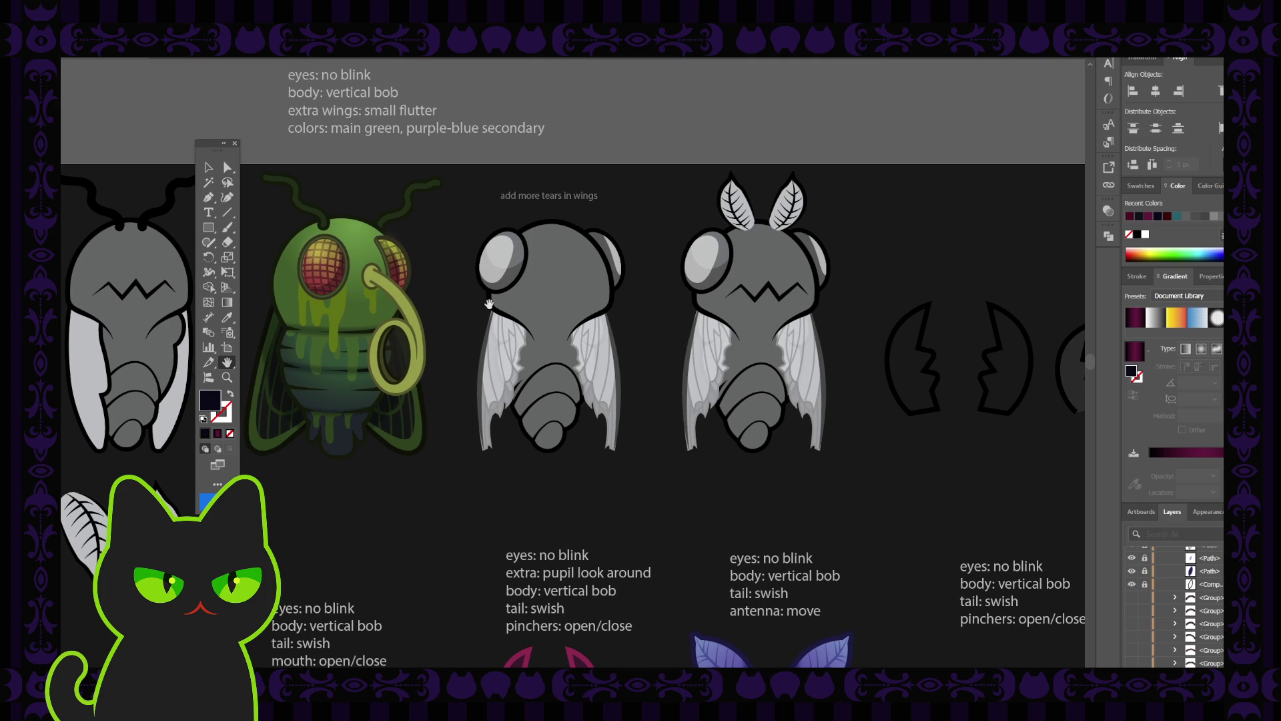
drag(489, 303, 493, 295)
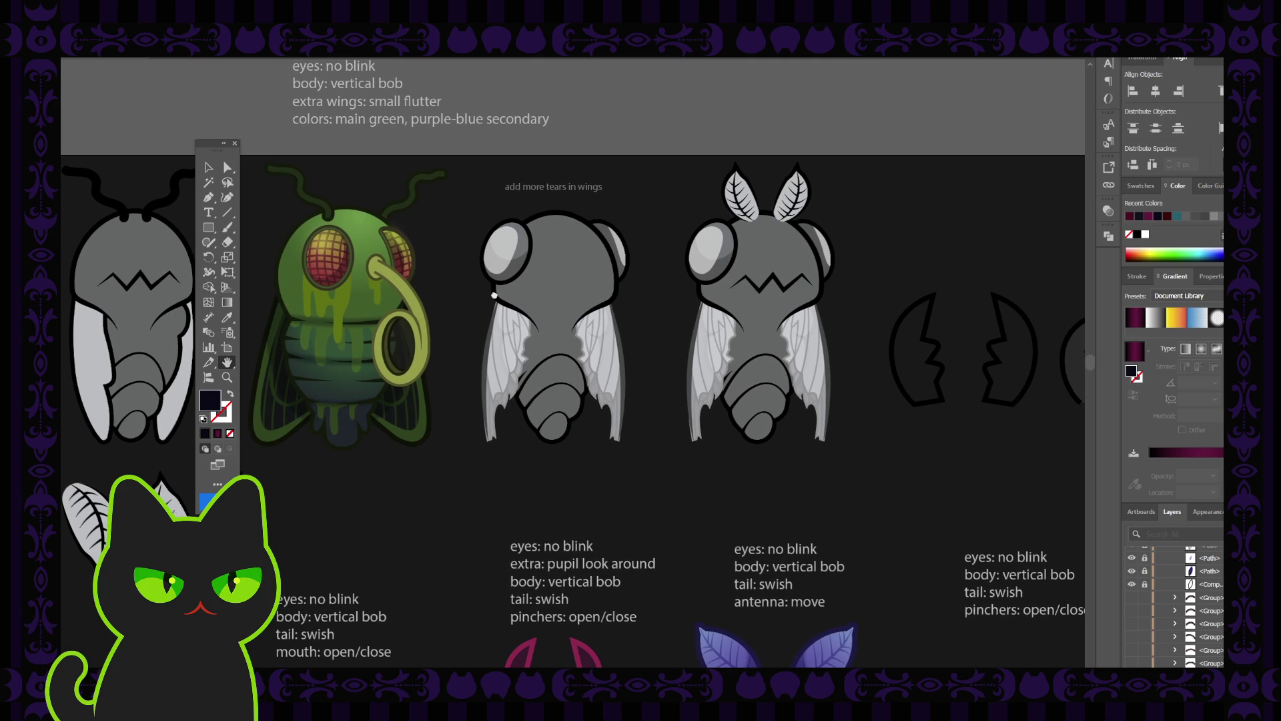
scroll(494, 295, down, 10)
scroll(431, 307, down, 1)
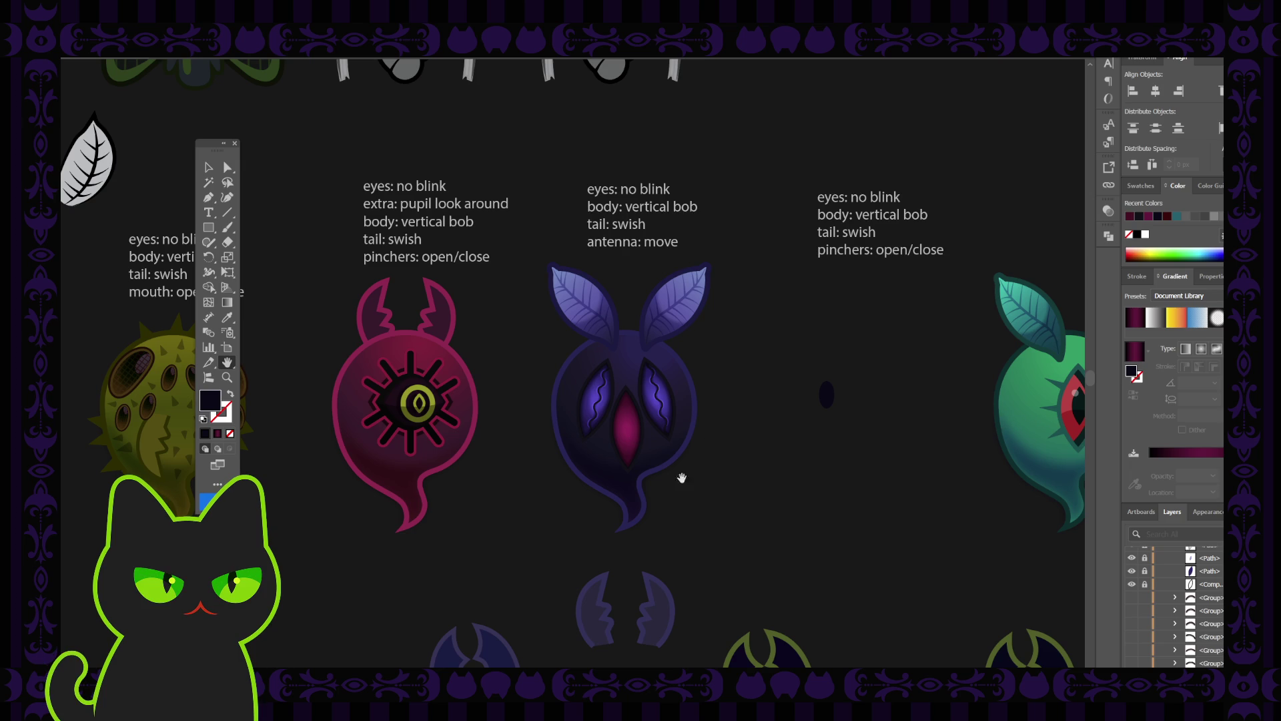
Step: Zoom in on the ghost, select the pink centre eye and try dragging it off, then undo
key(ctrl+plus)
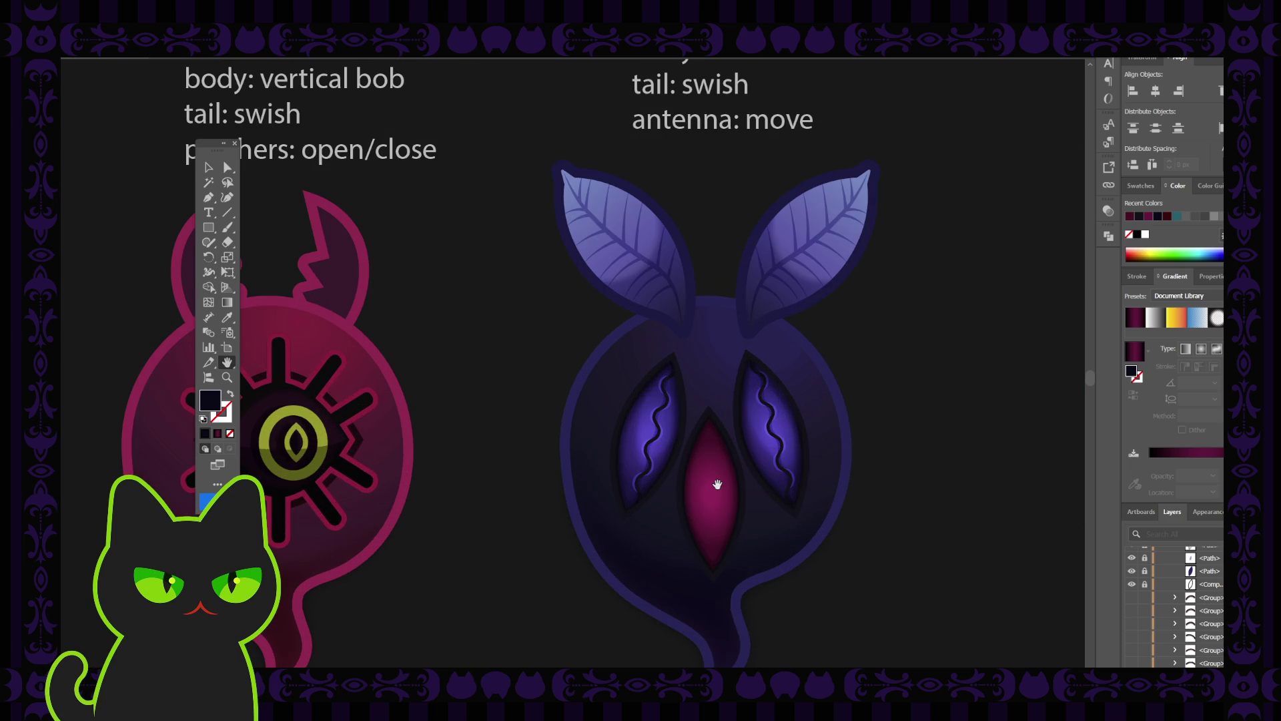
drag(904, 538, 772, 414)
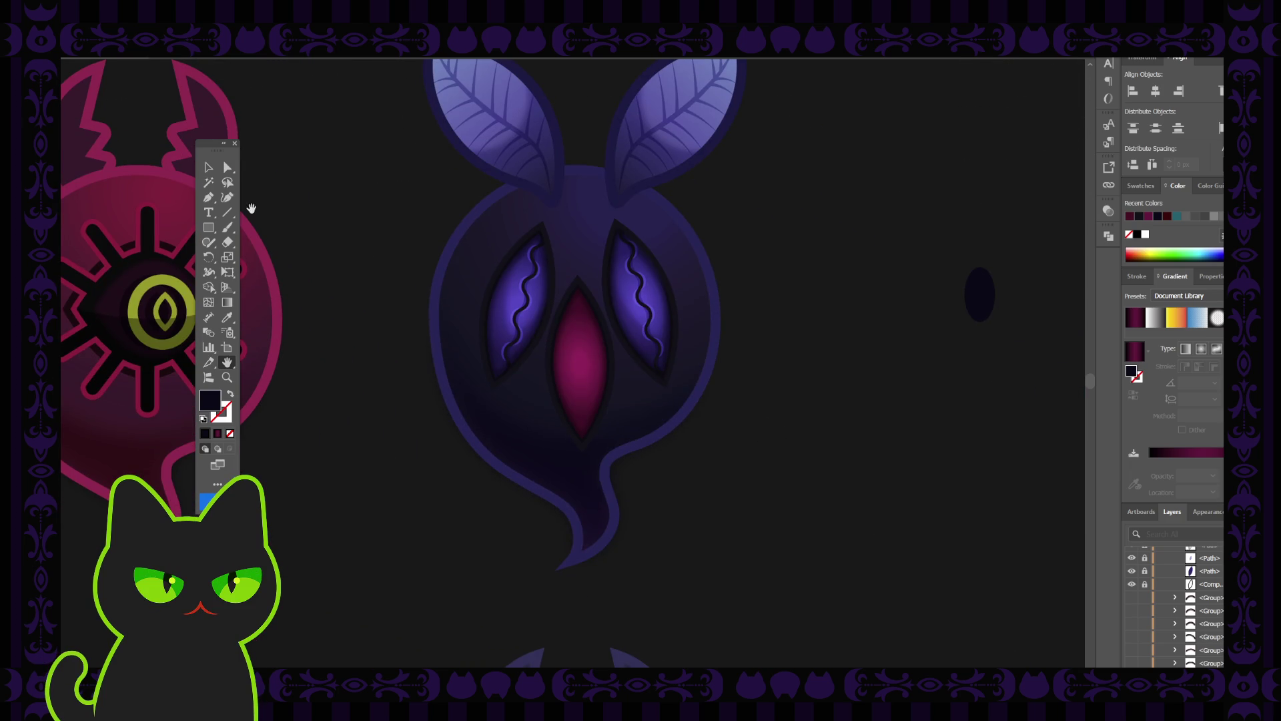
drag(217, 144, 365, 176)
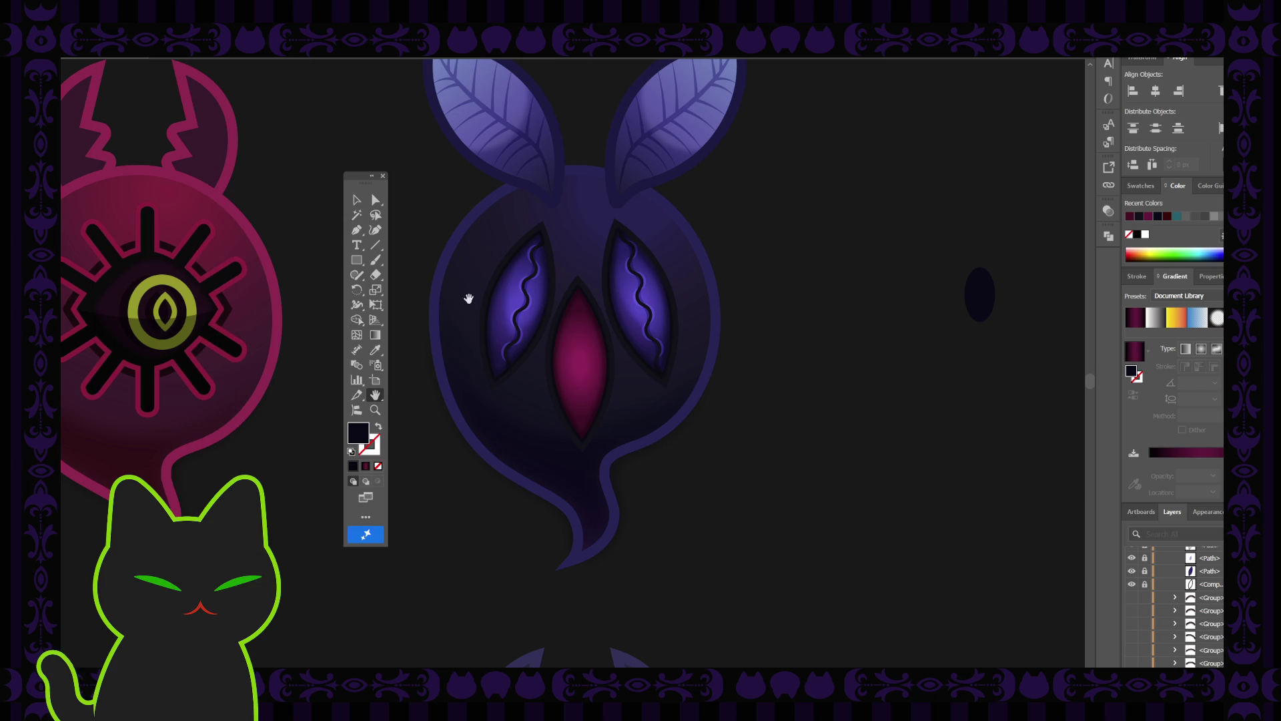
click(356, 200)
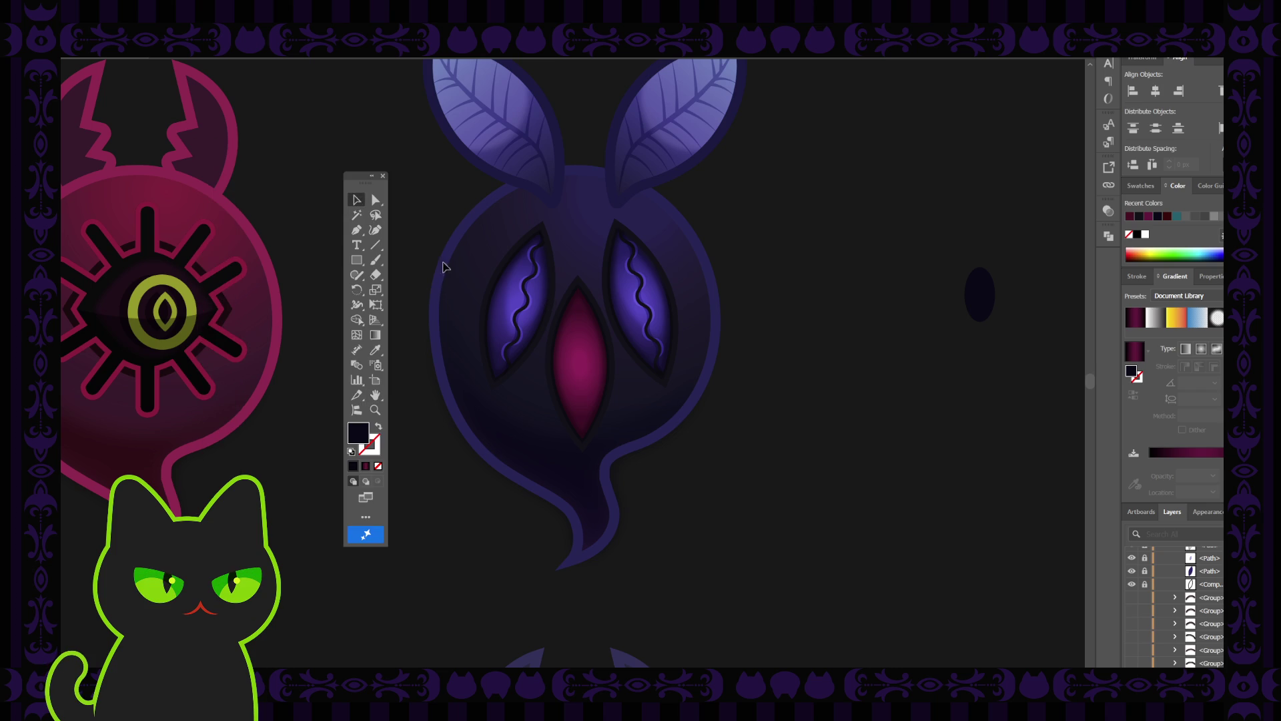
click(597, 393)
click(624, 392)
click(583, 372)
mouse_move(583, 372)
mouse_down()
mouse_move(708, 395)
mouse_move(794, 389)
mouse_up()
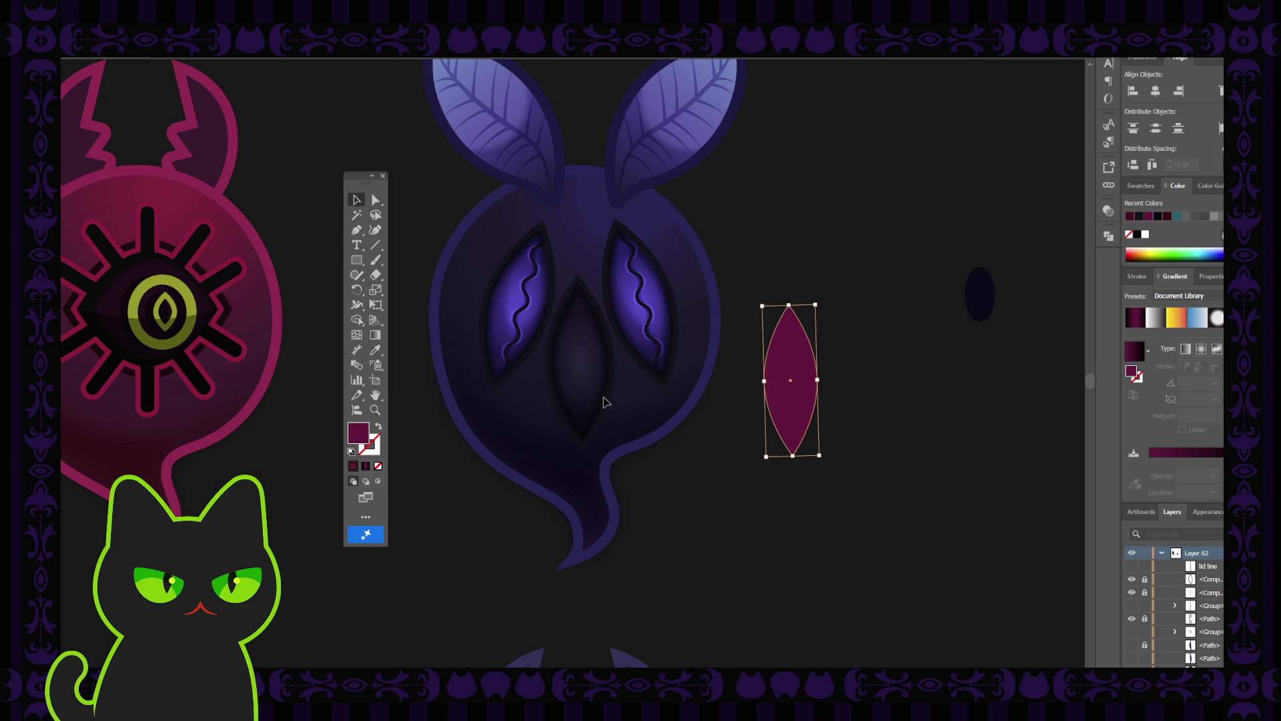
key(ctrl+z)
Step: Unlock the eye's compound paths in the Layers panel and retry the move, undoing it
scroll(1160, 604, down, 2)
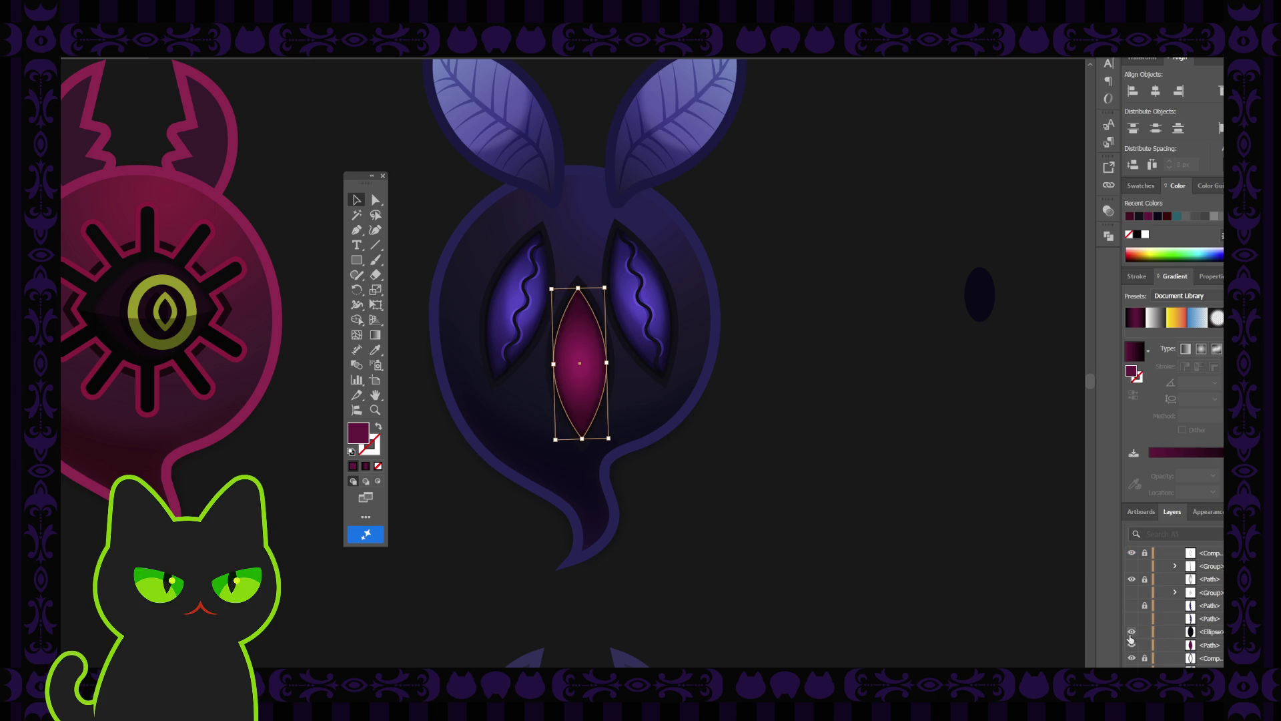
click(1133, 645)
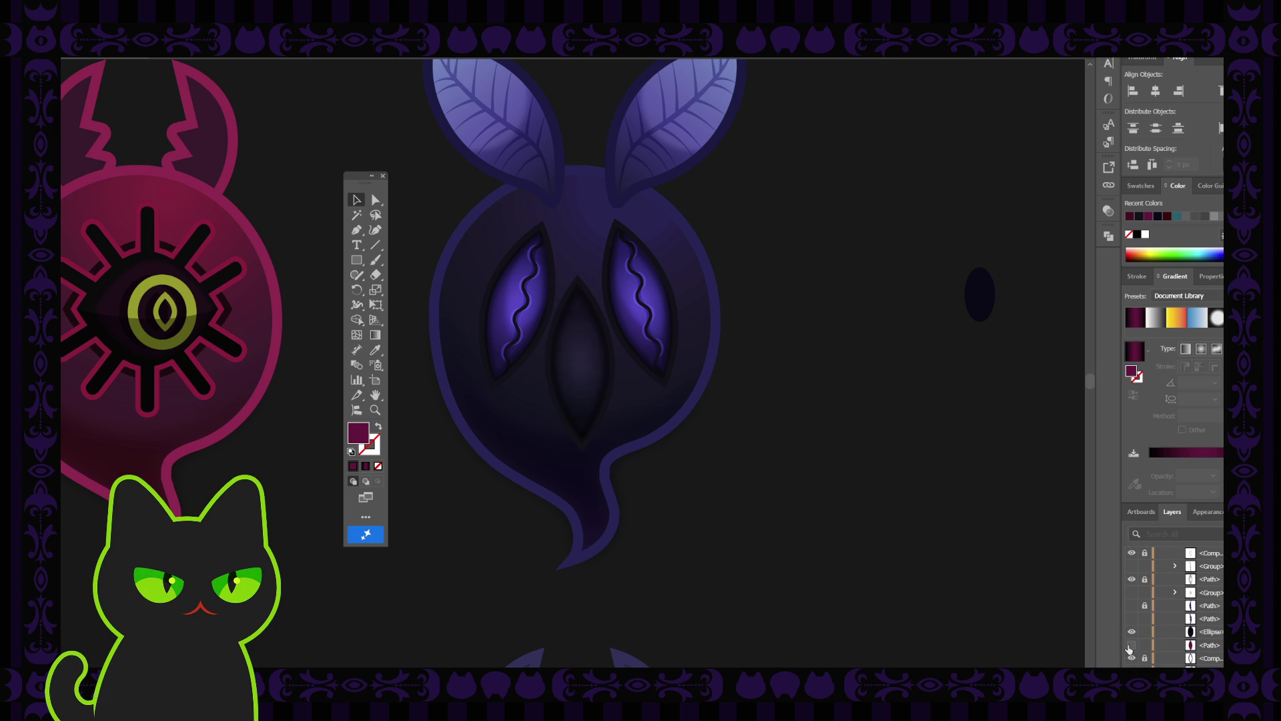
click(1132, 645)
scroll(1130, 647, down, 2)
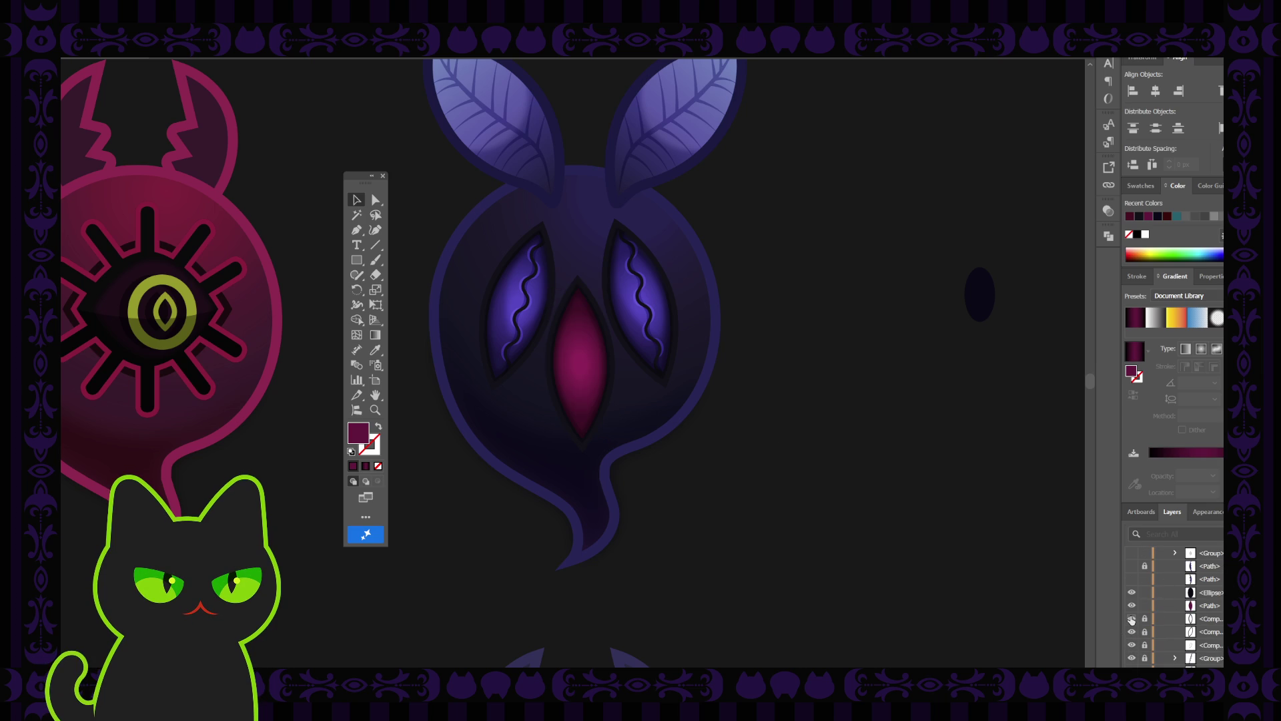
click(1145, 620)
scroll(1135, 608, up, 1)
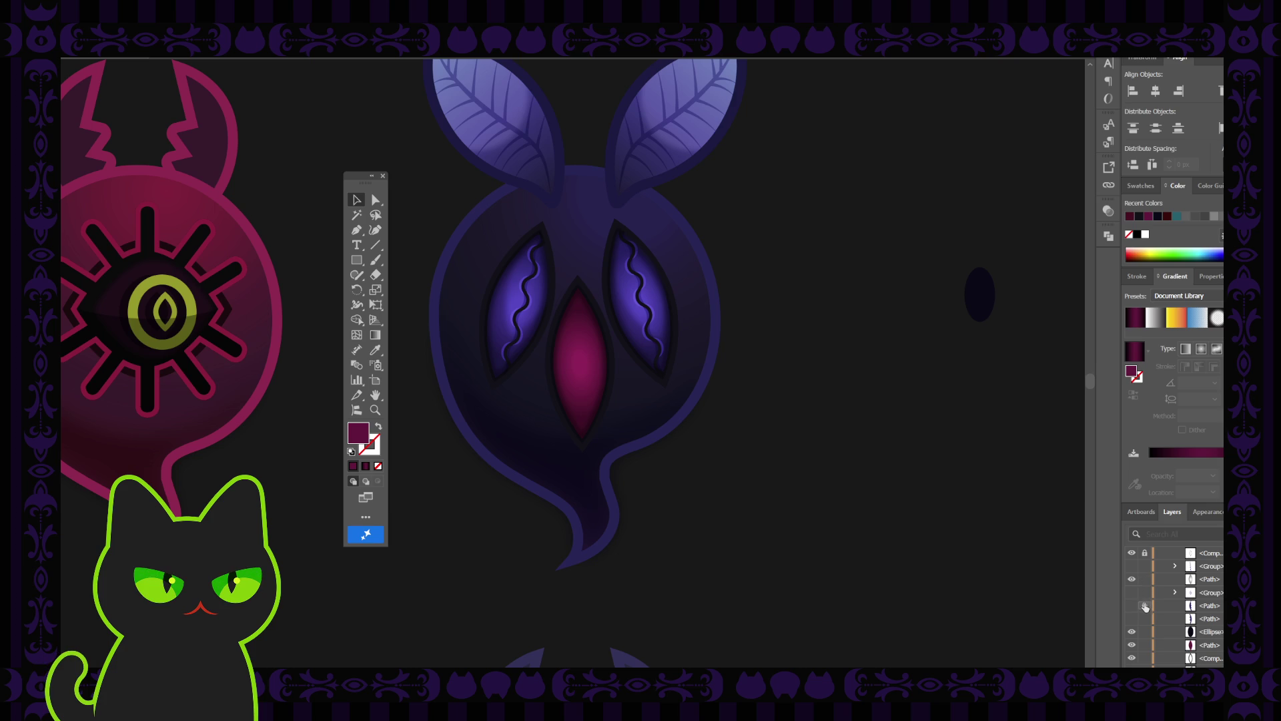
scroll(1146, 591, up, 1)
click(1145, 580)
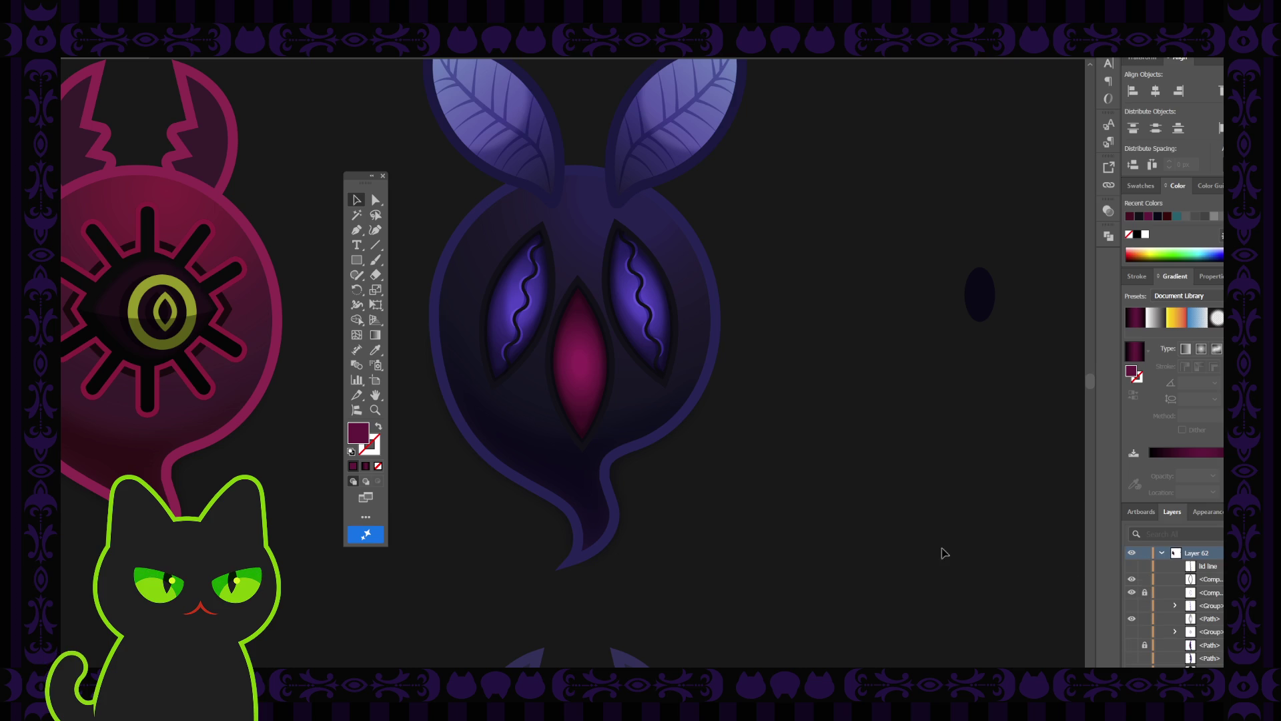
click(578, 394)
mouse_move(577, 387)
mouse_down()
mouse_move(730, 423)
mouse_move(800, 414)
mouse_up()
key(ctrl+z)
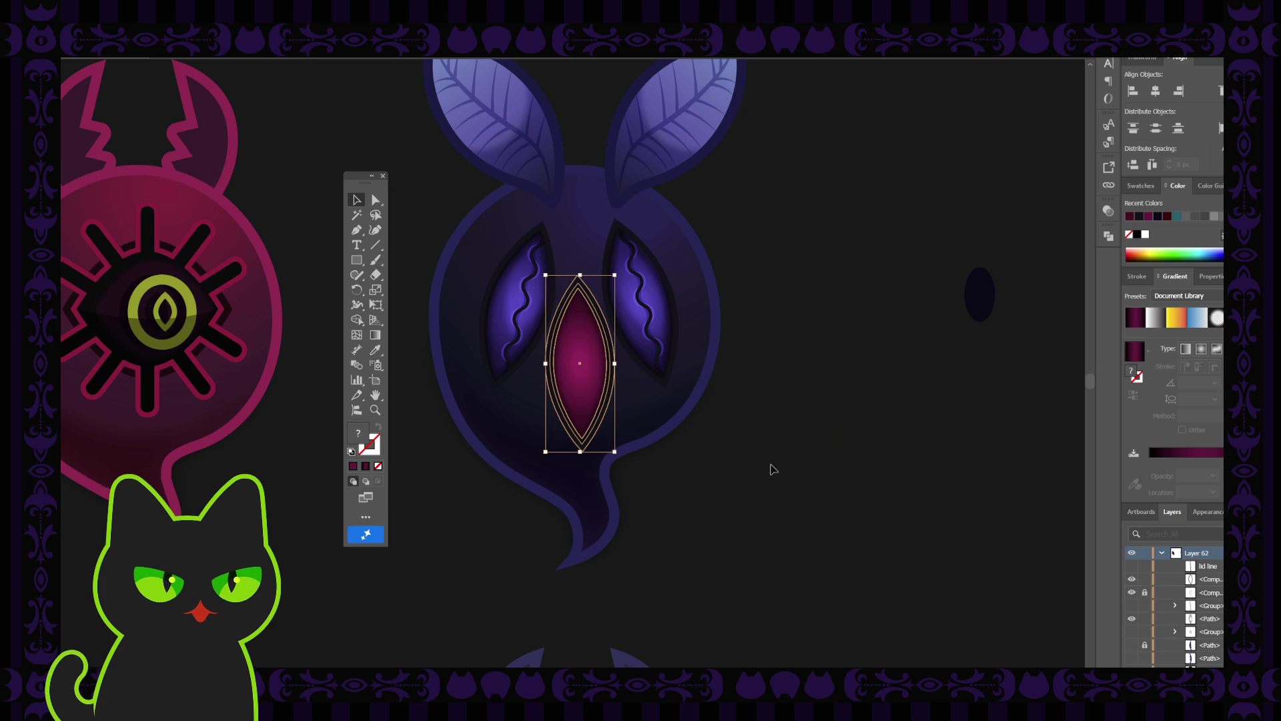
Step: Unlock the second compound path and drag the whole pink eye right of the face
click(1144, 593)
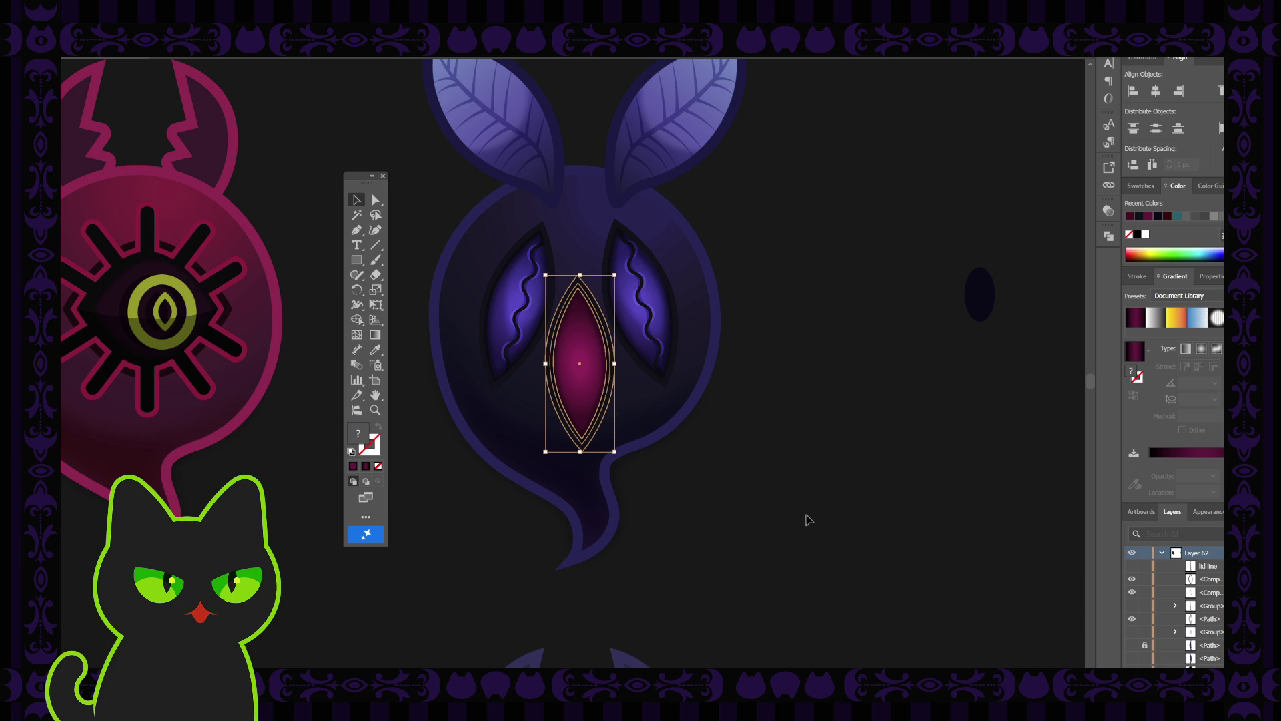
click(610, 449)
click(548, 397)
mouse_move(548, 397)
mouse_down()
mouse_move(761, 401)
mouse_move(826, 329)
mouse_move(807, 309)
mouse_up()
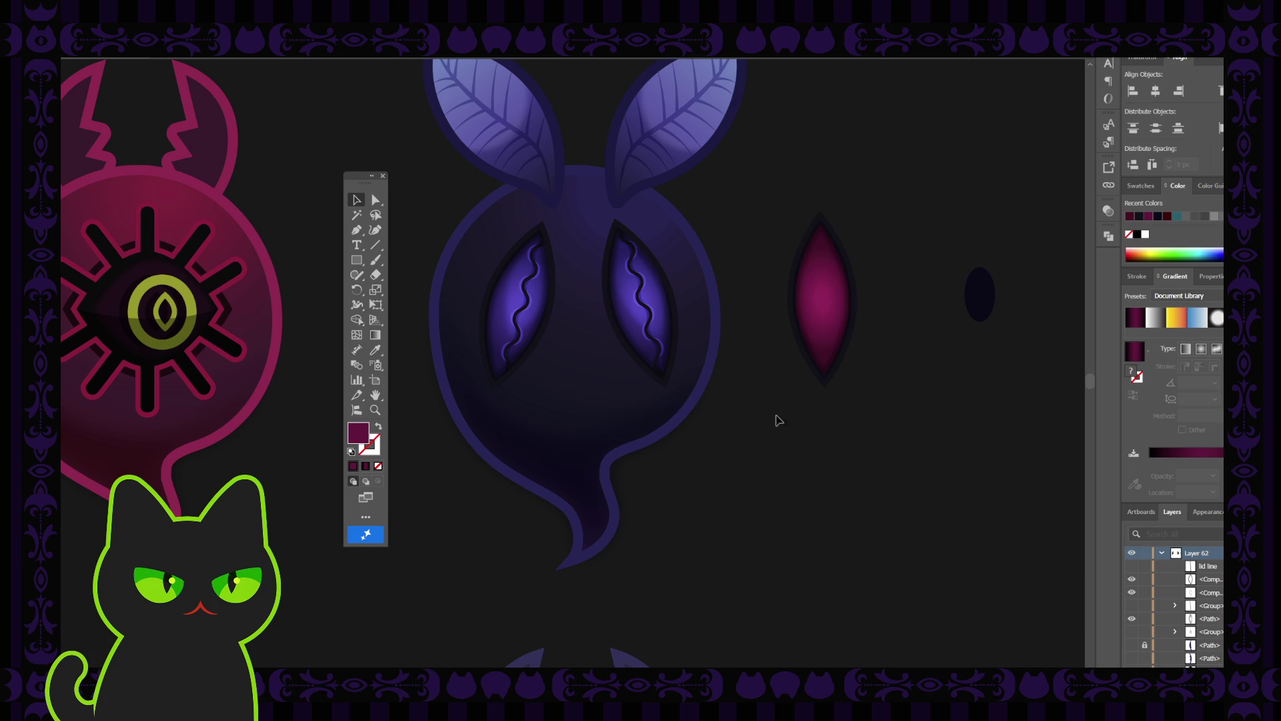
key(ctrl+minus)
key(ctrl+minus)
key(ctrl+minus)
key(ctrl+minus)
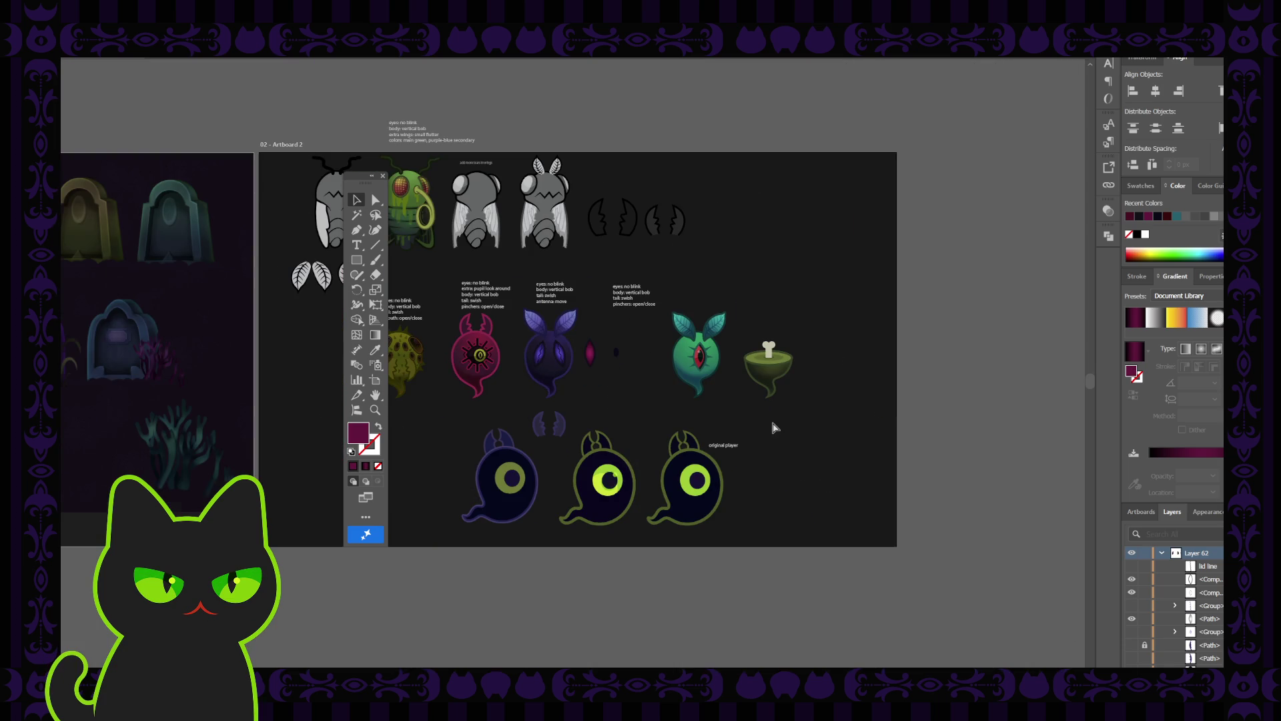
key(ctrl+equal)
key(ctrl+equal)
key(ctrl+equal)
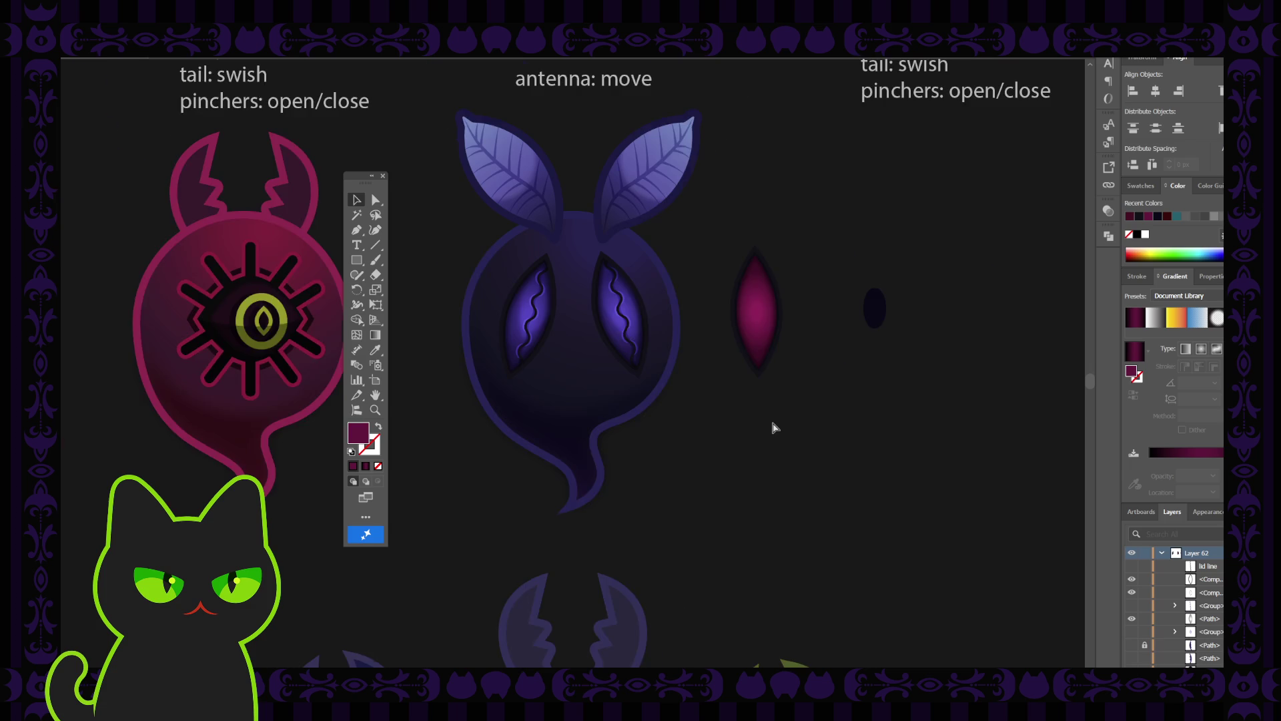
key(ctrl+minus)
key(ctrl+minus)
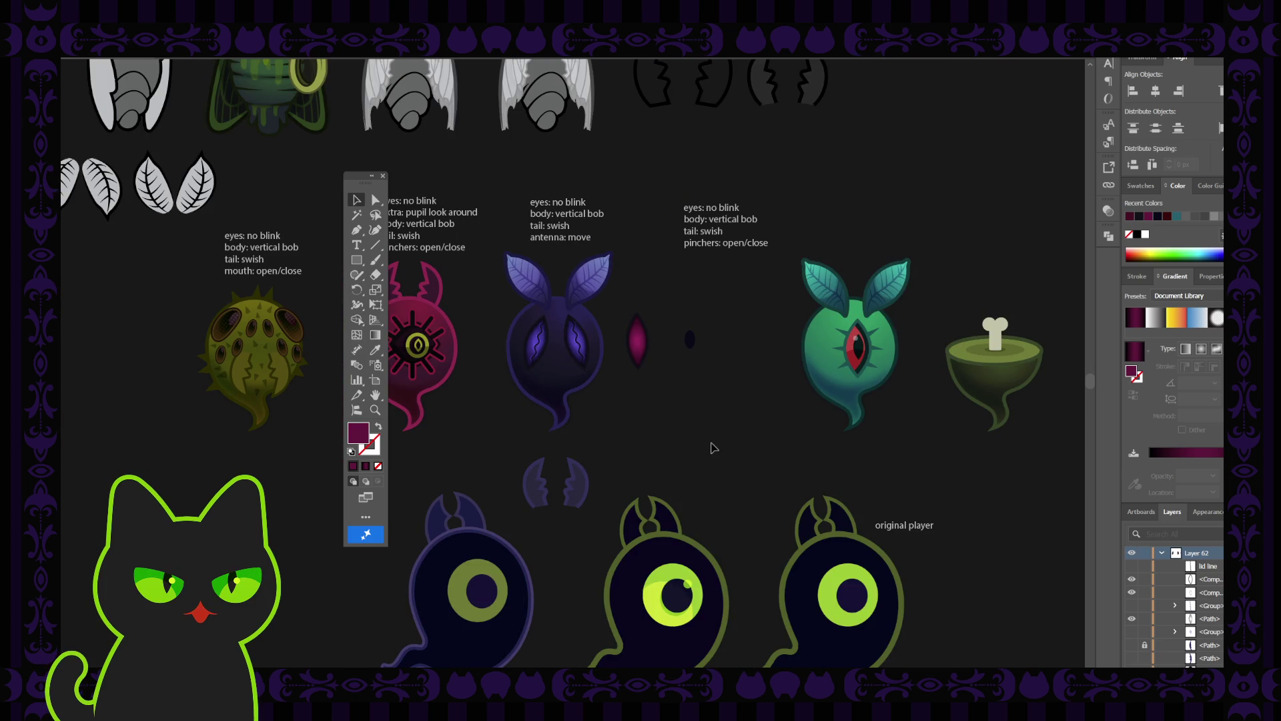
click(583, 366)
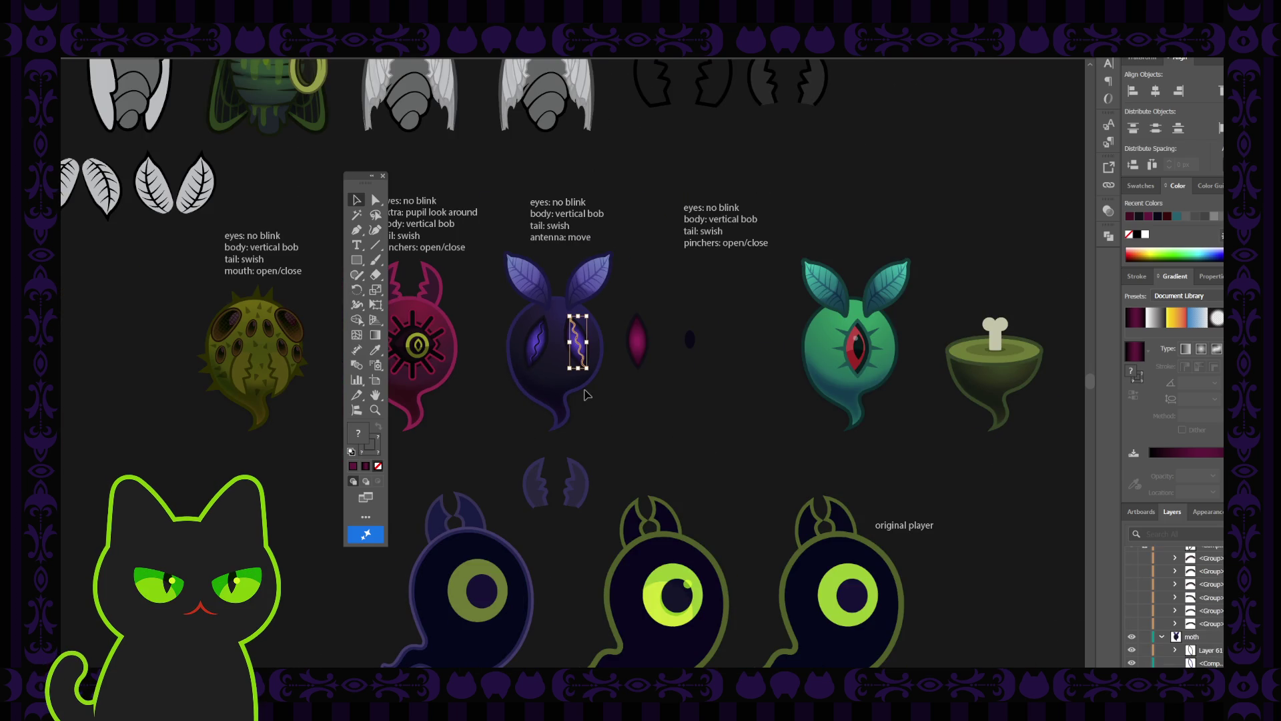
key(ctrl+equal)
key(ctrl+equal)
key(ctrl+equal)
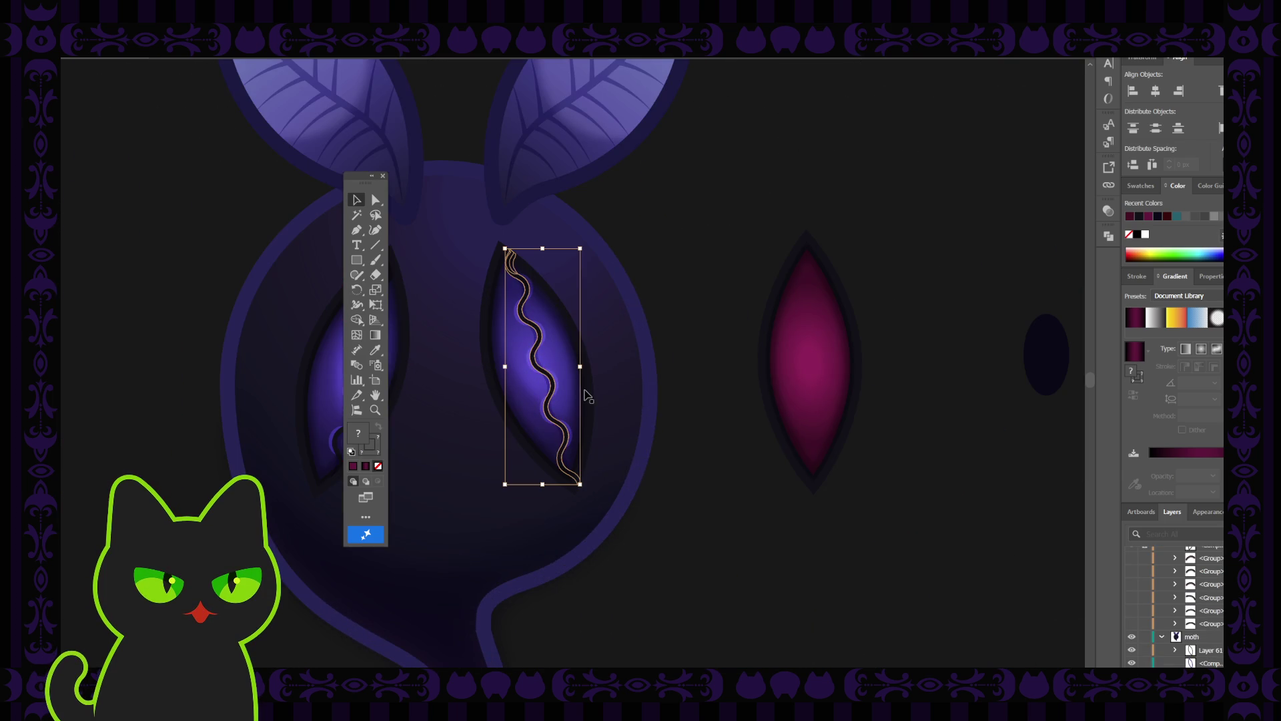
drag(361, 180, 174, 177)
click(549, 331)
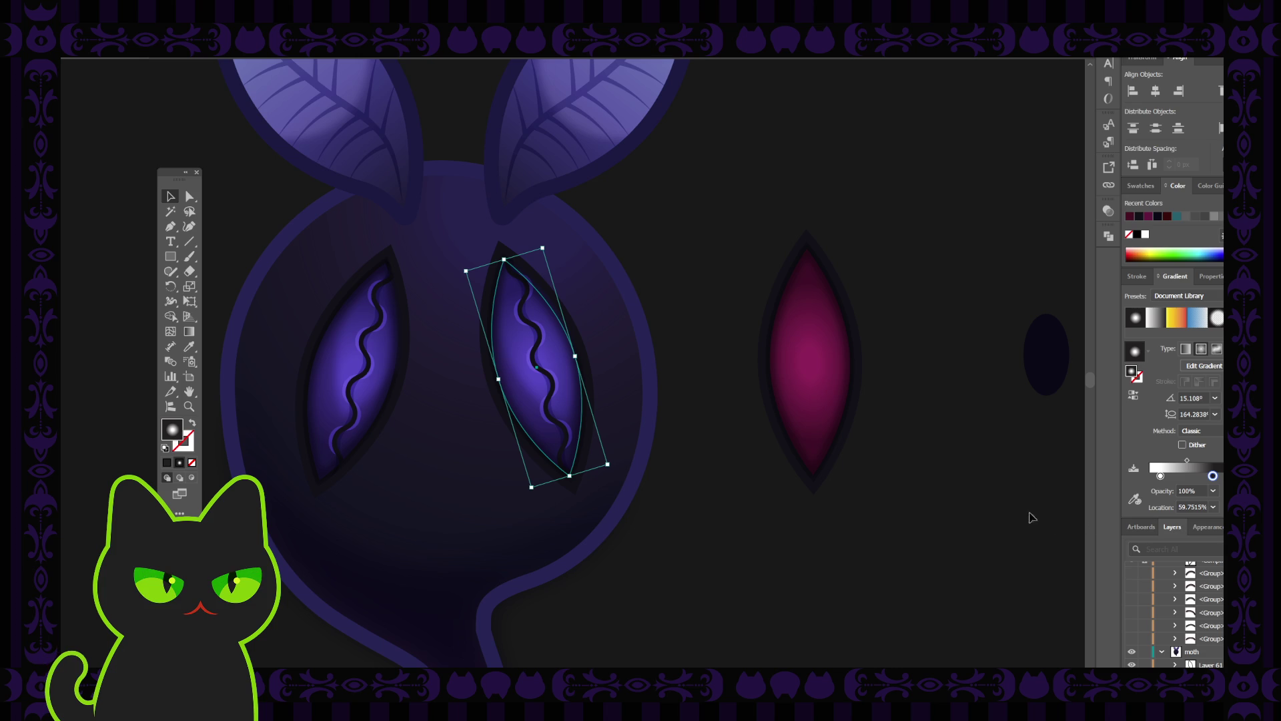
scroll(1194, 610, down, 3)
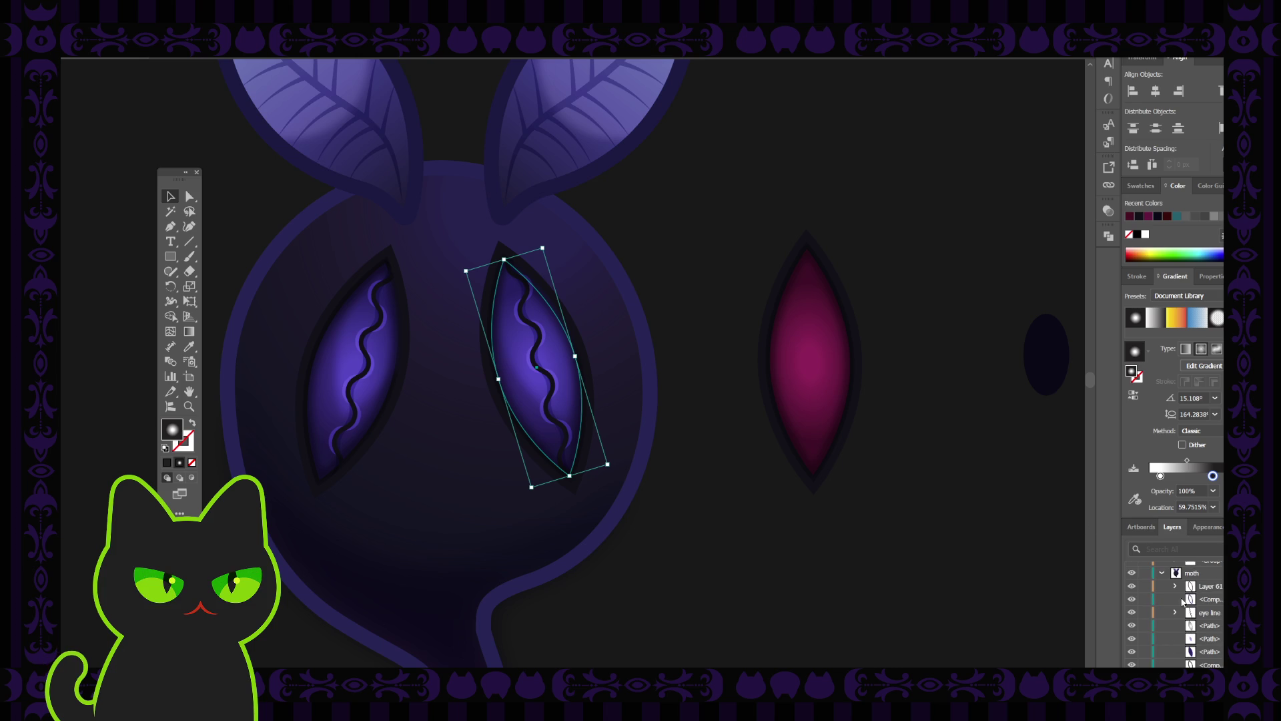
click(1135, 628)
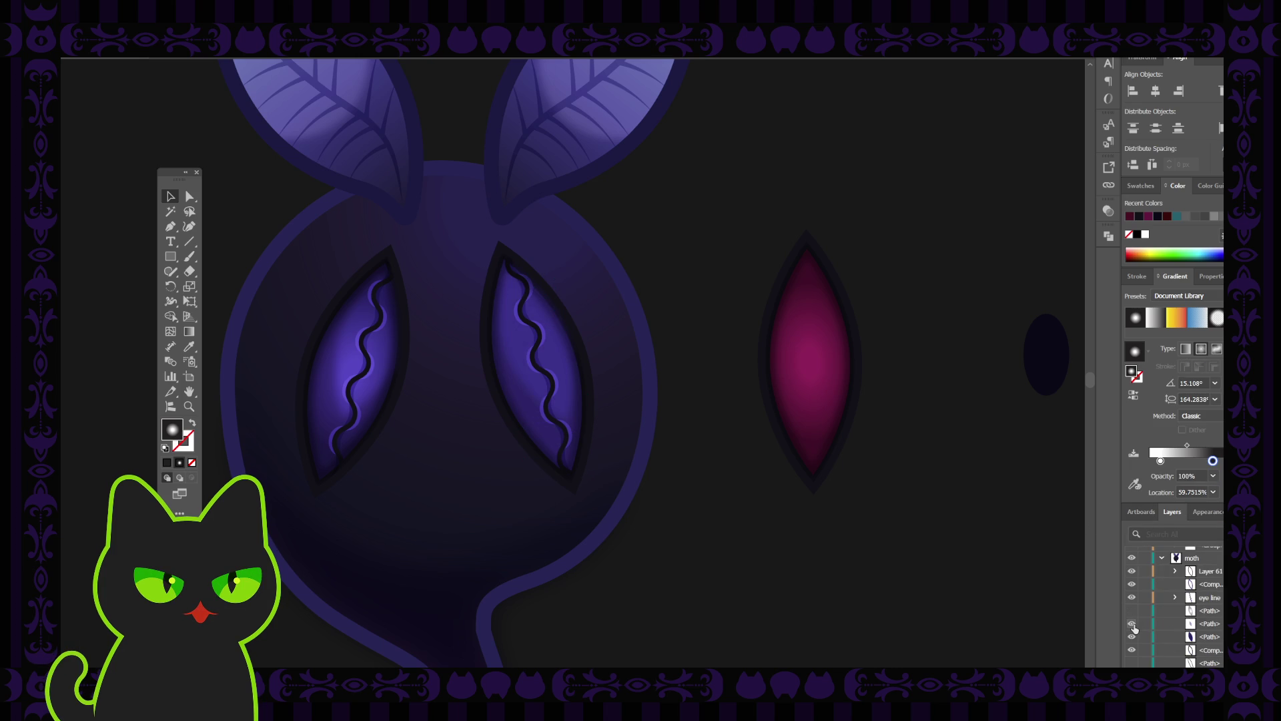
click(1135, 628)
click(1132, 623)
click(1132, 611)
click(1132, 611)
click(1133, 612)
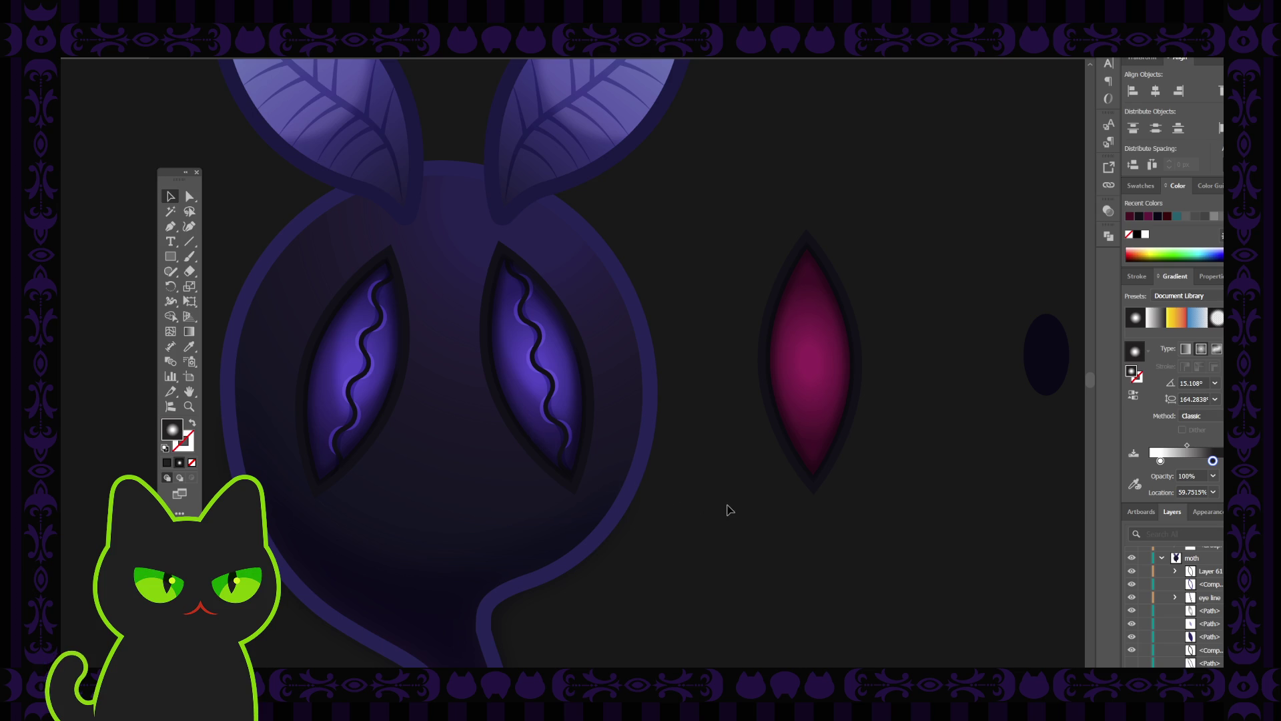
key(ctrl+minus)
key(ctrl+minus)
key(ctrl+plus)
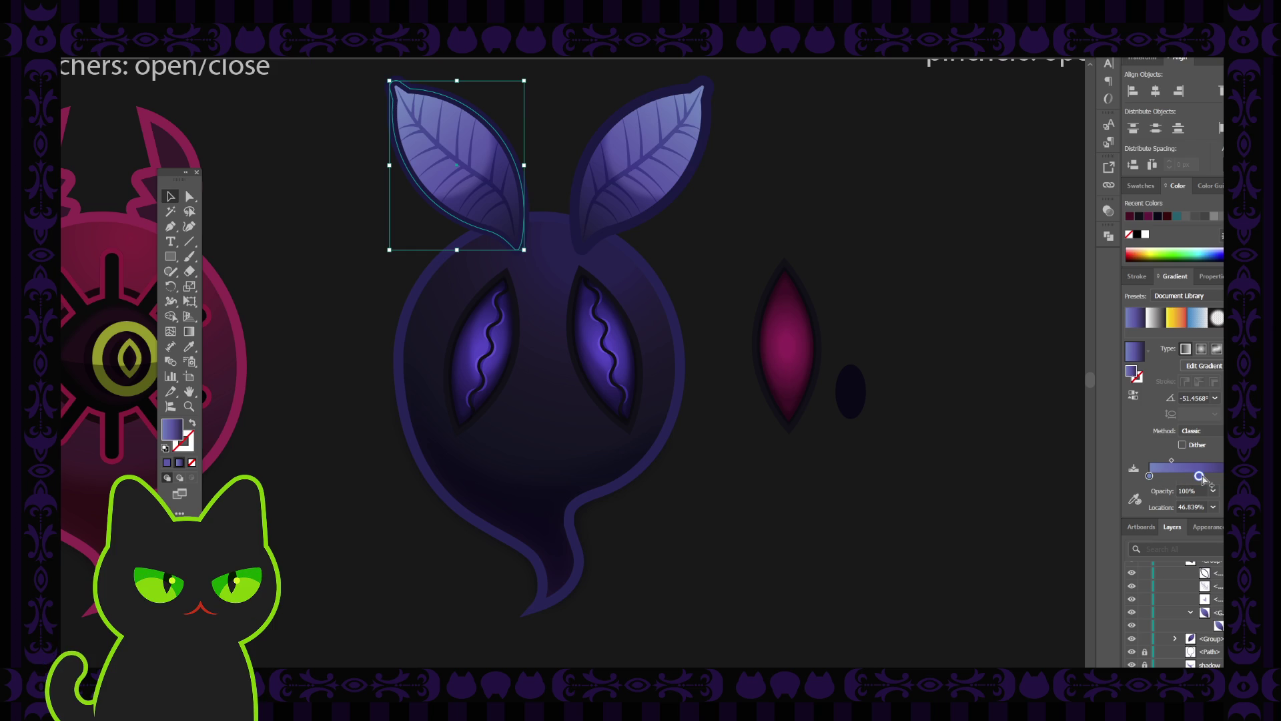
Step: Make the left leaf's gradient stop more saturated purple by lowering green and raising blue
double_click(1199, 476)
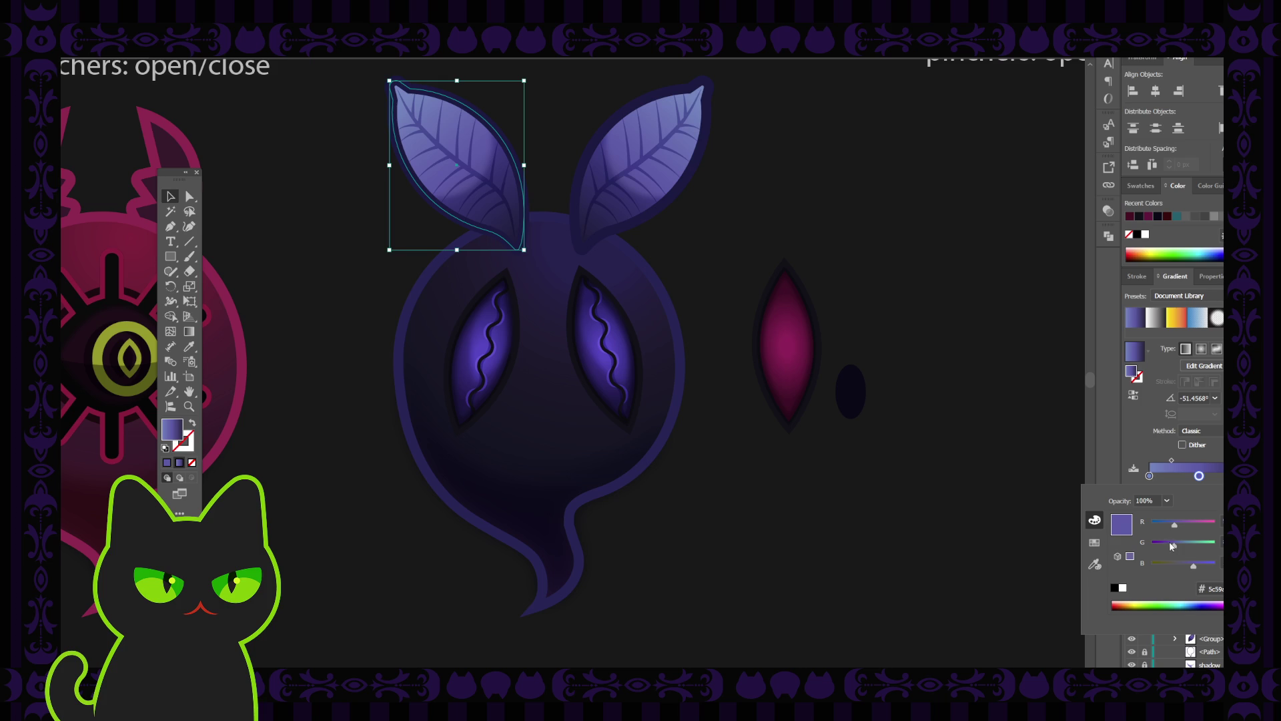
drag(1176, 547, 1169, 548)
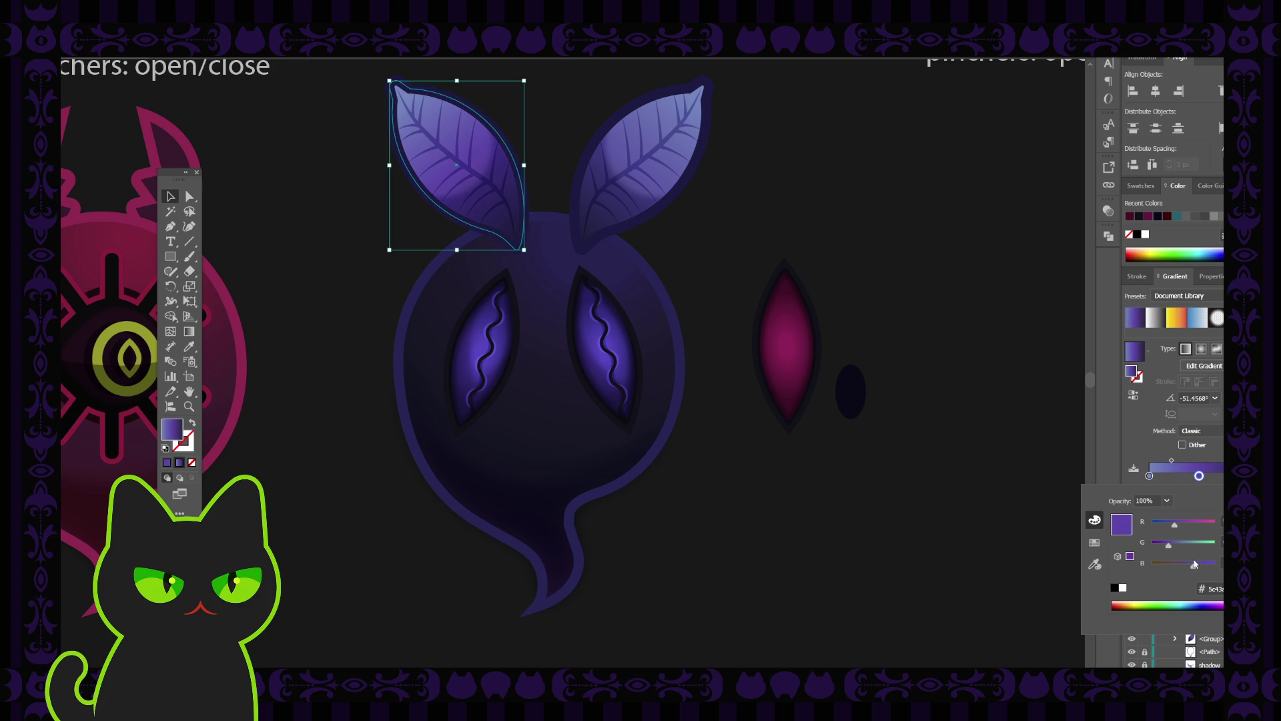
drag(1195, 564, 1199, 567)
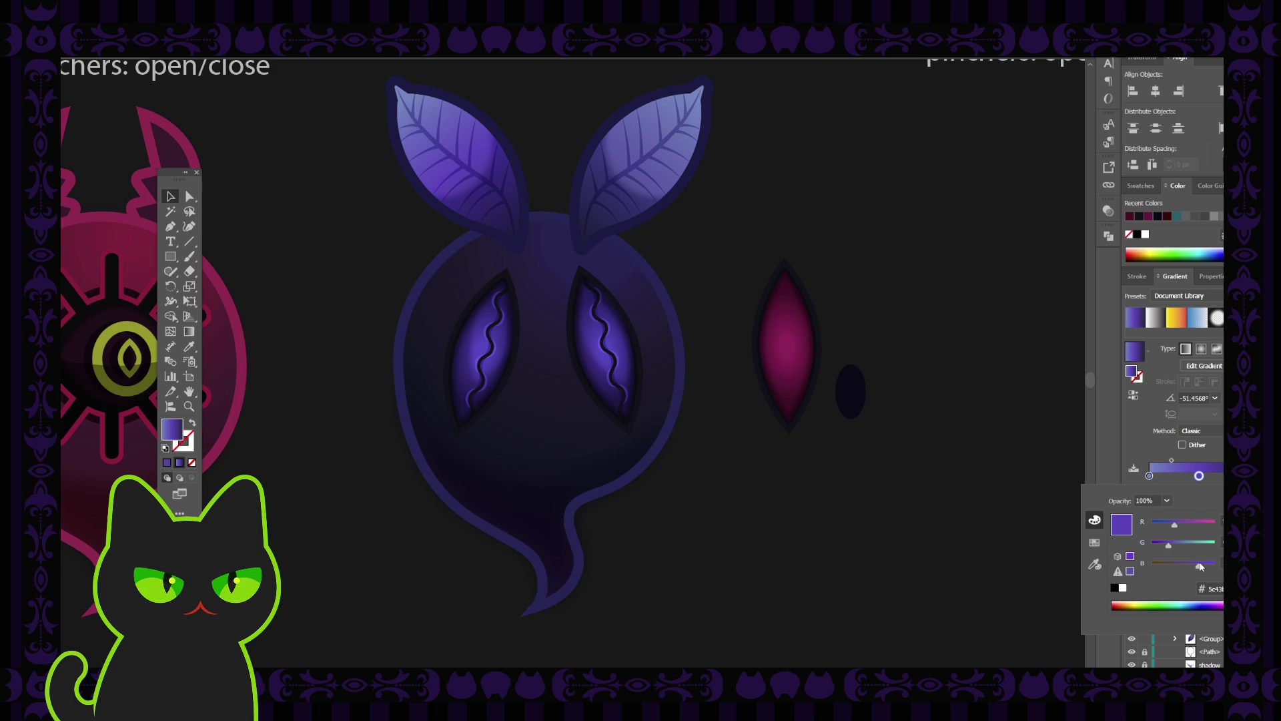
drag(1200, 566, 1199, 566)
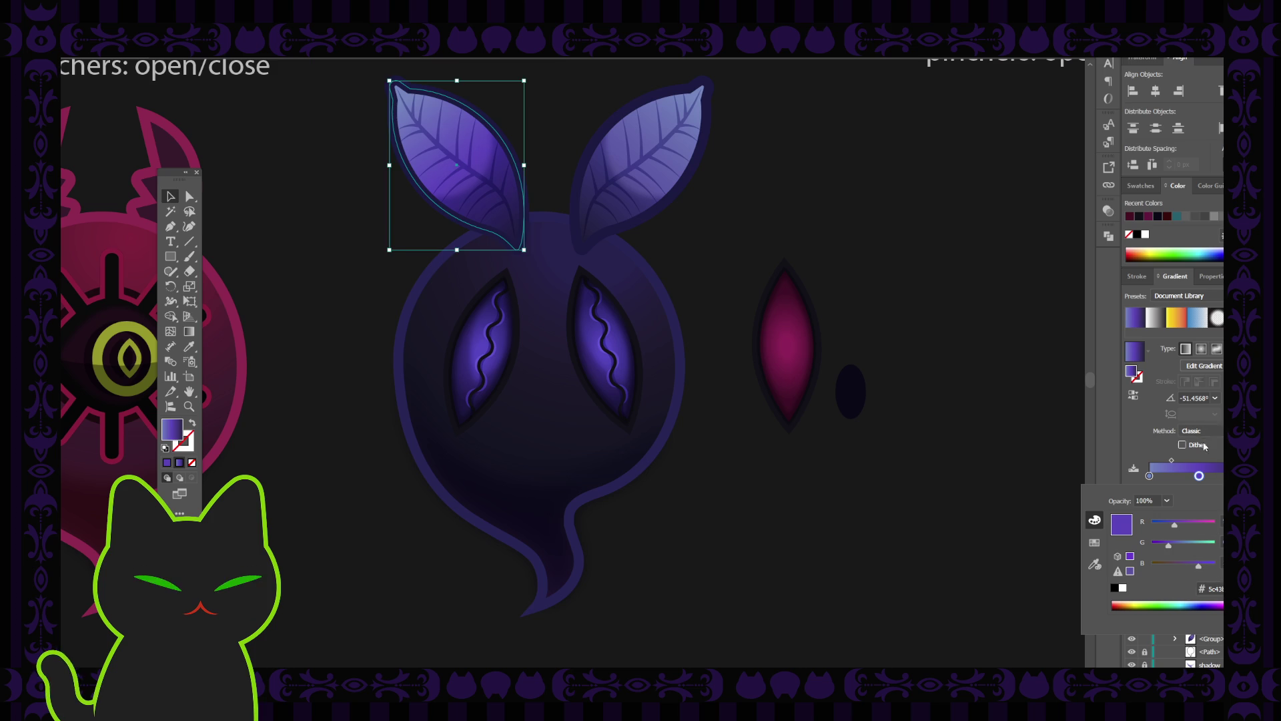
click(1216, 587)
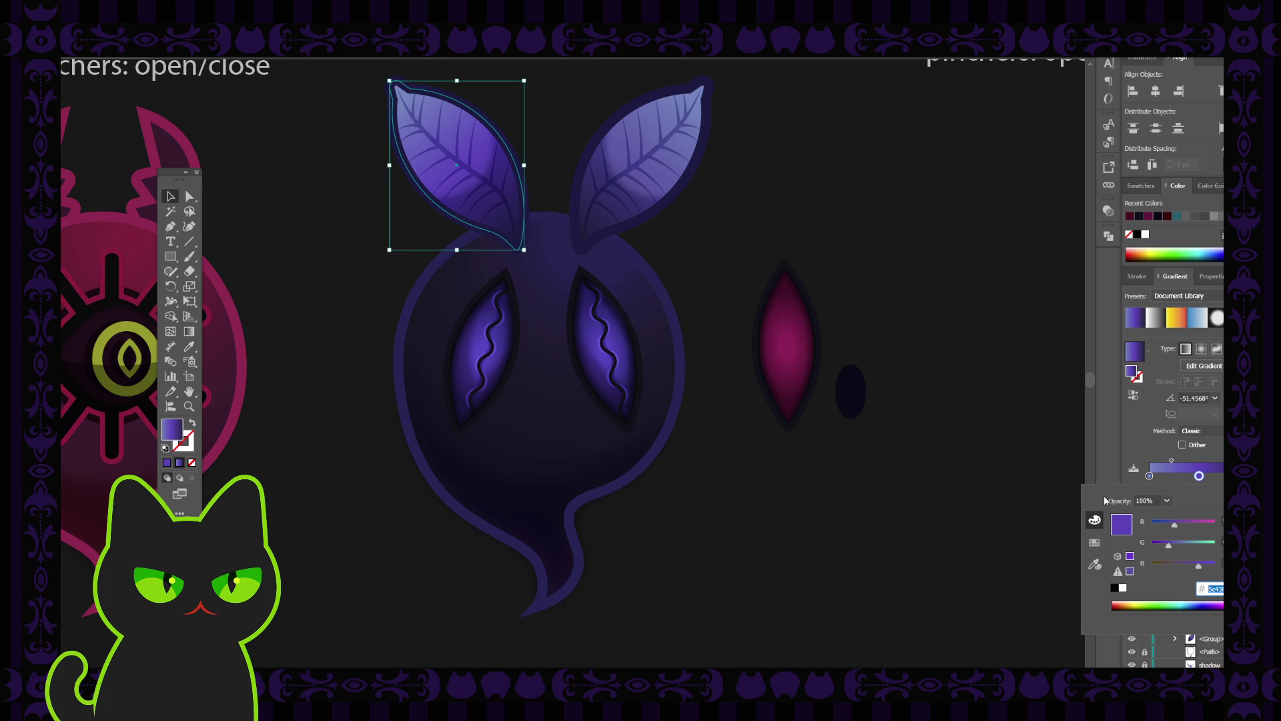
key(Return)
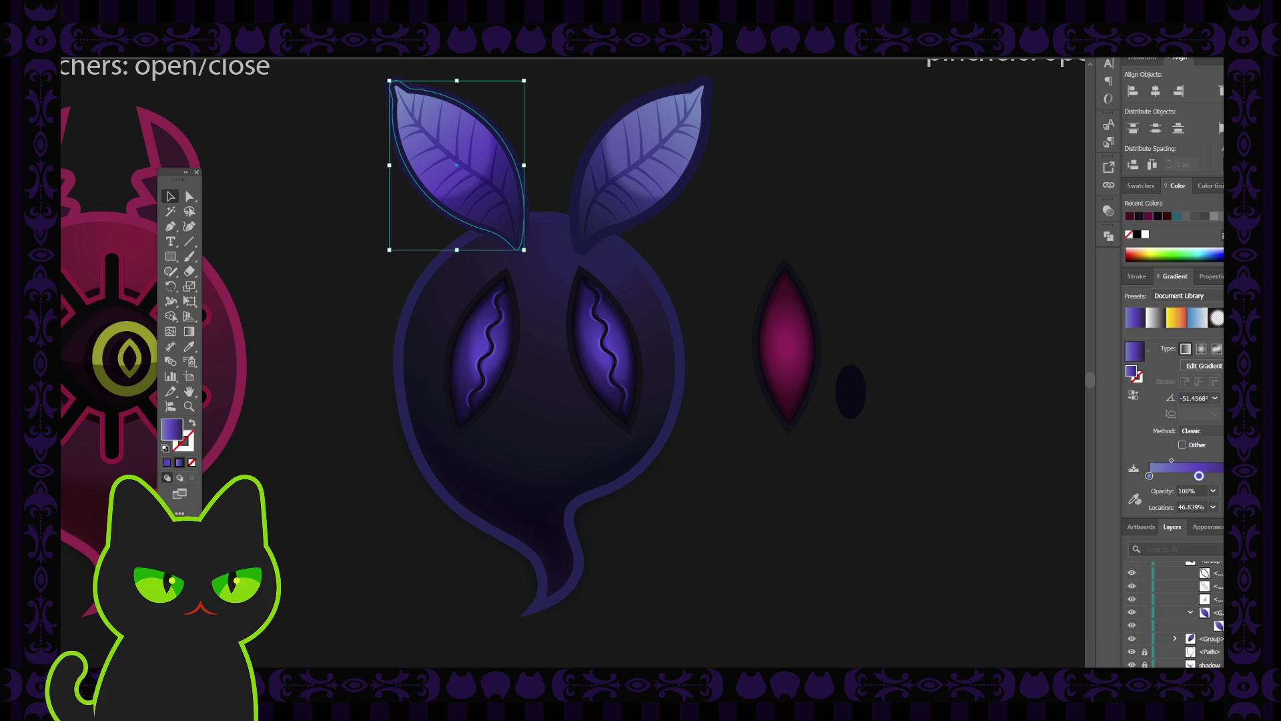
click(1176, 639)
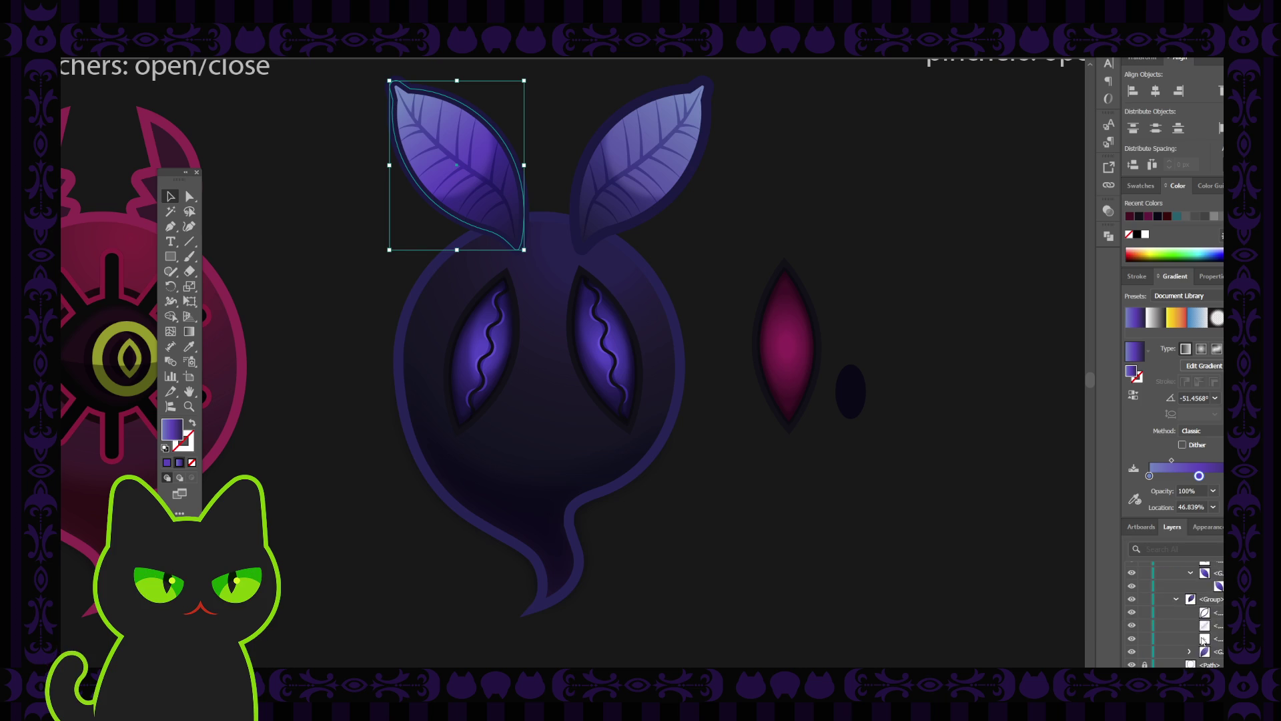
click(641, 163)
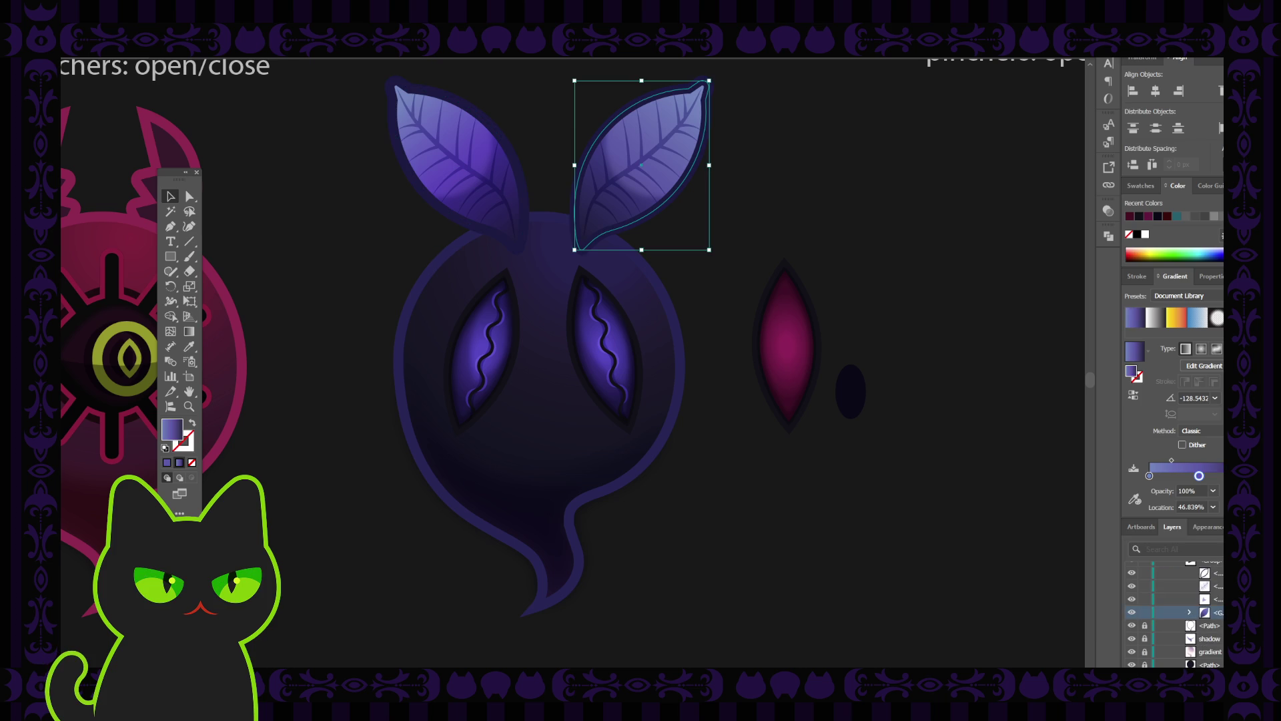
Step: Set the right leaf's gradient stop to hex 5c43b to match the left ear
double_click(1199, 476)
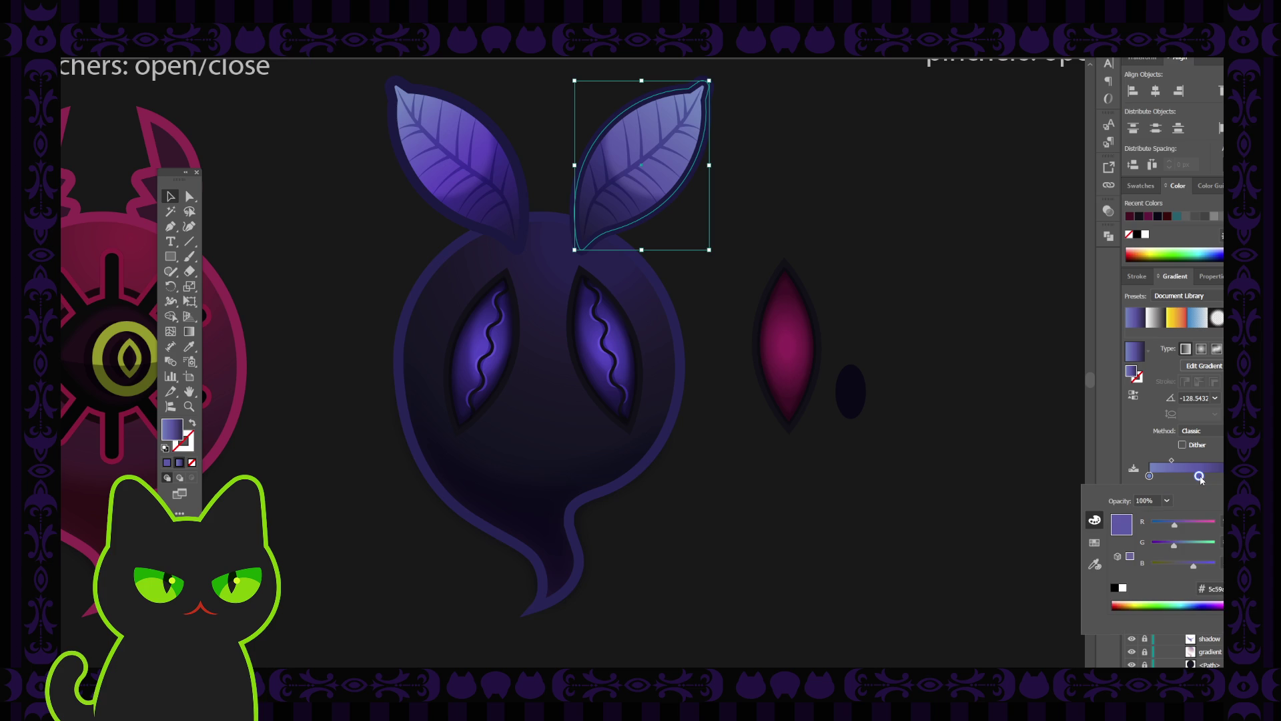
click(1211, 588)
text(5c43b)
key(Return)
click(952, 493)
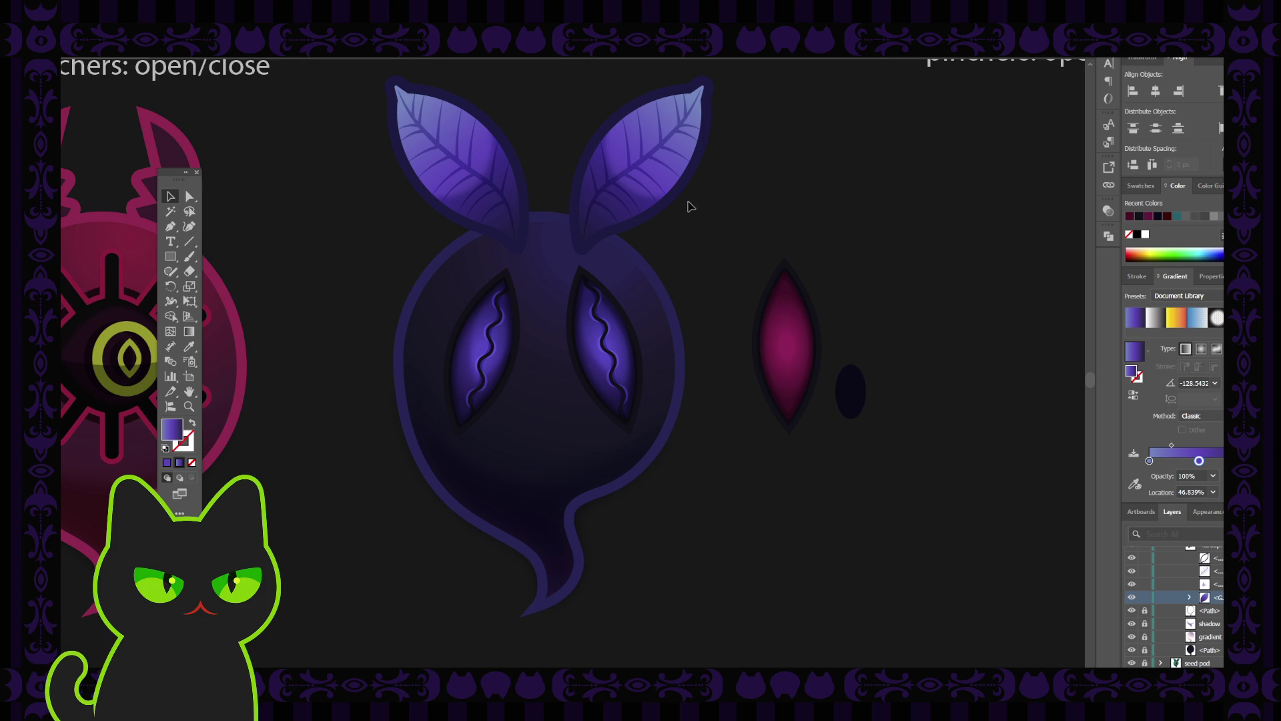
click(701, 155)
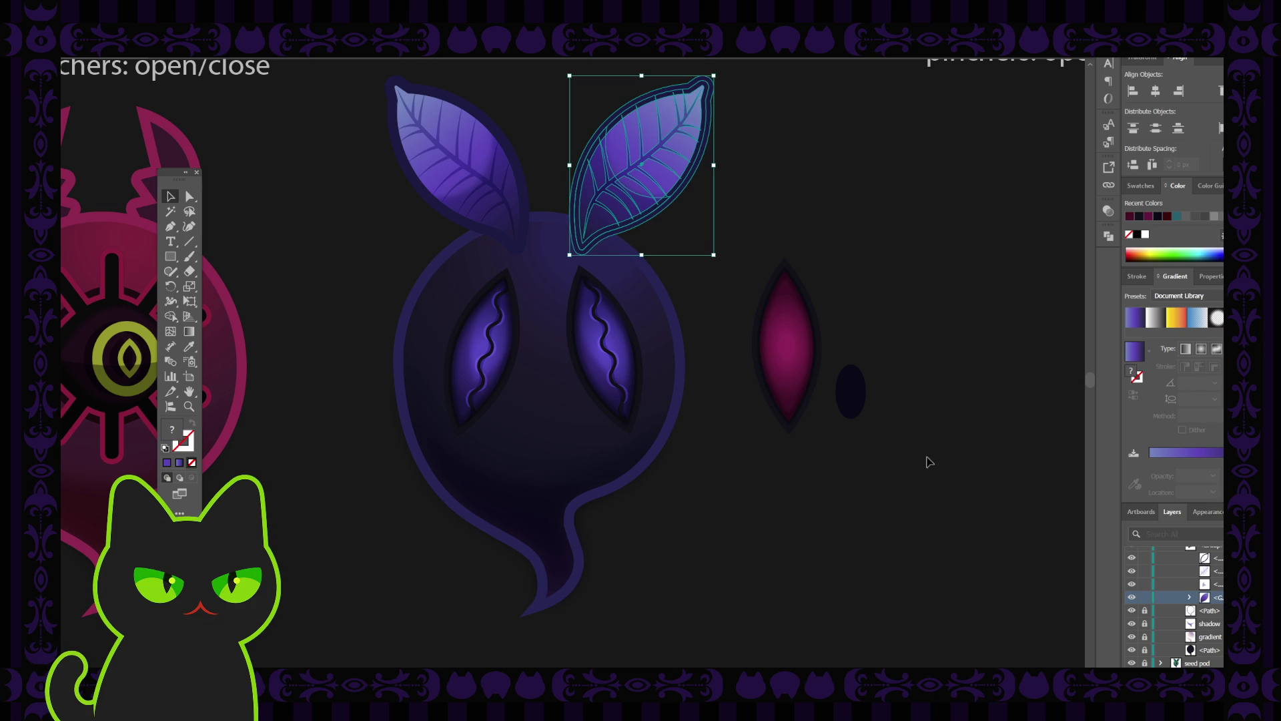
Step: Inspect the right leaf group's paths in the Layers panel, then deselect it
click(1190, 597)
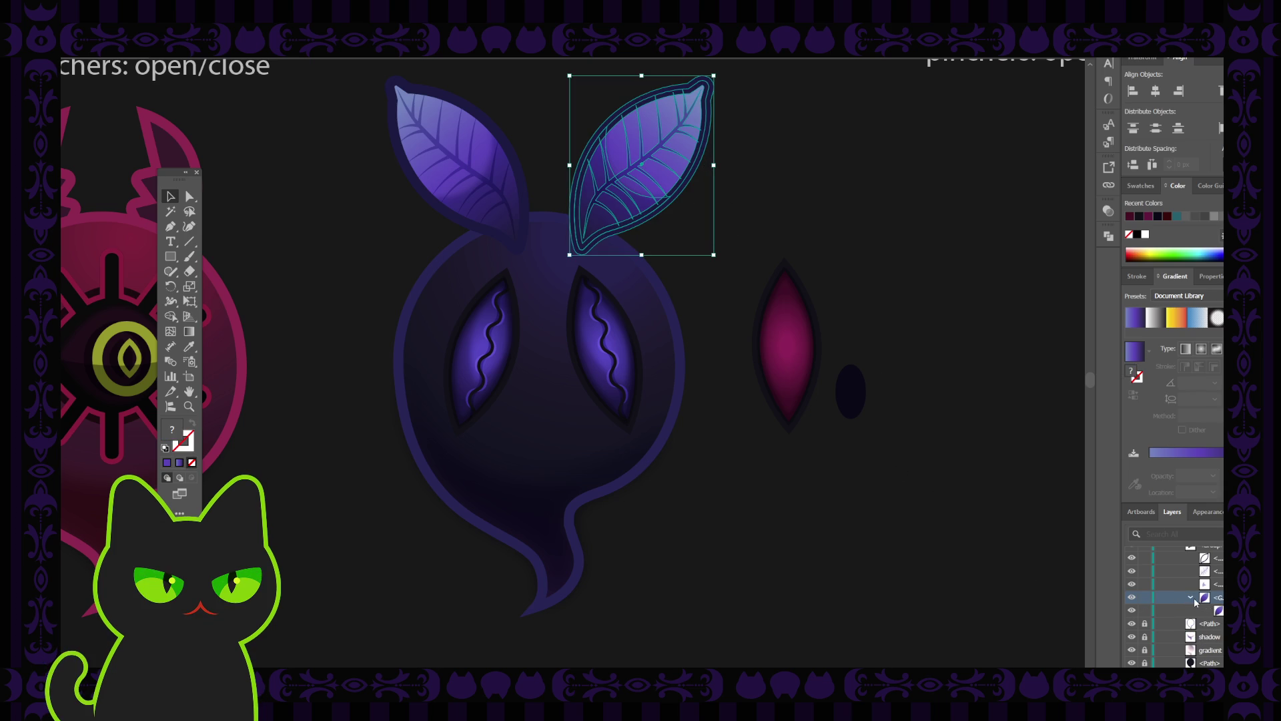
click(1190, 597)
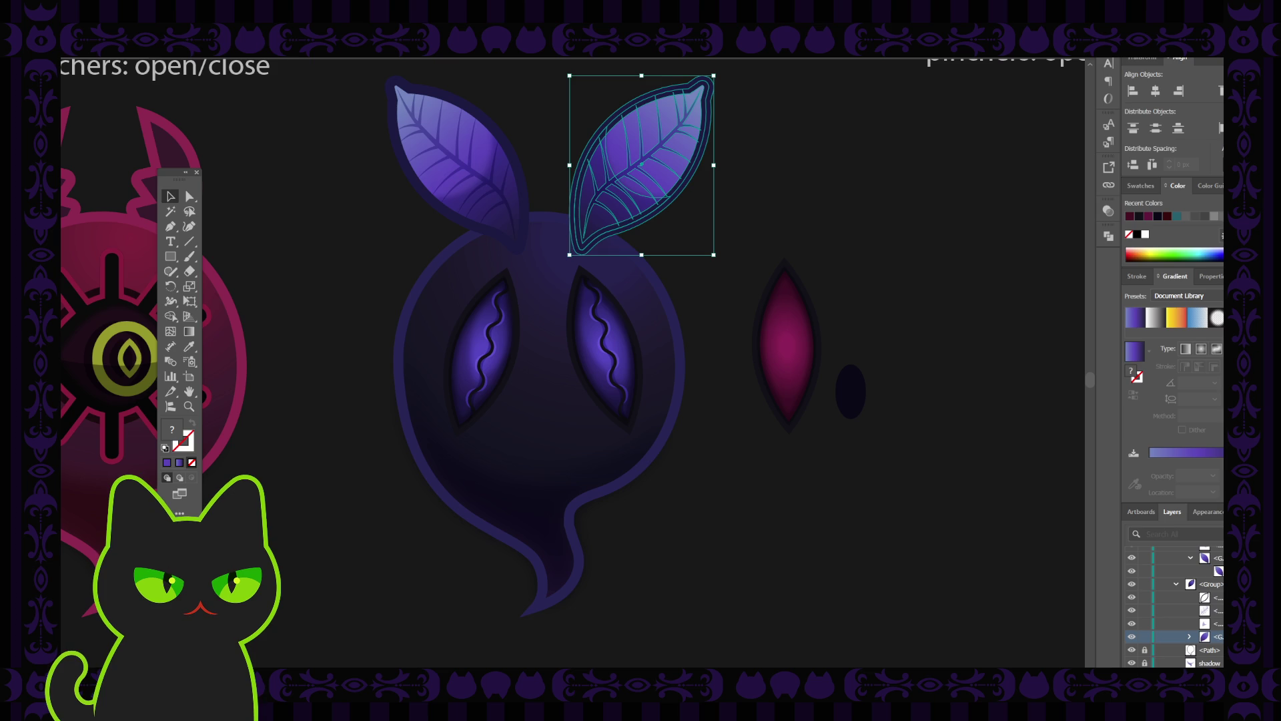
click(1195, 535)
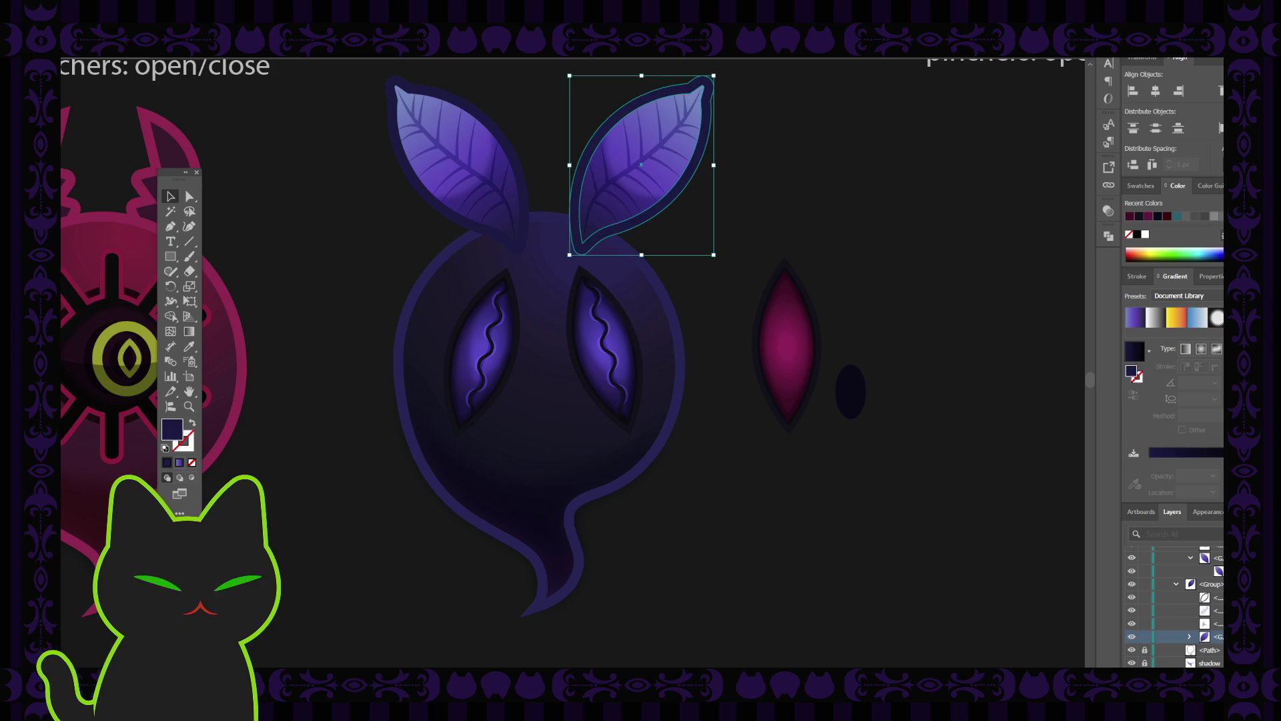
click(1207, 599)
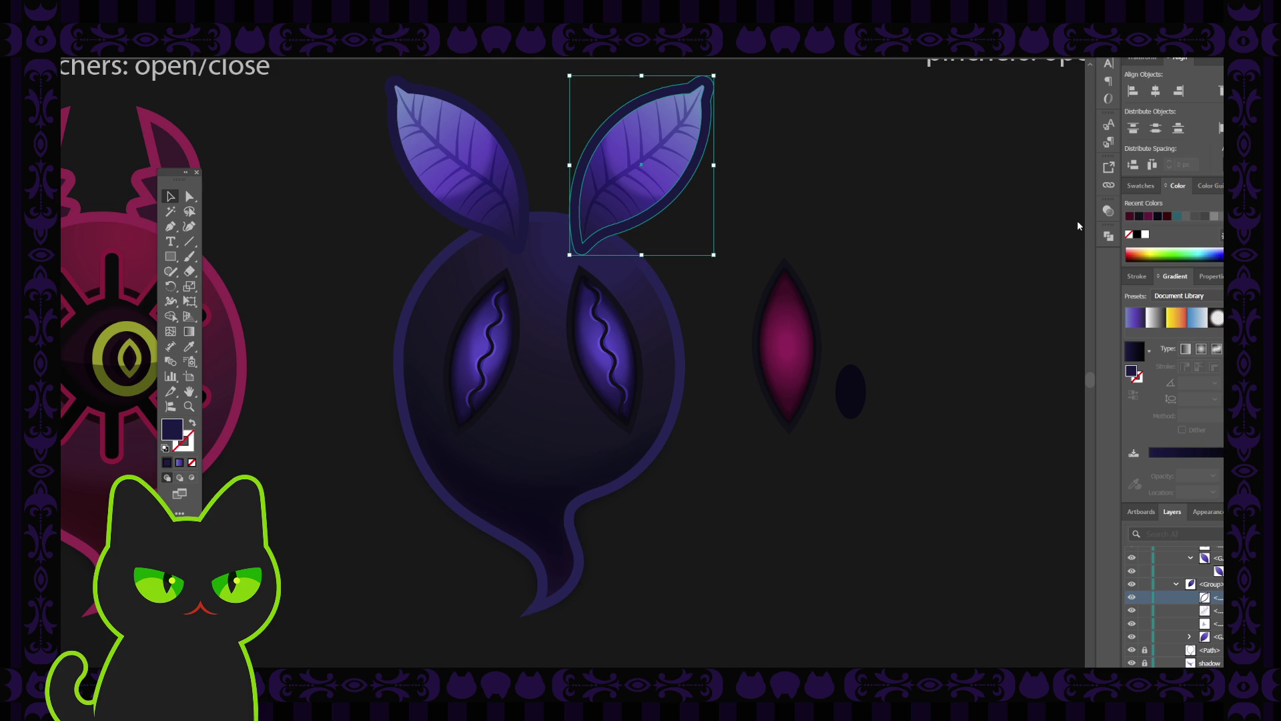
click(1052, 209)
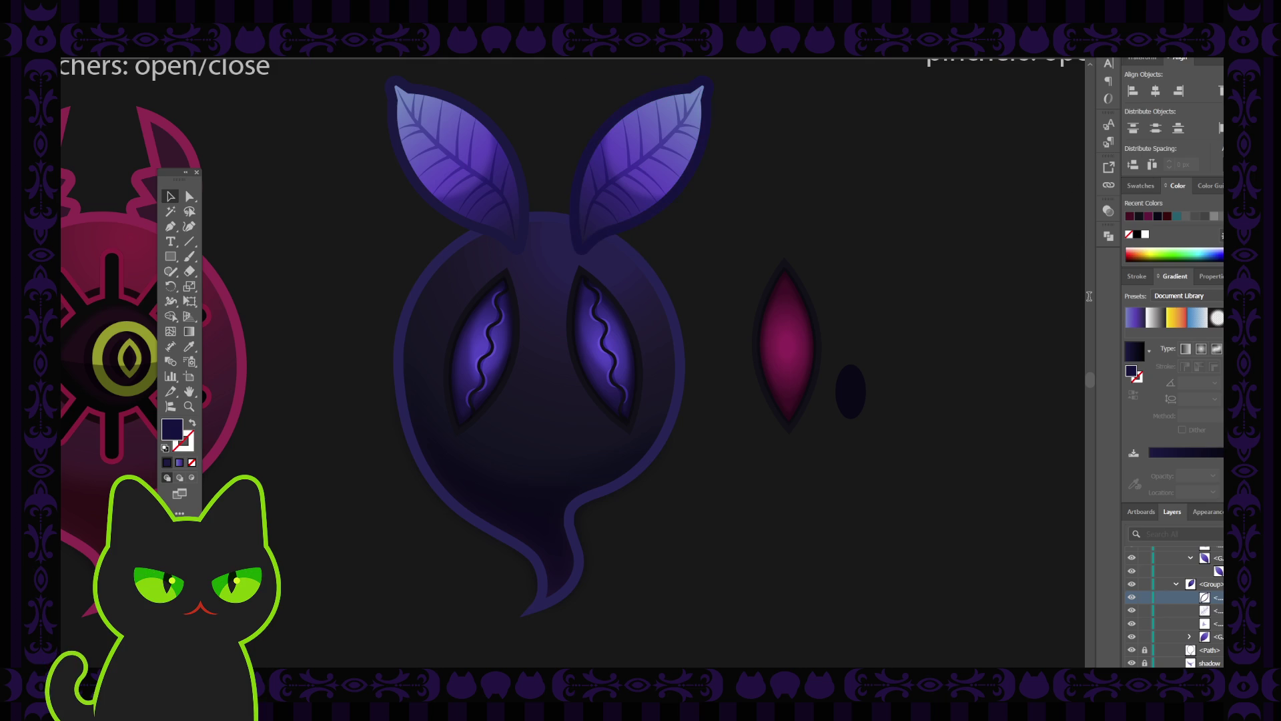
key(ctrl+z)
click(868, 250)
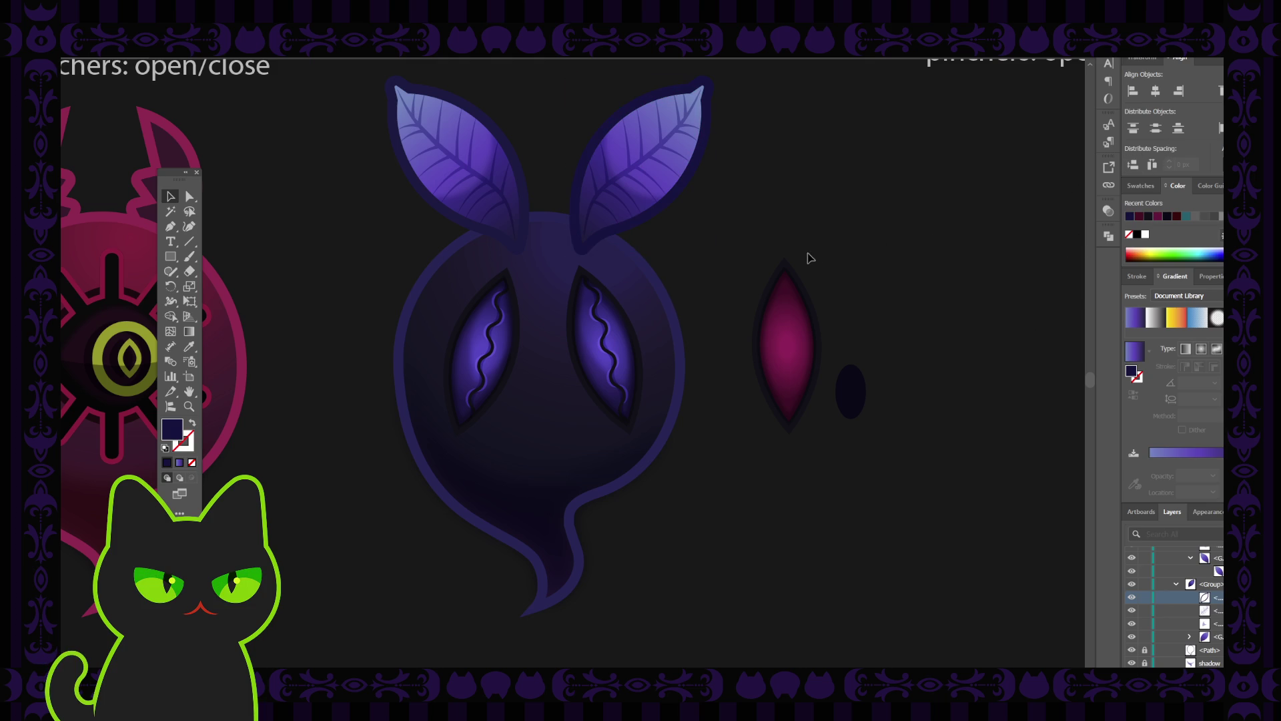
Step: Select the left leaf's dark outer outline path, deselect, and zoom out to the full sheet
click(524, 168)
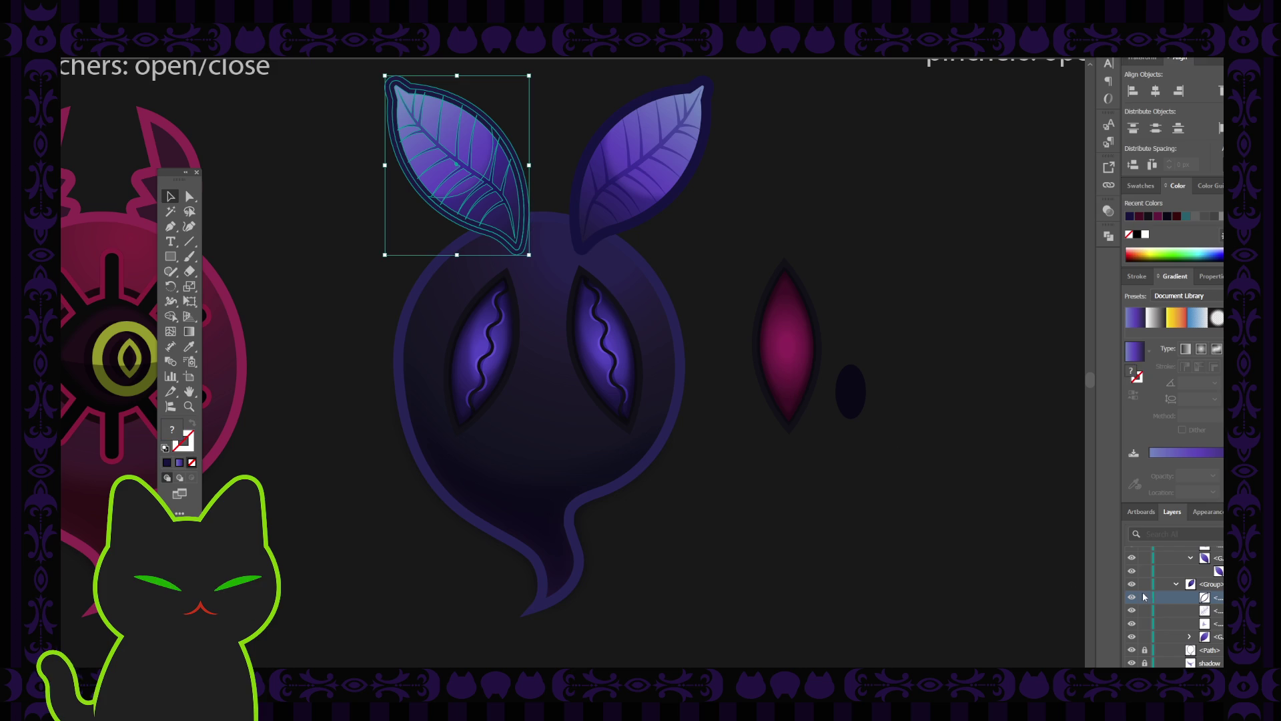
scroll(1189, 582, up, 1)
scroll(1175, 600, up, 1)
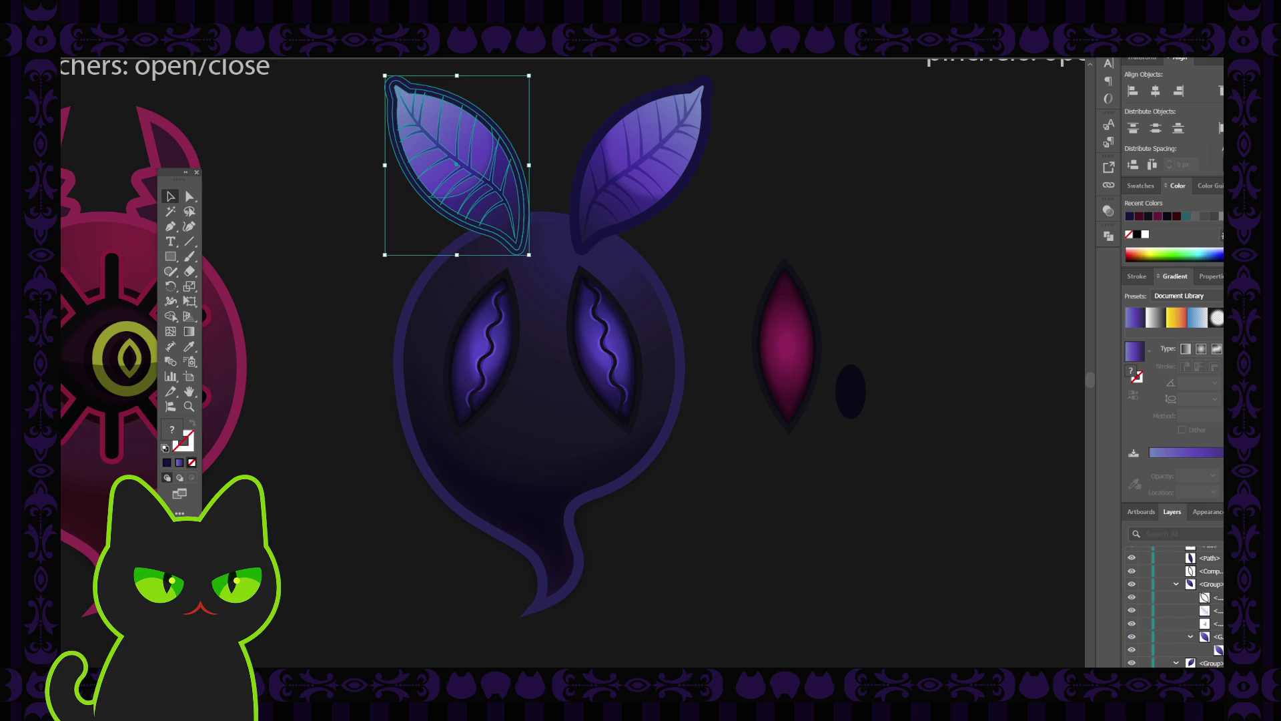
click(1218, 558)
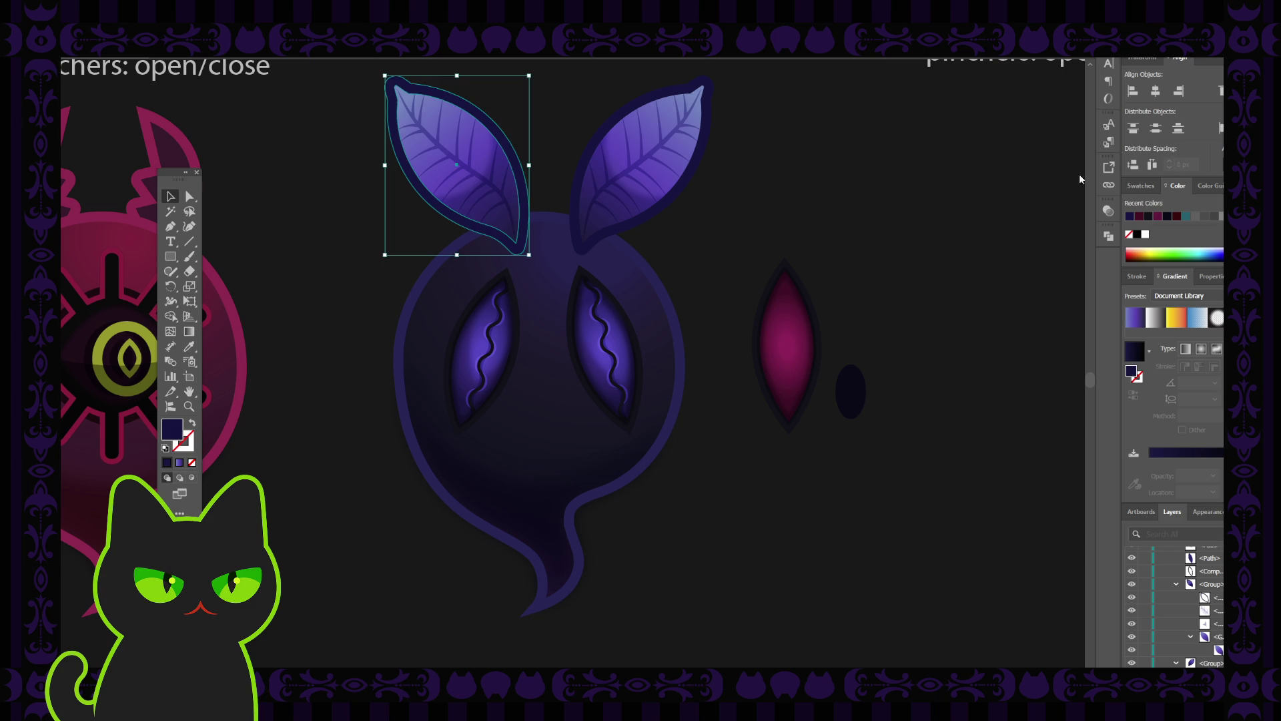
click(905, 202)
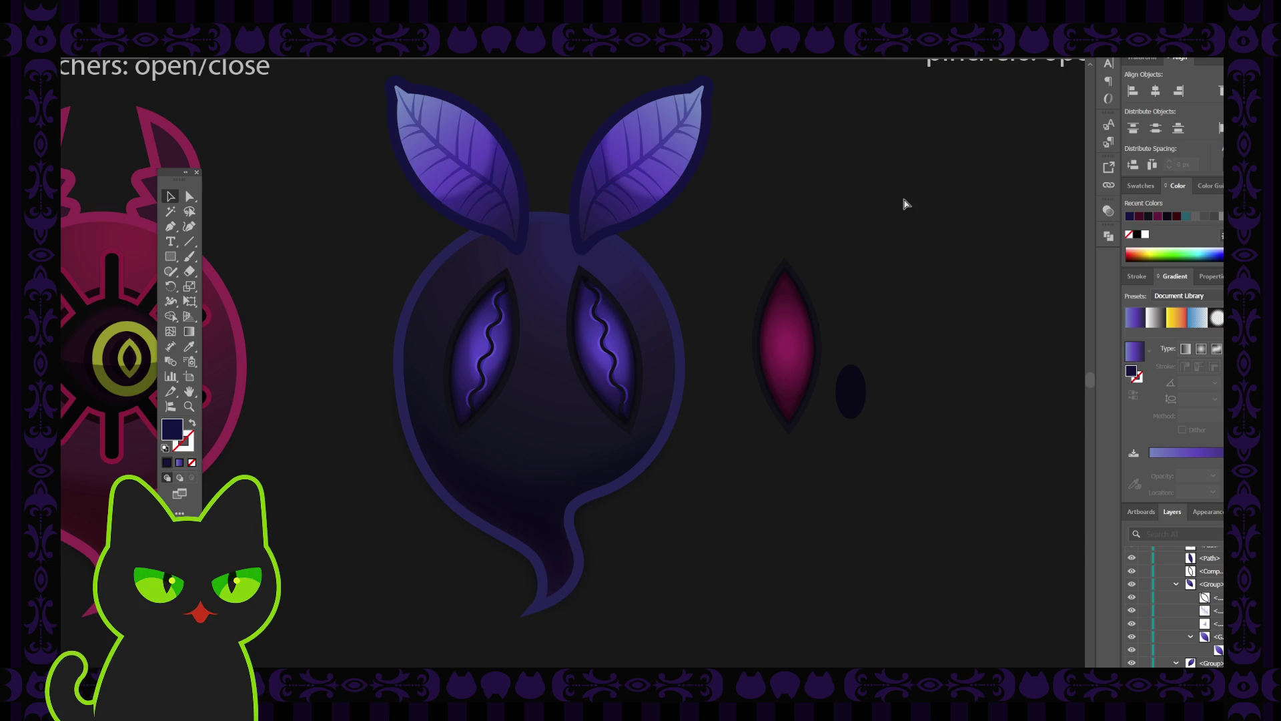
key(ctrl+minus)
key(ctrl+minus)
key(ctrl+minus)
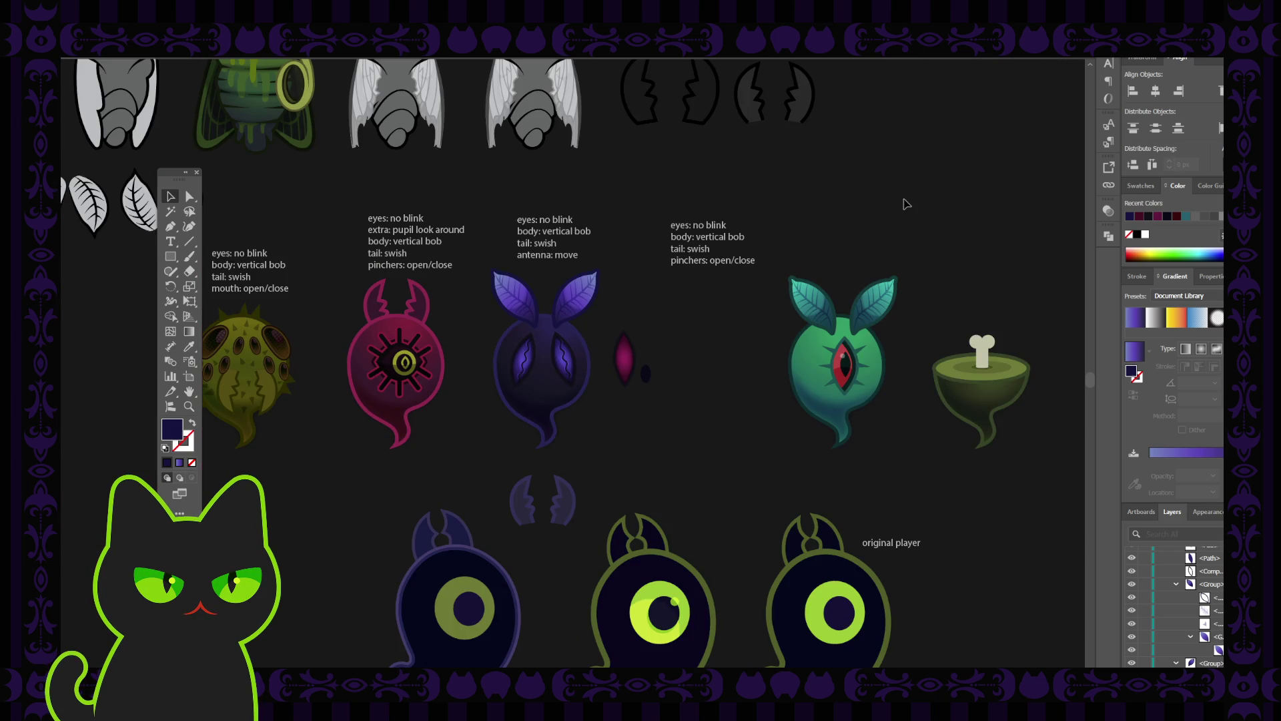
Step: Reveal Layer 56's grey rectangle, drag it behind the ghost and lock the layer
click(1175, 584)
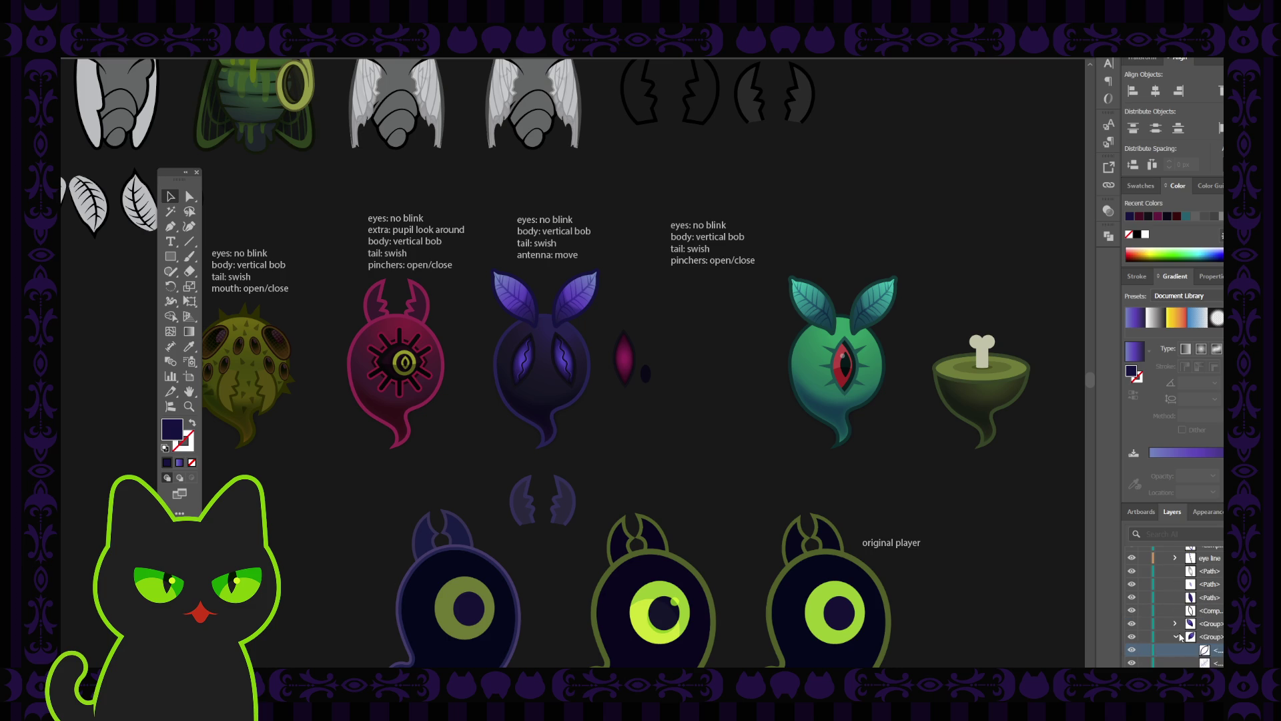
click(1179, 639)
scroll(1219, 626, down, 5)
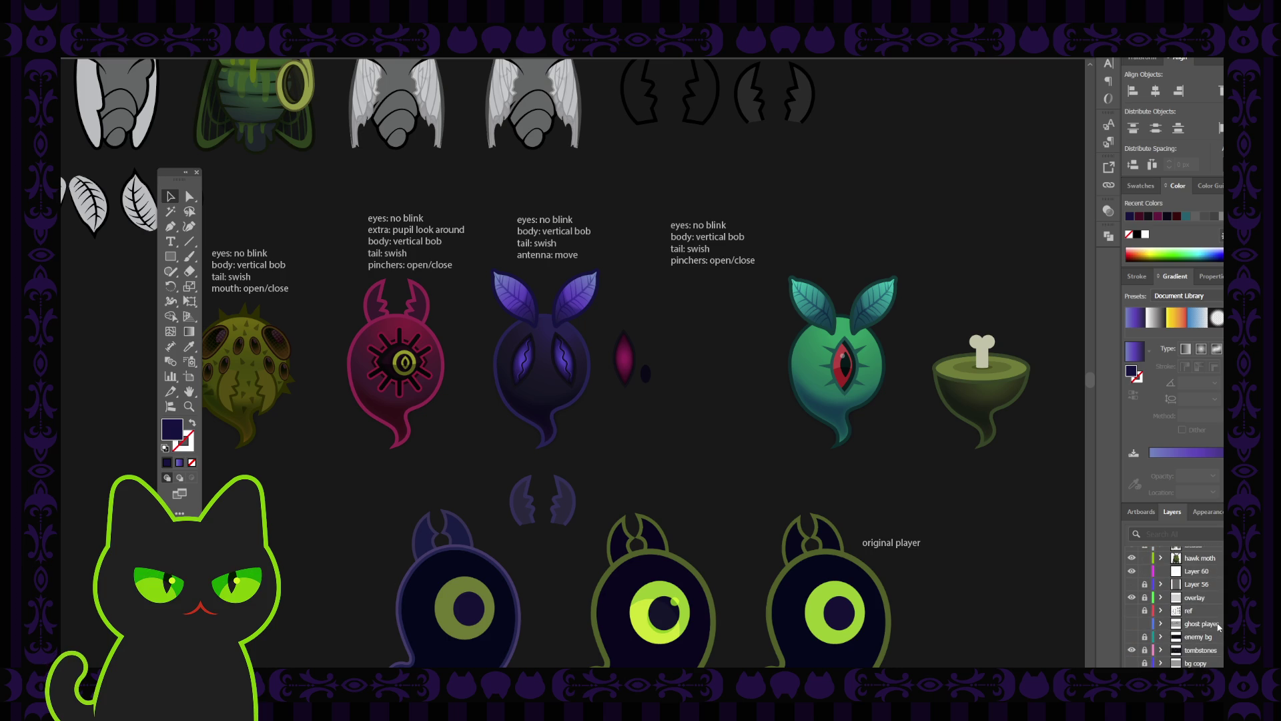
click(1195, 584)
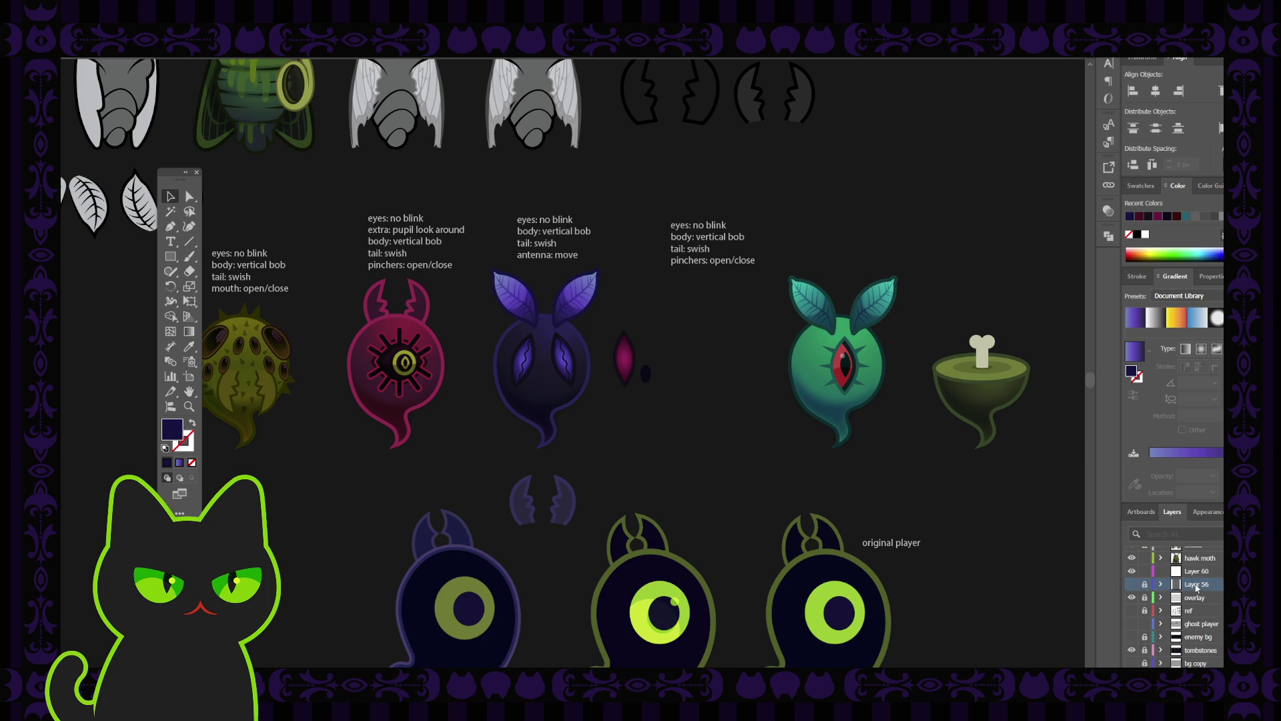
click(1132, 585)
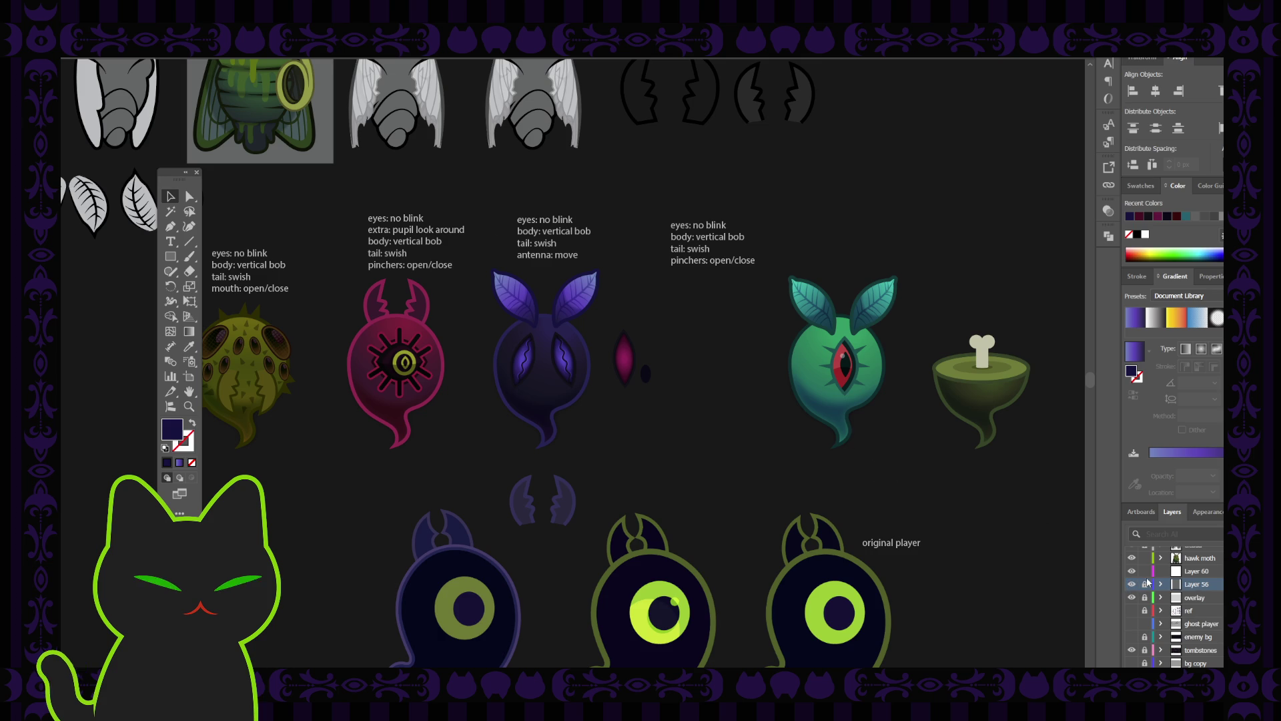
mouse_move(306, 153)
mouse_down()
mouse_move(460, 412)
mouse_move(568, 467)
mouse_move(593, 447)
mouse_up()
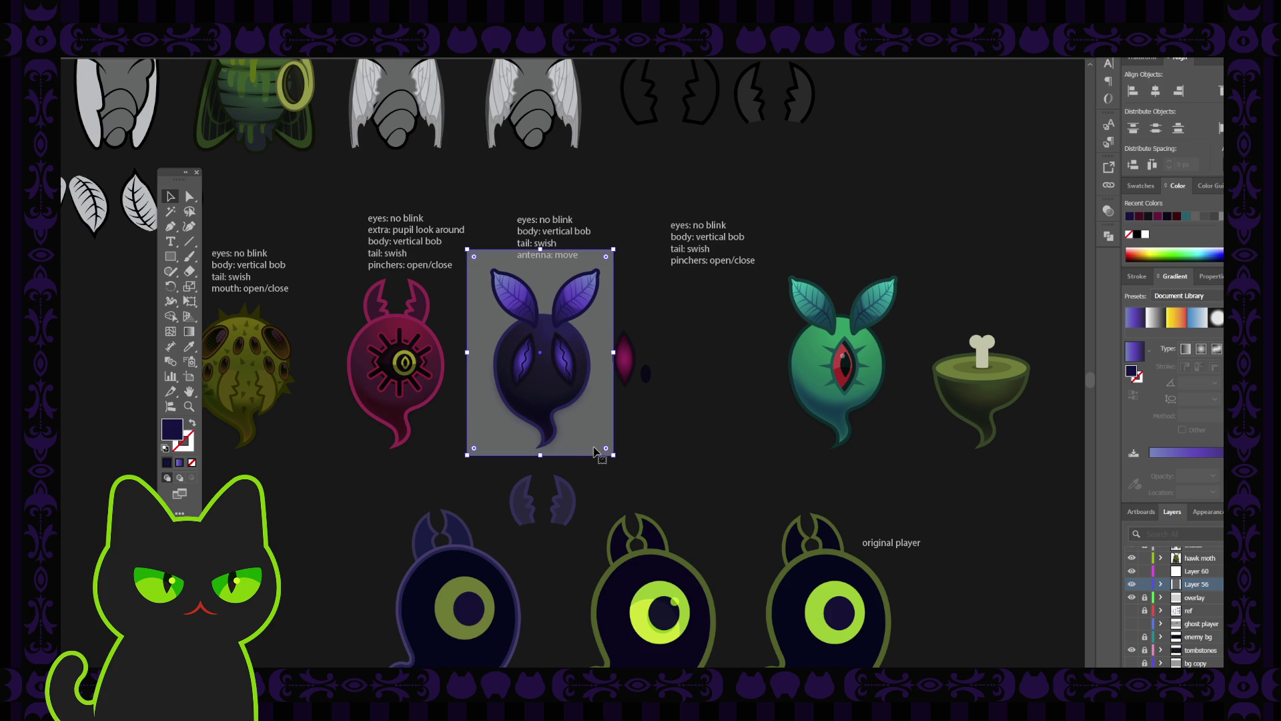
click(1145, 585)
Step: Delete Layer 60, then select the magenta eye shape beside the ghost
click(1141, 572)
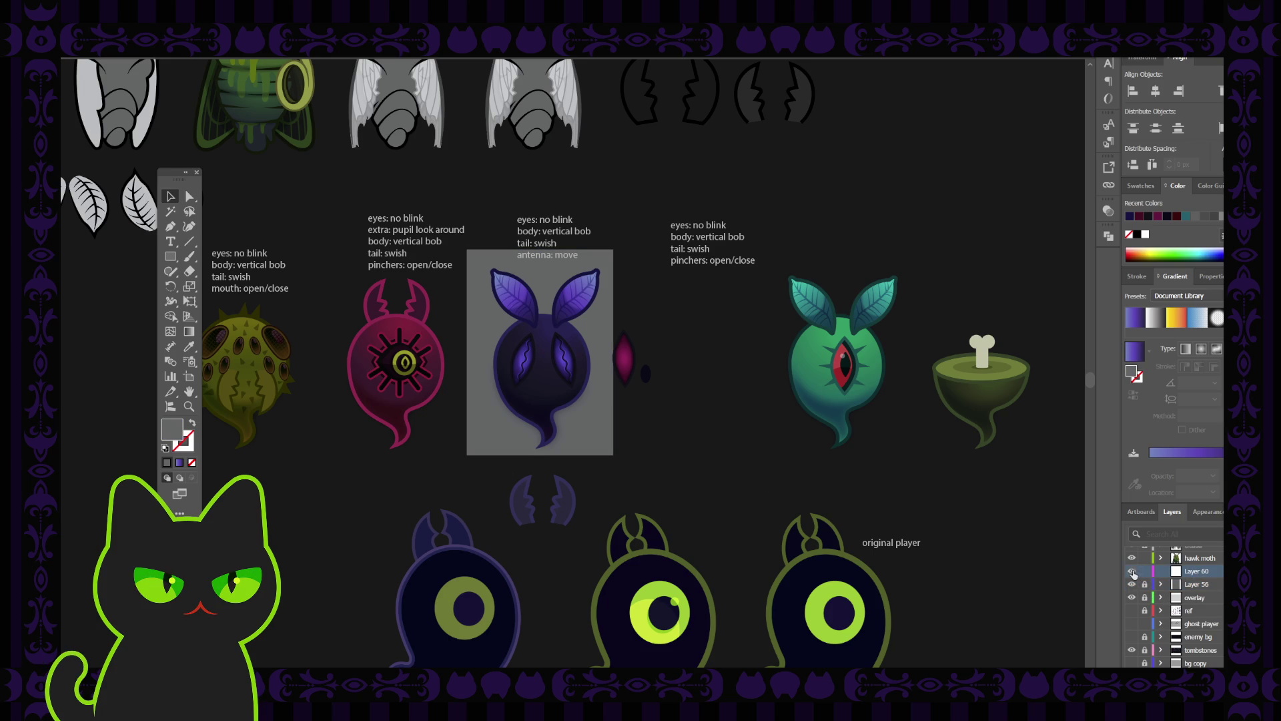
key(Delete)
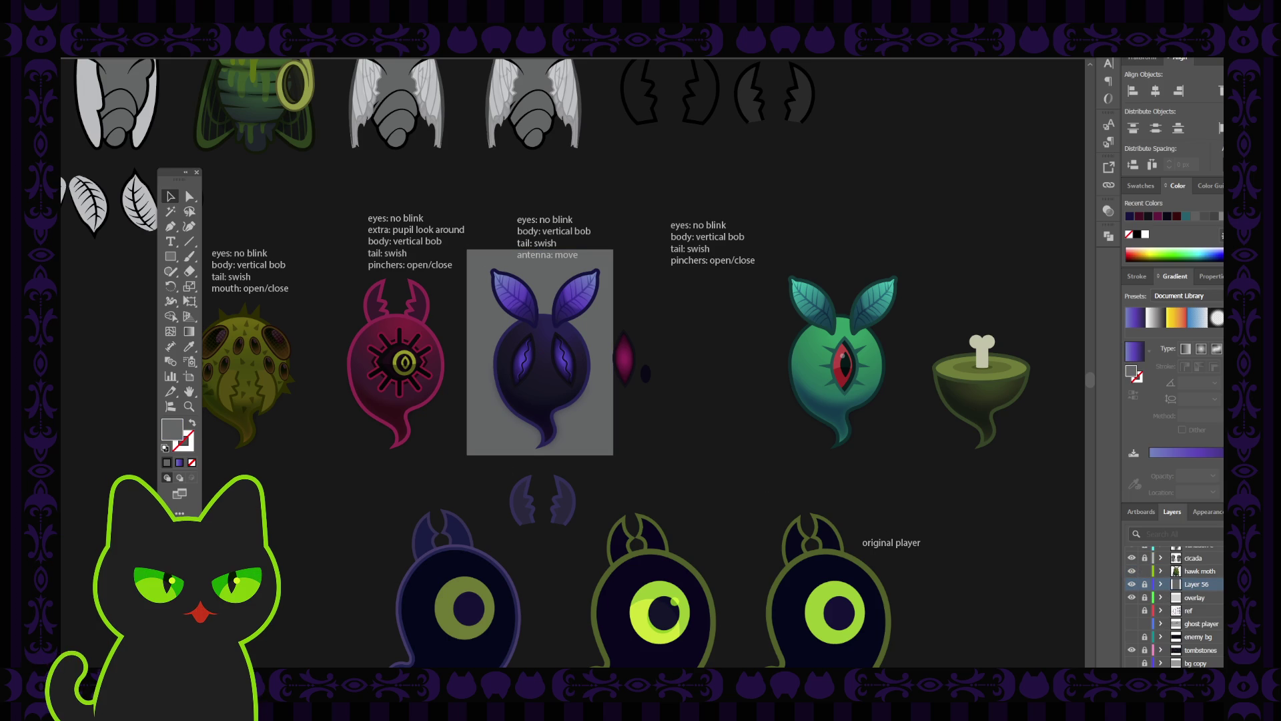
scroll(1218, 586, up, 1)
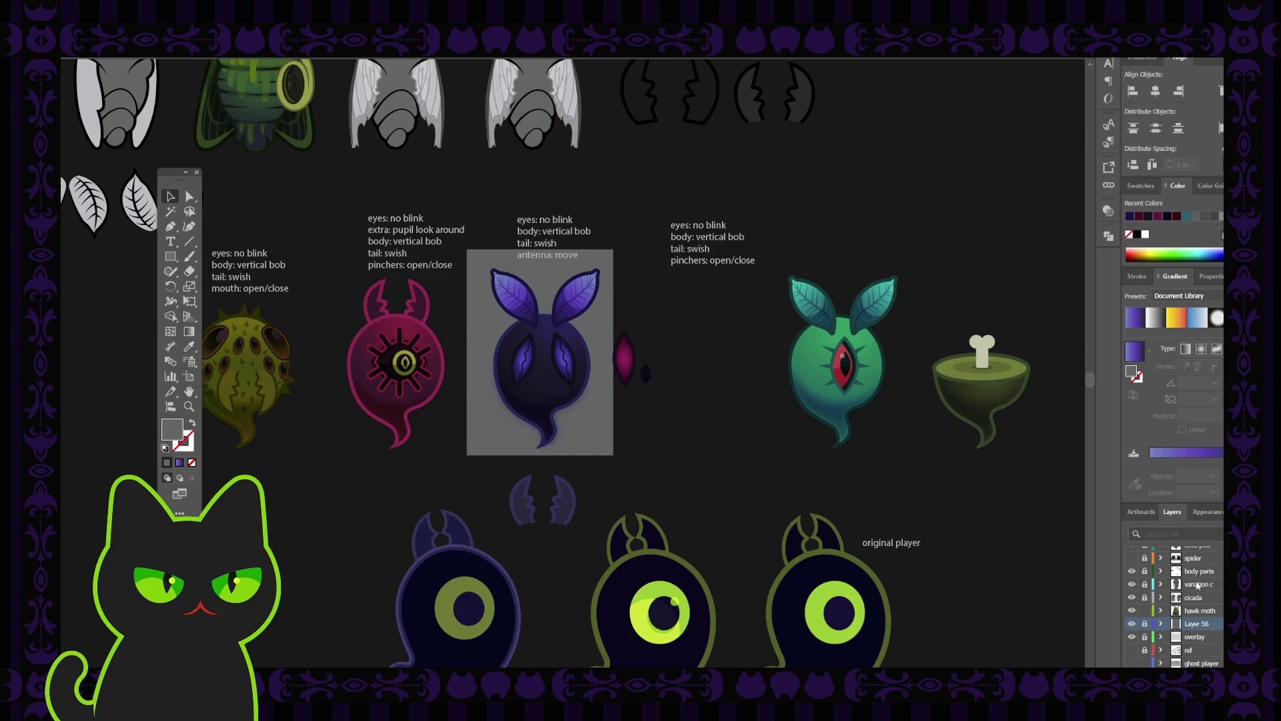
scroll(1198, 587, up, 1)
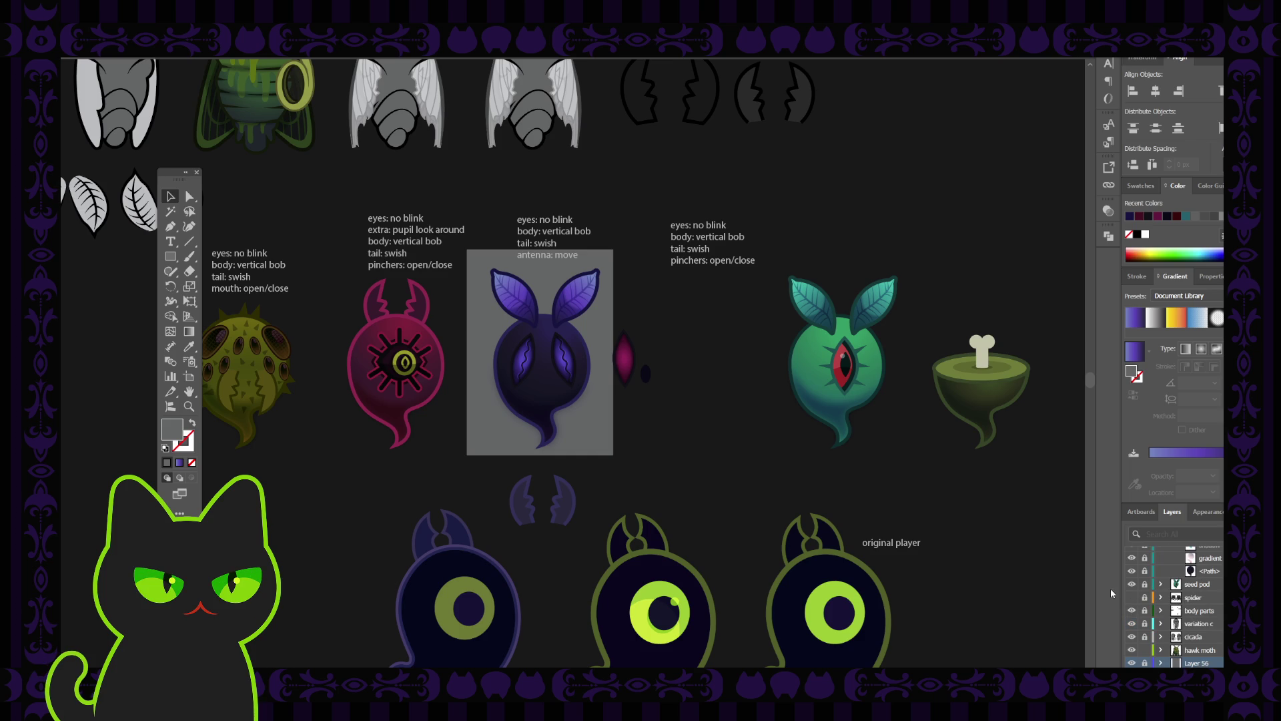
click(626, 360)
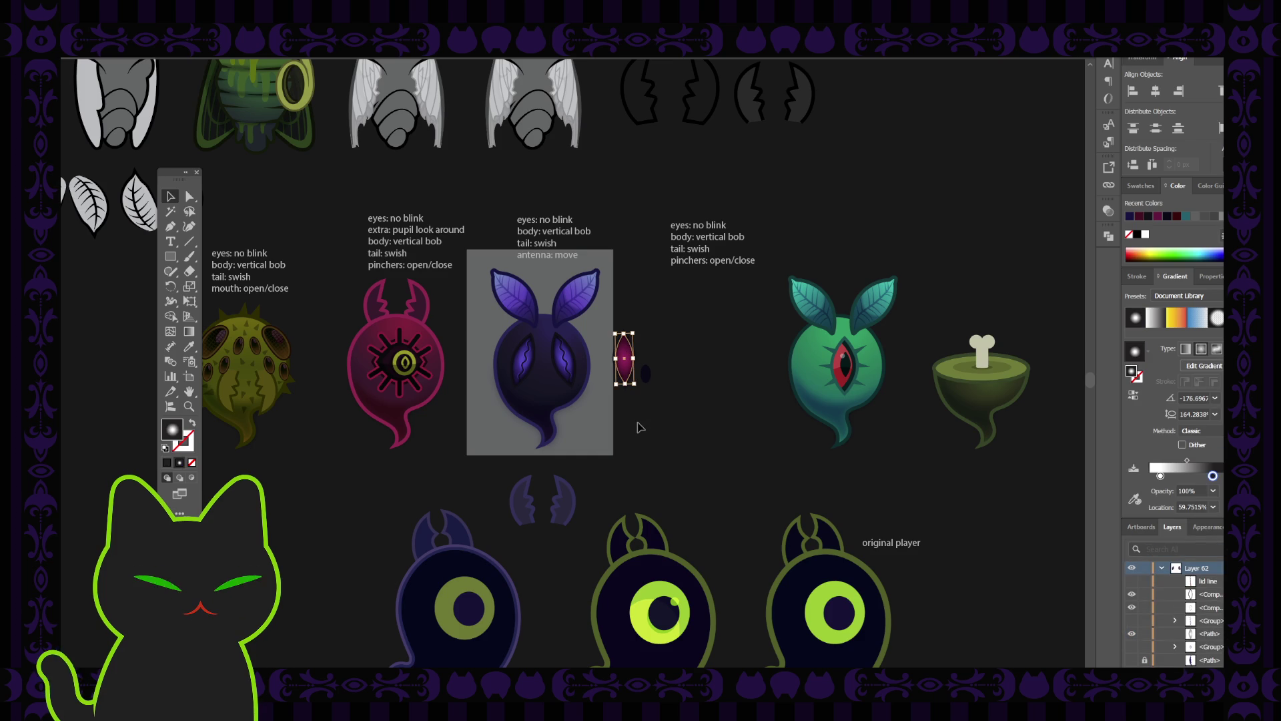
Step: Zoom in and rotate the magenta eye shape beside the ghost, undoing then redoing the rotation
key(ctrl+plus)
key(ctrl+plus)
drag(453, 429, 581, 407)
click(164, 196)
drag(702, 300, 658, 343)
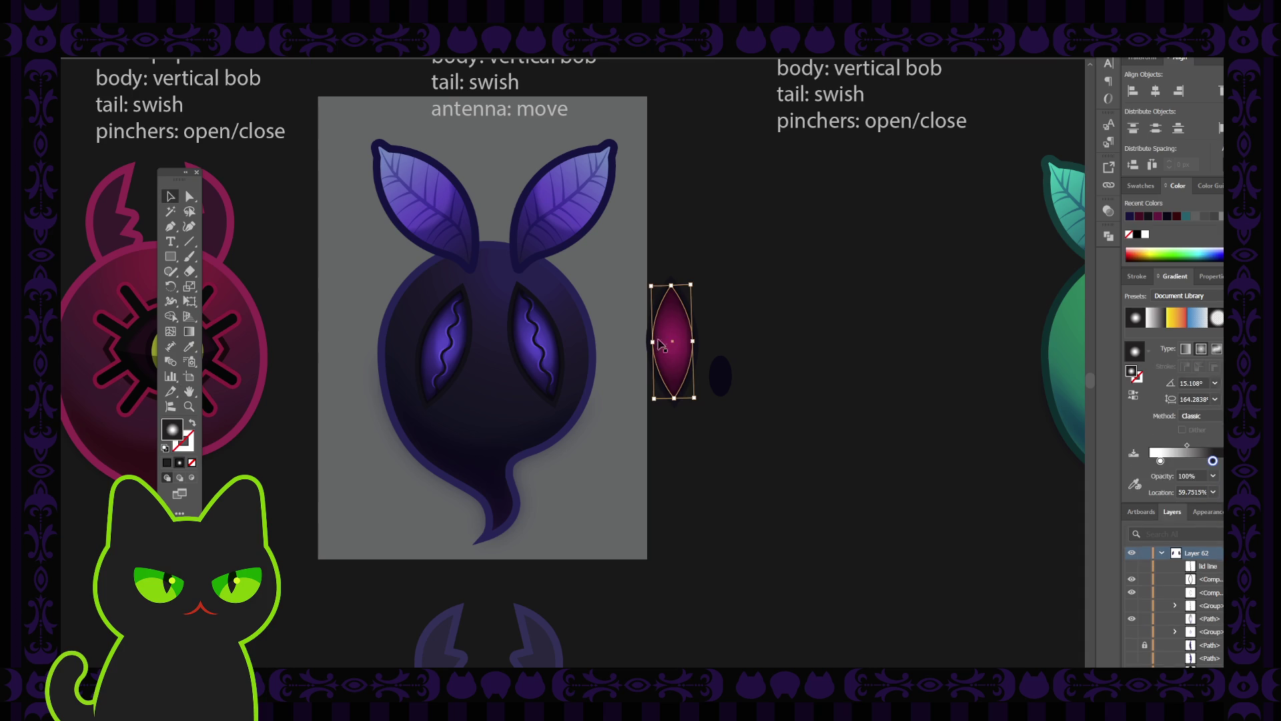
key(ctrl+z)
key(ctrl+z)
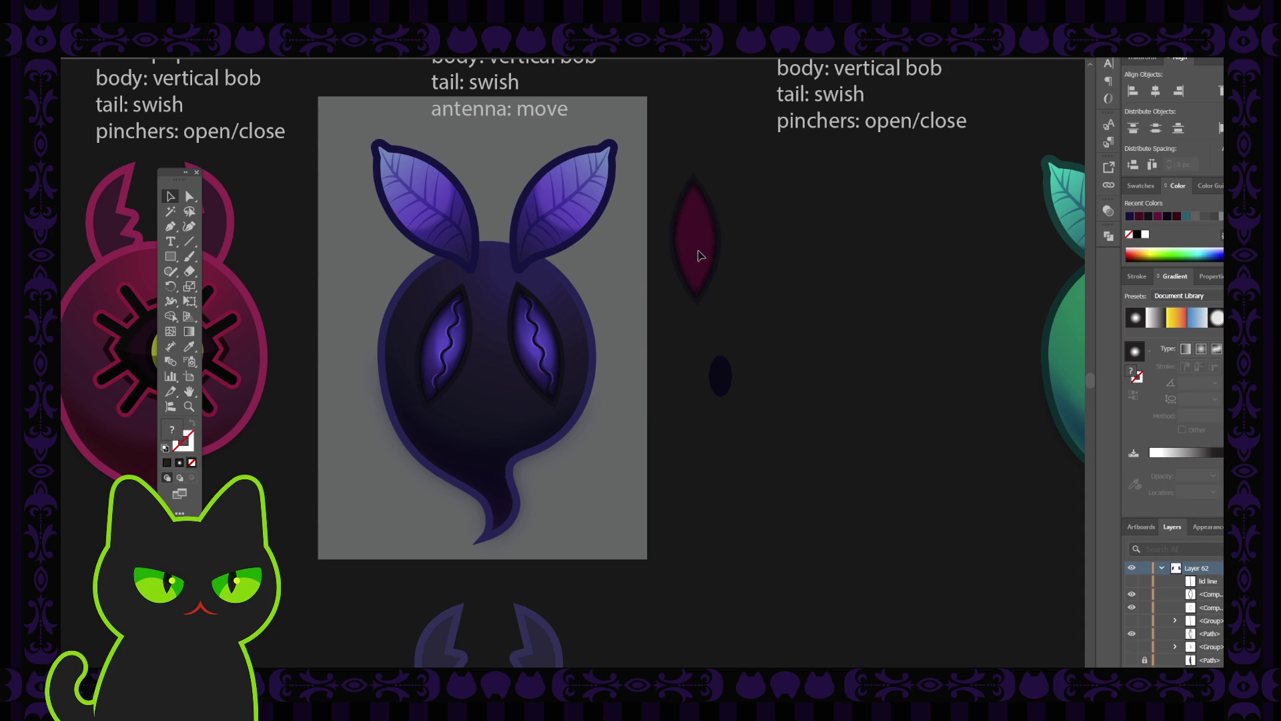
key(ctrl+shift+z)
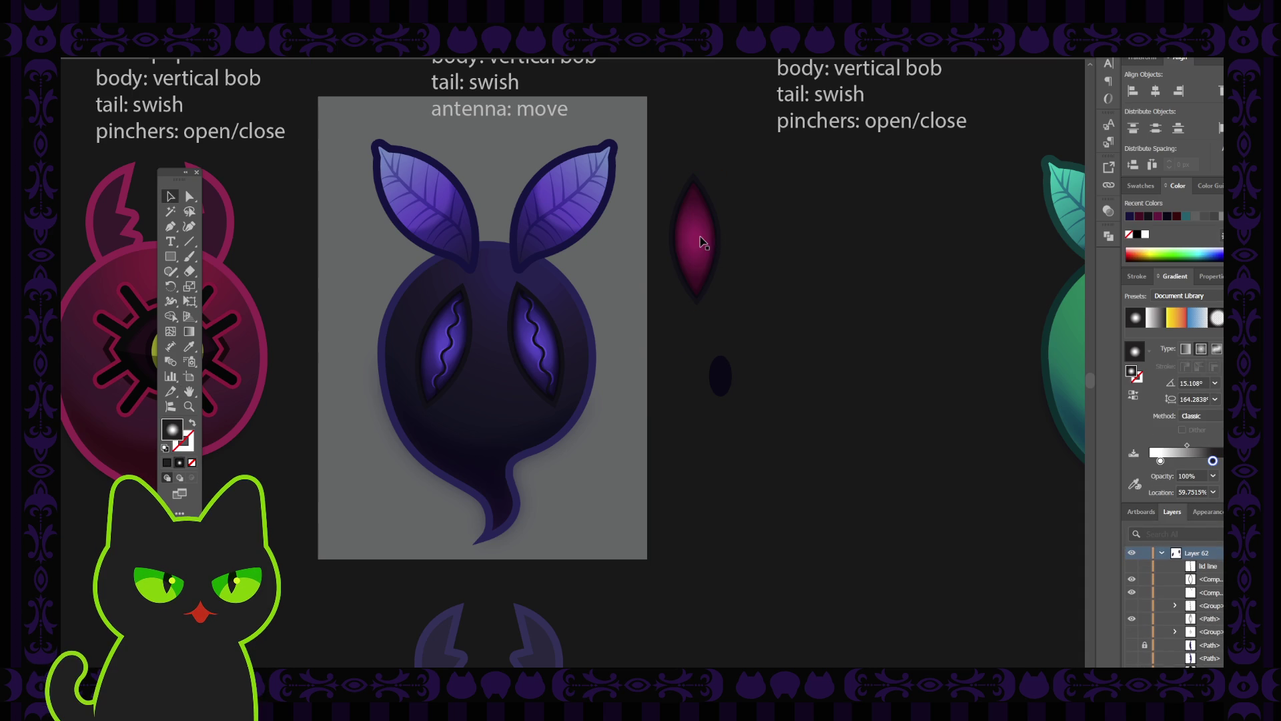
Step: Alt-drag a copy of the magenta shape, undo the extra copy, then deselect everything
click(702, 244)
drag(694, 257, 755, 262)
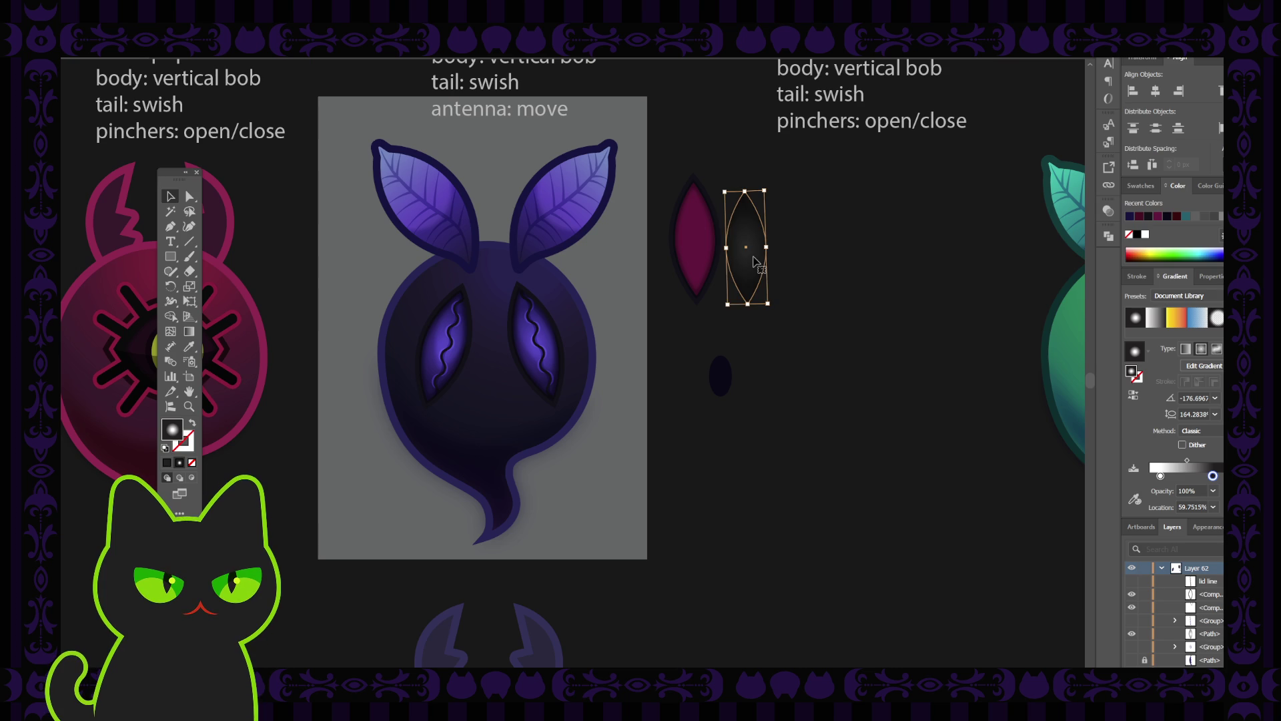
key(ctrl+z)
click(720, 385)
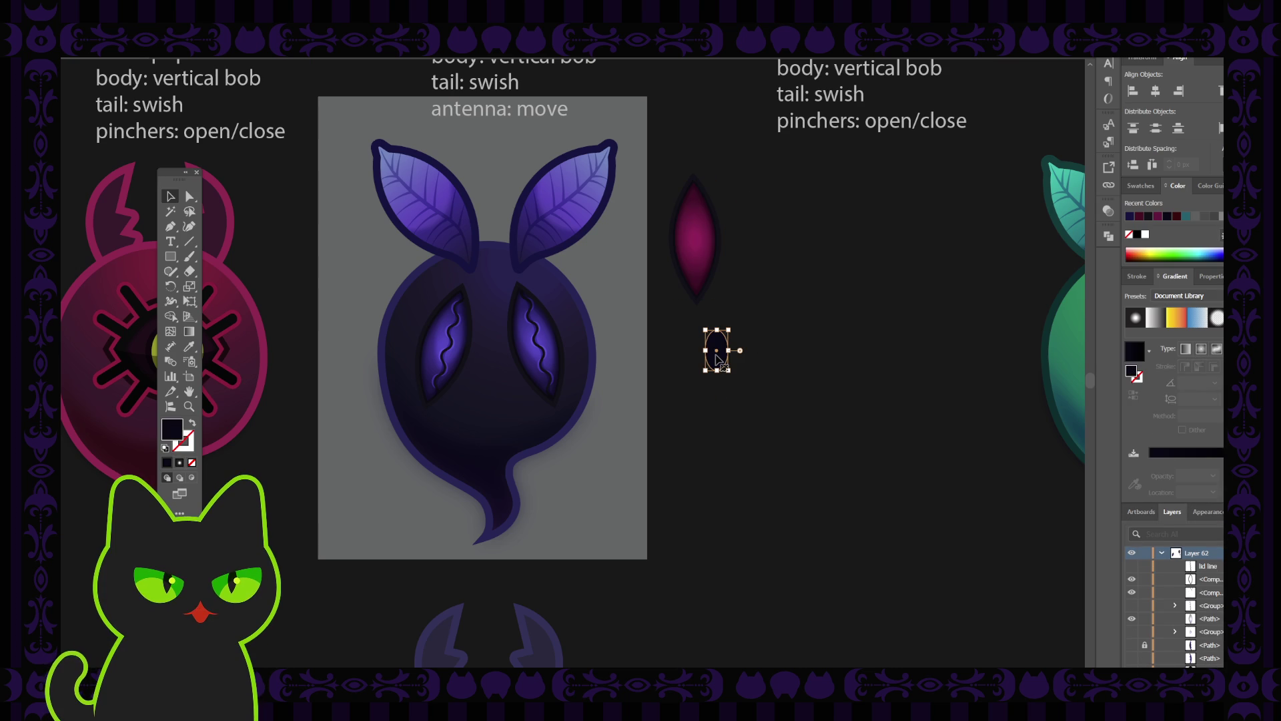
click(714, 355)
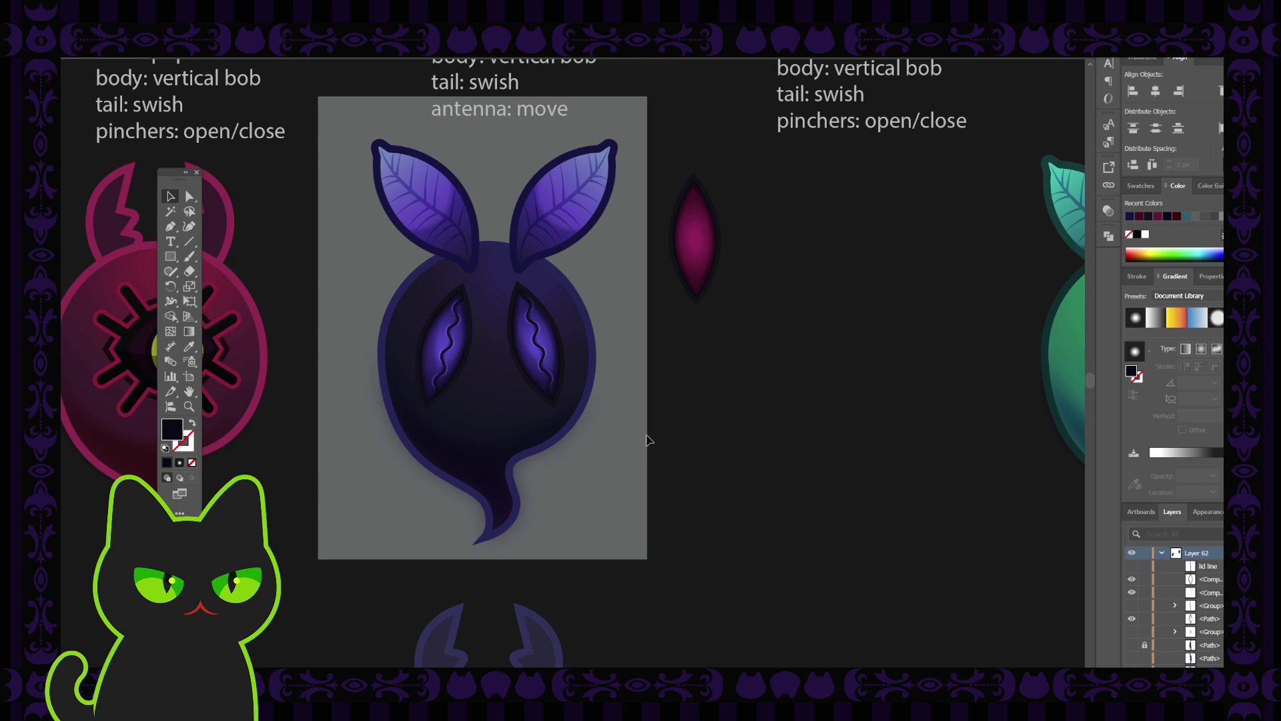
scroll(646, 440, down, 4)
scroll(646, 440, up, 4)
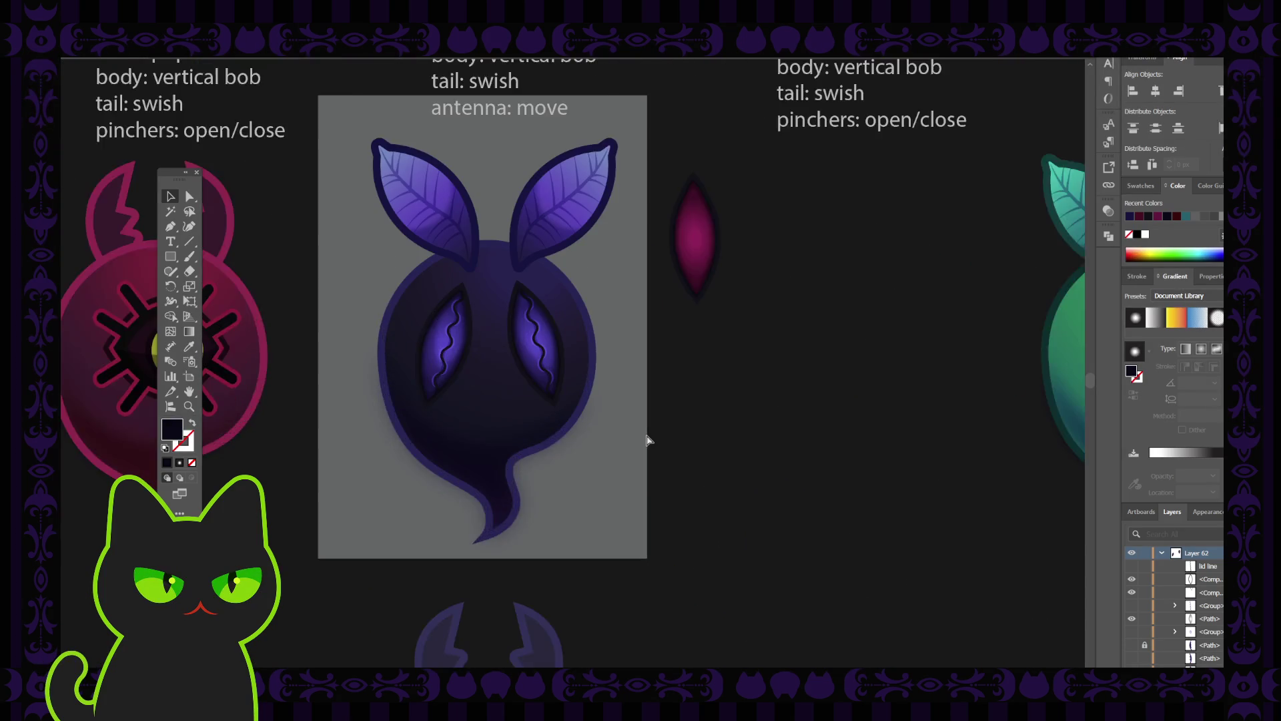
scroll(646, 440, up, 2)
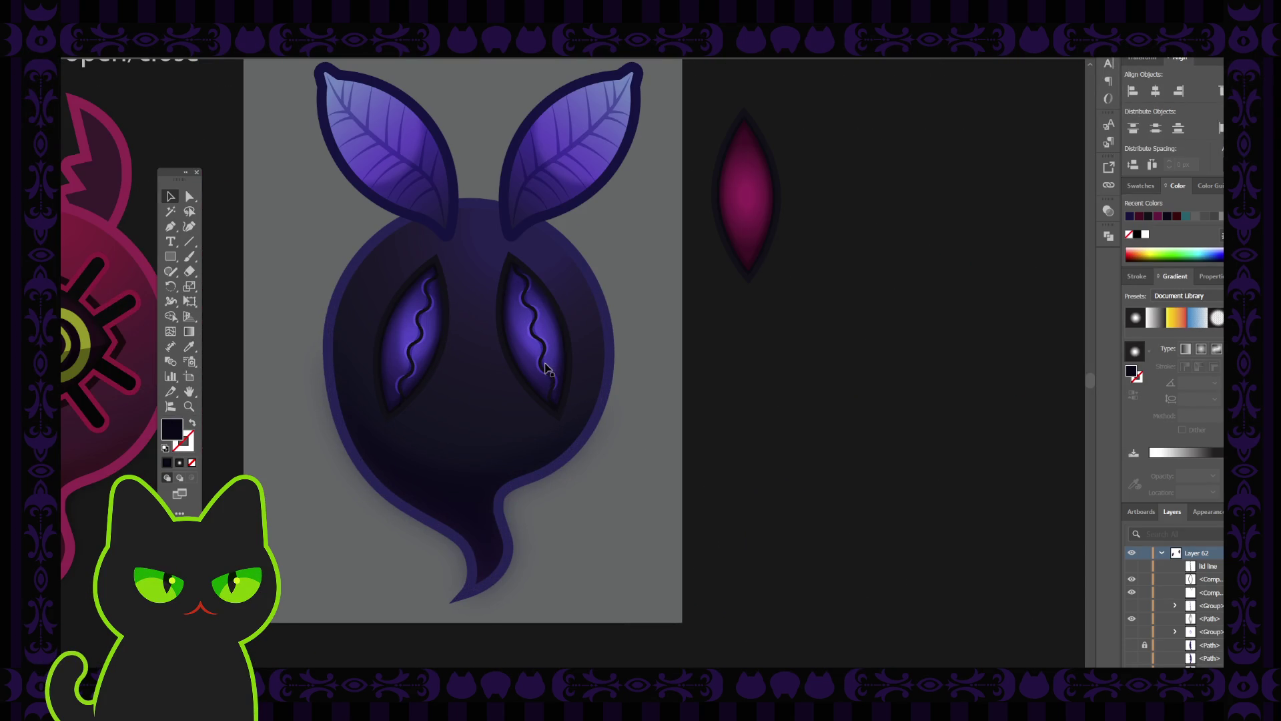
Step: Enter isolation mode on the ghost's right eye path, then return to the full drawing
click(524, 365)
double_click(527, 365)
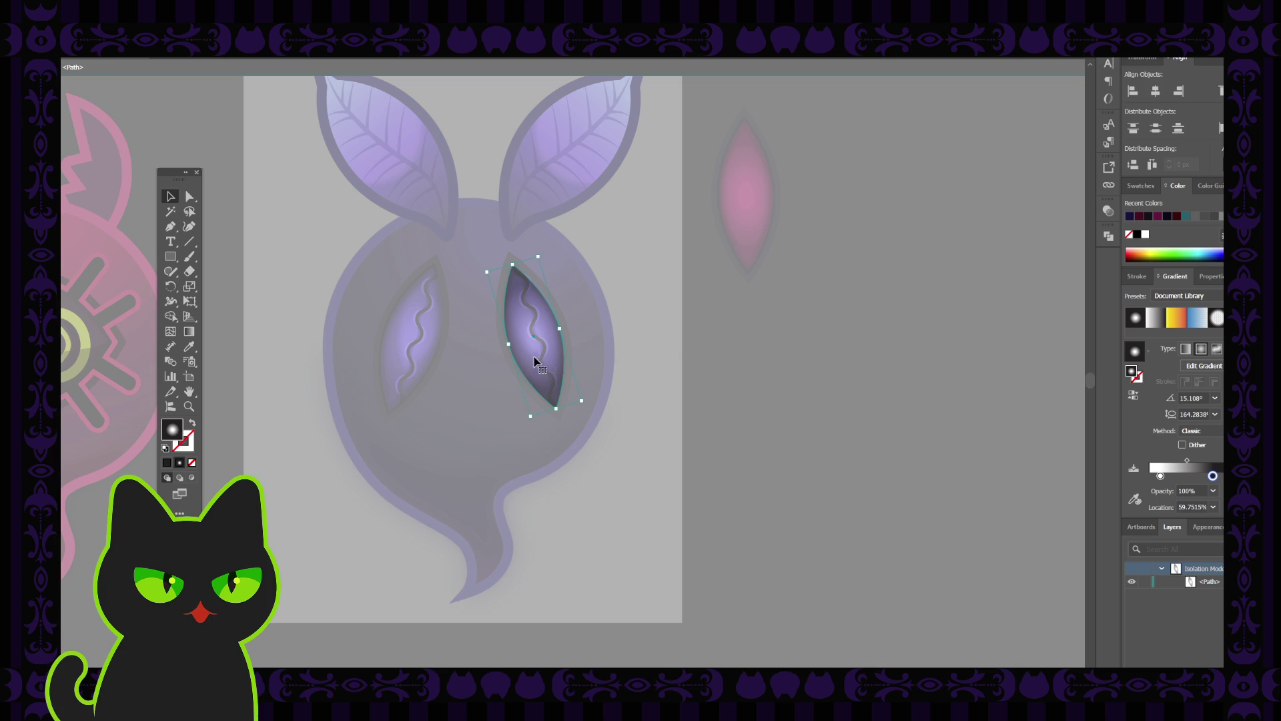
double_click(743, 463)
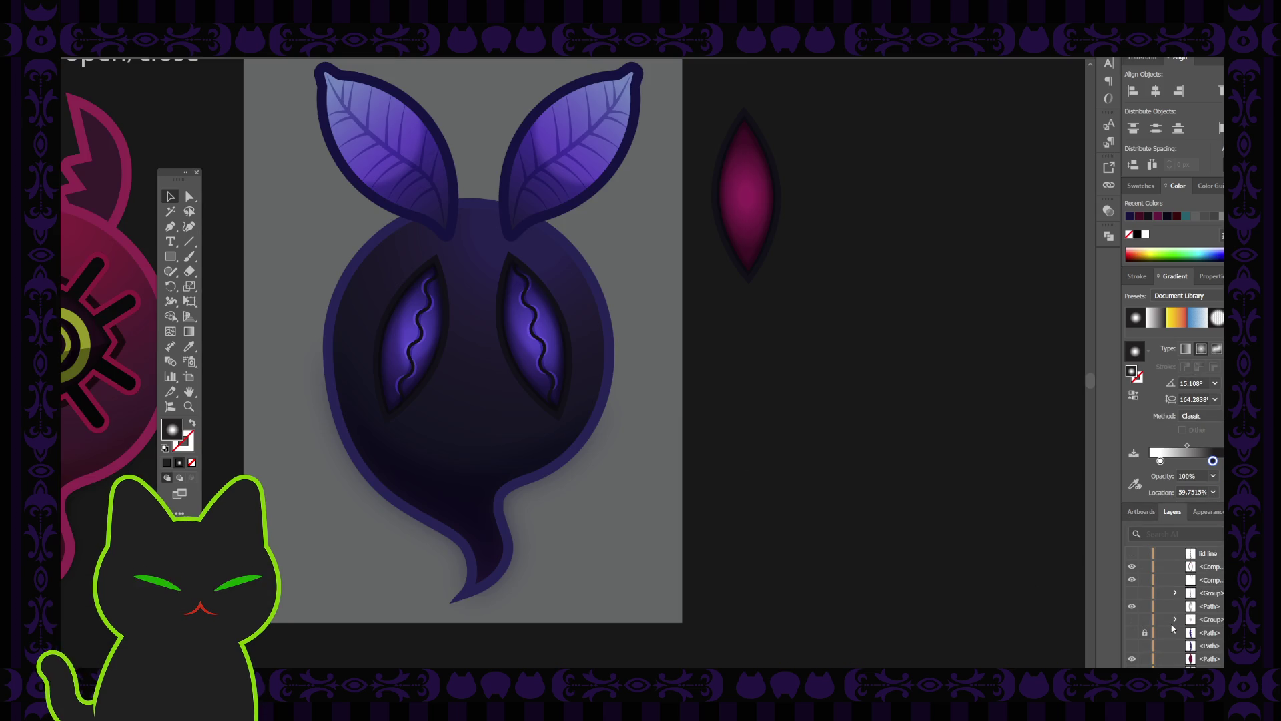
Step: Delete the two leftover <Path> rows in Layers, check the compound eye path, then select the magenta eye
click(1209, 633)
shift+click(1210, 645)
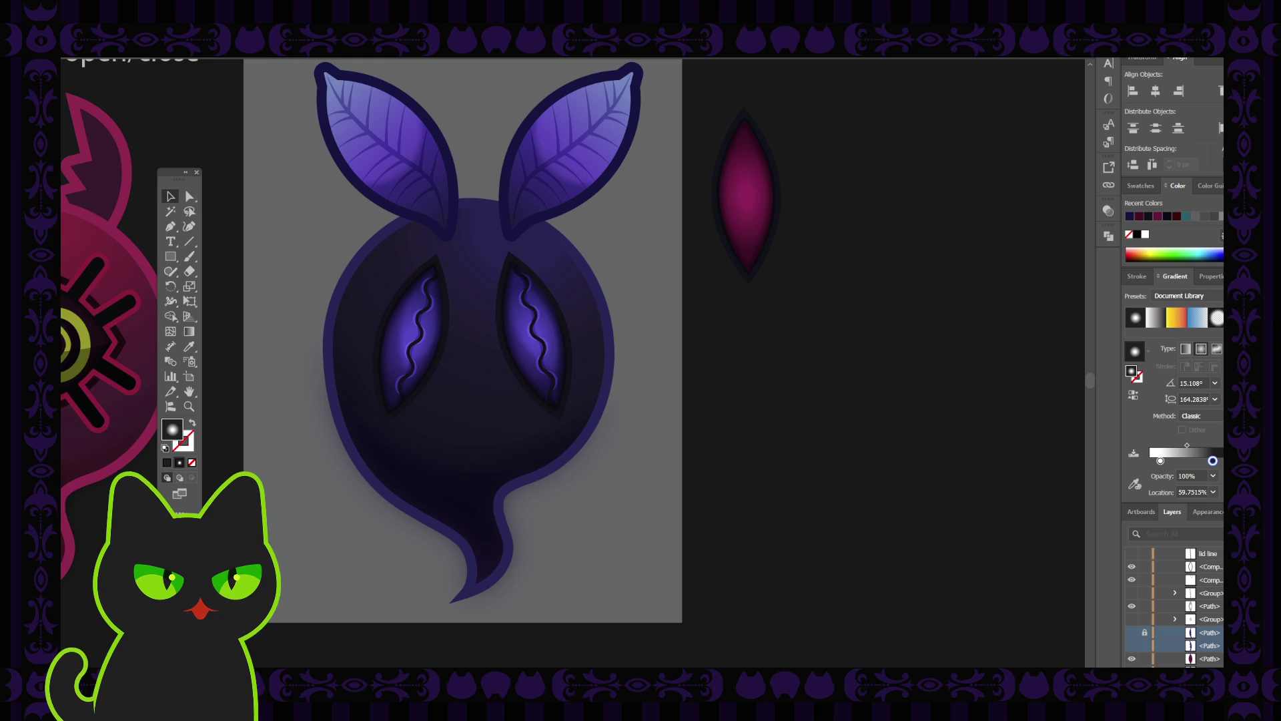
key(Delete)
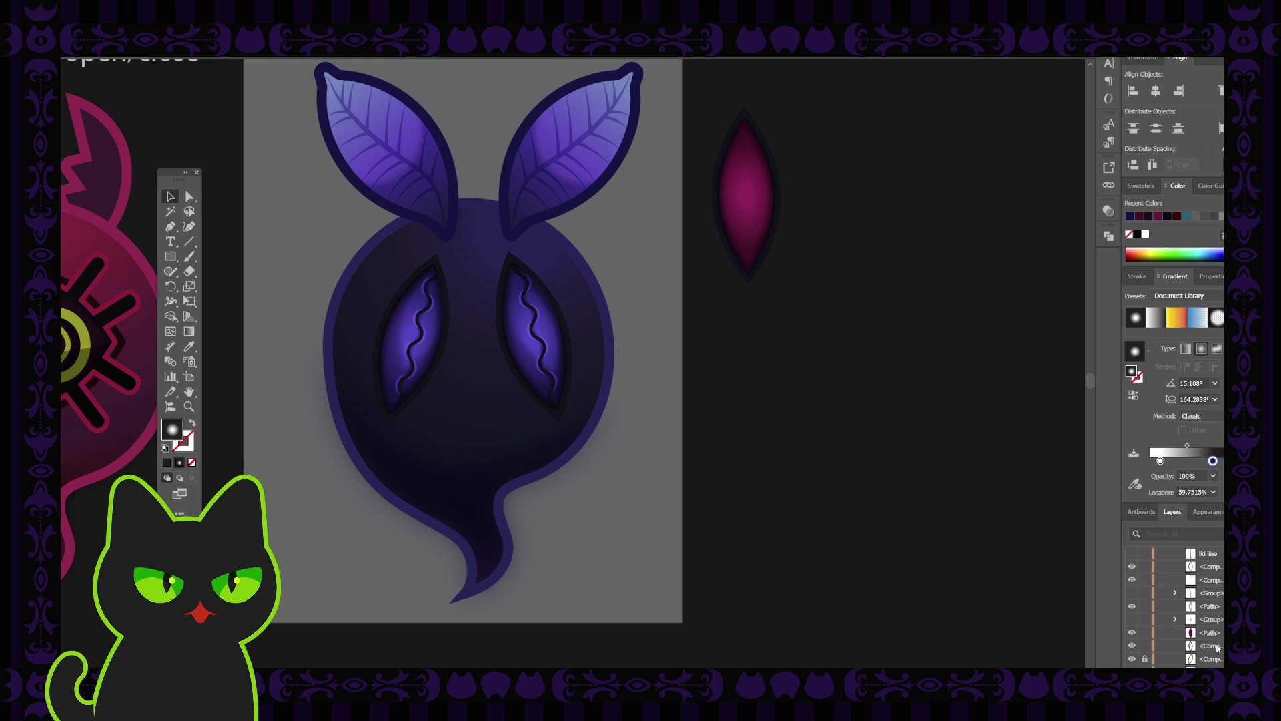
click(1134, 646)
click(1131, 645)
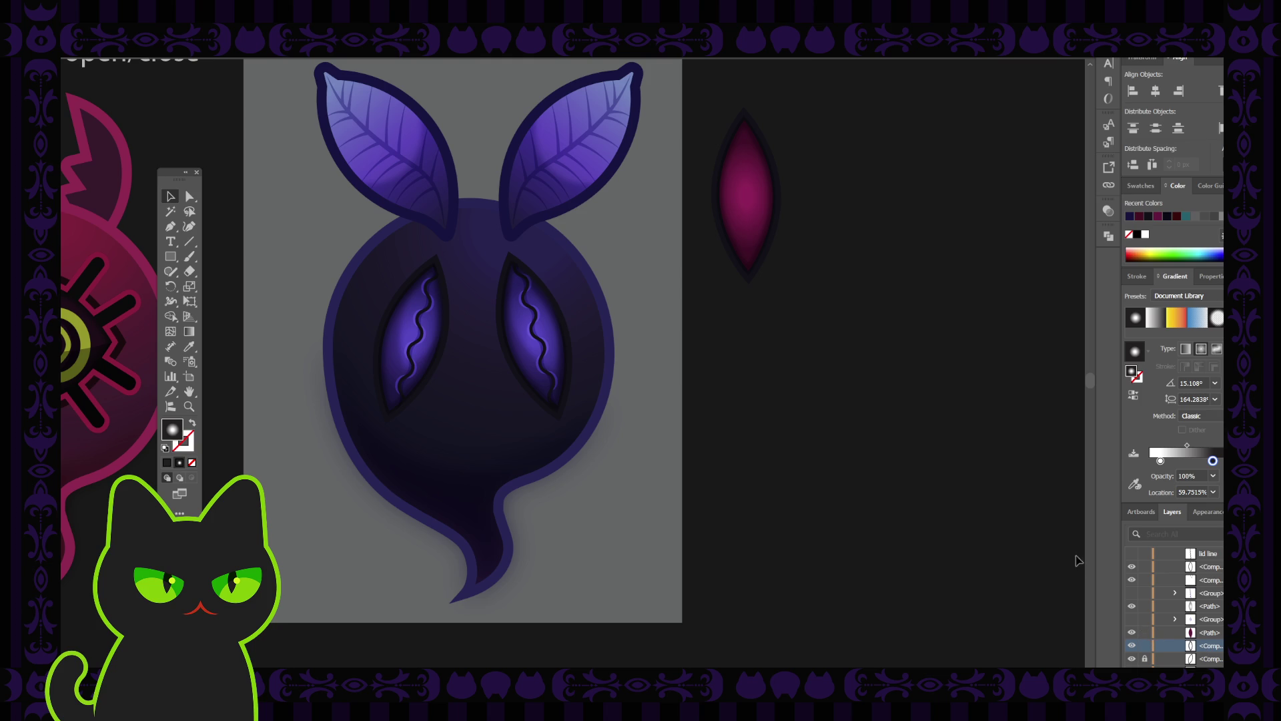
click(742, 160)
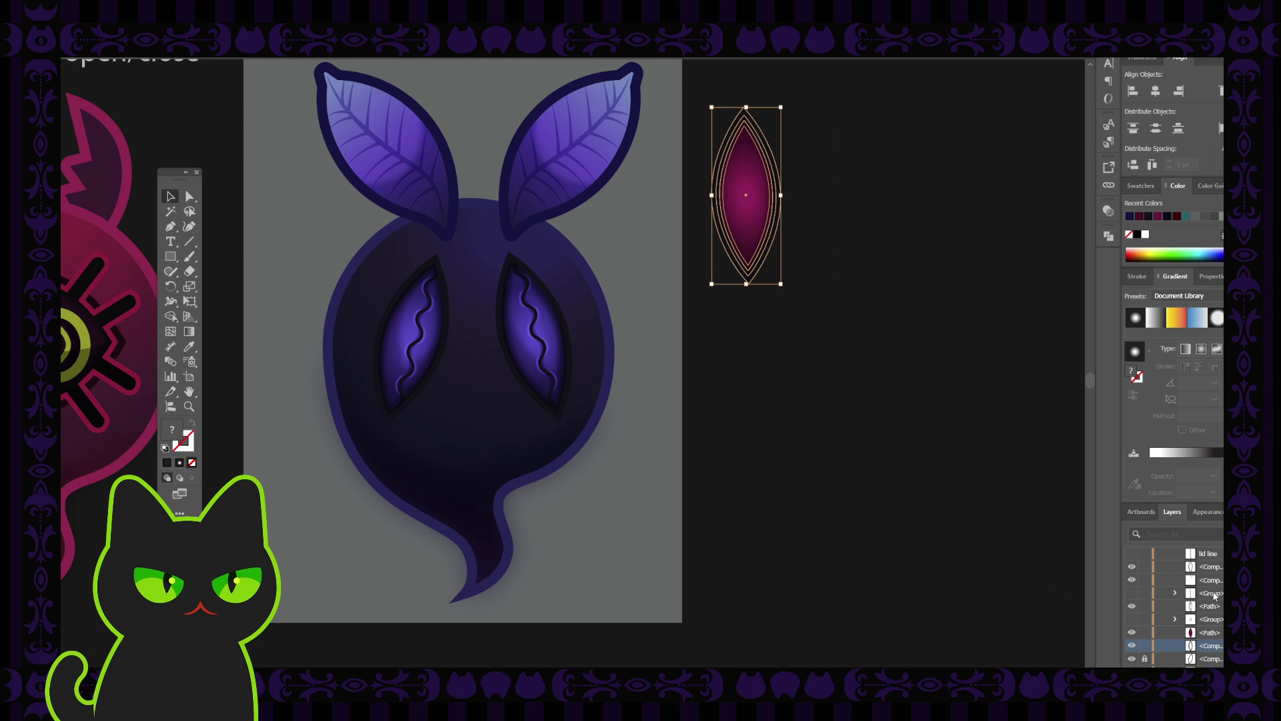
Step: Preview the hidden stitched-seam group and drag it out of the Layers panel to discard it
click(1132, 593)
click(1132, 593)
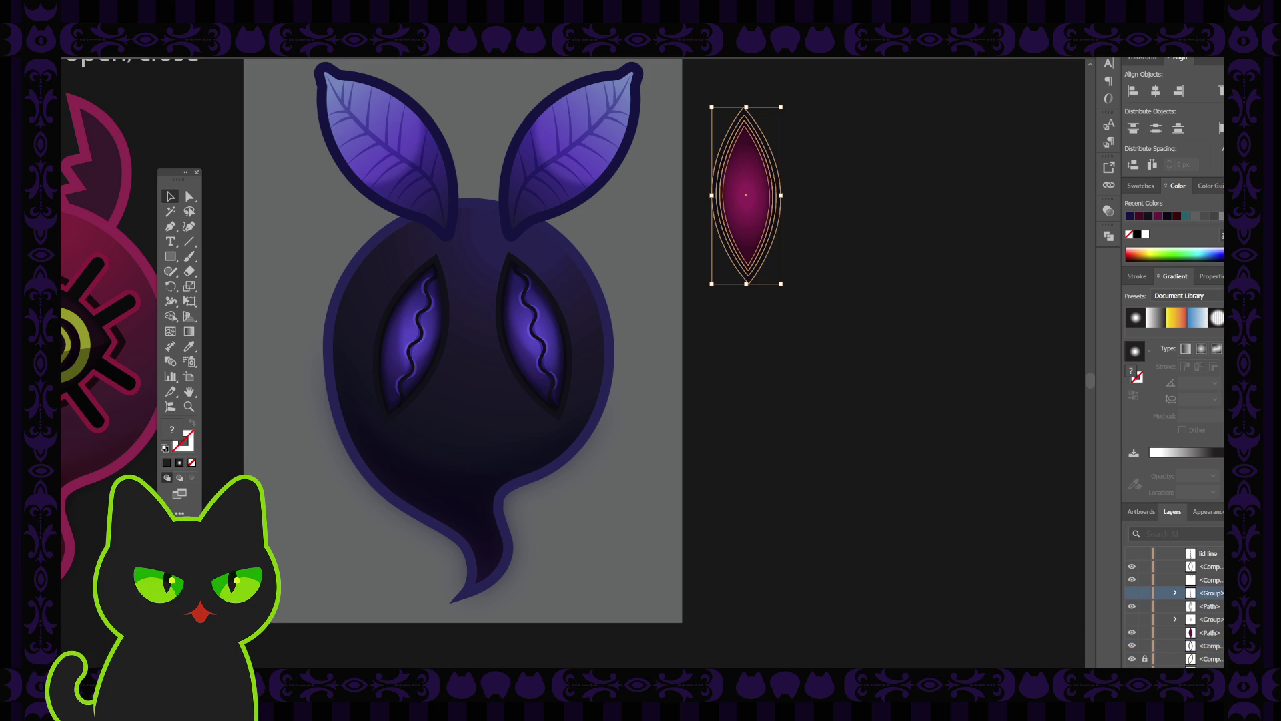
drag(1195, 593, 1165, 571)
click(1166, 580)
click(1131, 581)
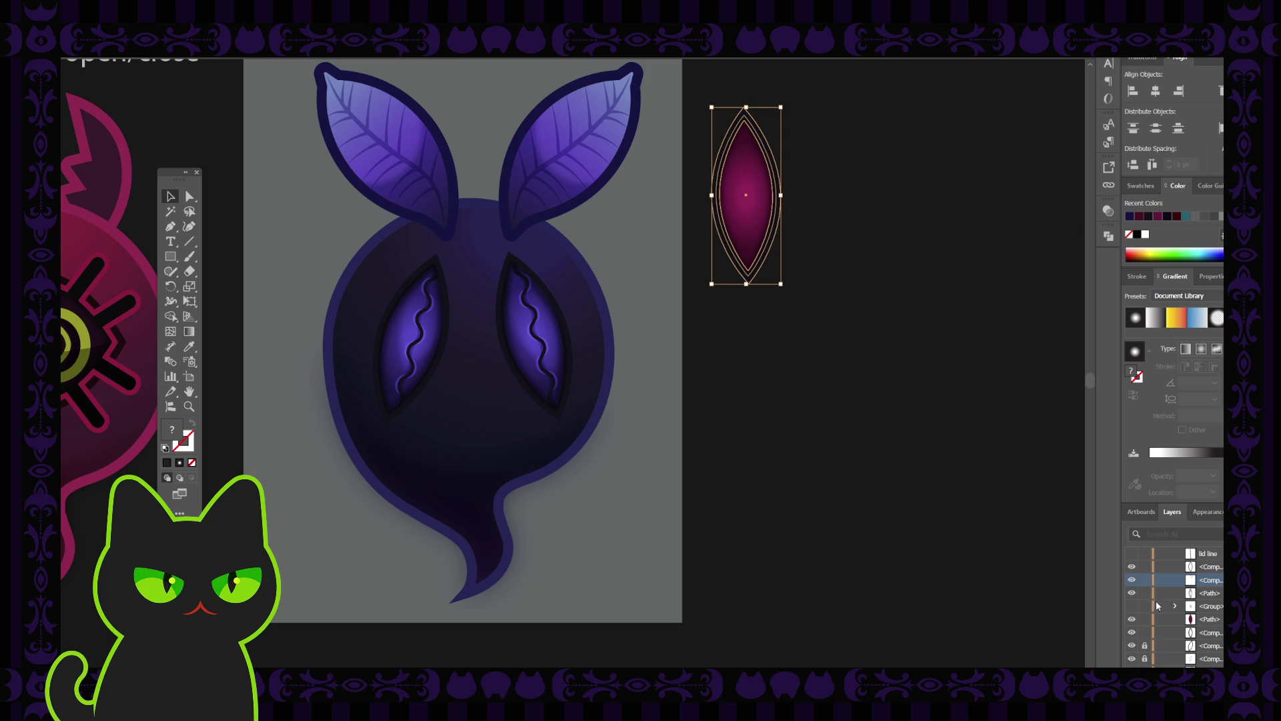
Step: Check the other hidden group at the body centre and delete it
click(1132, 605)
click(1133, 606)
click(1194, 606)
key(Delete)
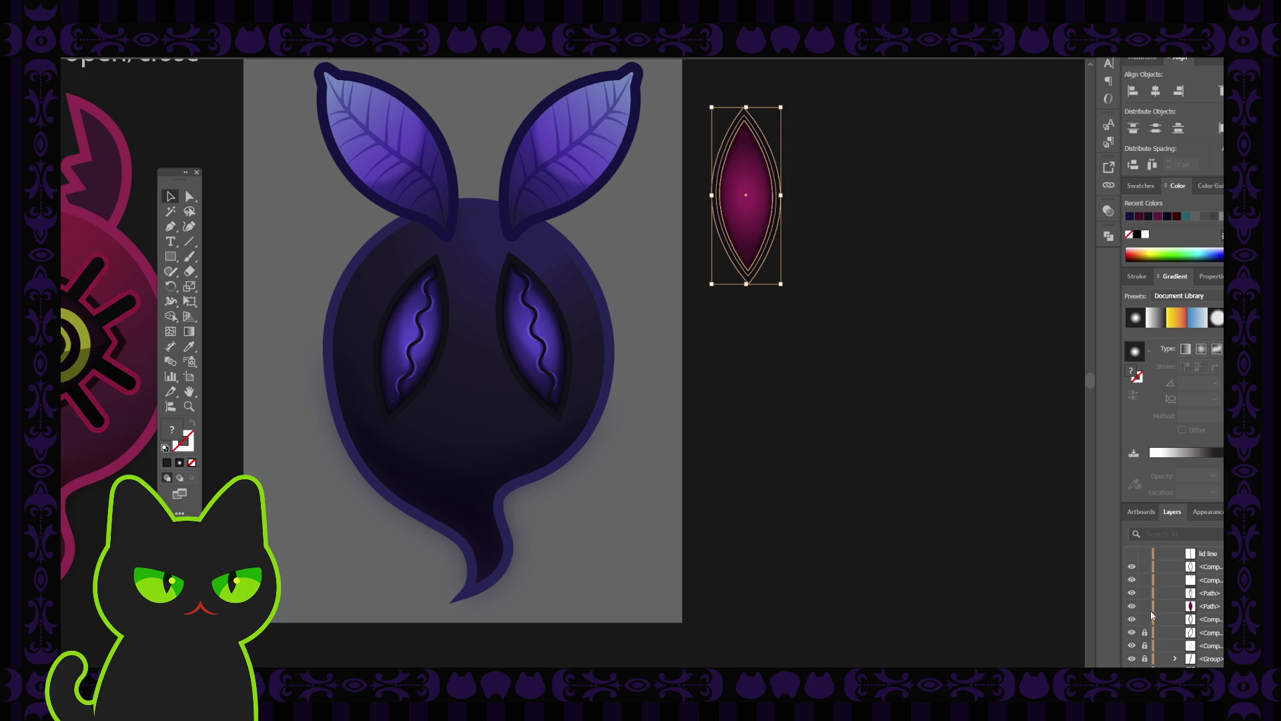
Step: Lock the ghost's remaining parts and delete the hidden 'lid line'
drag(1145, 619, 1145, 566)
scroll(1145, 602, up, 3)
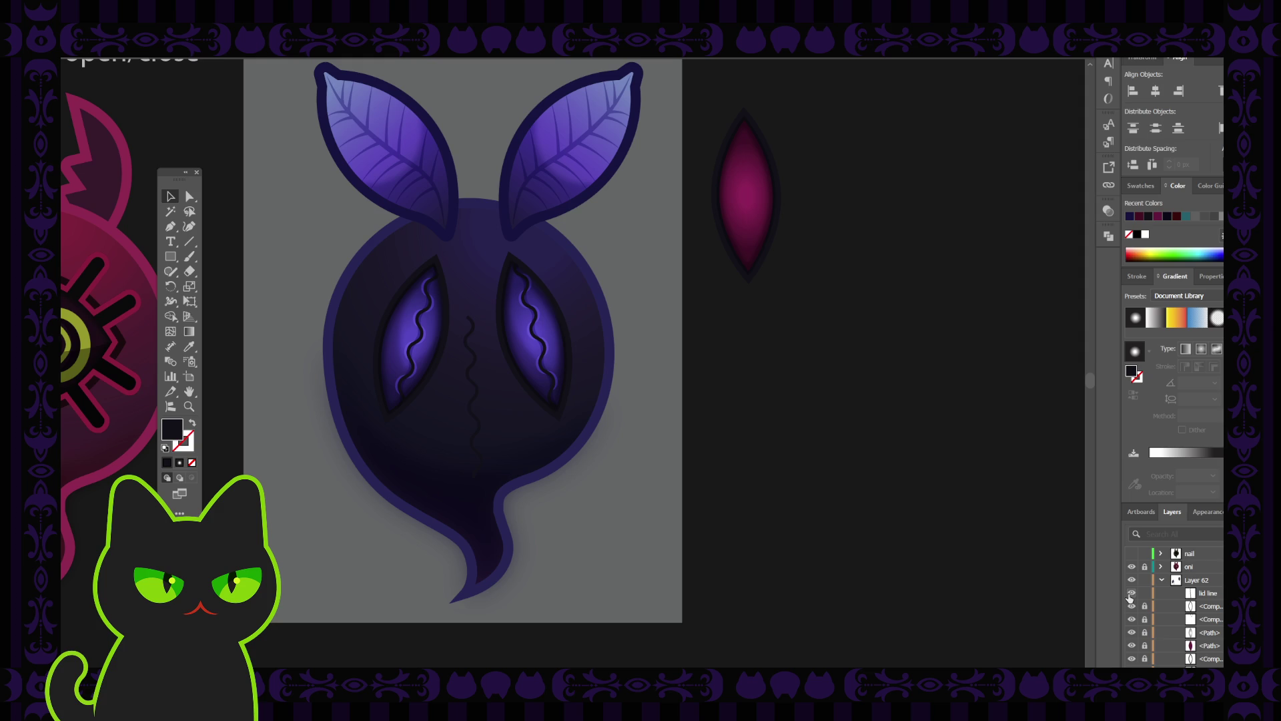
key(Delete)
scroll(1191, 617, down, 3)
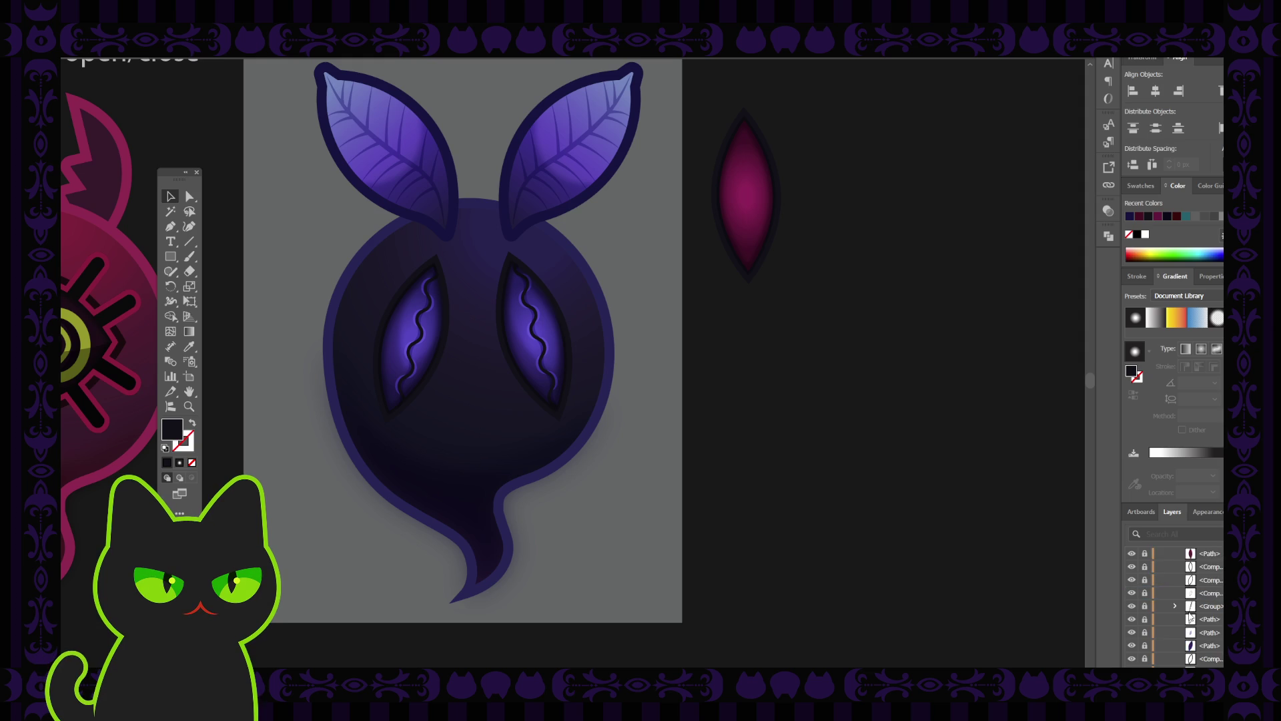
scroll(1191, 617, down, 1)
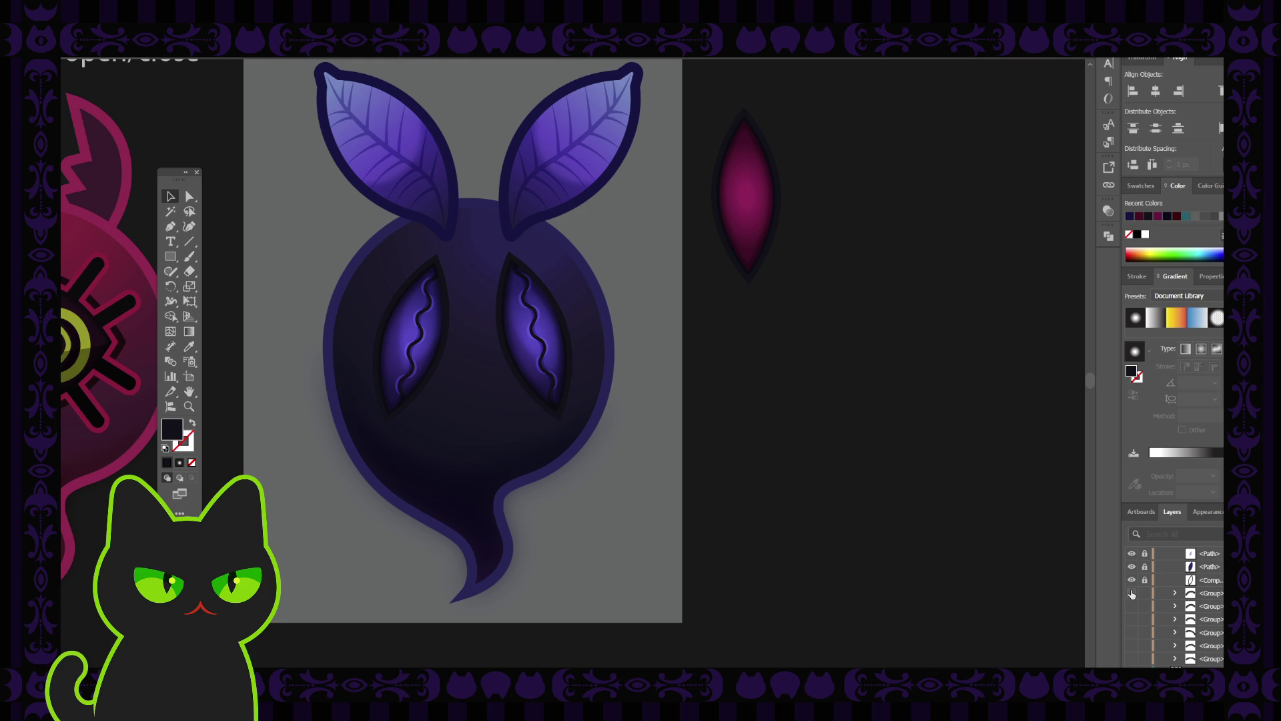
scroll(1205, 620, up, 2)
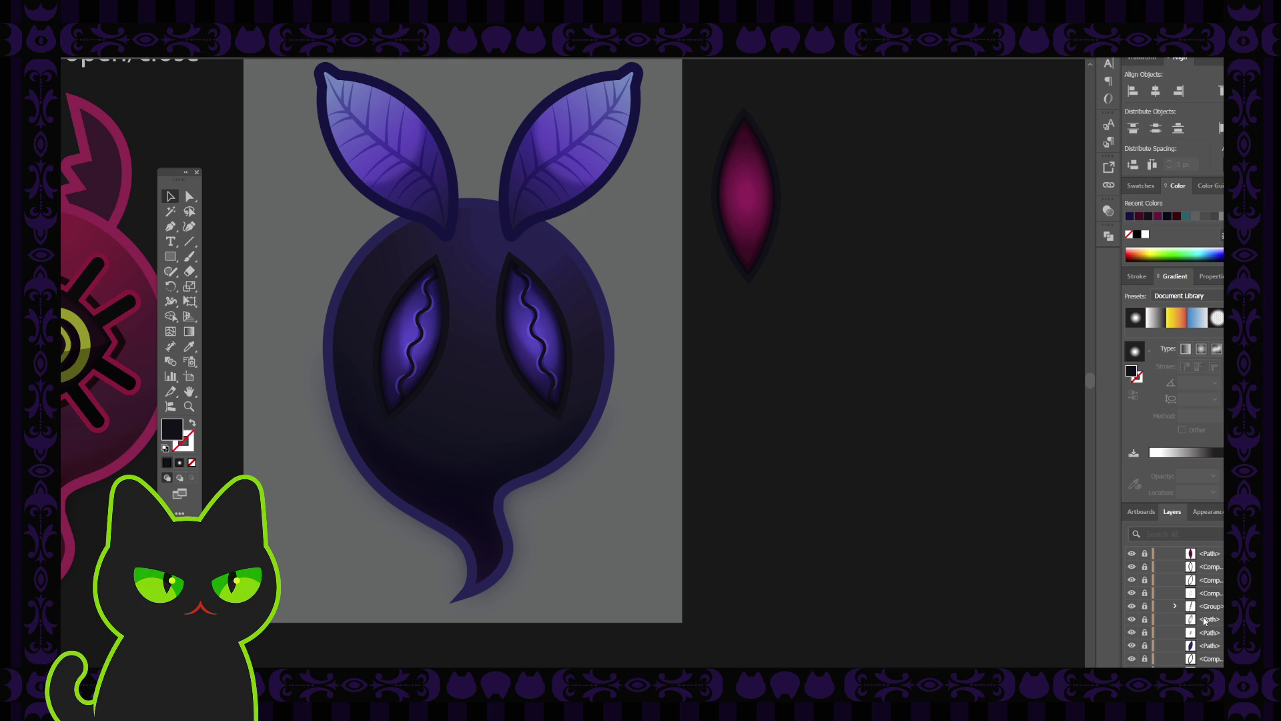
scroll(1206, 621, up, 1)
scroll(1205, 620, up, 1)
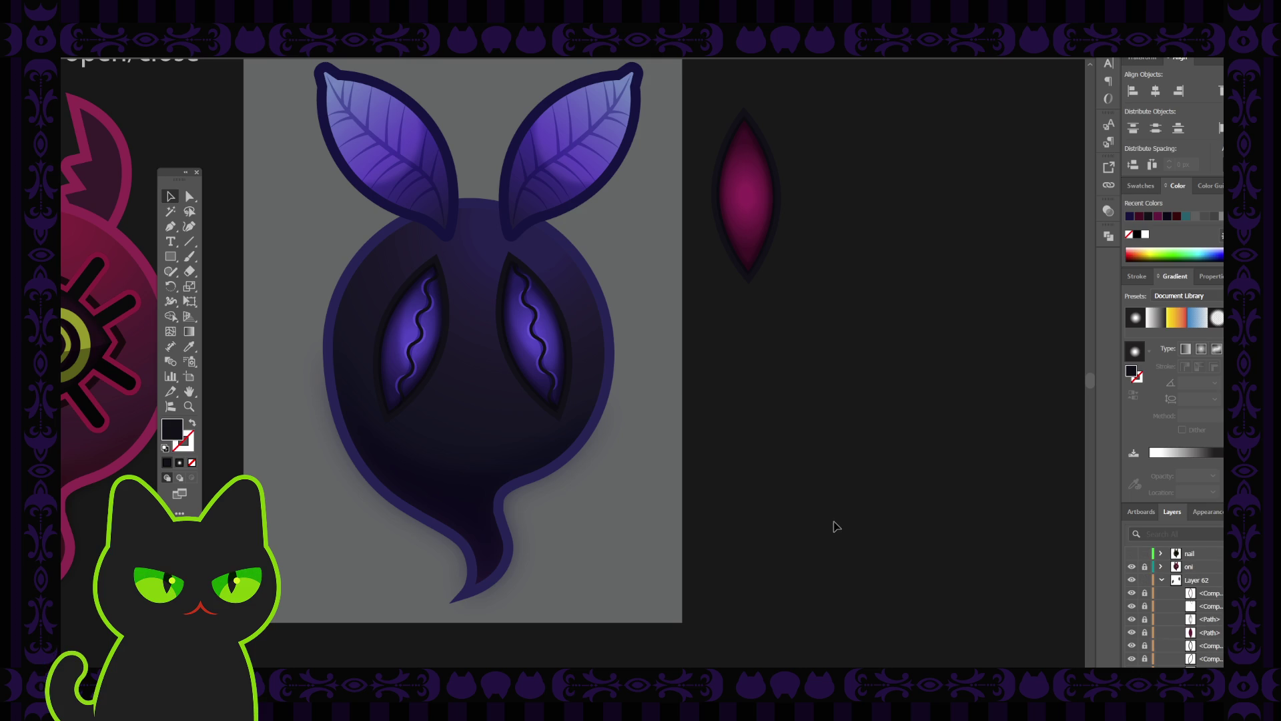
Step: Show the 'nail' creature layer, inspect its contents, then collapse and hide it again
scroll(1158, 582, up, 1)
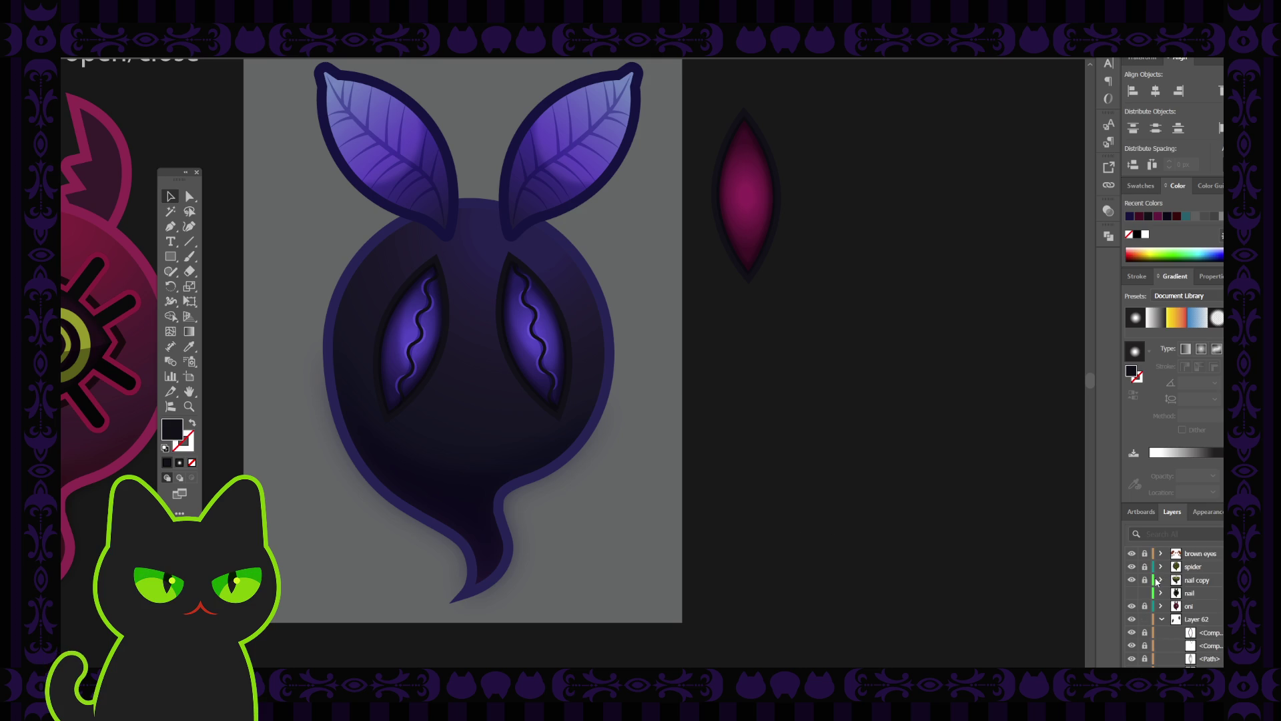
click(1131, 592)
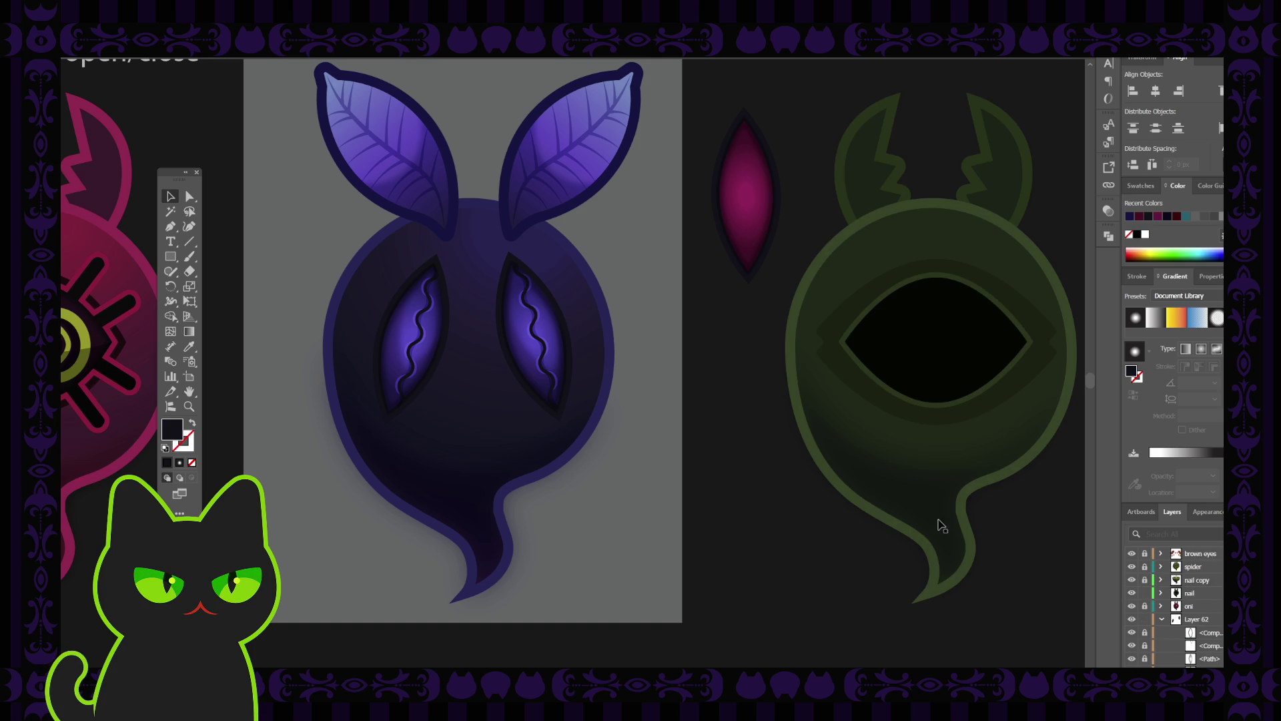
key(ctrl+minus)
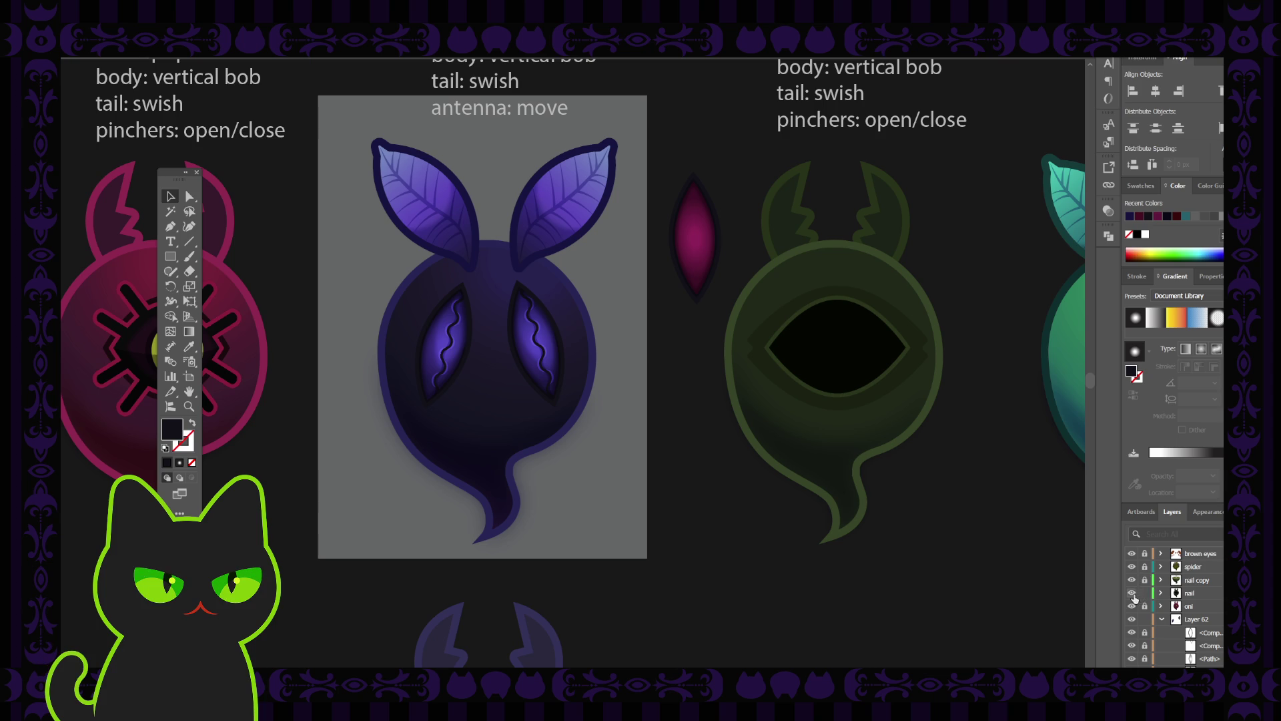
click(1162, 593)
scroll(1179, 603, down, 3)
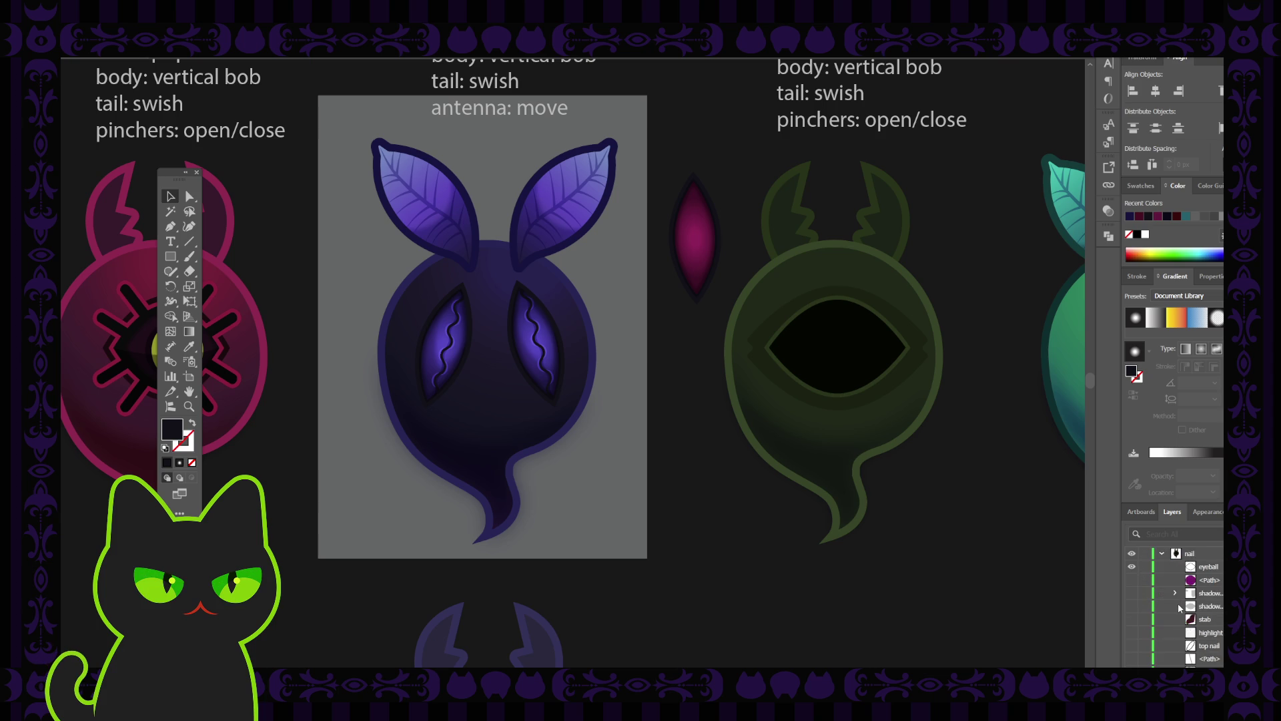
scroll(1178, 603, up, 3)
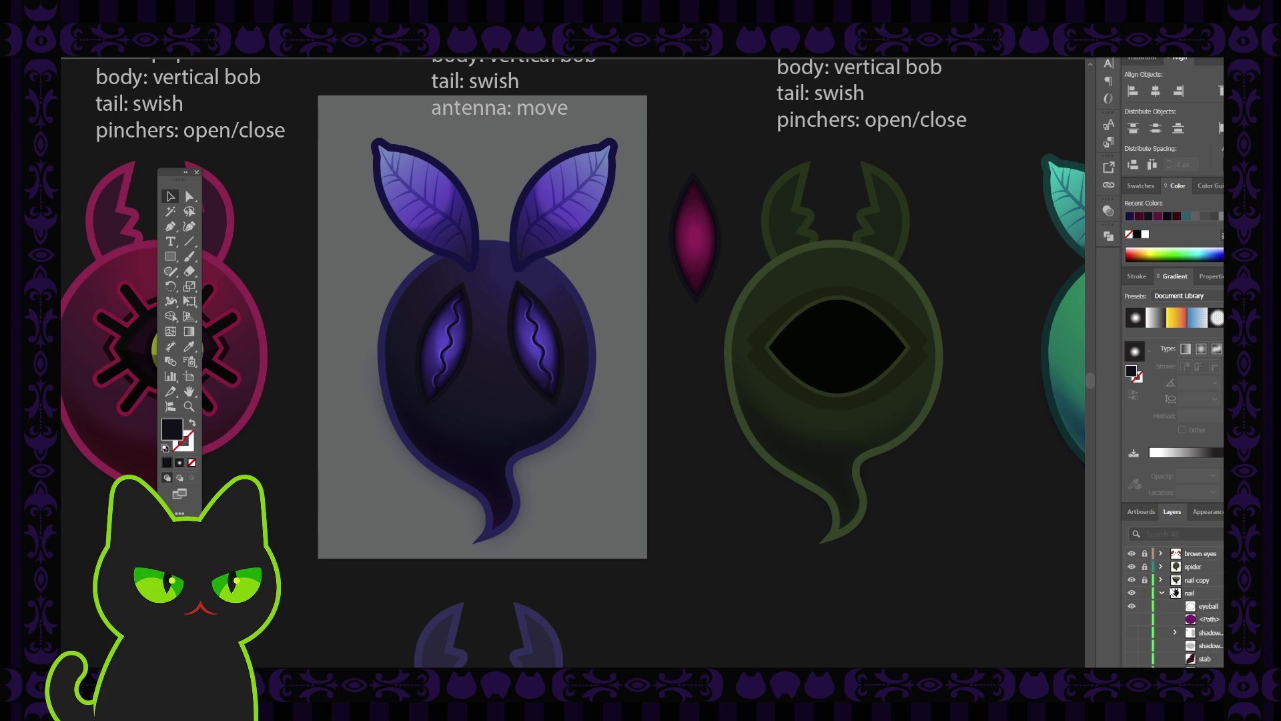
click(1162, 592)
click(1132, 593)
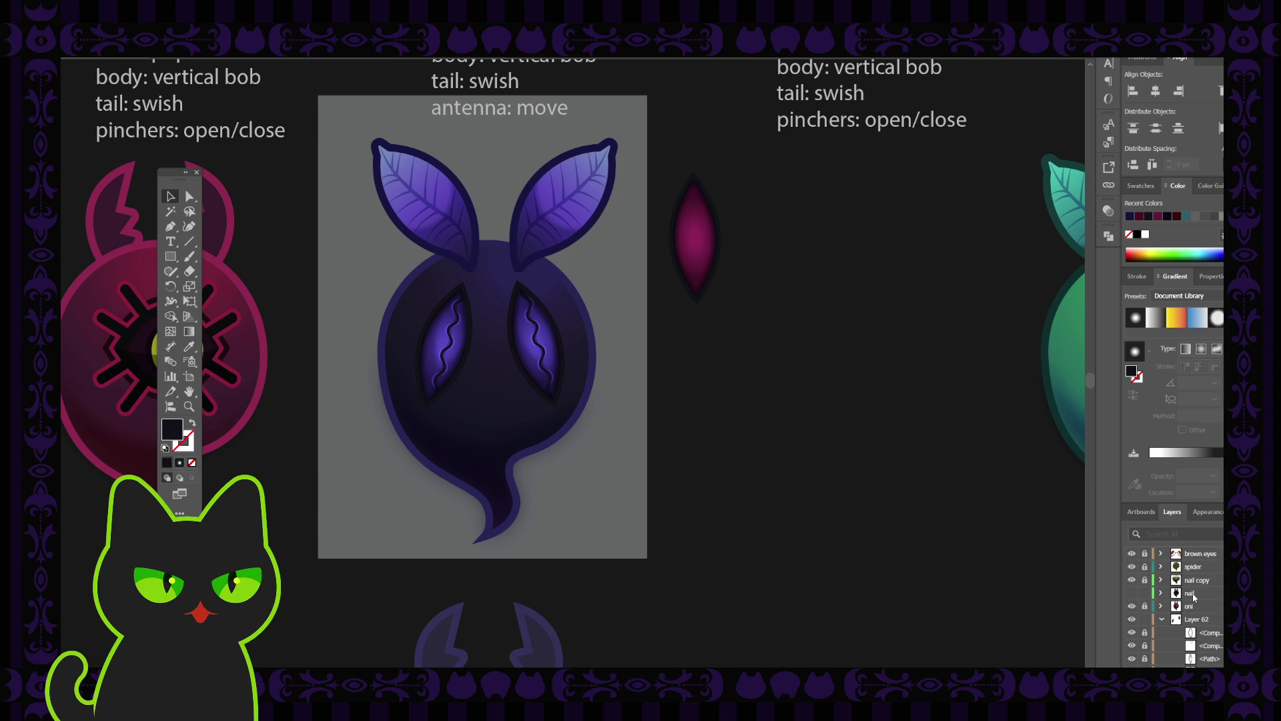
Step: Pan and zoom out across the character sheet around the ghost
scroll(1192, 594, up, 2)
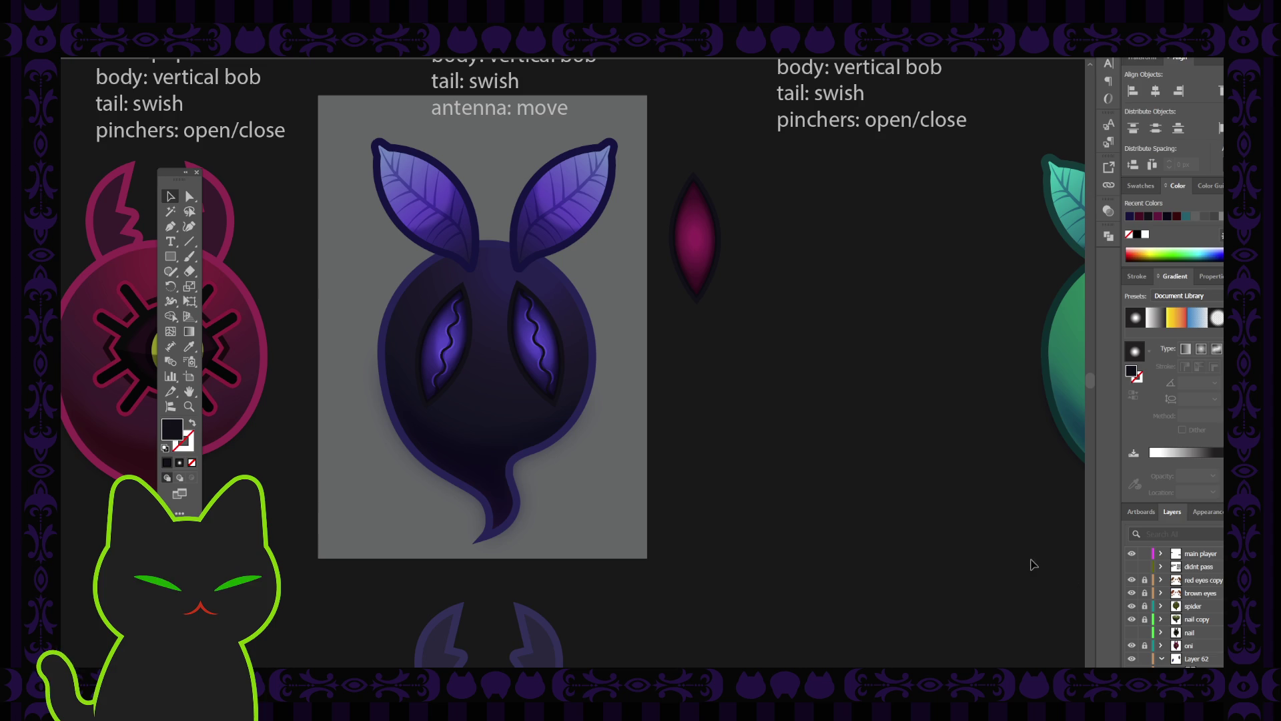
drag(544, 341, 593, 354)
scroll(593, 353, down, 1)
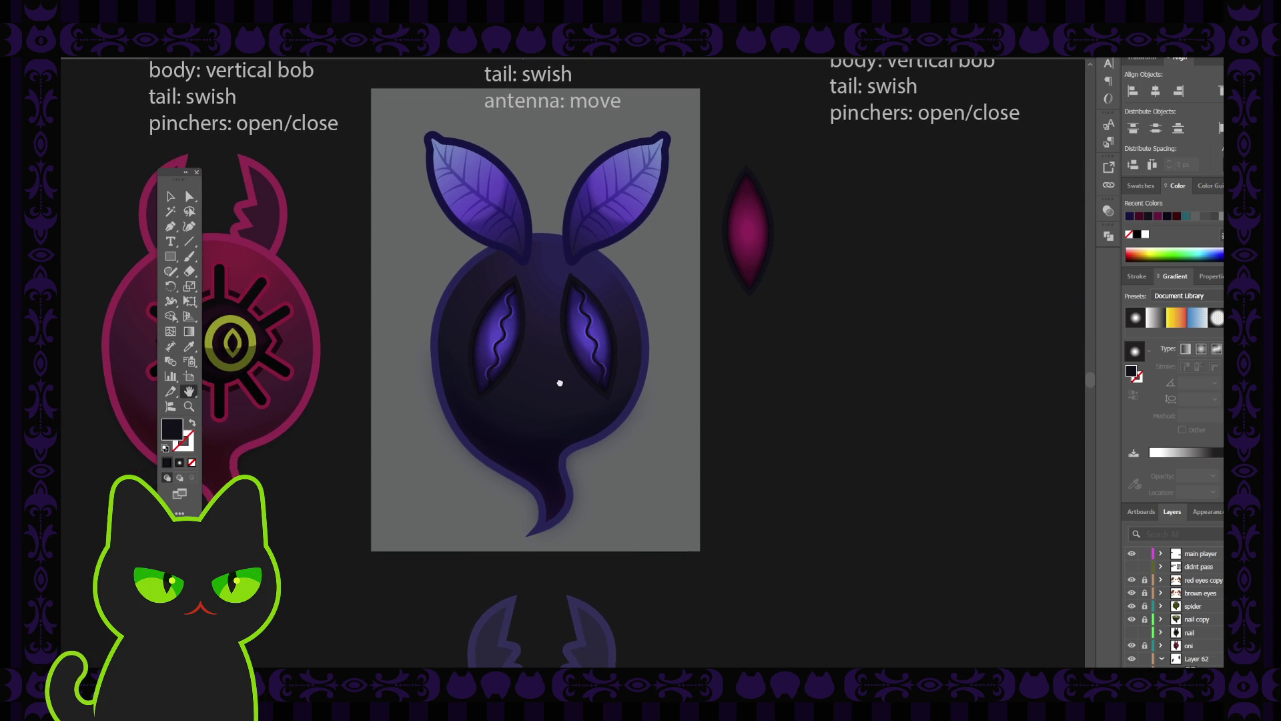
scroll(560, 413, down, 3)
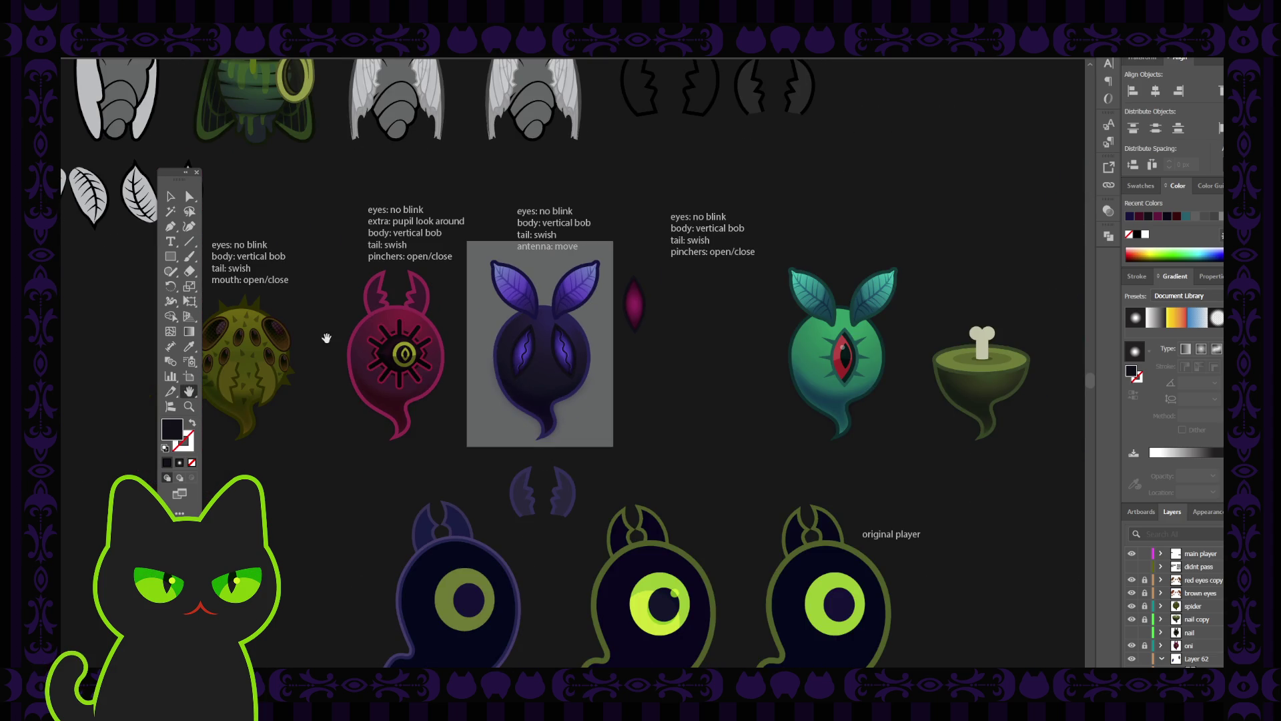
Step: Switch to the Selection tool and bring the spiky olive spider creature into view
click(171, 196)
scroll(555, 378, up, 1)
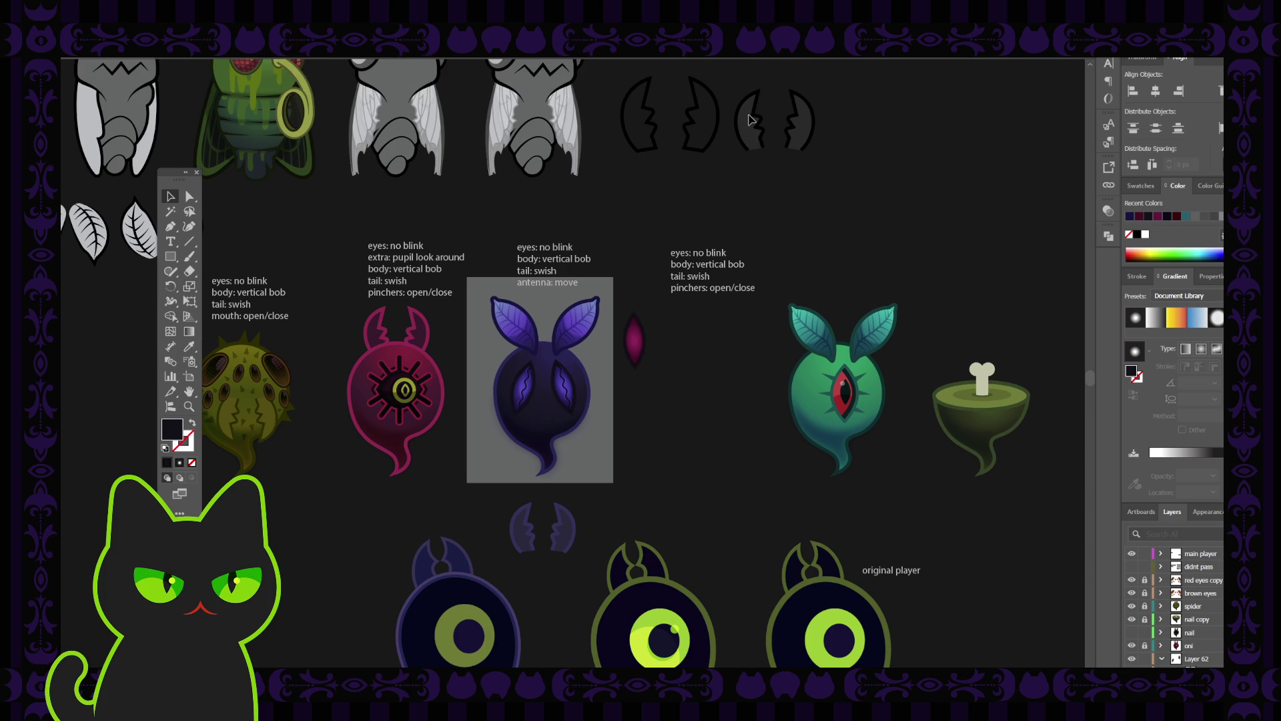
click(1162, 607)
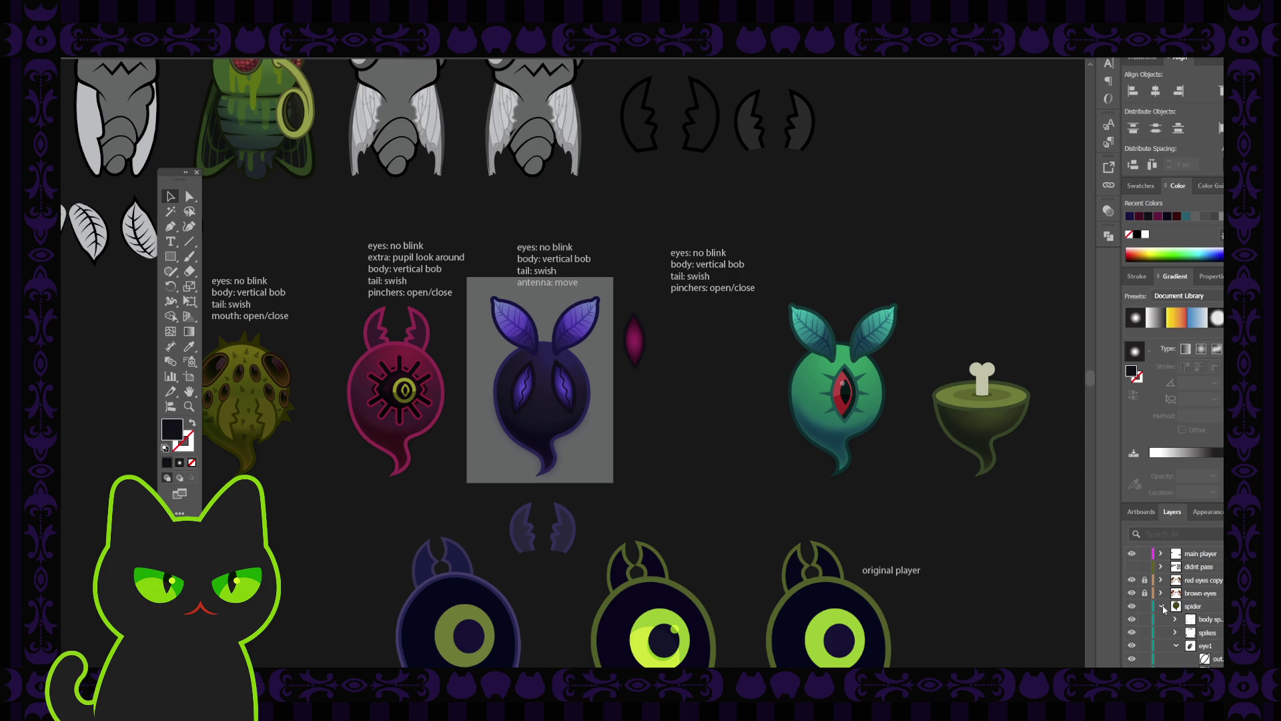
click(1162, 606)
drag(451, 488, 483, 484)
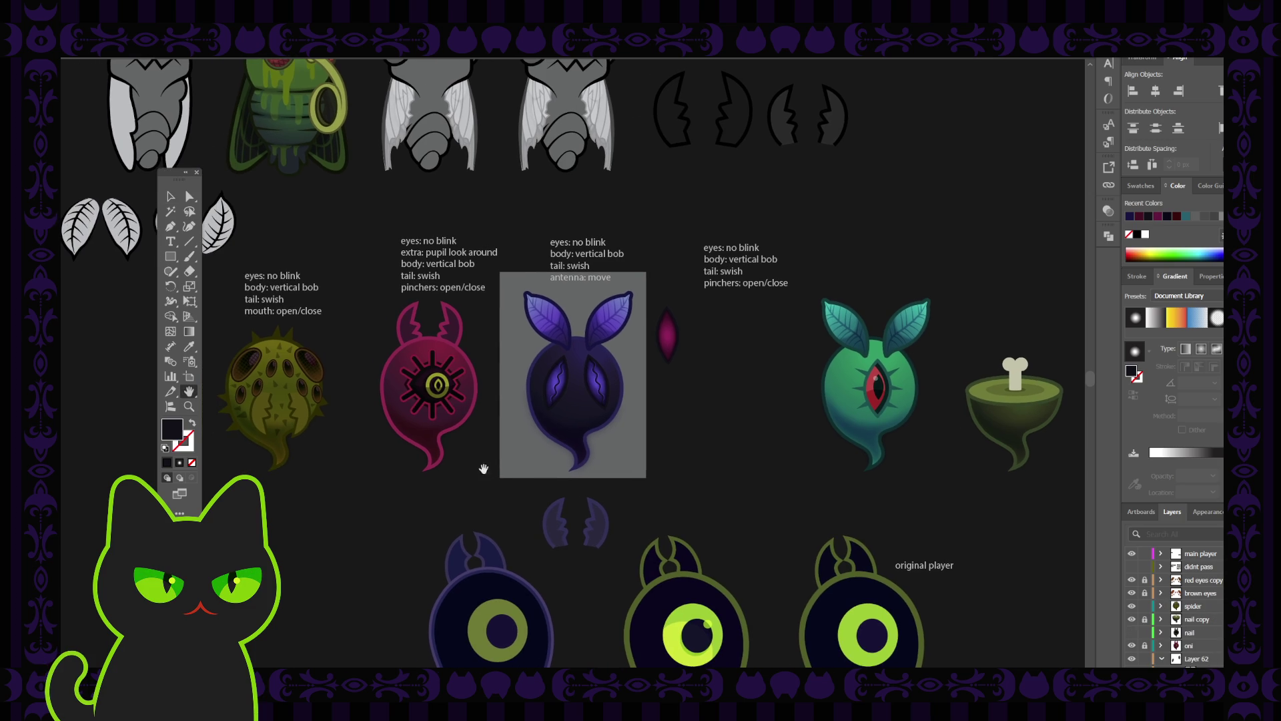
Step: Select the spider's two mouth pincers and Alt-drag a copy onto the purple ghost
click(304, 418)
key(a)
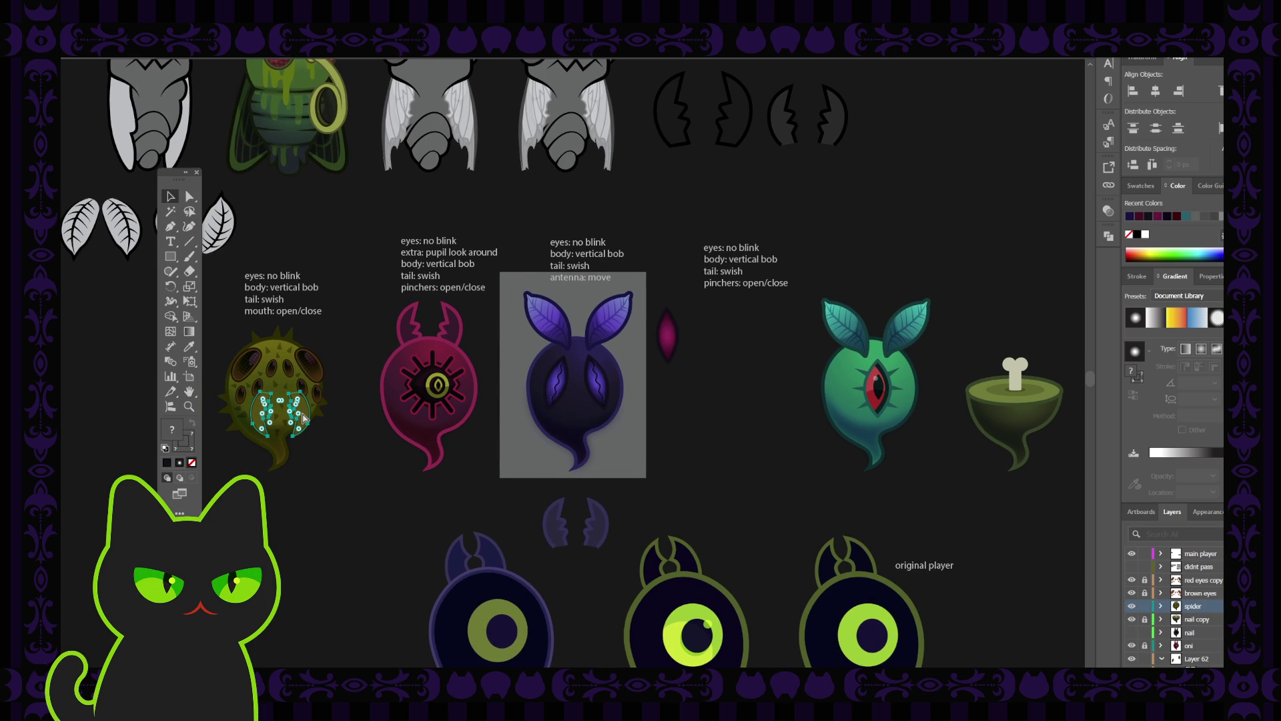
key(v)
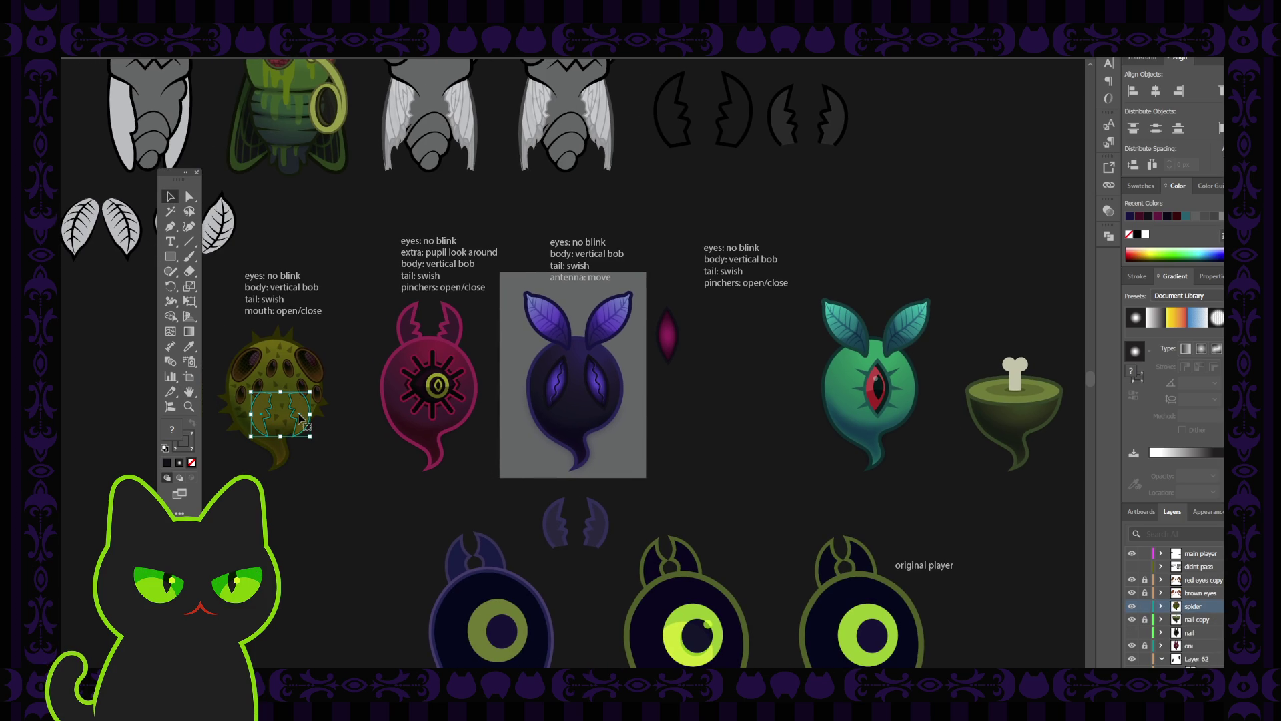
drag(305, 418, 596, 412)
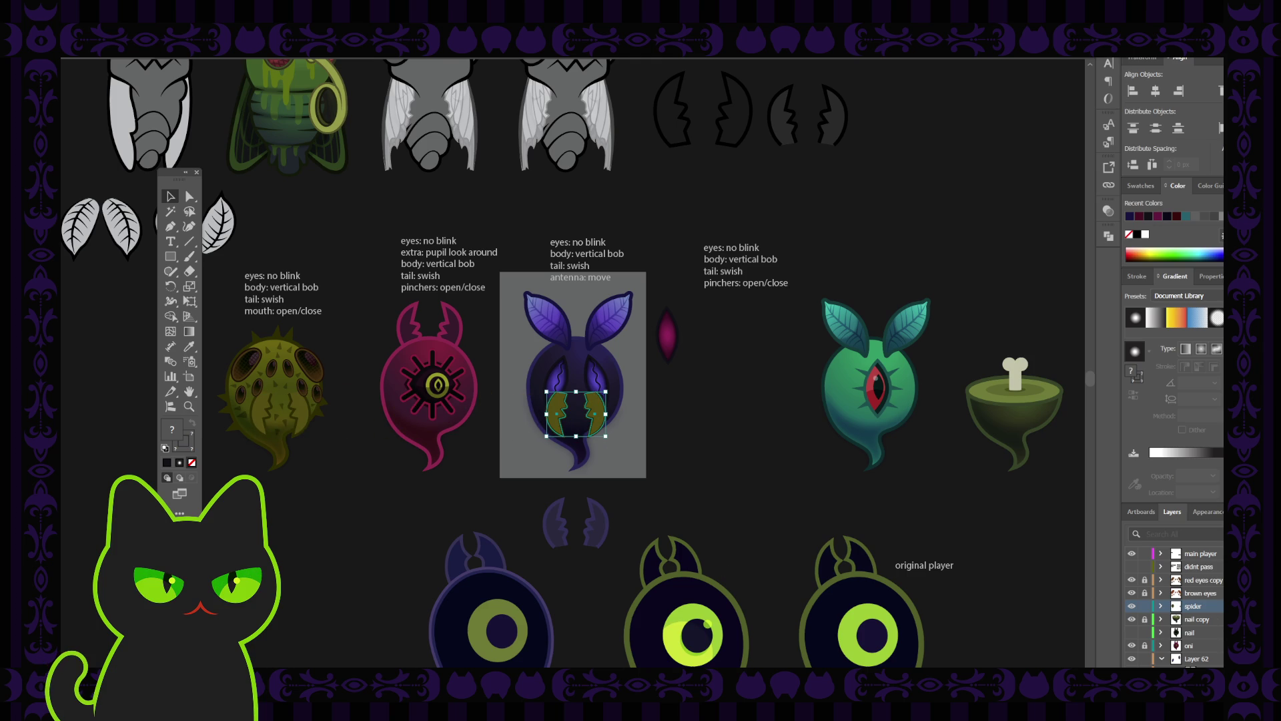
Step: Move the copied pincers into Layer 62 and zoom in on the ghost
drag(1228, 606, 1228, 659)
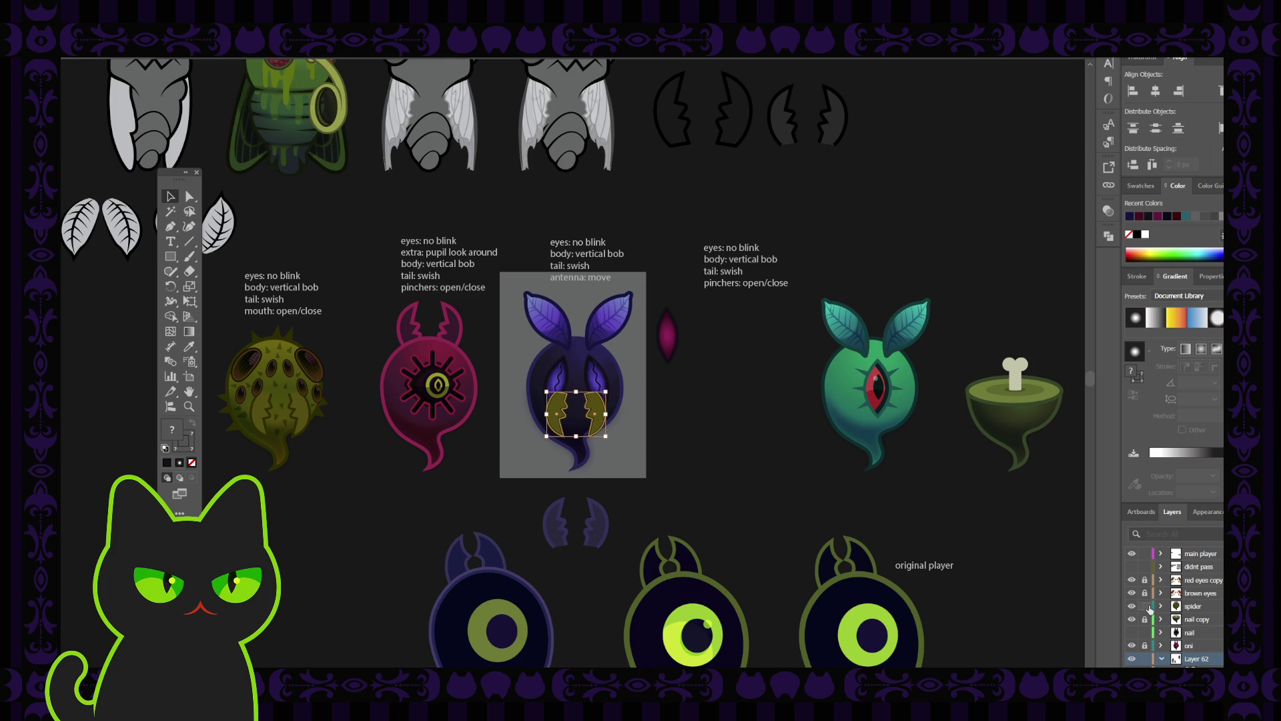
key(a)
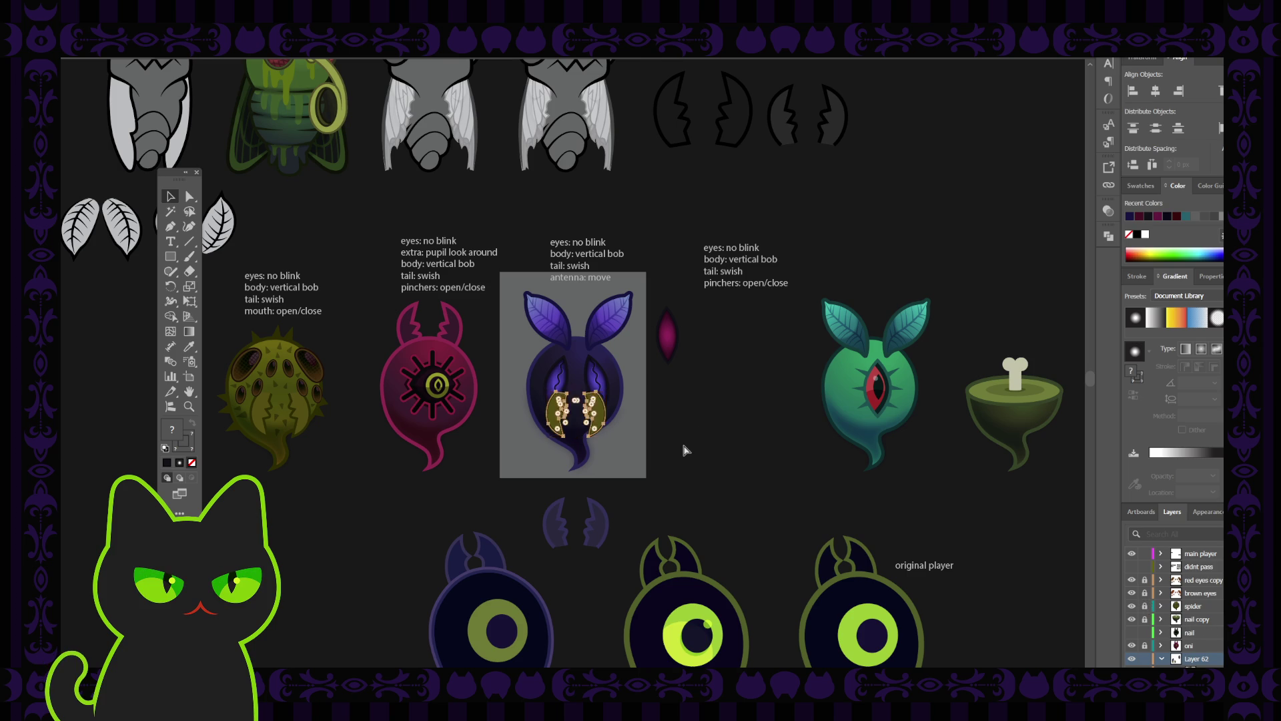
key(ctrl+equal)
key(ctrl+equal)
key(v)
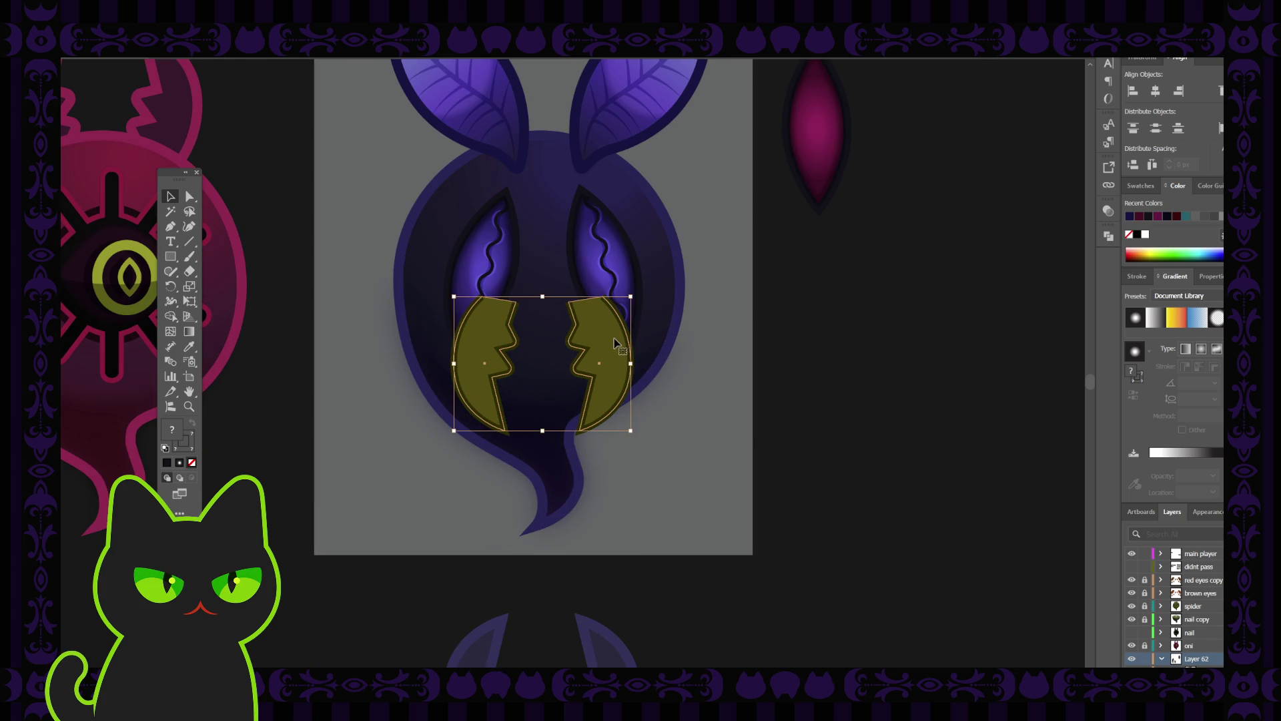
Step: Lower the fangs beneath the eyes and scale them down in three passes
drag(614, 343, 618, 379)
drag(632, 331, 600, 358)
mouse_move(581, 408)
mouse_down()
mouse_move(595, 379)
mouse_move(604, 387)
mouse_up()
drag(613, 329, 591, 363)
click(662, 406)
Step: Compare the ghost with and without the fangs by zooming and undoing/redoing
key(ctrl+minus)
key(ctrl+minus)
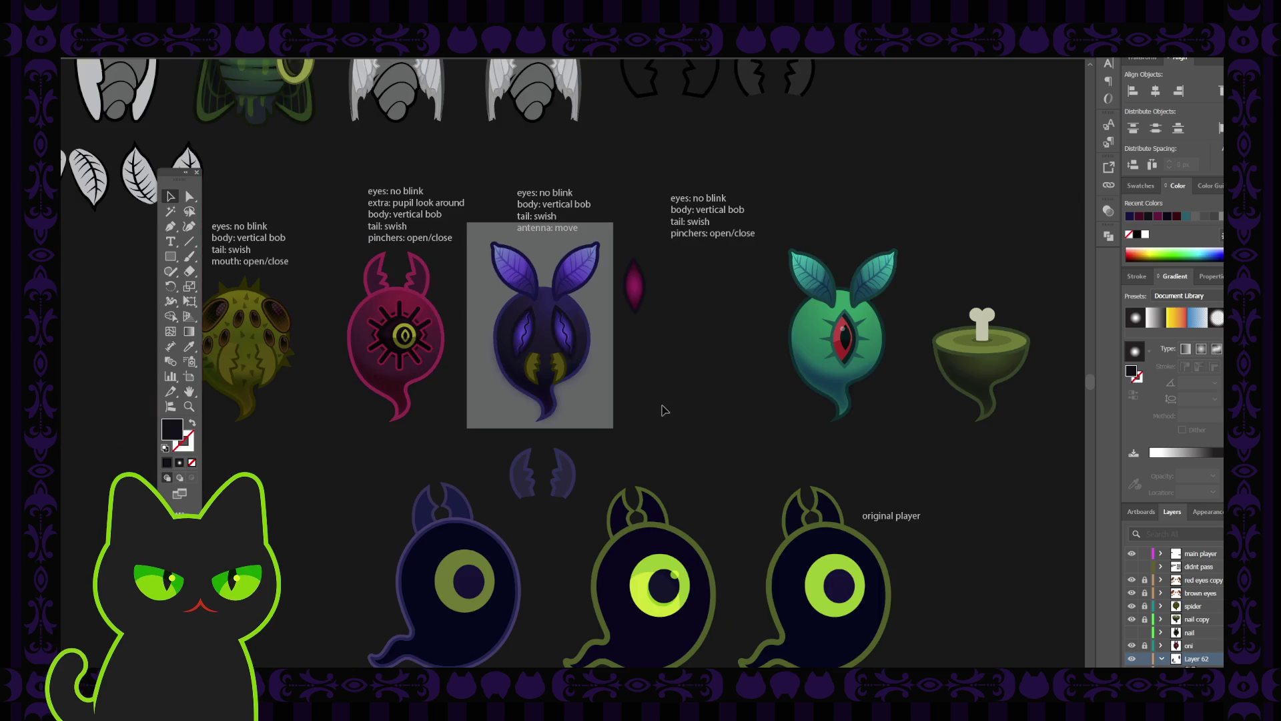
key(ctrl+plus)
key(ctrl+plus)
key(ctrl+plus)
key(ctrl+z)
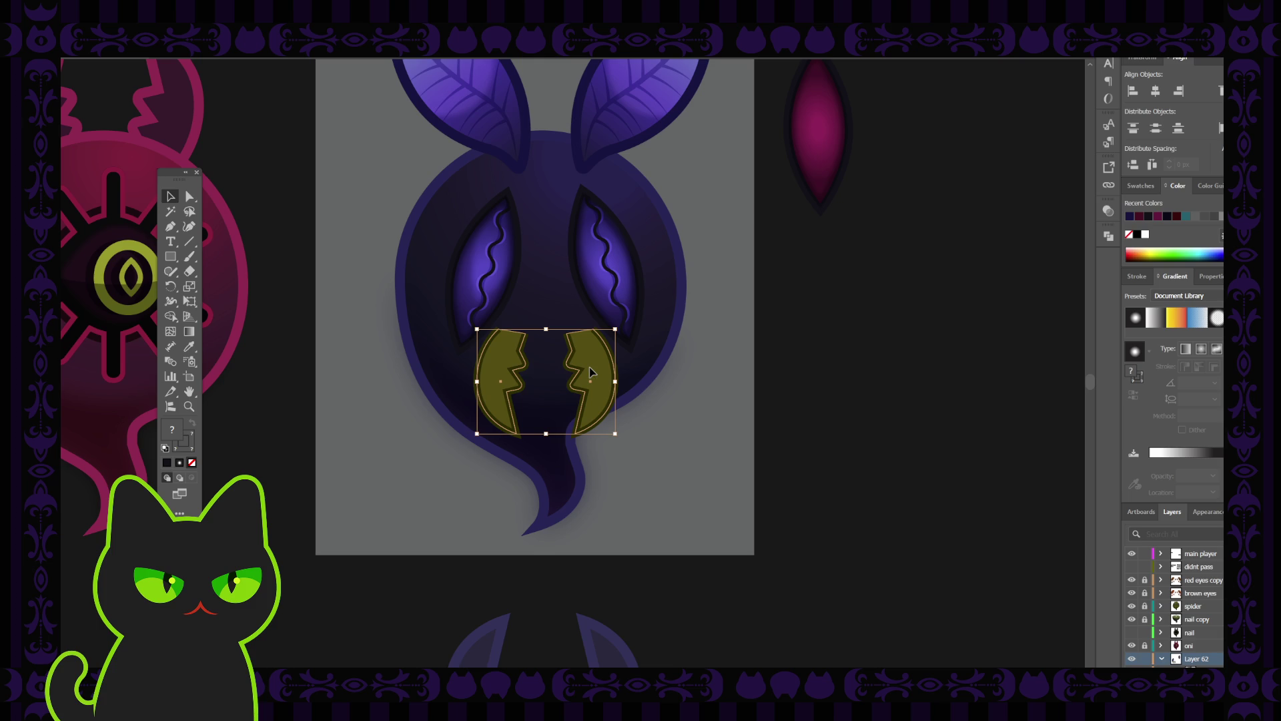
key(ctrl+shift+z)
key(ctrl+shift+z)
key(ctrl+shift+z)
key(ctrl+shift+z)
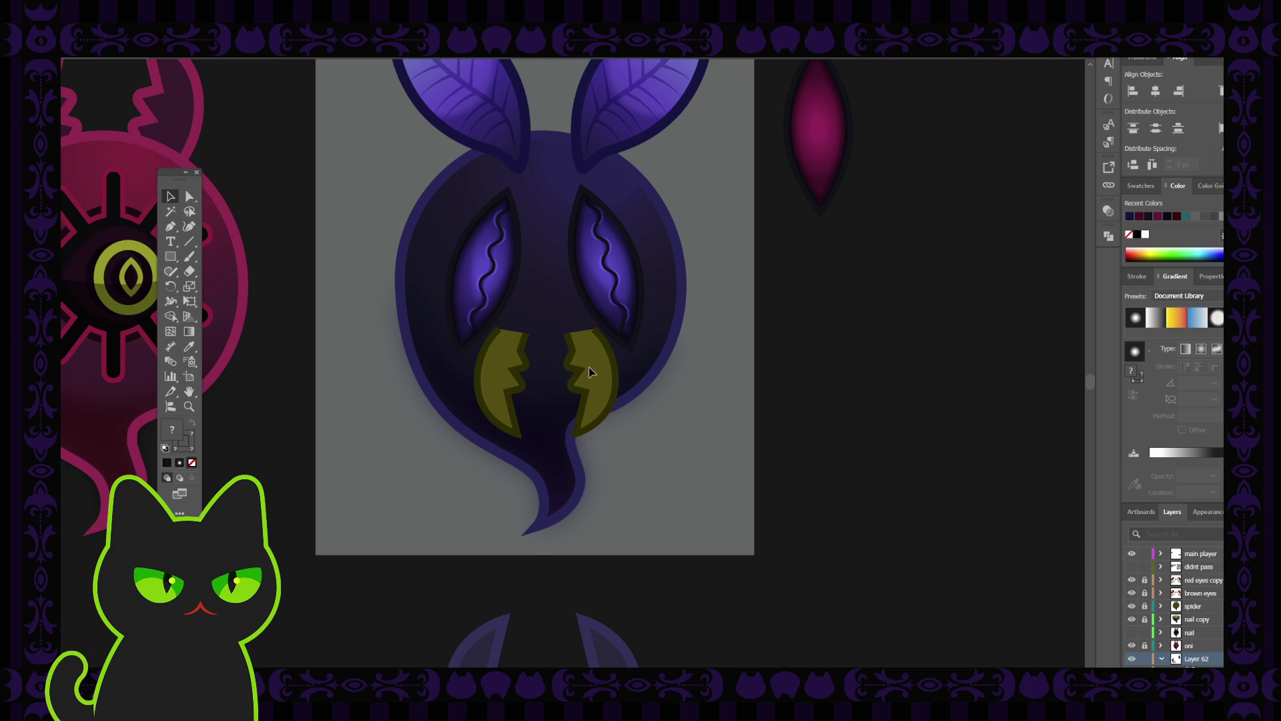
key(ctrl+z)
click(593, 372)
click(672, 460)
key(ctrl+minus)
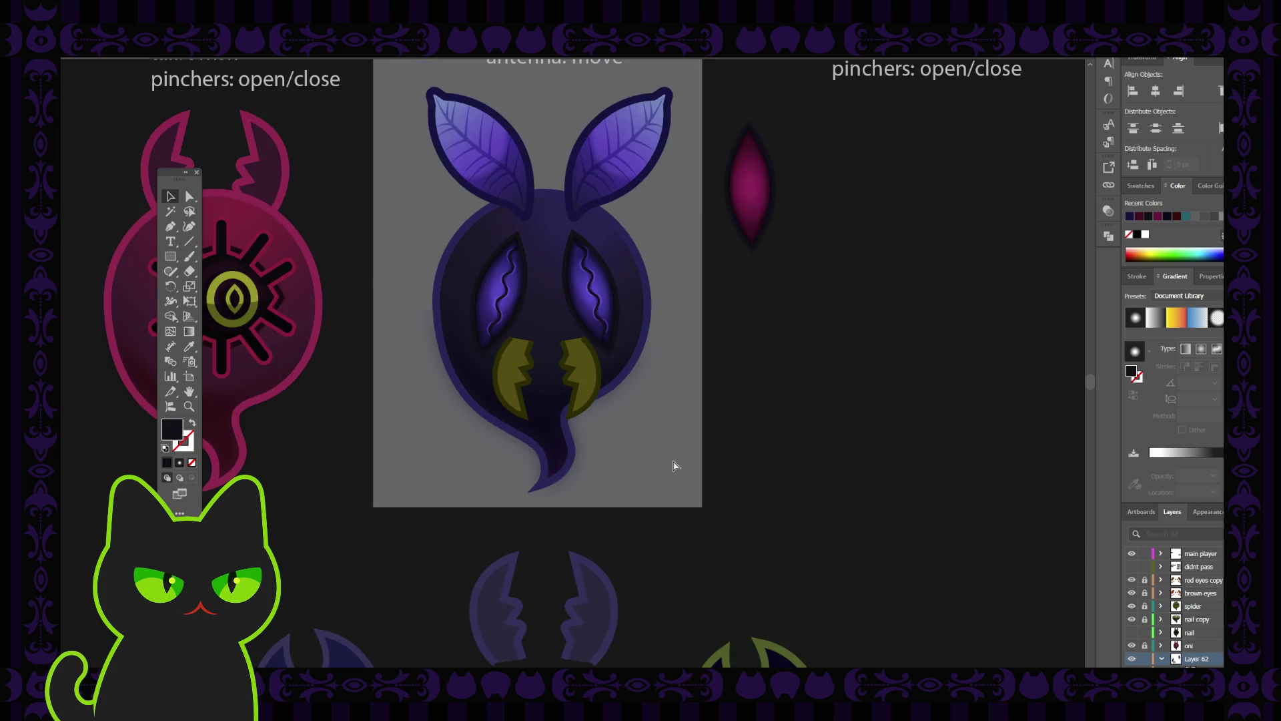
key(ctrl+minus)
key(ctrl+minus)
key(ctrl+plus)
key(ctrl+plus)
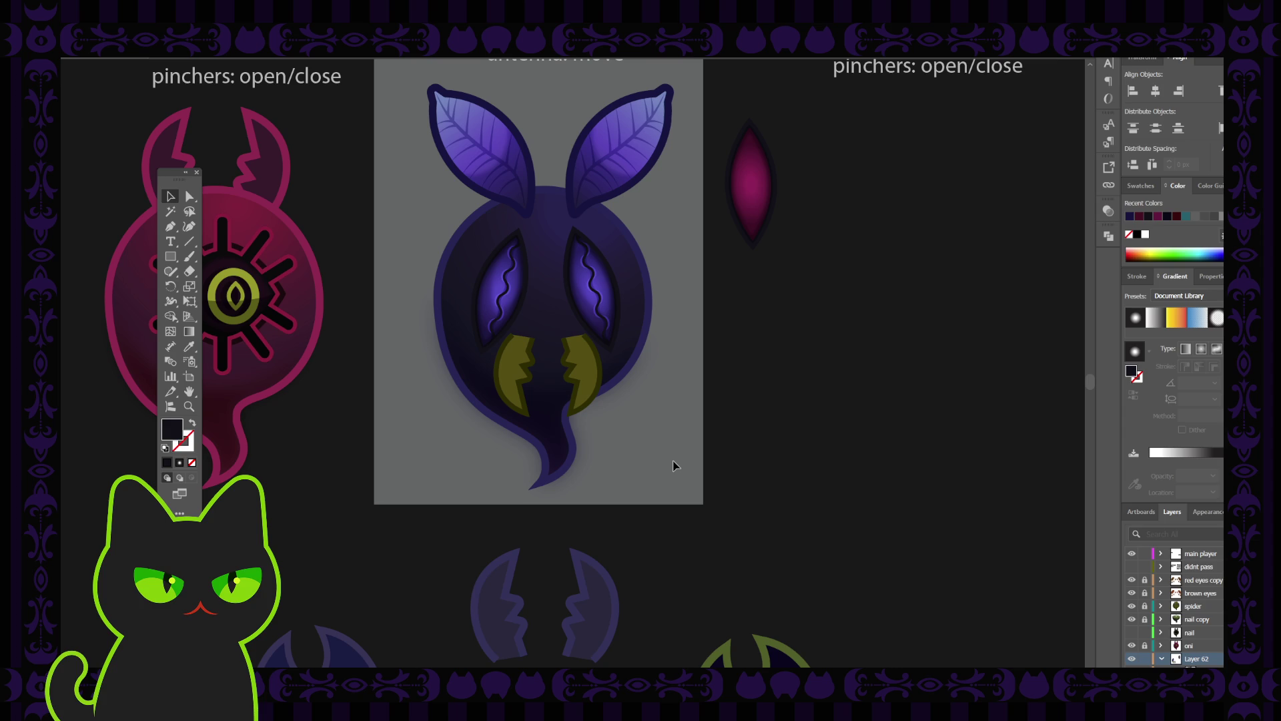
Step: Shift-select the left and right yellow fangs and delete them
click(583, 374)
shift+click(515, 365)
key(Delete)
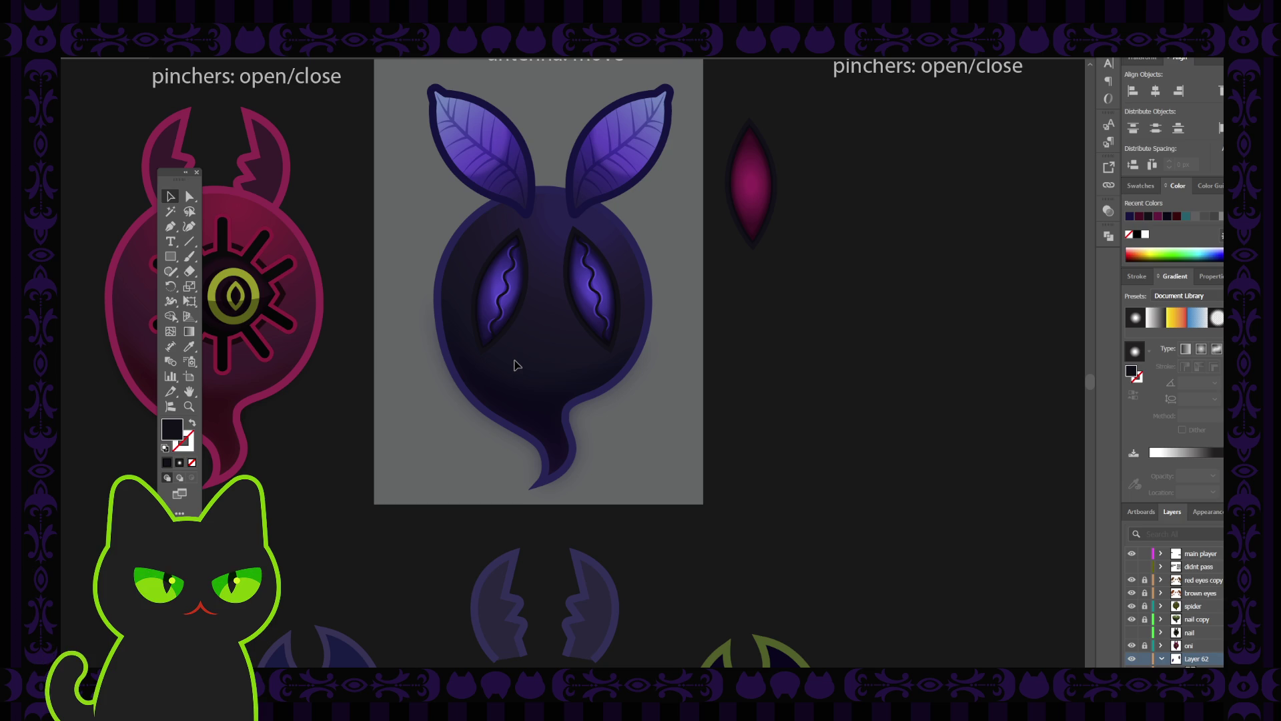
Step: Select the right eye and unlock the left-eye sublayers in the Layers panel
scroll(514, 365, down, 3)
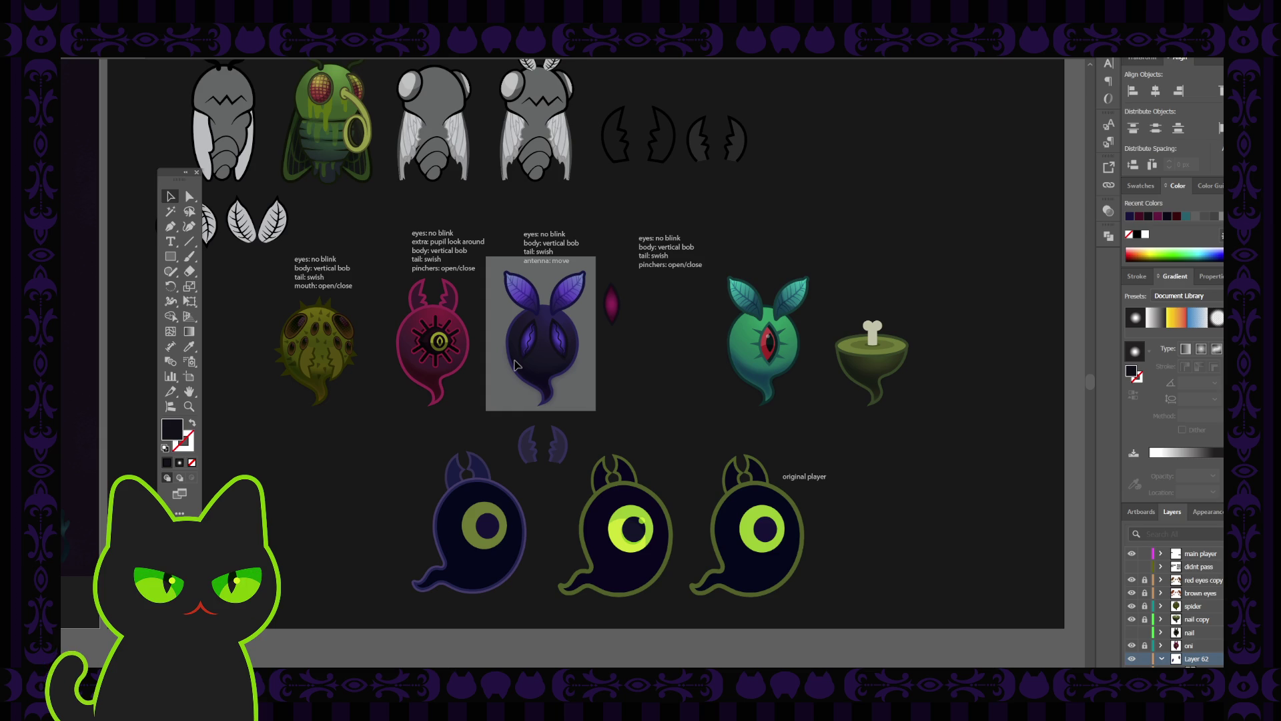
scroll(515, 365, up, 5)
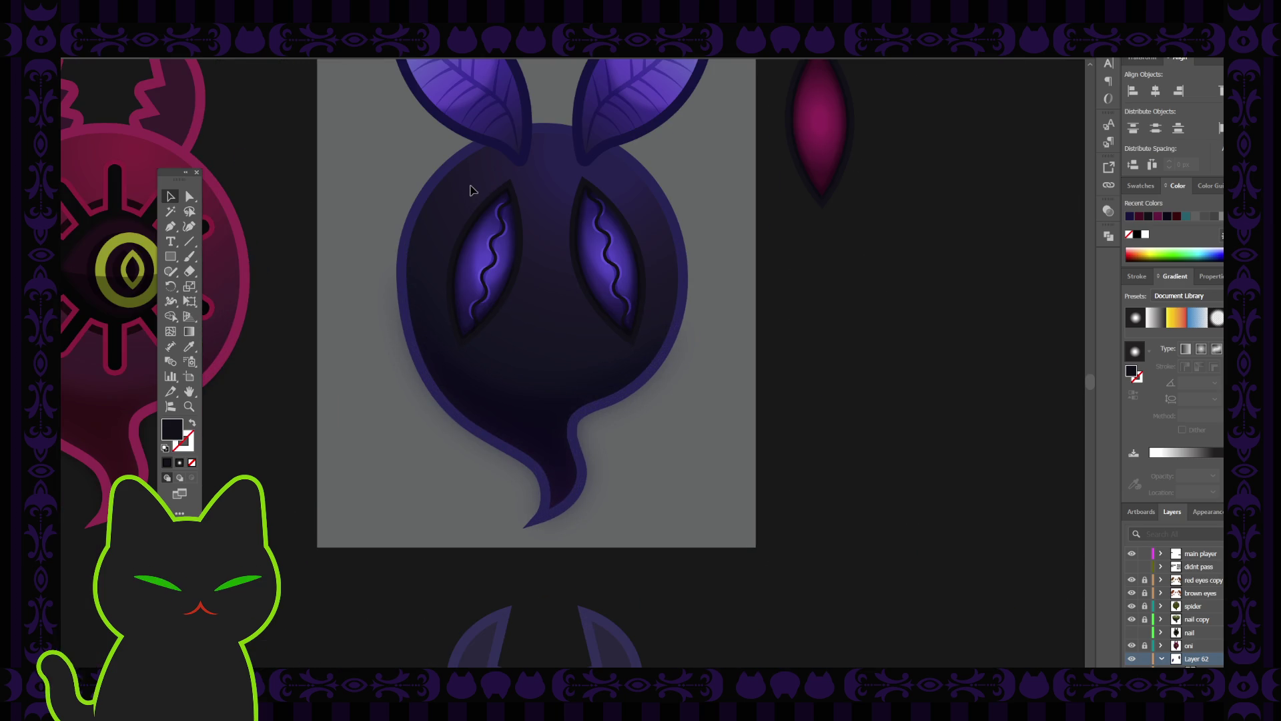
click(620, 293)
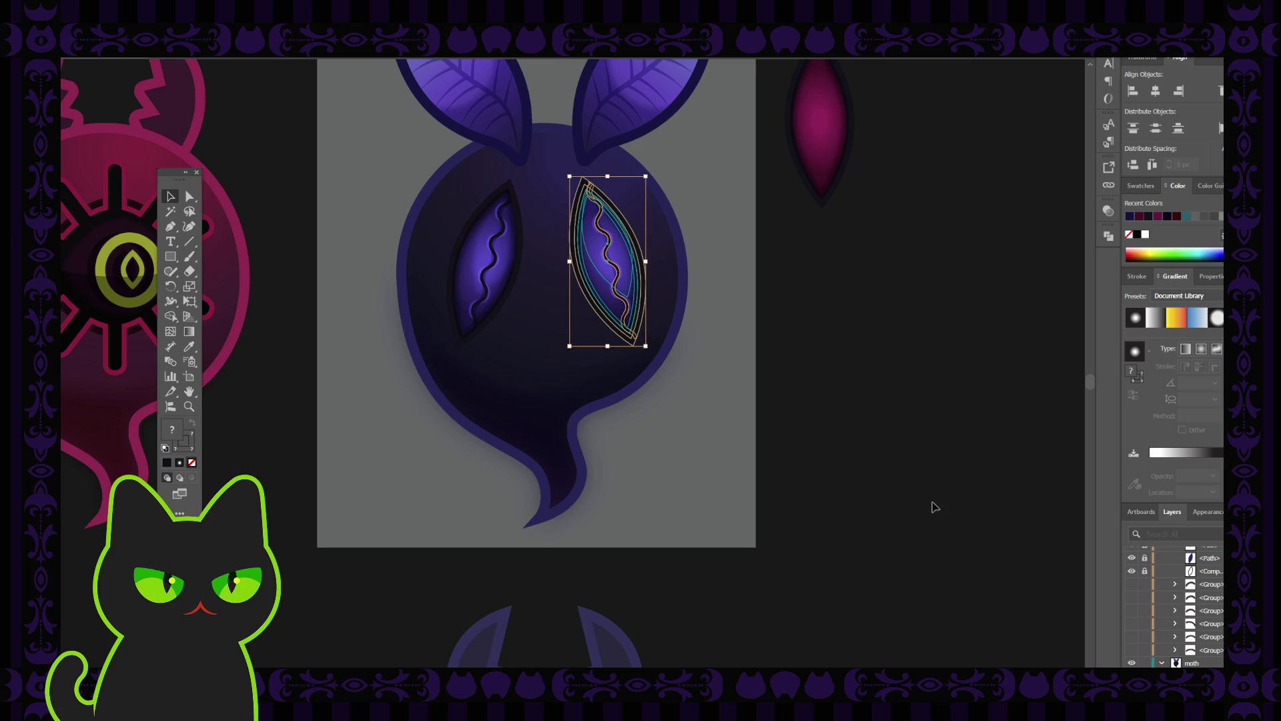
scroll(1191, 636, up, 3)
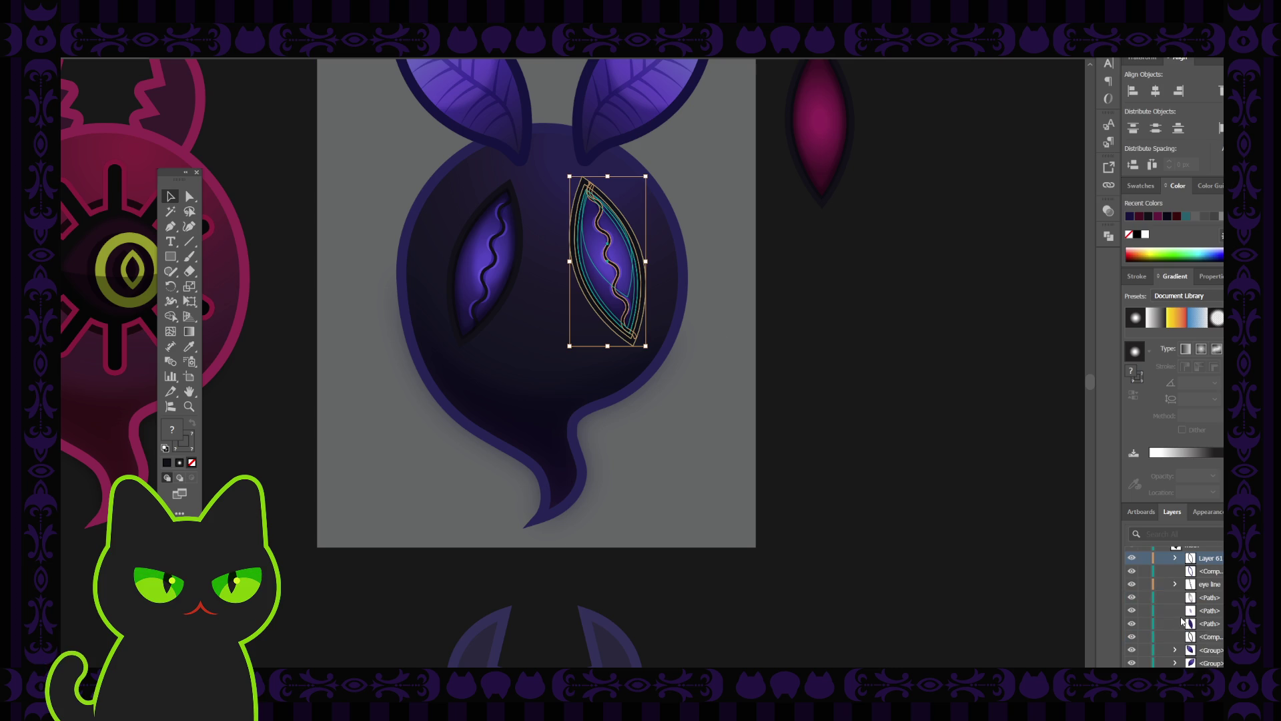
scroll(1182, 621, down, 3)
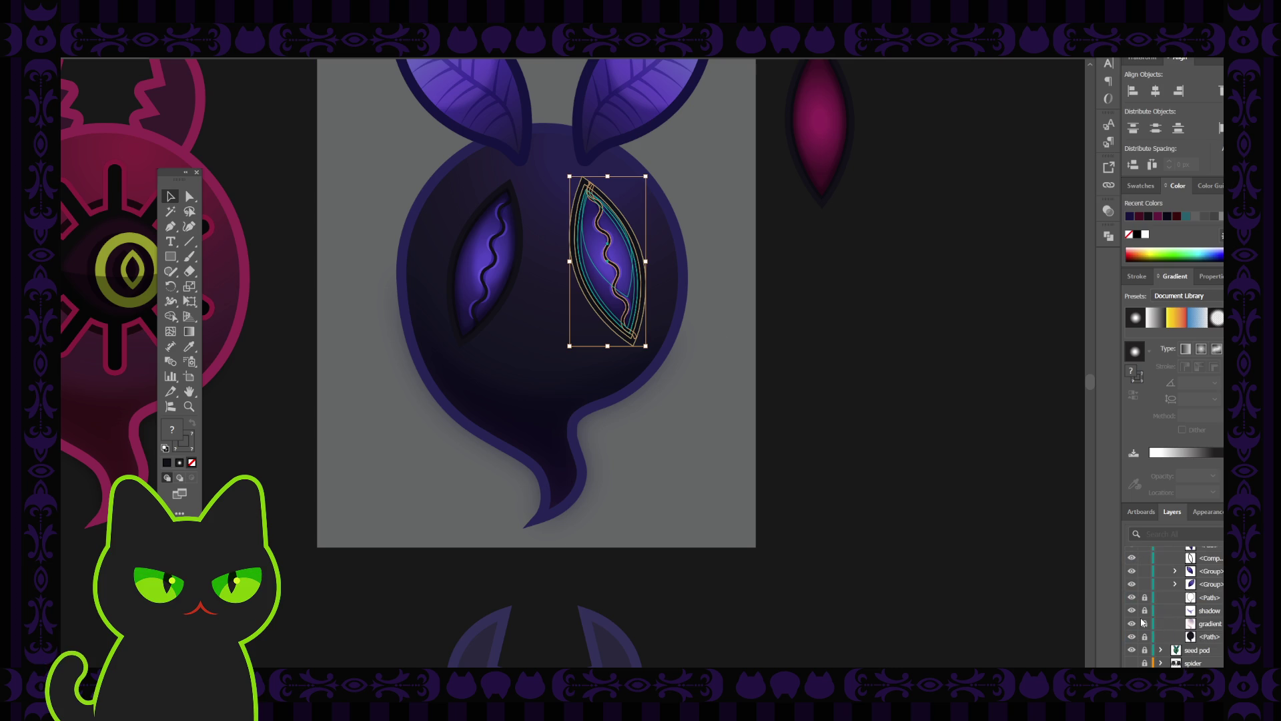
scroll(1141, 621, up, 3)
scroll(1145, 600, down, 3)
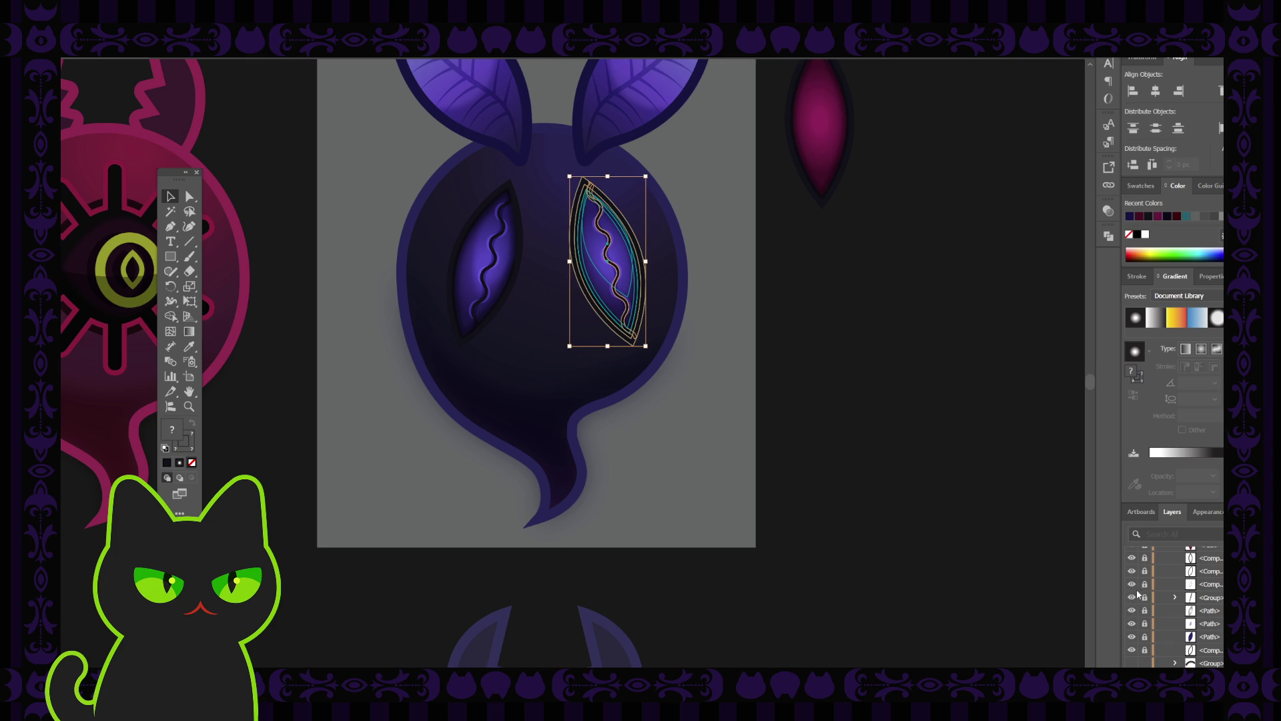
scroll(1133, 600, up, 2)
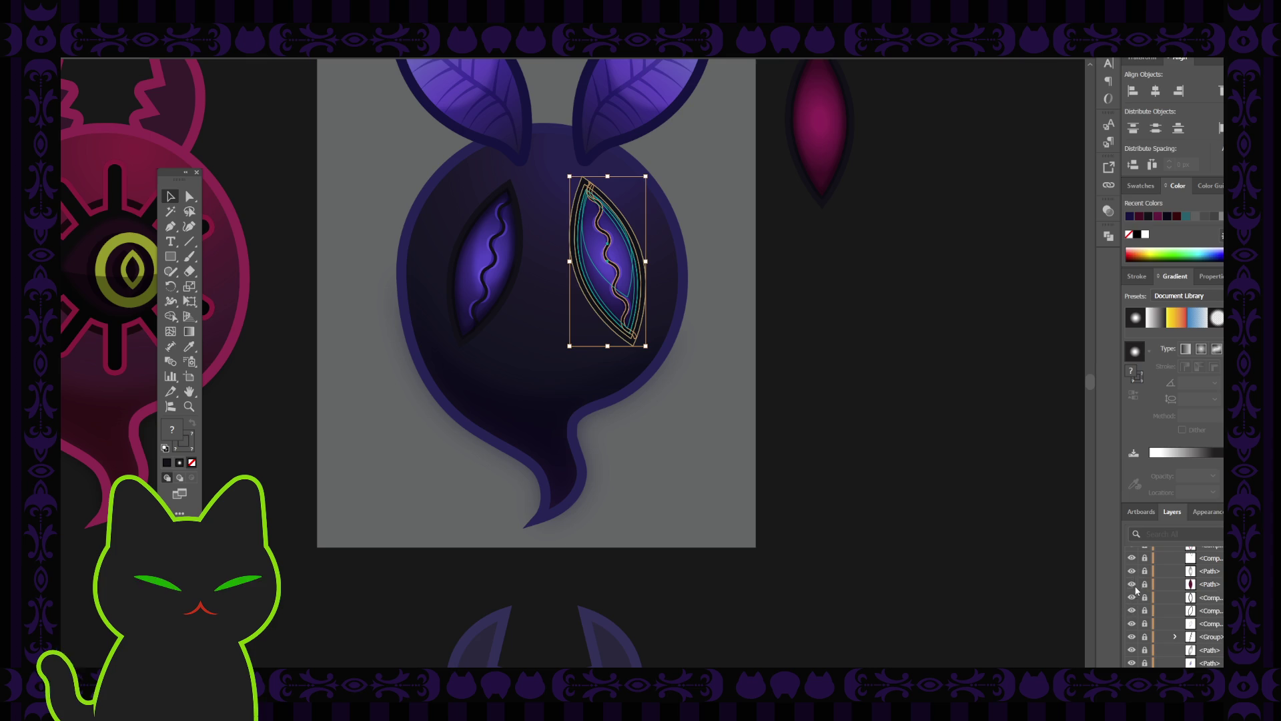
click(1132, 624)
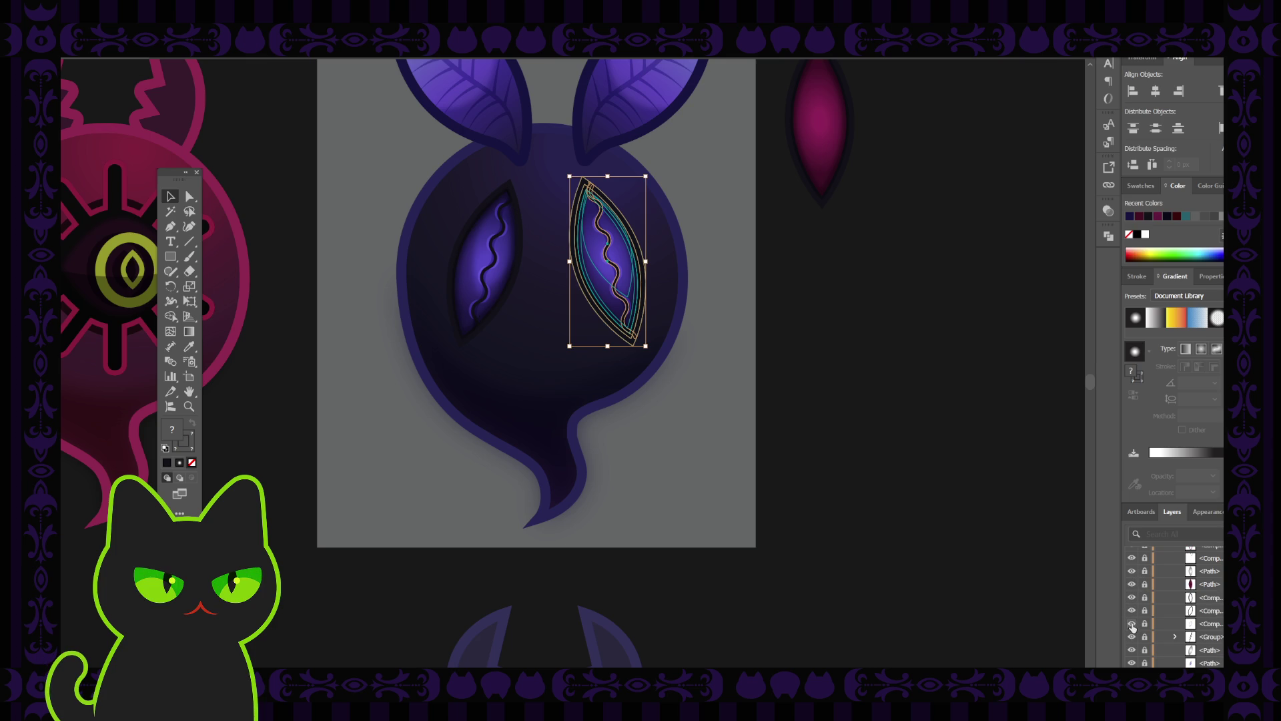
drag(1145, 623, 1146, 652)
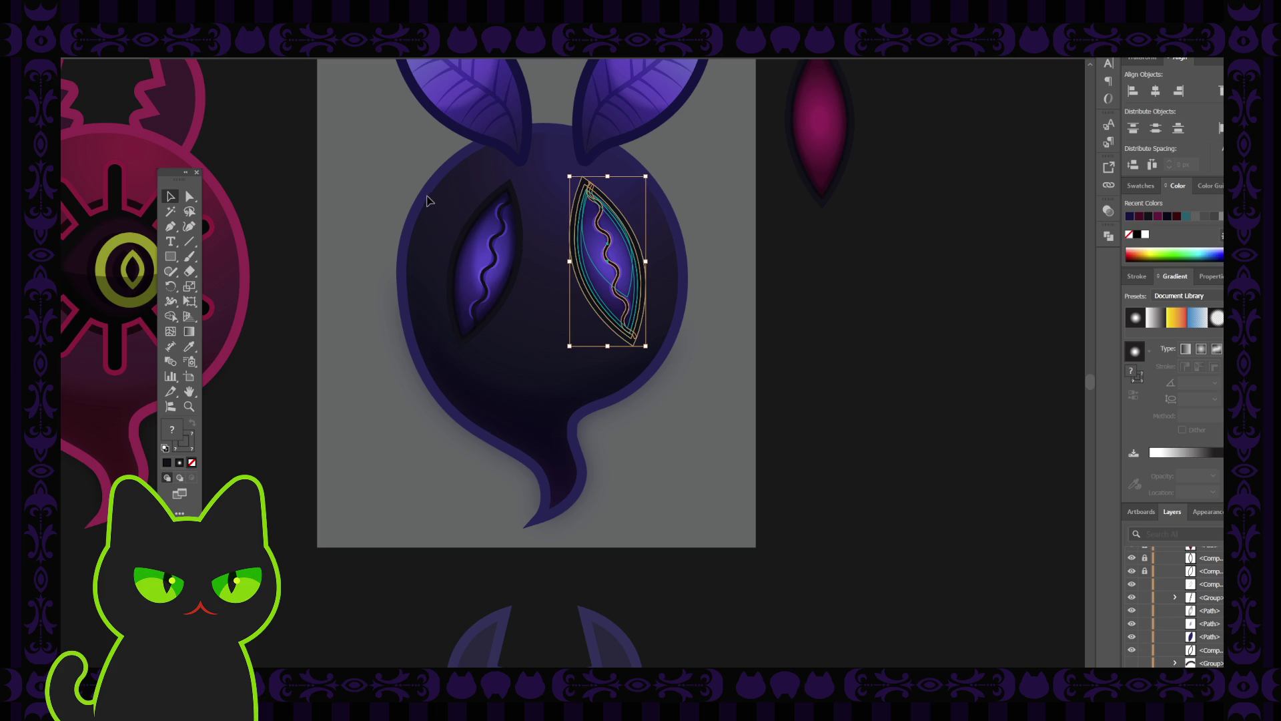
Step: Marquee-select every part of the left eye and group it with Ctrl+G
mouse_move(417, 198)
mouse_down()
mouse_move(549, 325)
mouse_move(520, 319)
mouse_up()
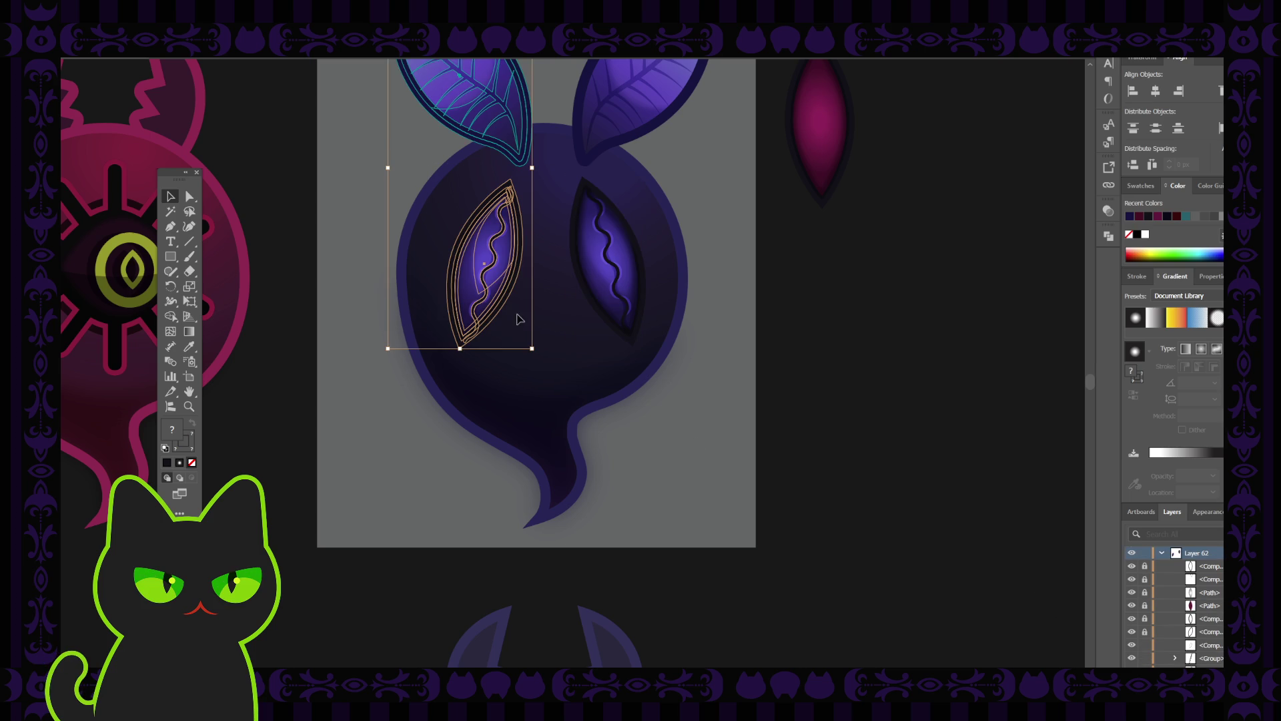
mouse_move(394, 202)
mouse_down()
mouse_move(409, 227)
mouse_move(527, 292)
mouse_move(537, 323)
mouse_up()
key(a)
key(v)
click(731, 289)
click(477, 286)
click(363, 218)
mouse_move(401, 206)
mouse_down()
mouse_move(437, 262)
mouse_move(538, 339)
mouse_up()
key(ctrl+g)
Step: Marquee-select and group the right eye, then check each eye selects as one group
click(740, 349)
drag(553, 175, 678, 342)
key(ctrl+g)
click(658, 274)
click(628, 259)
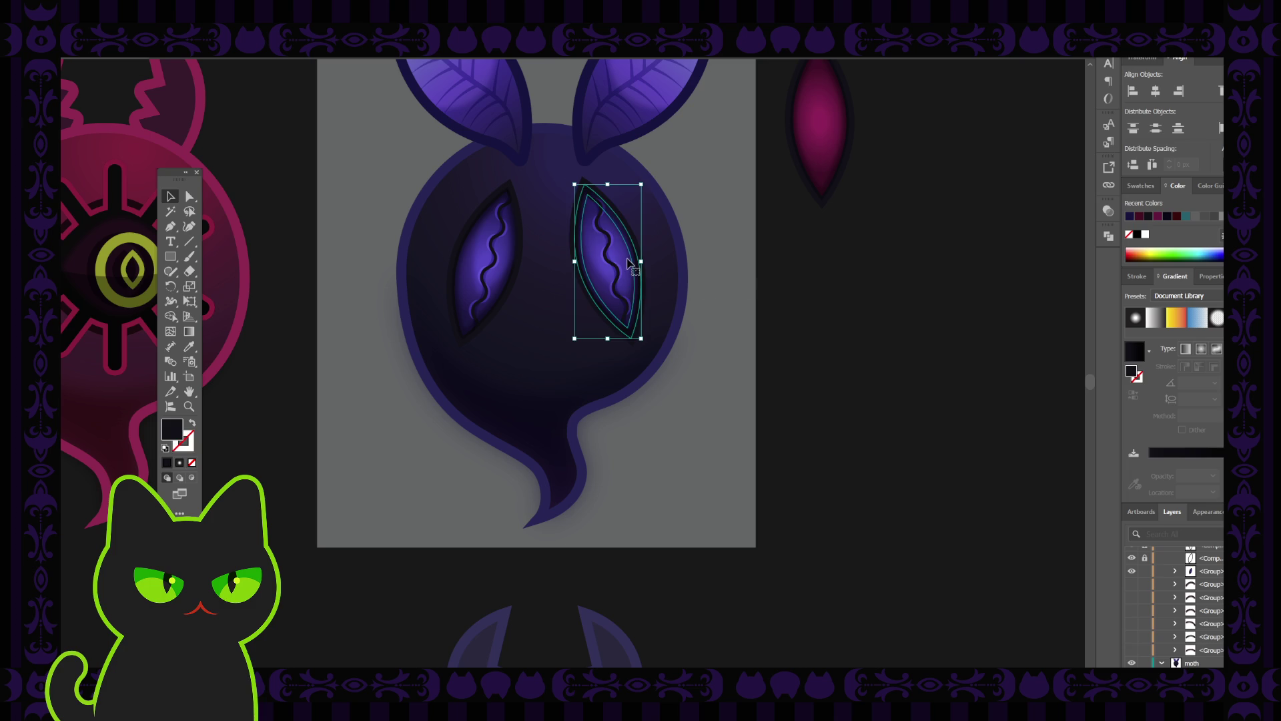
click(715, 267)
click(507, 245)
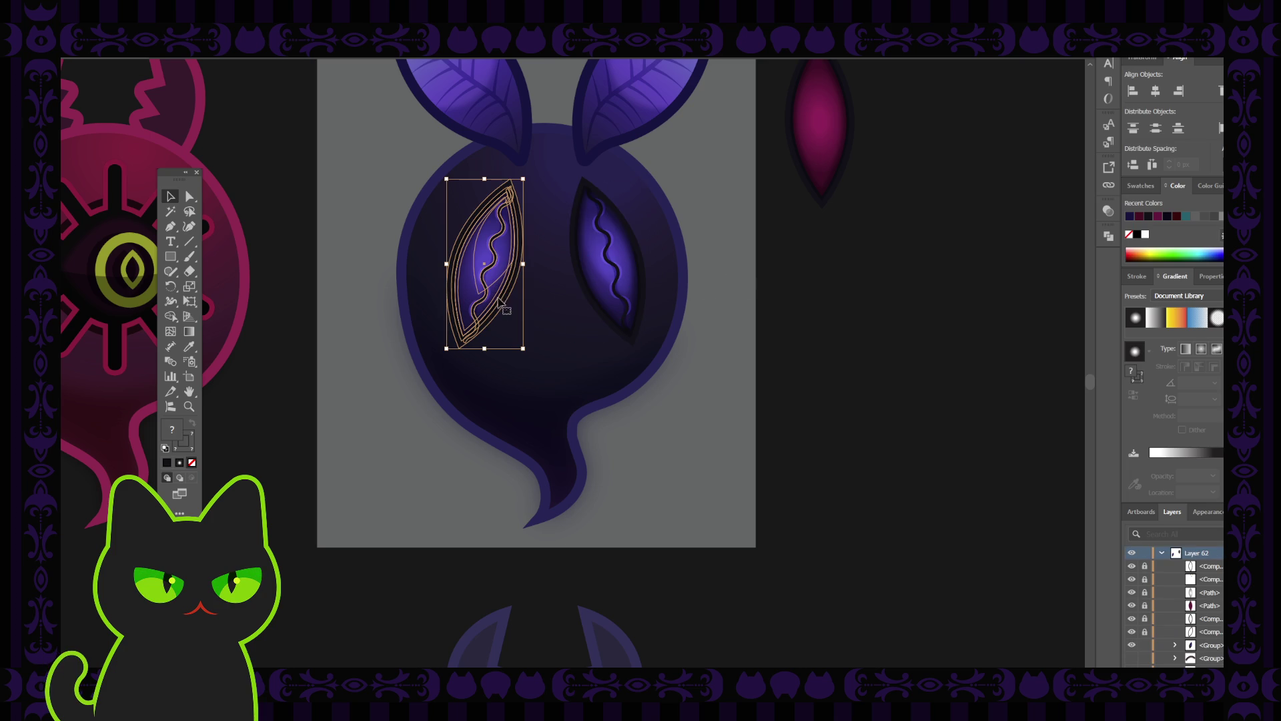
click(722, 334)
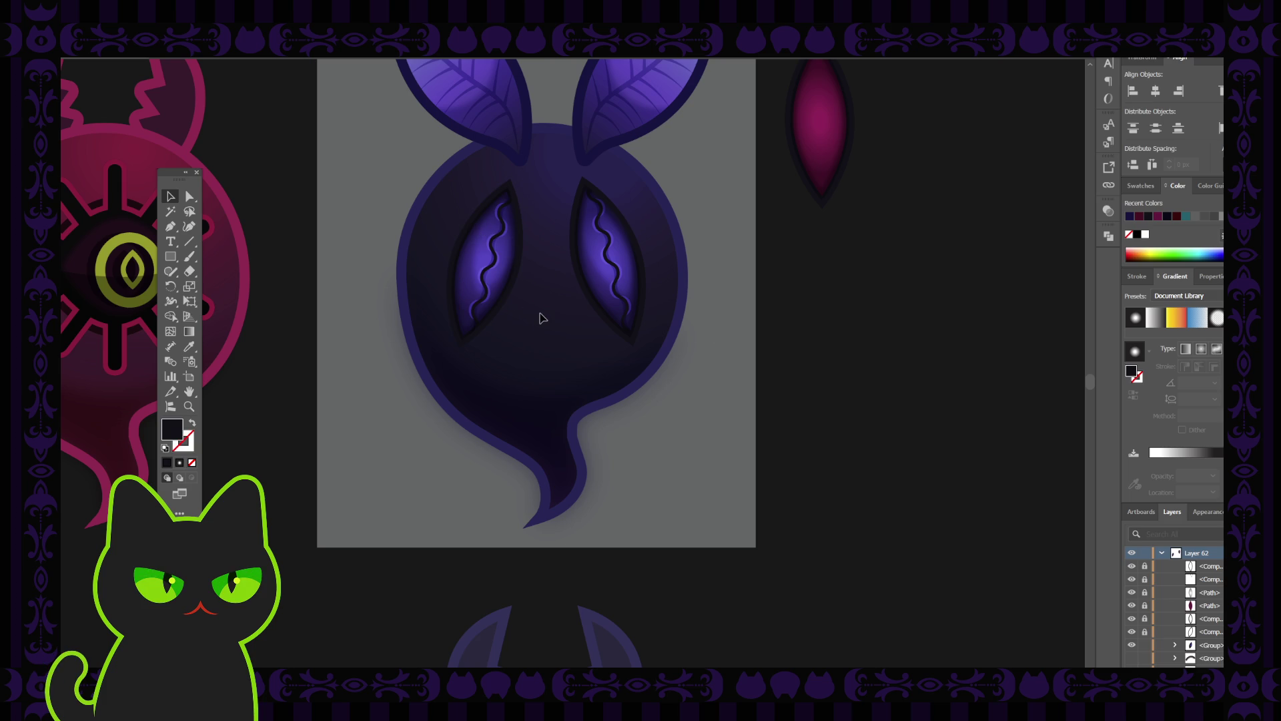
scroll(541, 318, down, 2)
scroll(541, 317, up, 2)
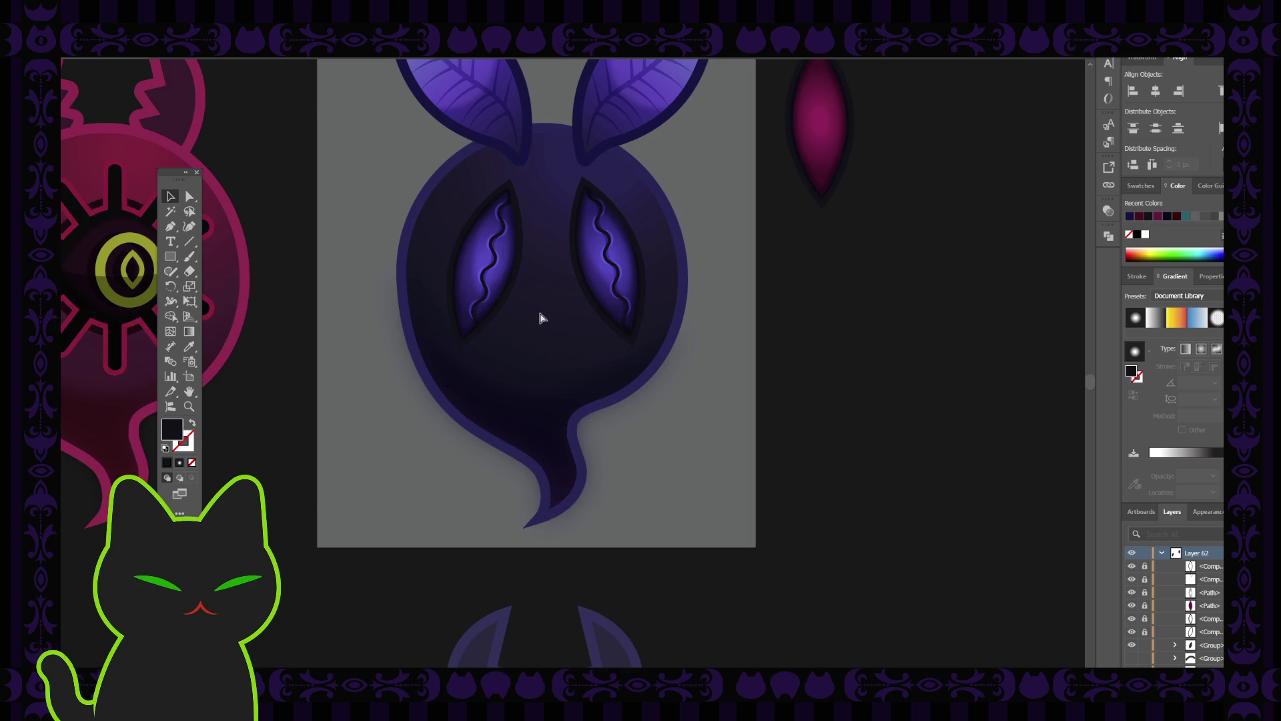
Step: Place a copy of the left eye at the lower face centre and rotate it slightly counter-clockwise
click(468, 251)
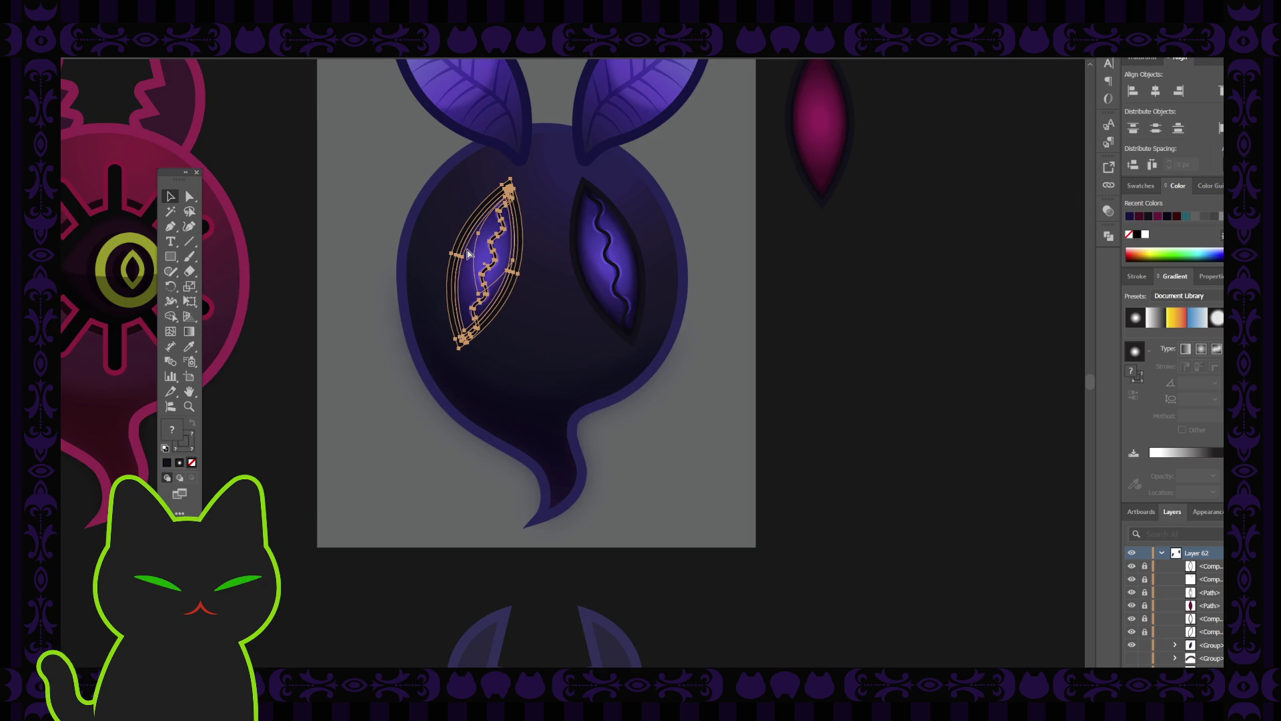
key(ctrl+shift+a)
drag(490, 262, 543, 336)
mouse_move(579, 249)
mouse_down()
mouse_move(553, 237)
mouse_move(578, 244)
mouse_up()
click(717, 349)
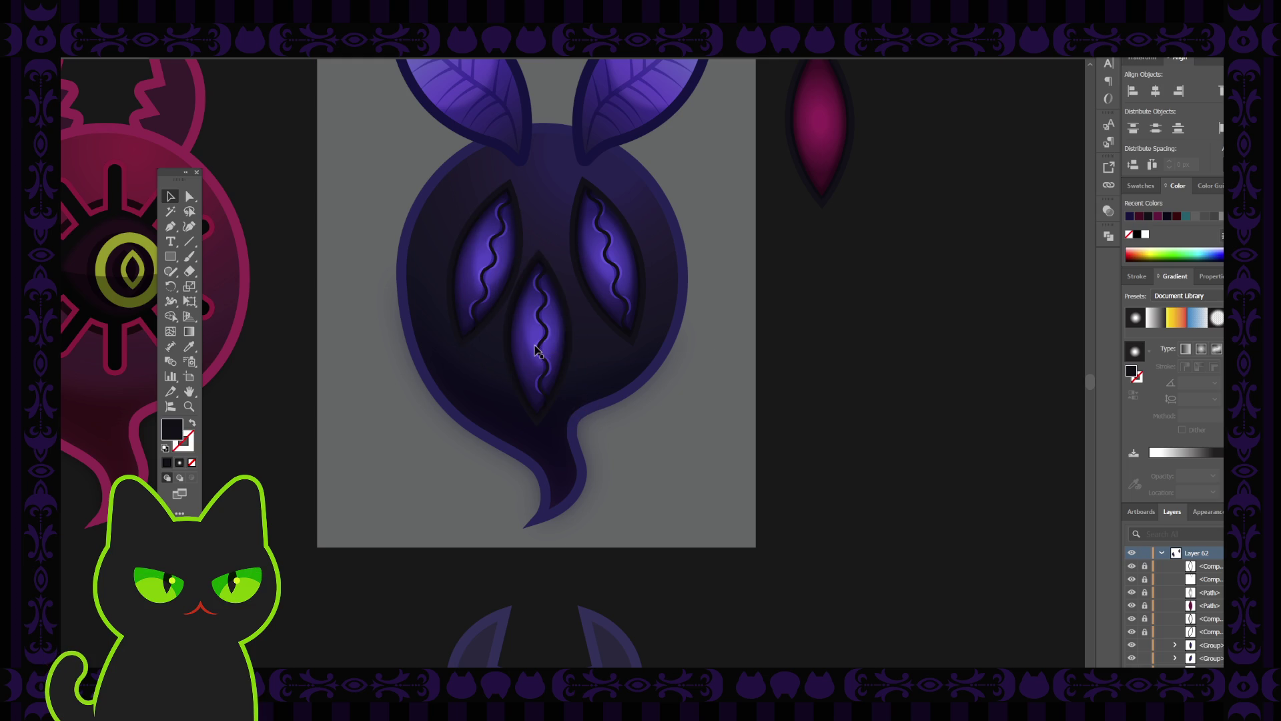
drag(547, 344, 542, 340)
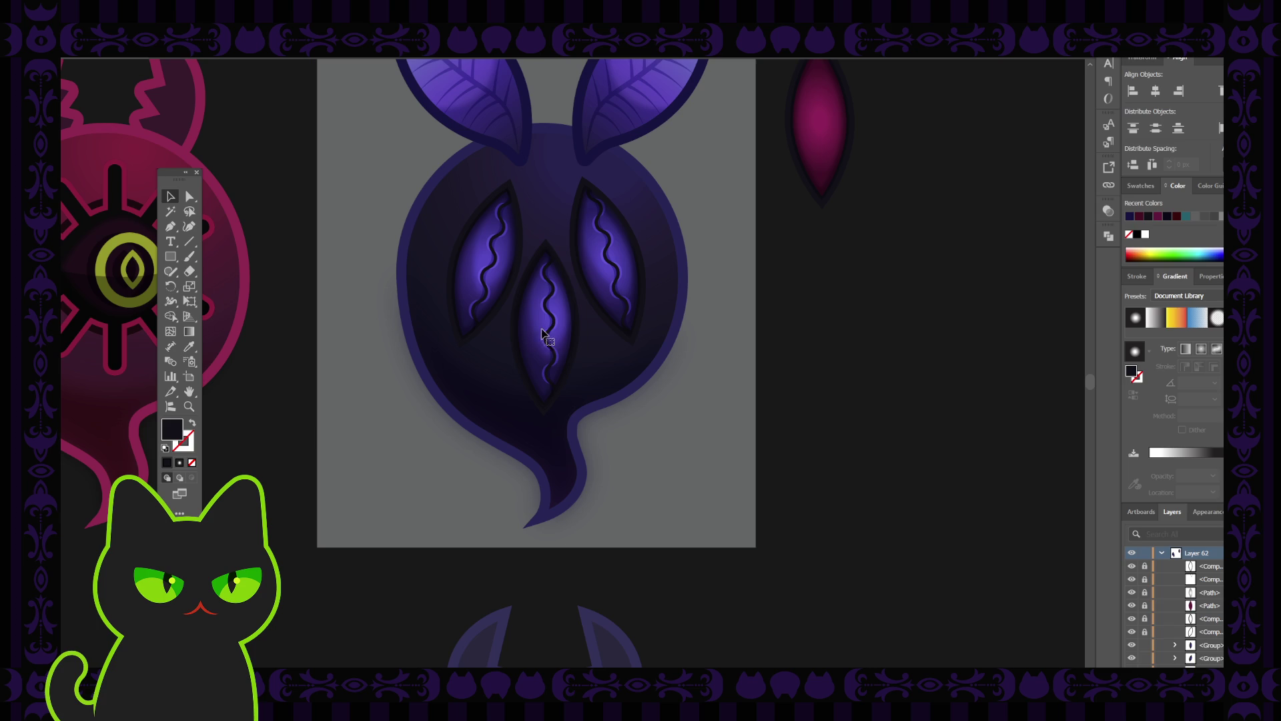
Step: Shrink the centre eye narrower and shorter and move it up between the two big eyes
drag(510, 239, 537, 307)
drag(554, 372, 542, 309)
click(717, 379)
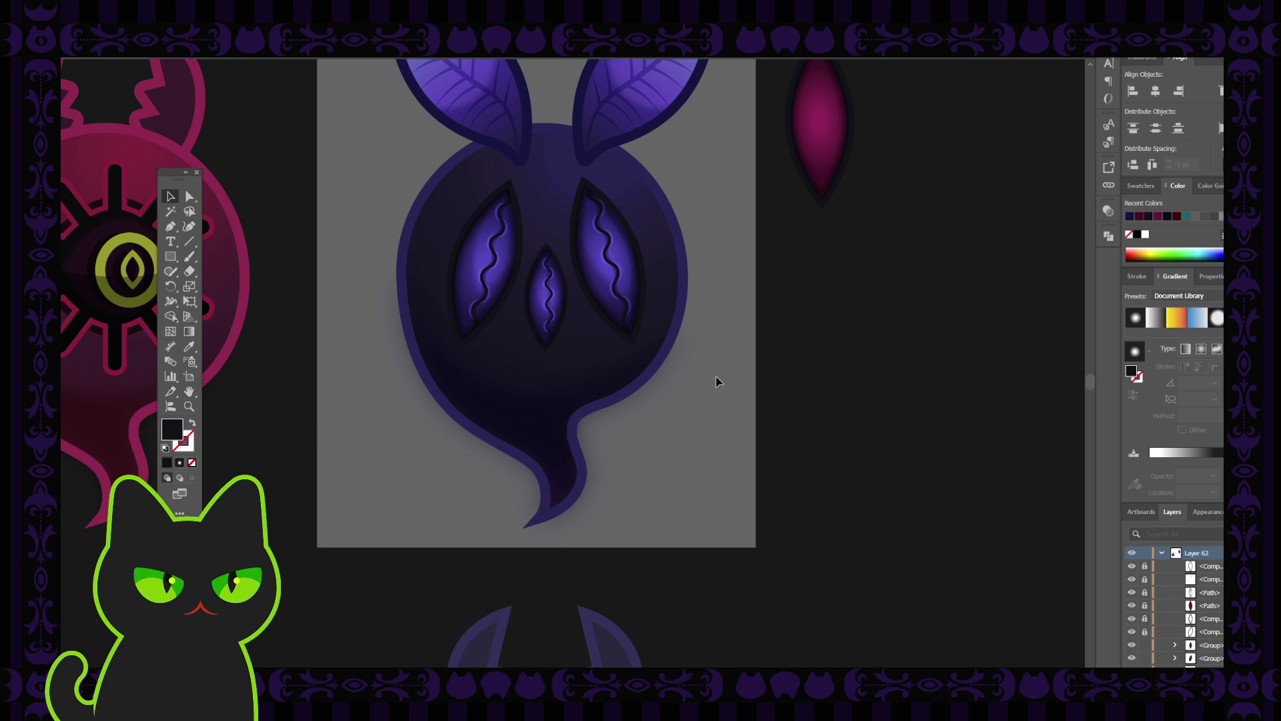
key(ctrl+minus)
key(ctrl+minus)
key(ctrl+minus)
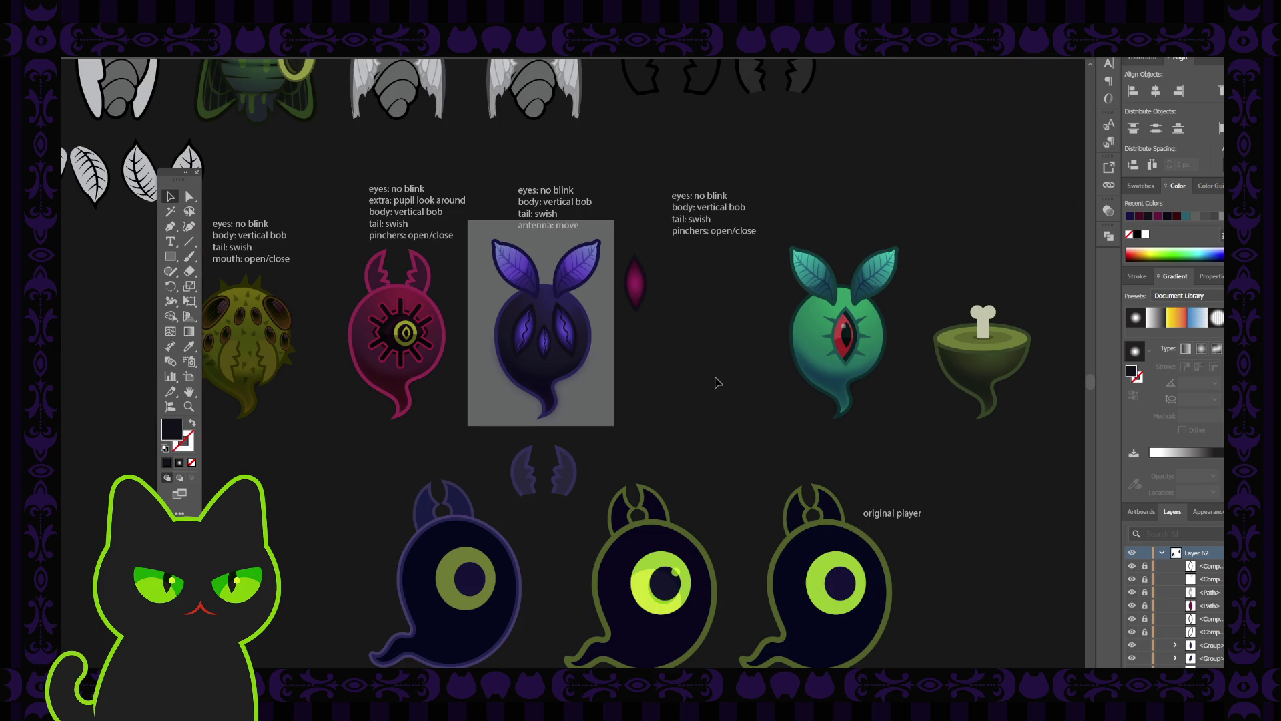
Step: Zoom in, unlock the gradient layer in Layers, and select the ghost's body
key(ctrl+plus)
key(ctrl+plus)
key(ctrl+plus)
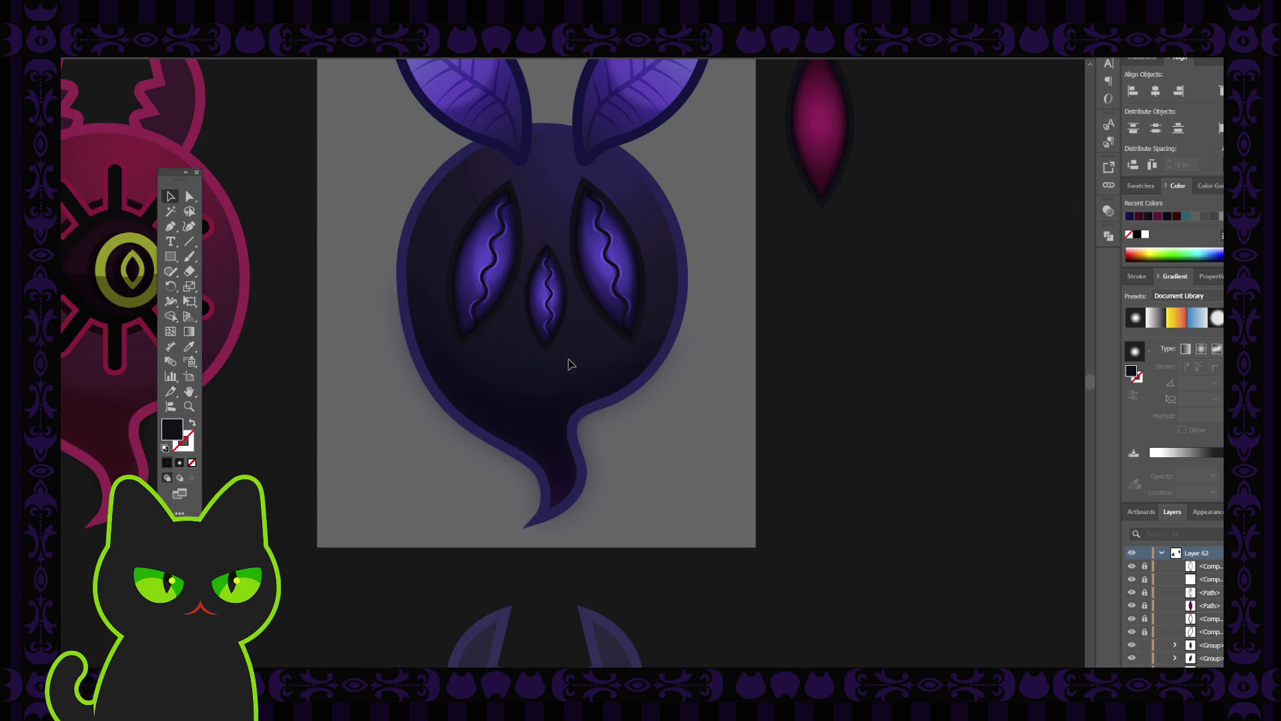
scroll(1192, 634, down, 5)
scroll(1192, 649, down, 5)
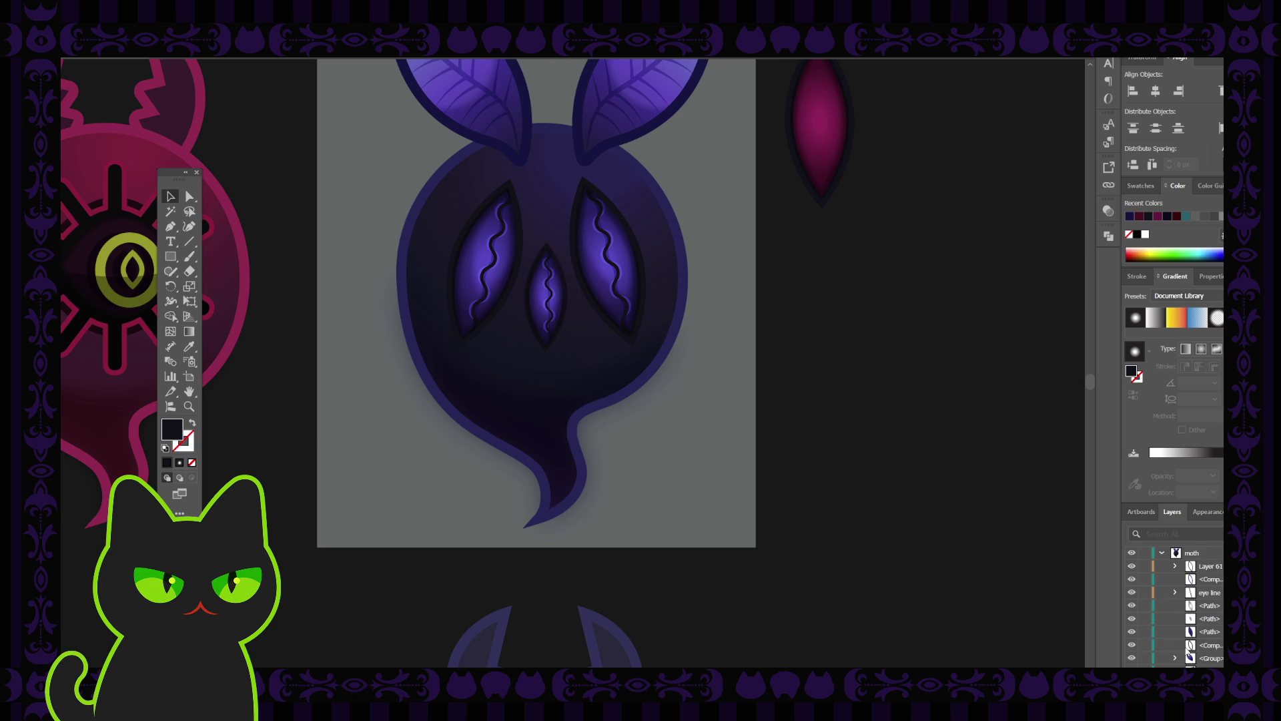
click(1131, 632)
click(1131, 631)
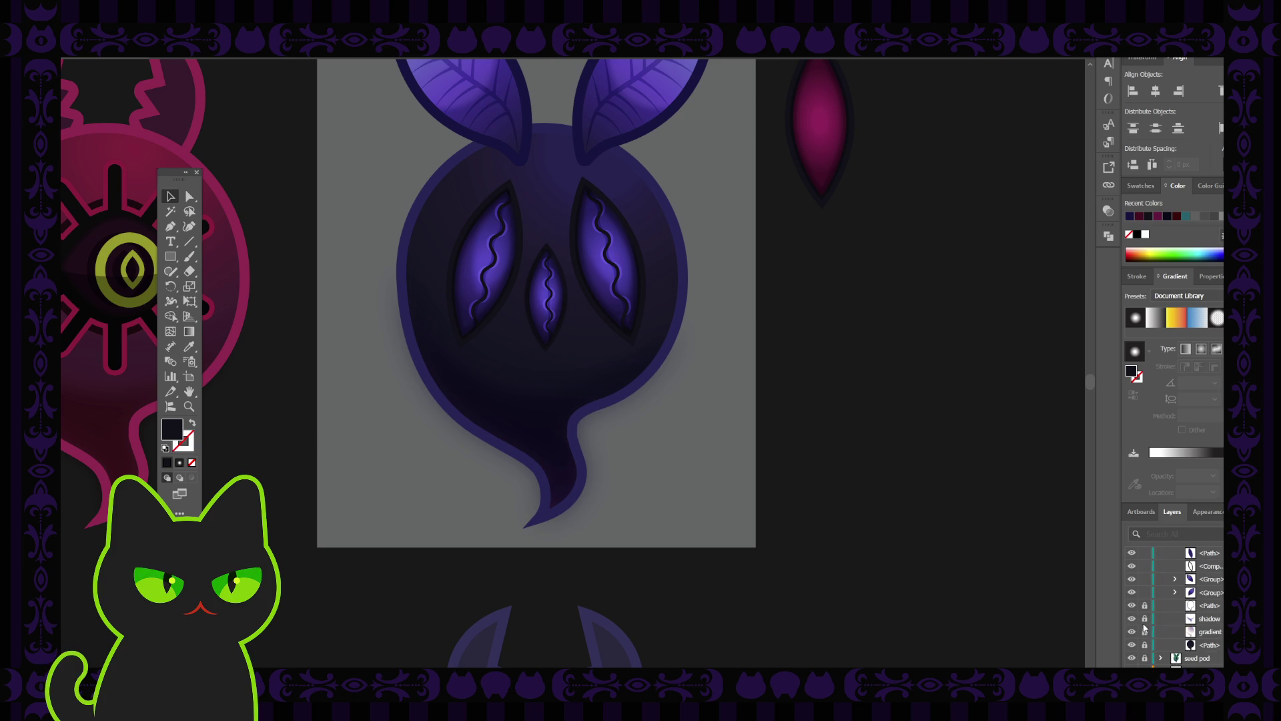
click(1144, 631)
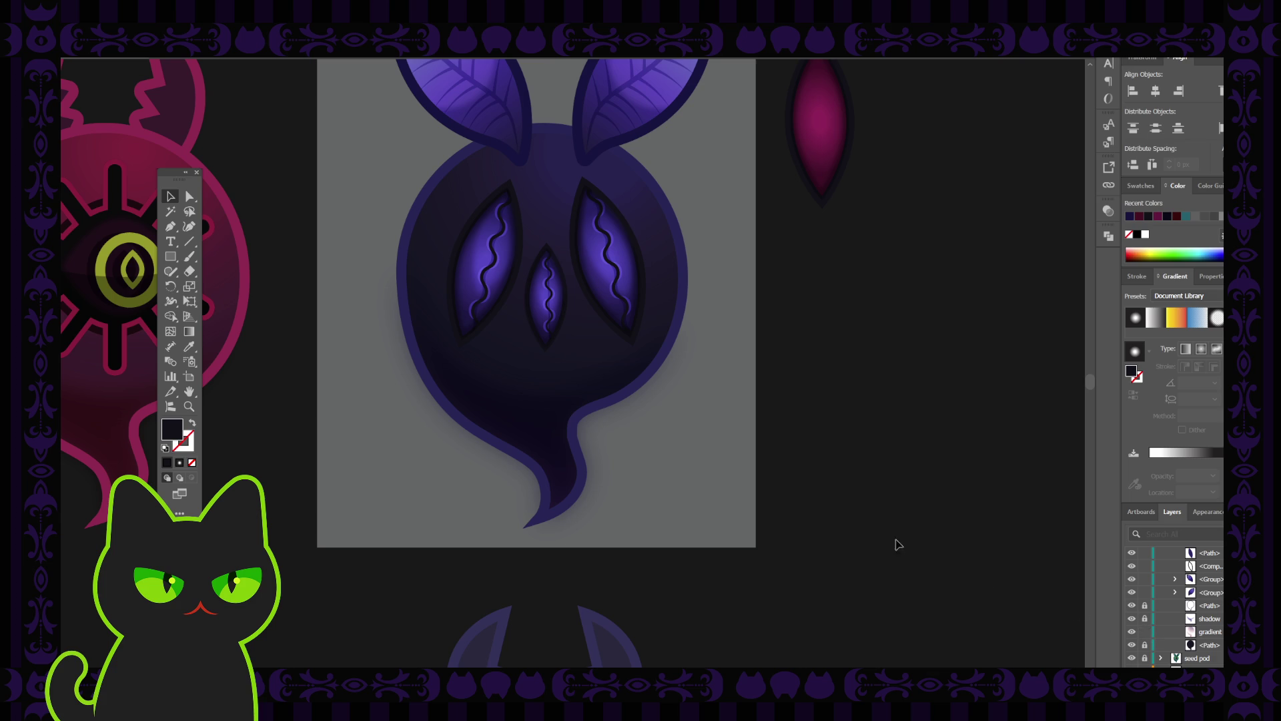
click(584, 371)
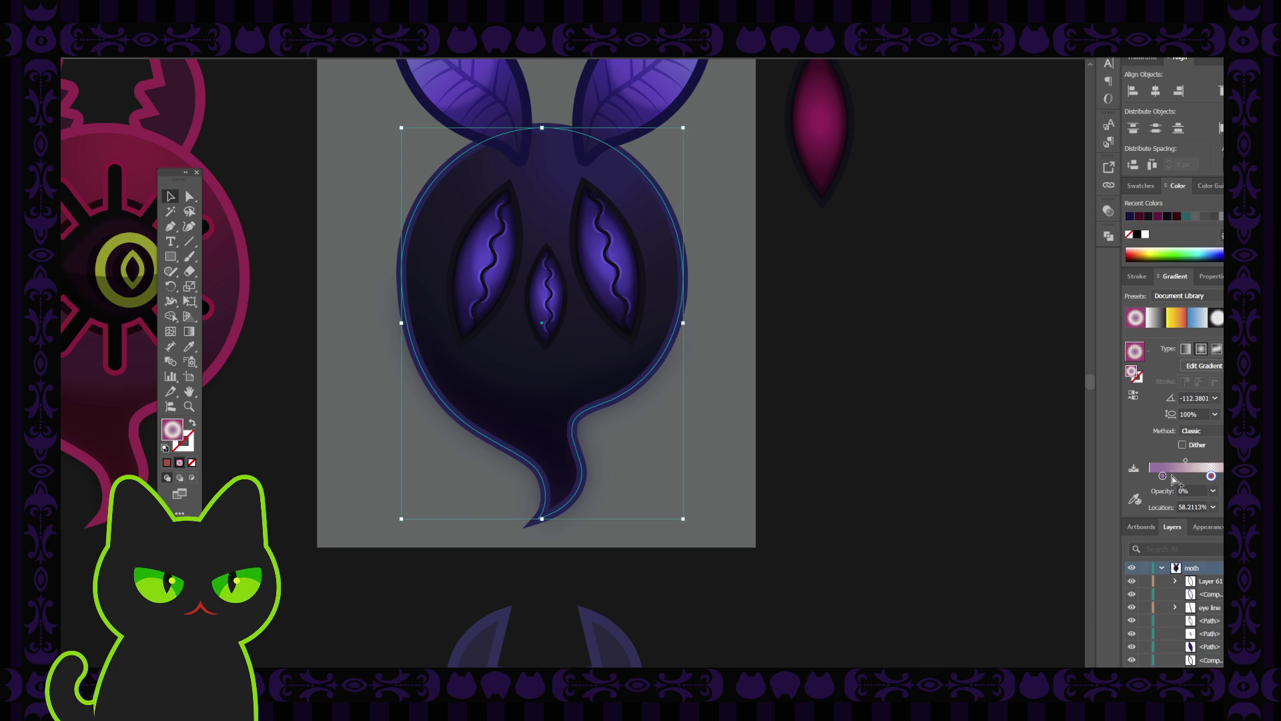
Step: Nudge the left gradient stop outward and tune its green and blue sliders toward a lavender-grey
drag(1163, 476, 1165, 478)
double_click(1163, 476)
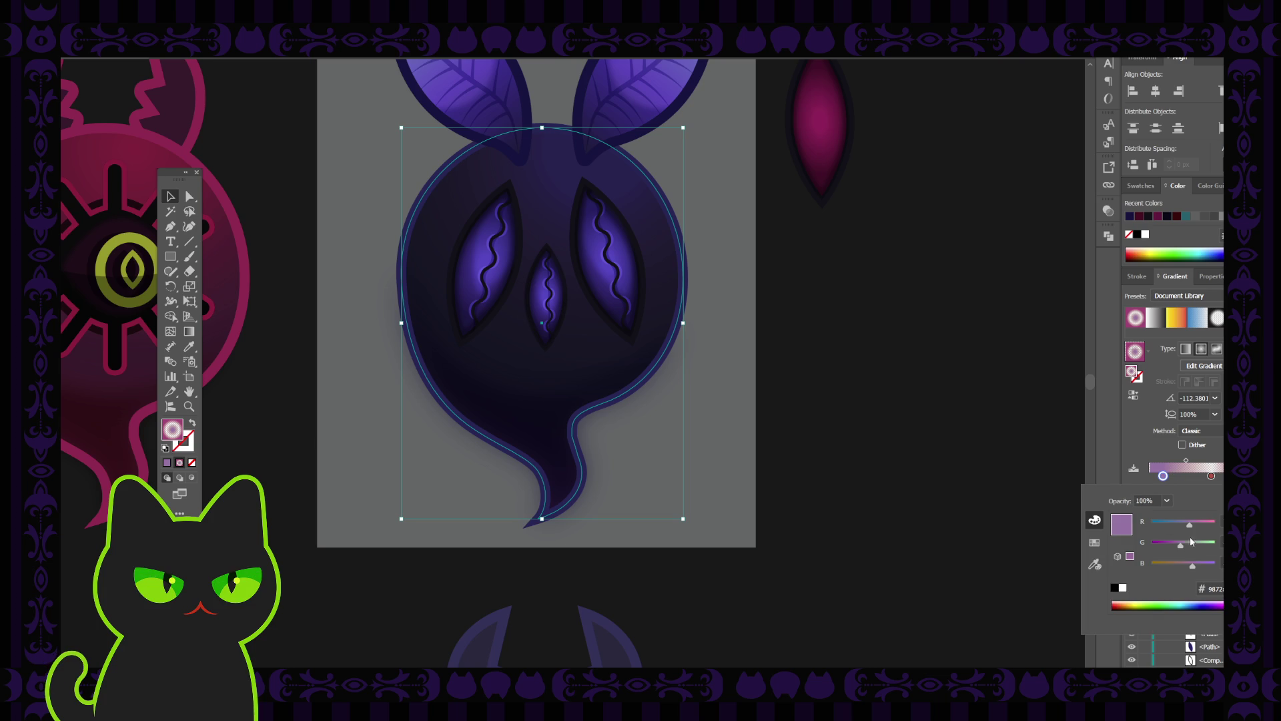
drag(1185, 548, 1200, 568)
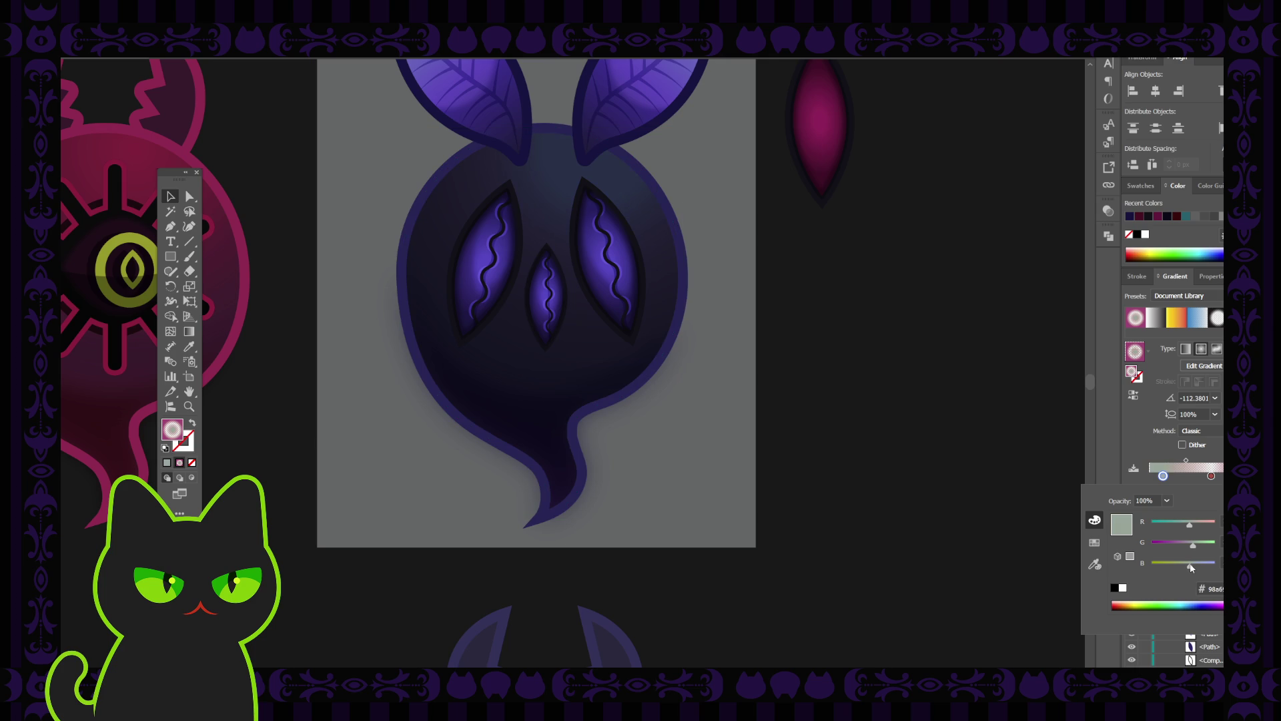
drag(1193, 546, 1192, 548)
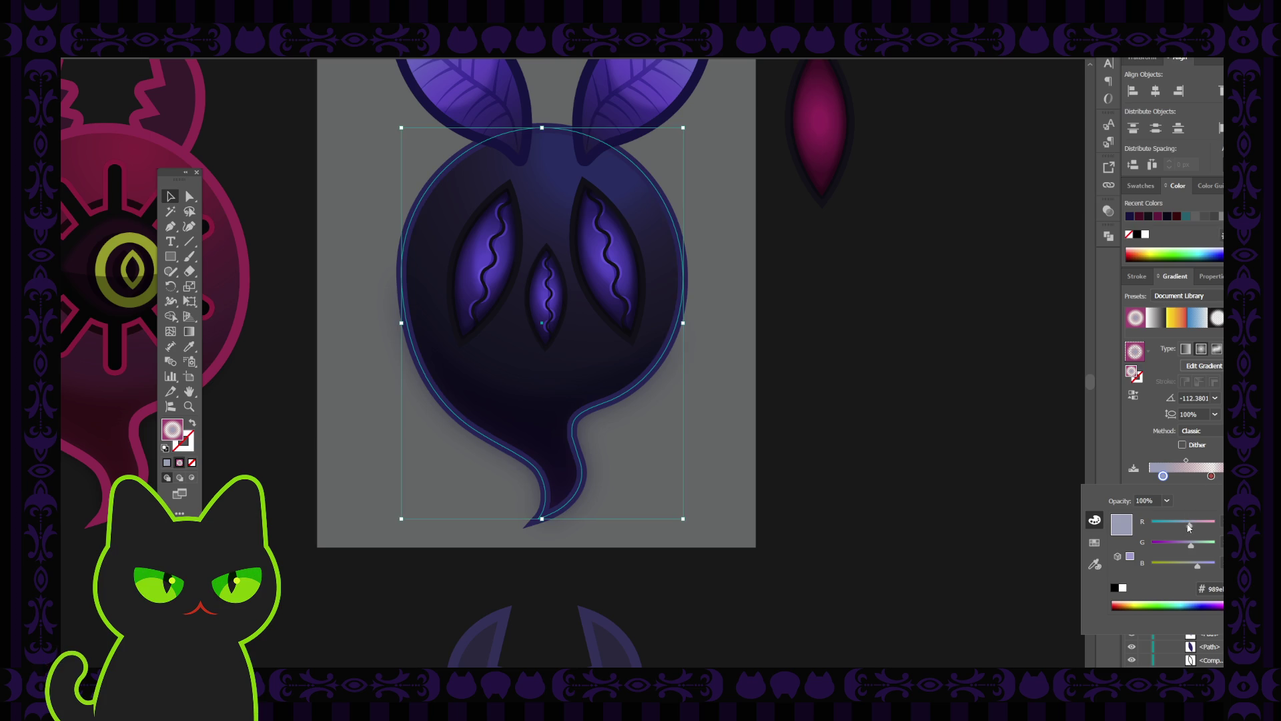
mouse_move(1198, 565)
mouse_down()
mouse_move(1213, 566)
mouse_move(1190, 545)
mouse_move(1165, 546)
mouse_move(1207, 527)
mouse_move(1199, 568)
mouse_move(1187, 566)
mouse_move(1179, 521)
mouse_move(1175, 549)
mouse_move(1192, 543)
mouse_move(1197, 567)
mouse_up()
drag(1193, 547, 1176, 546)
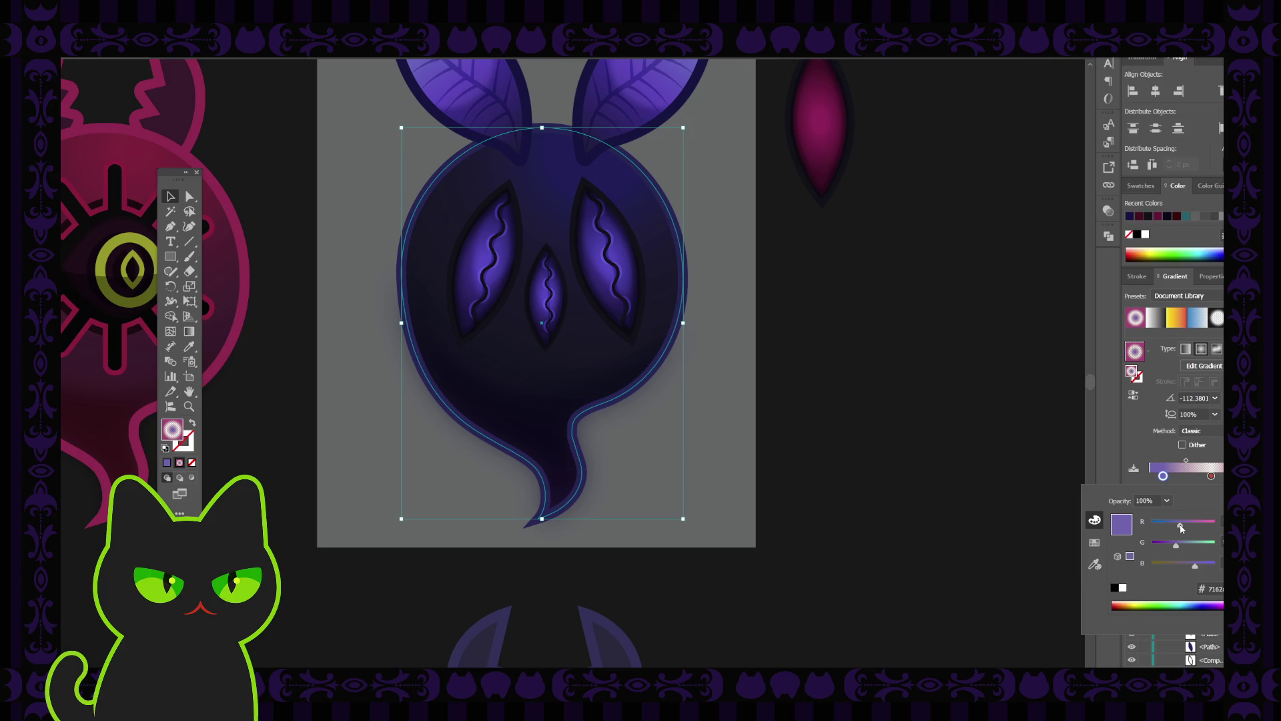
Step: Preview the body with selection edges hidden, warm the highlight with a touch more red, and deselect
key(ctrl+shift+a)
key(ctrl+z)
key(ctrl+h)
drag(1179, 528, 1188, 528)
key(ctrl+h)
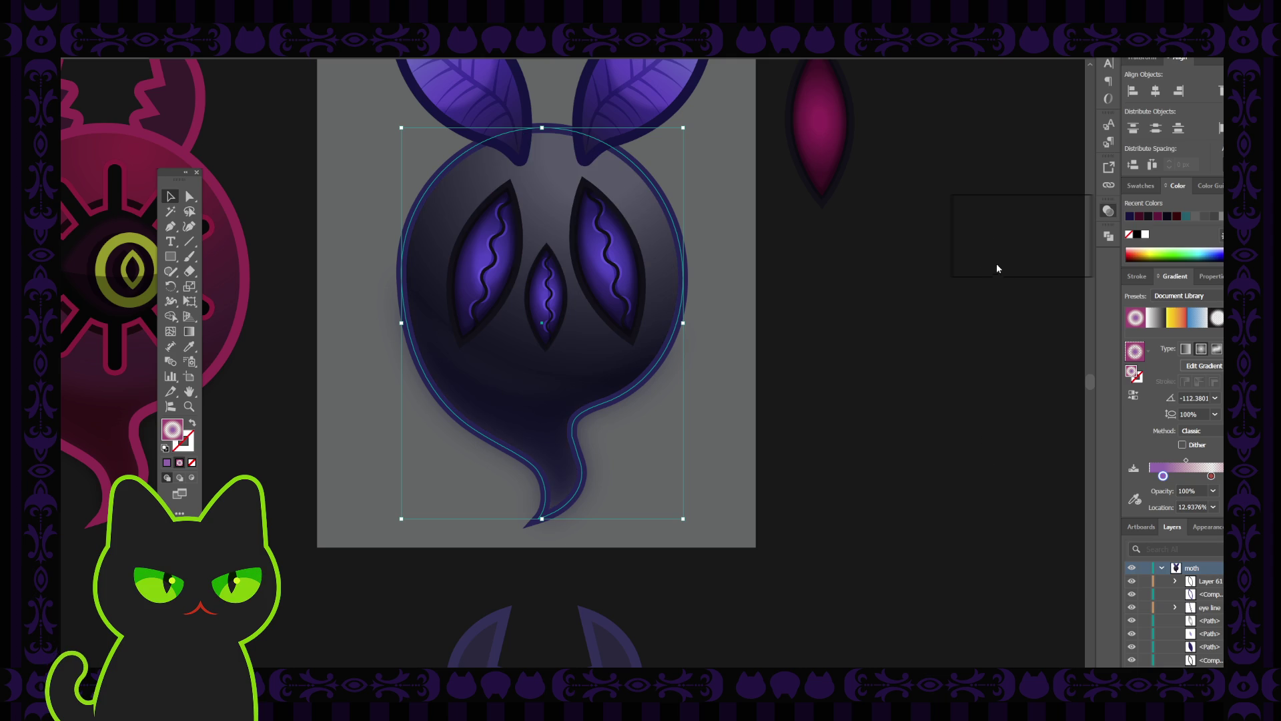
click(961, 361)
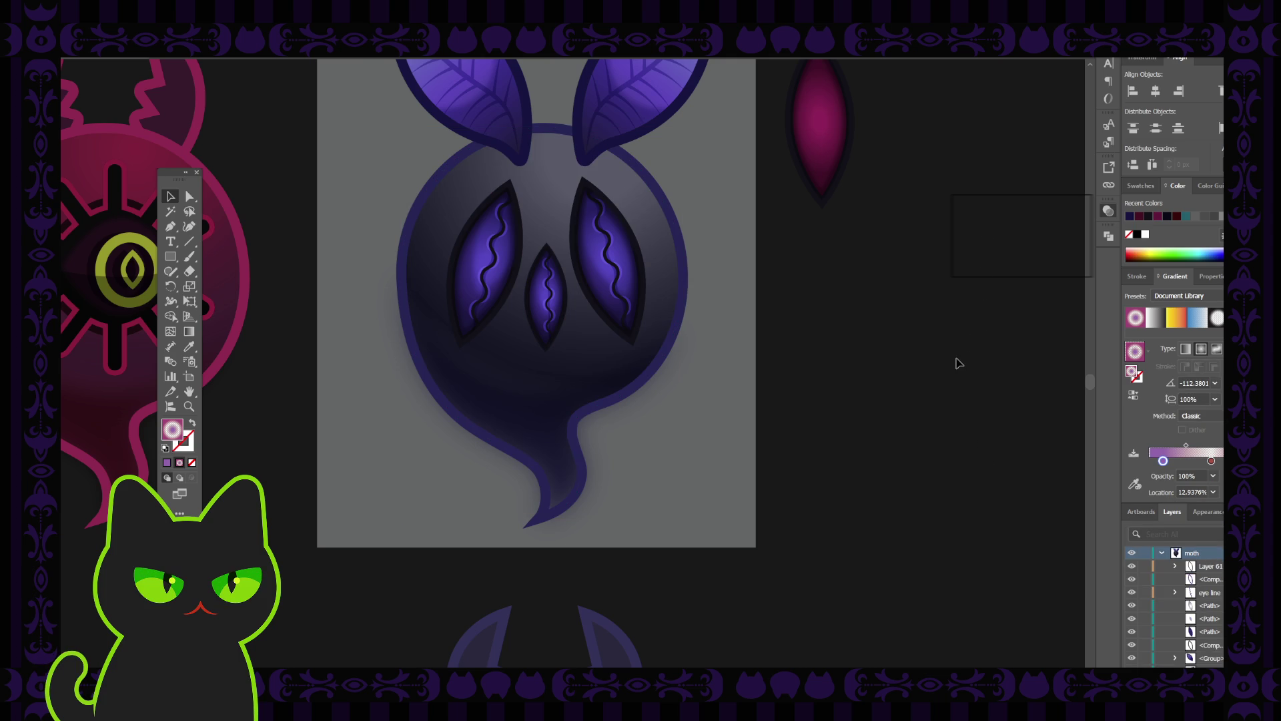
Step: Reselect the ghost body and darken the left gradient stop by lowering red and raising green
key(ctrl+minus)
key(ctrl+minus)
key(ctrl+equal)
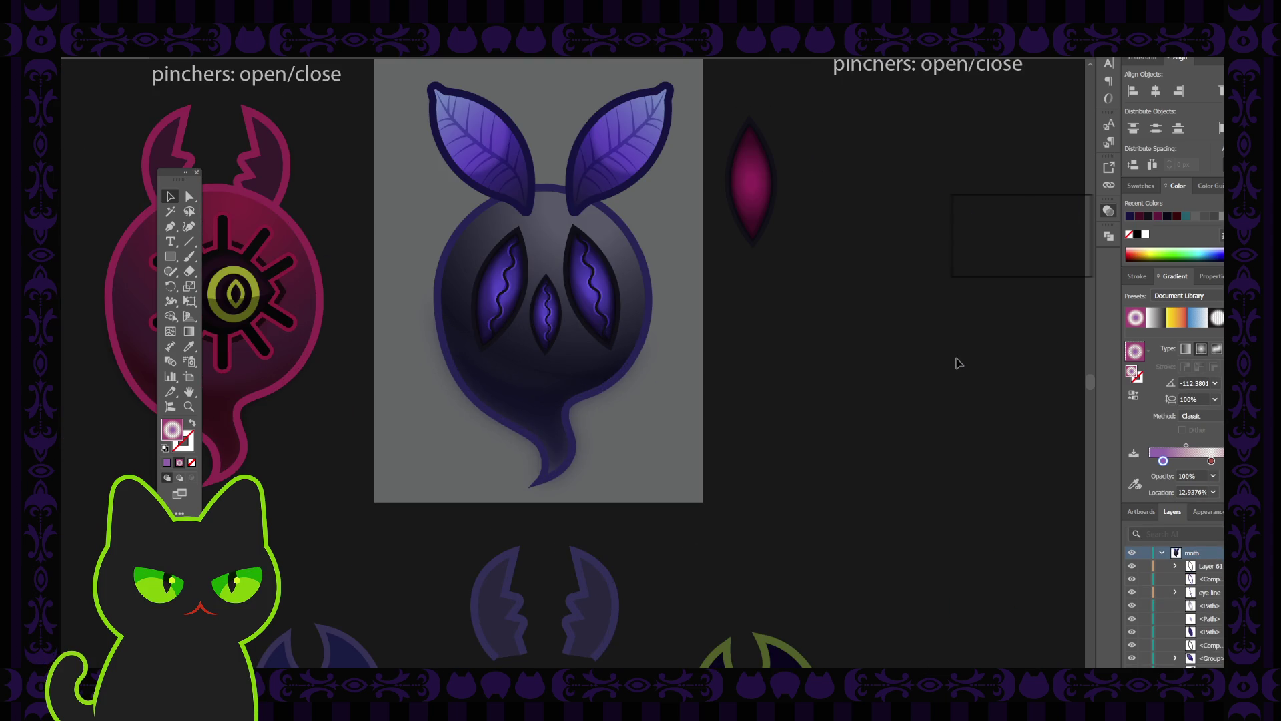
click(605, 230)
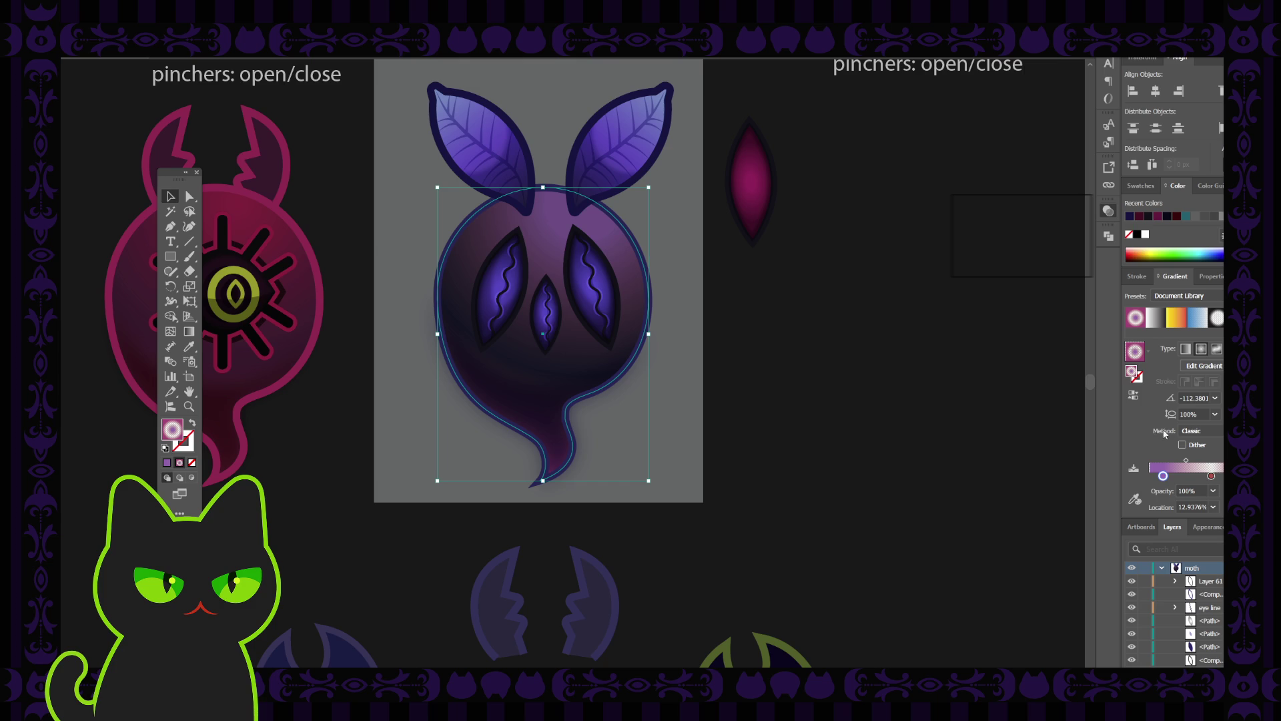
double_click(1163, 475)
drag(1194, 528, 1162, 527)
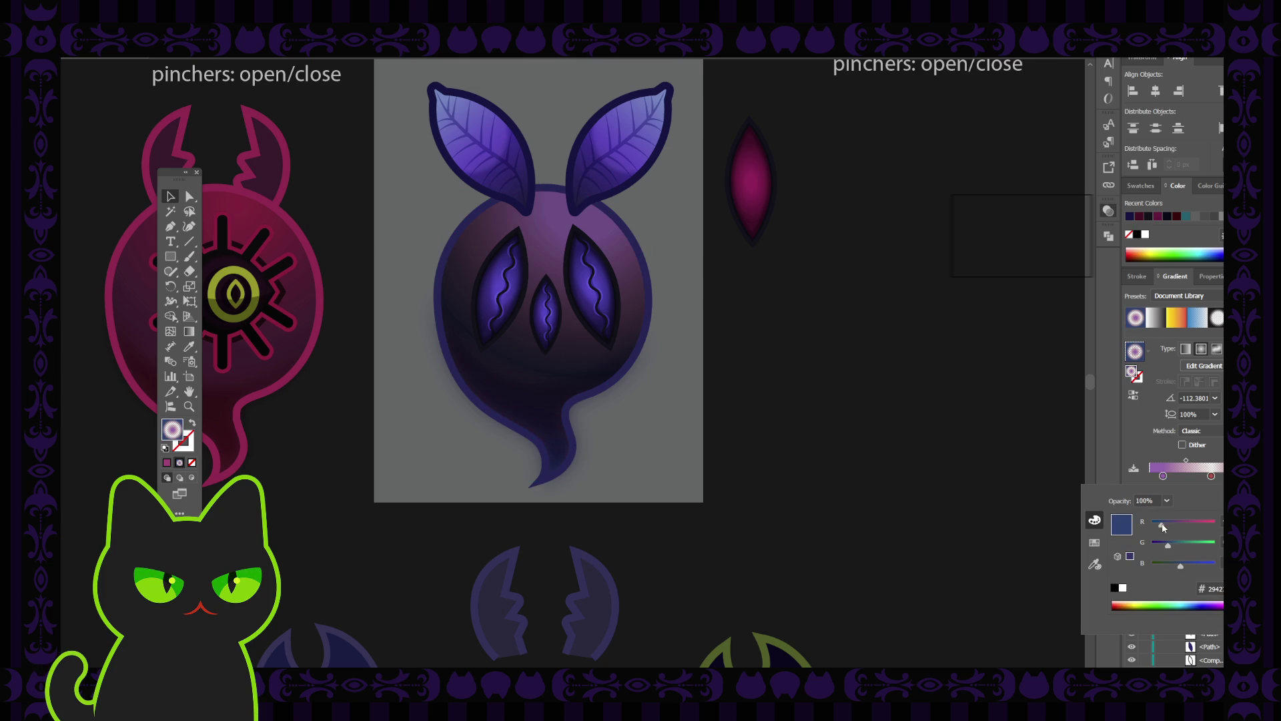
drag(1168, 546, 1185, 547)
Step: Turn the right gradient stop from red to purple by raising its blue
click(1212, 475)
double_click(1211, 475)
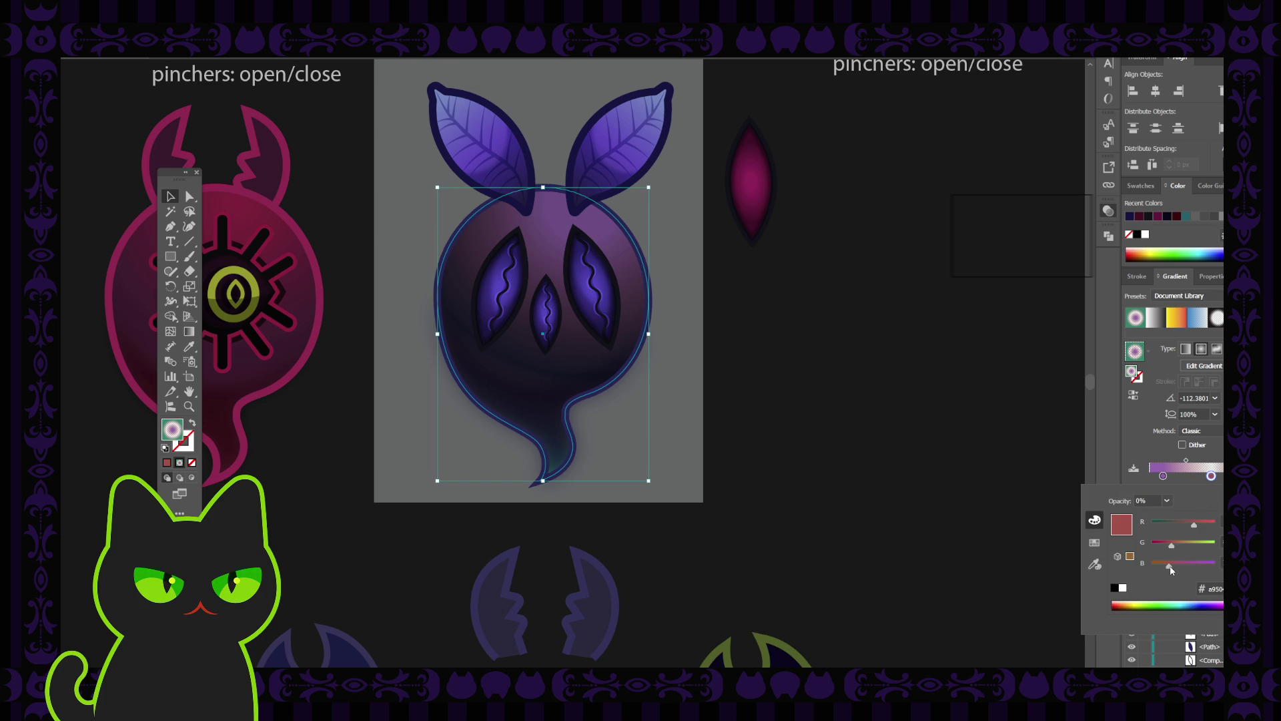
drag(1171, 566, 1201, 567)
click(1163, 476)
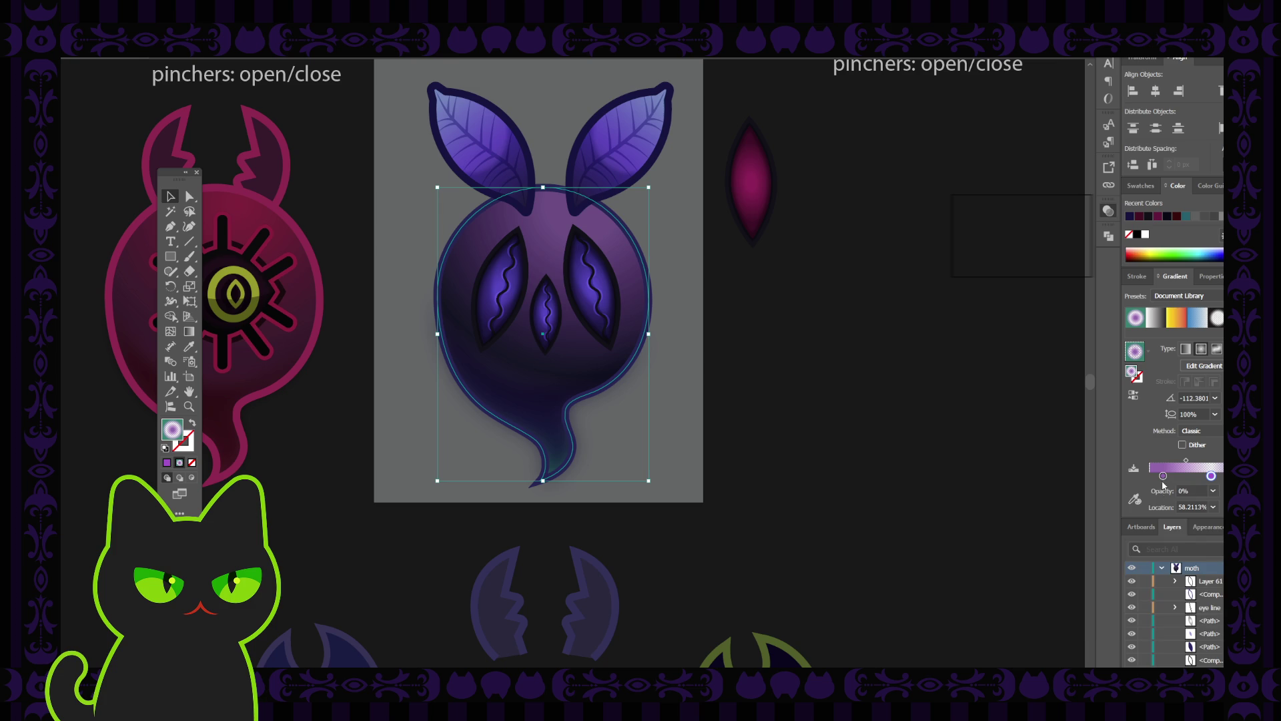
Step: Make the left stop more magenta by lowering its green, then preview the body deselected
double_click(1163, 476)
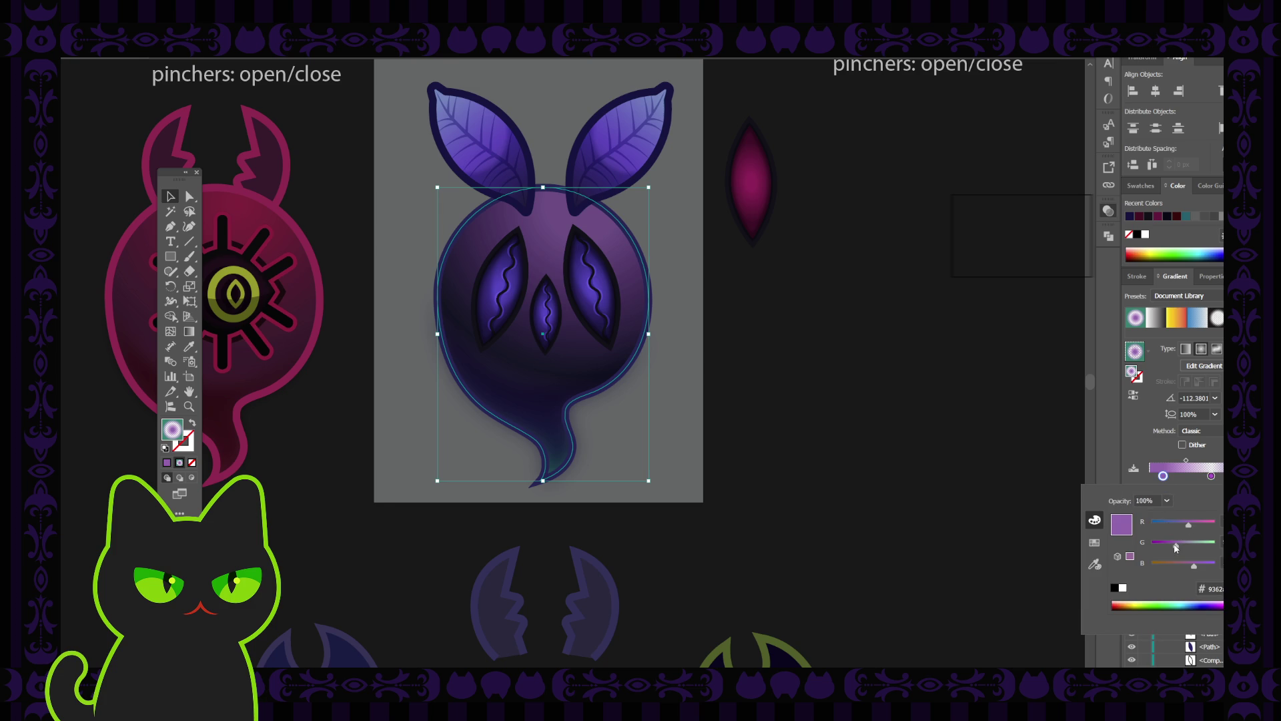
drag(1176, 547, 1184, 548)
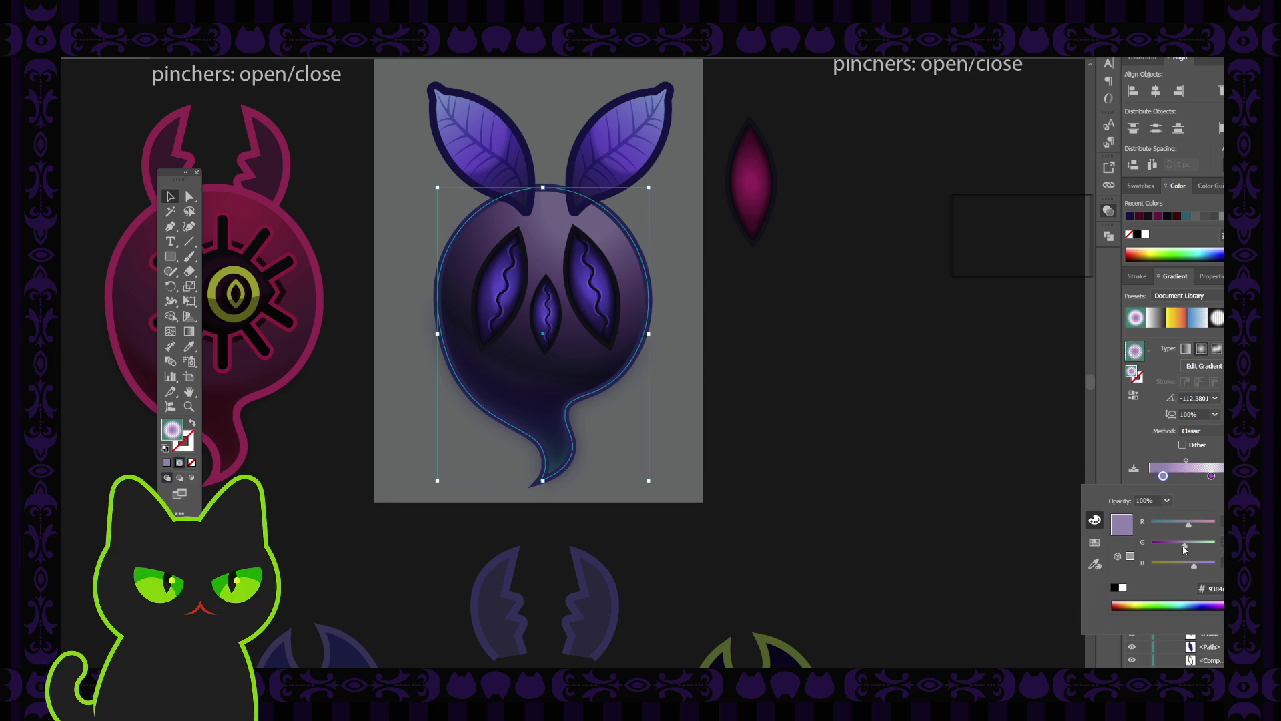
click(990, 225)
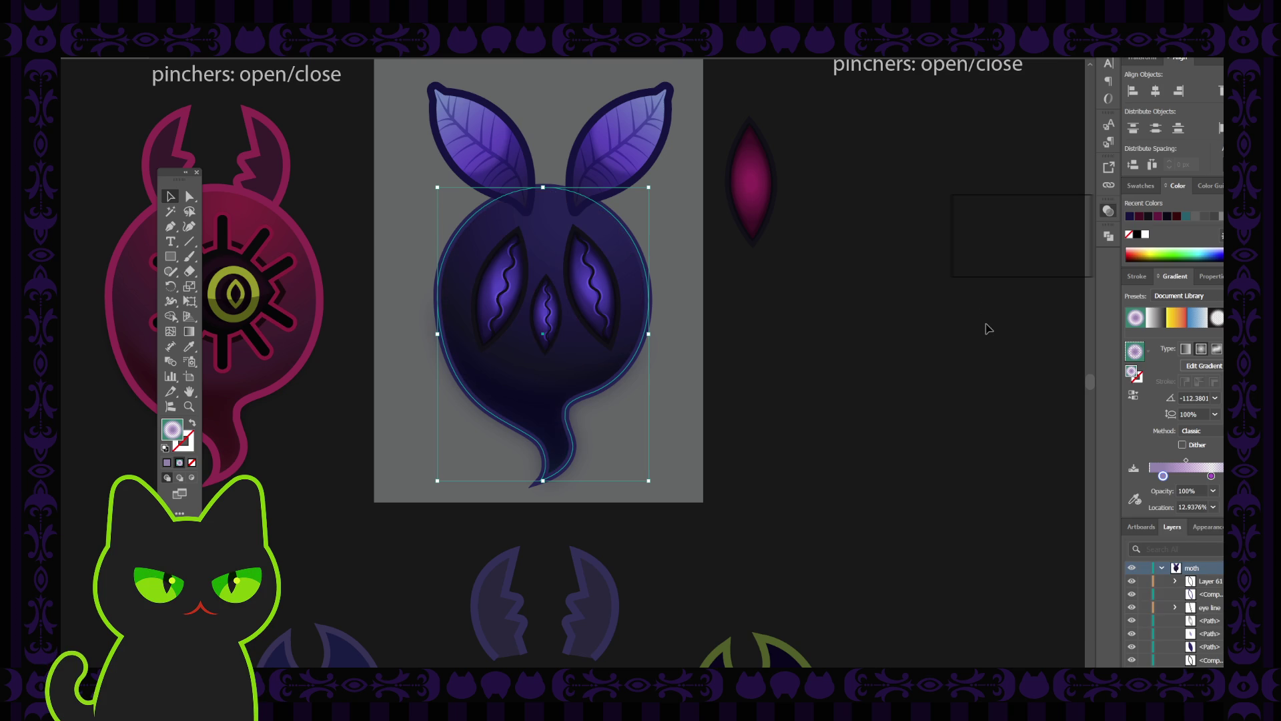
click(969, 357)
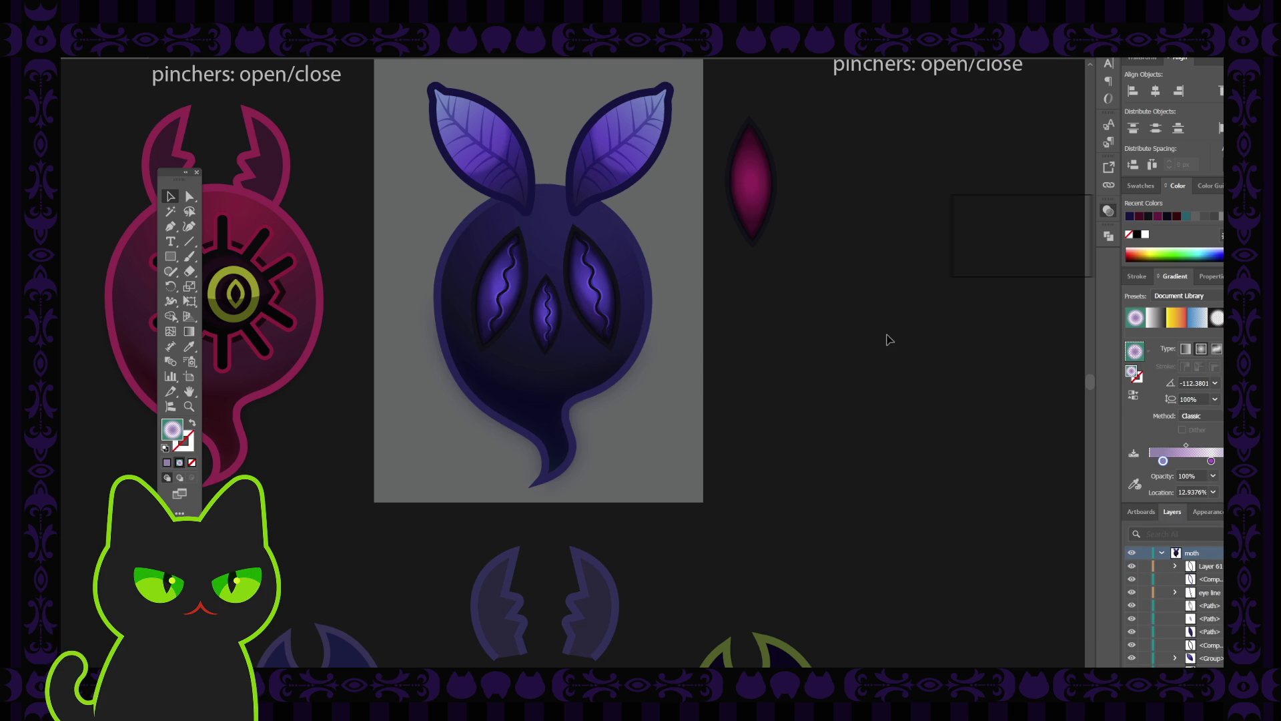
click(617, 239)
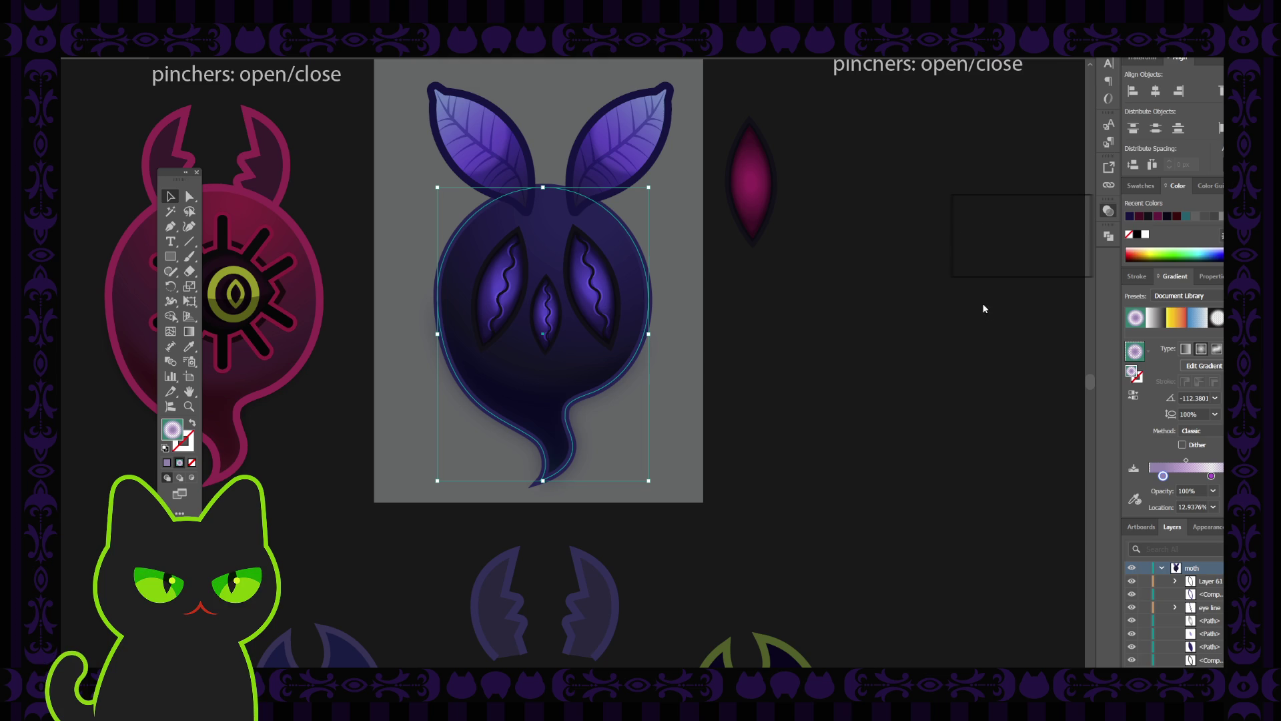
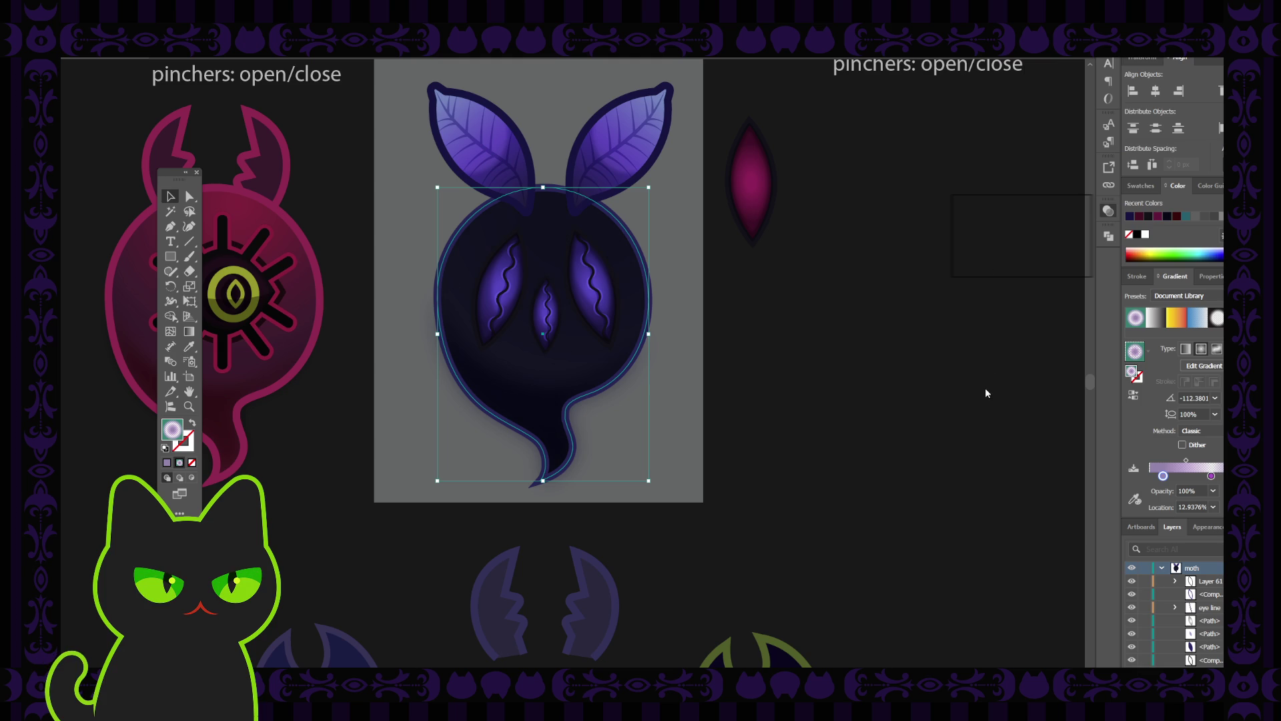
Step: Delete the small shape between the moth's two slit eyes, then reselect the ghost body
click(944, 387)
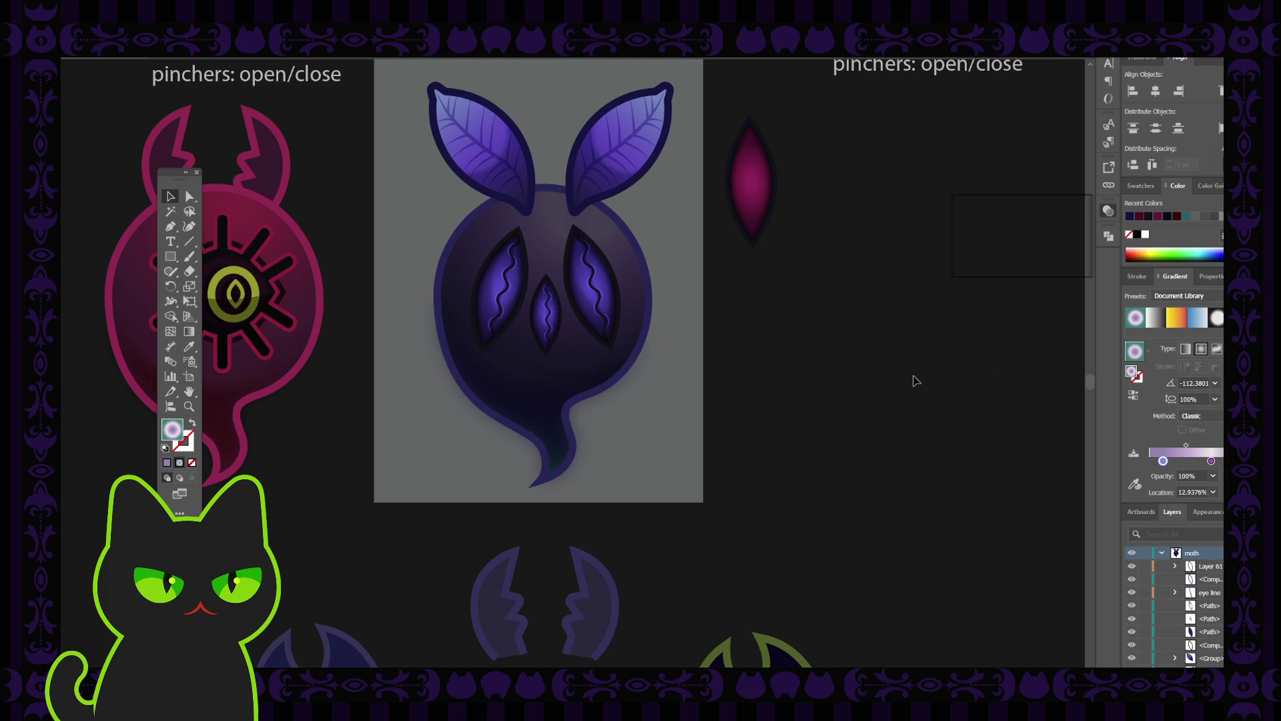
key(ctrl+minus)
key(ctrl+minus)
key(ctrl+minus)
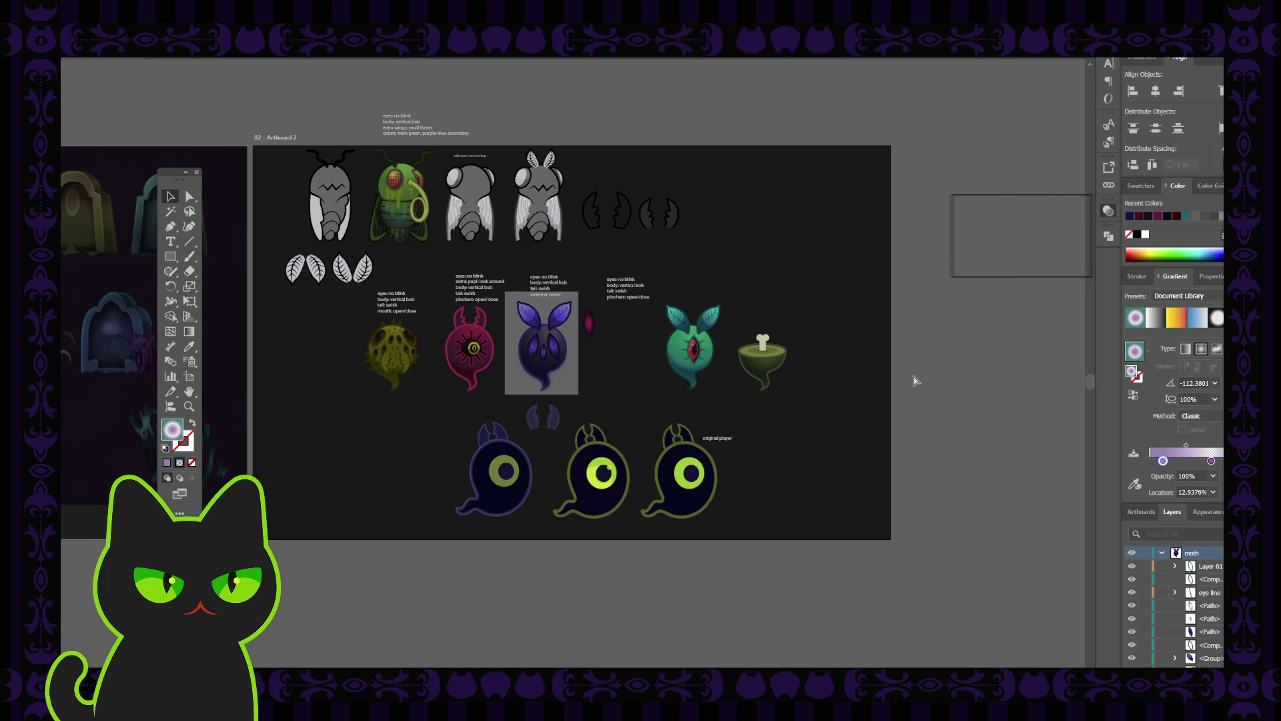
key(ctrl+plus)
key(ctrl+plus)
key(ctrl+plus)
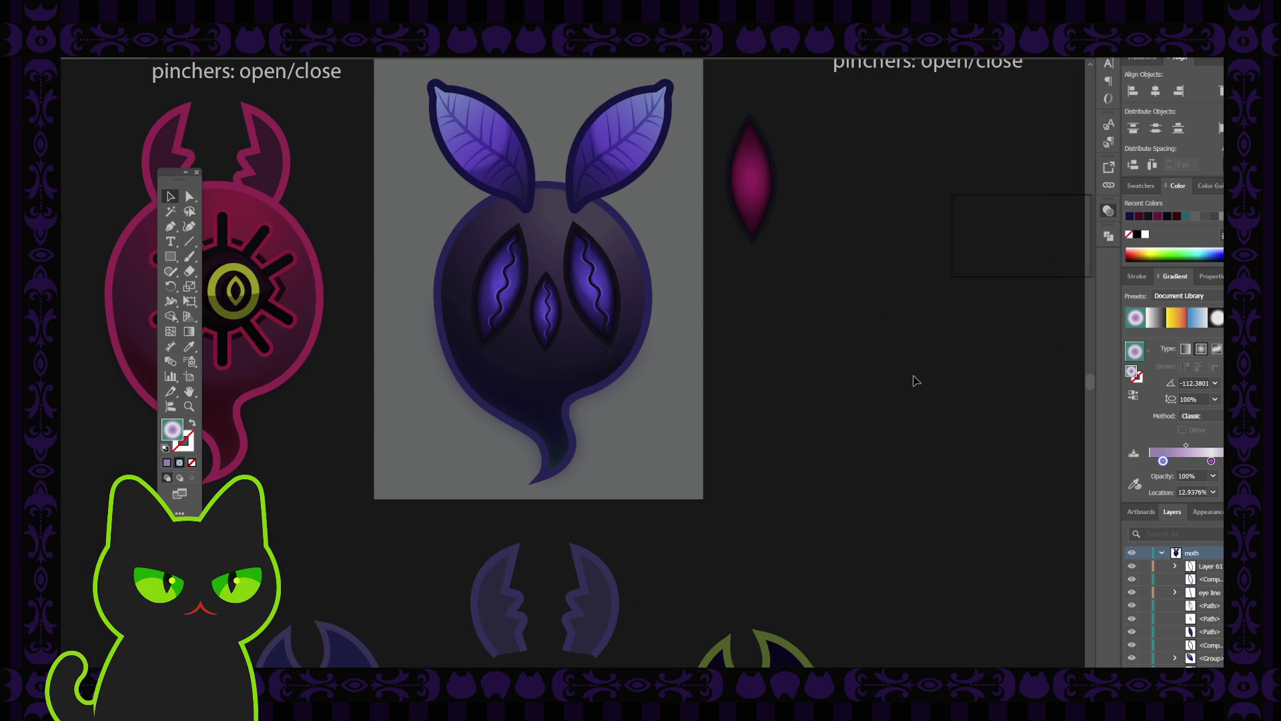
click(552, 319)
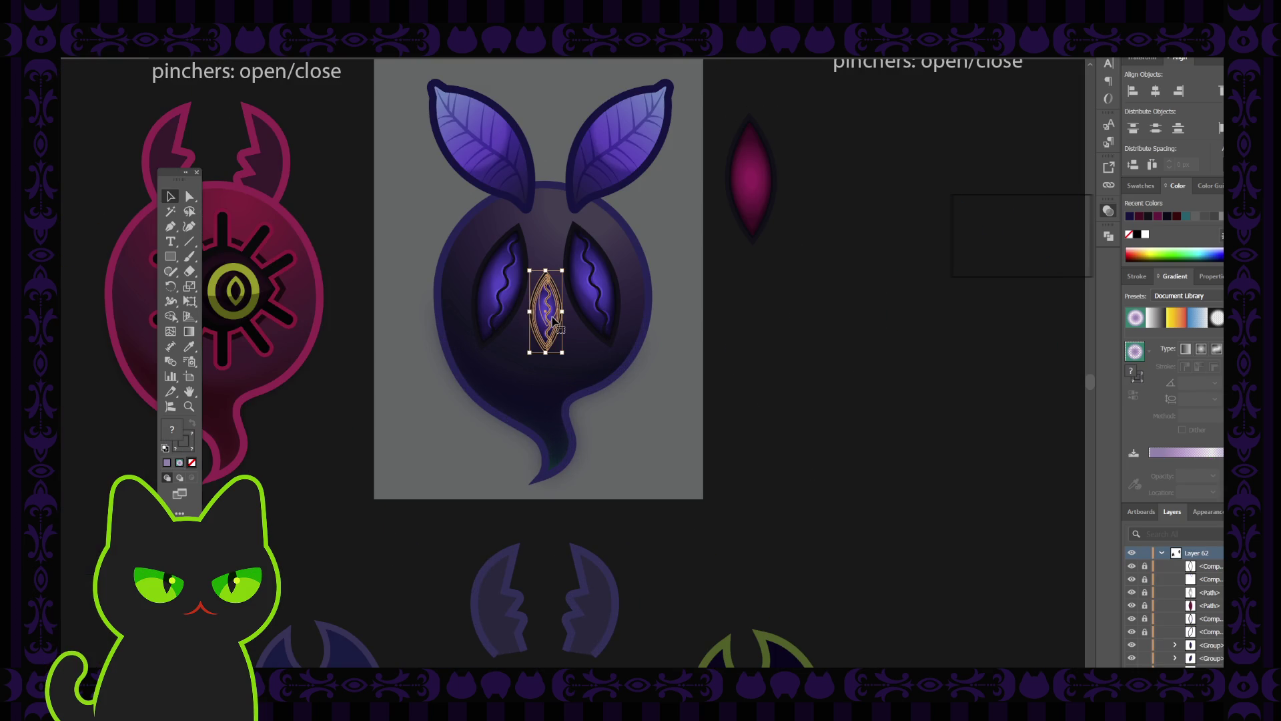
key(Delete)
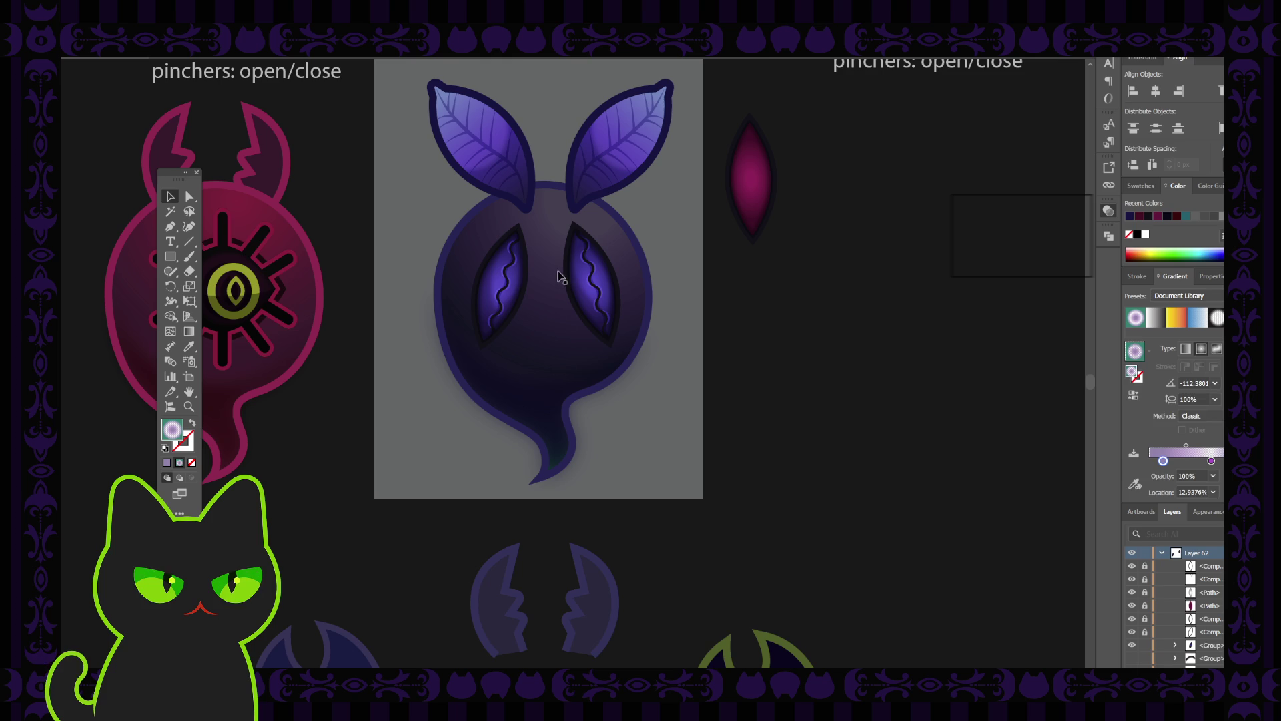
click(544, 294)
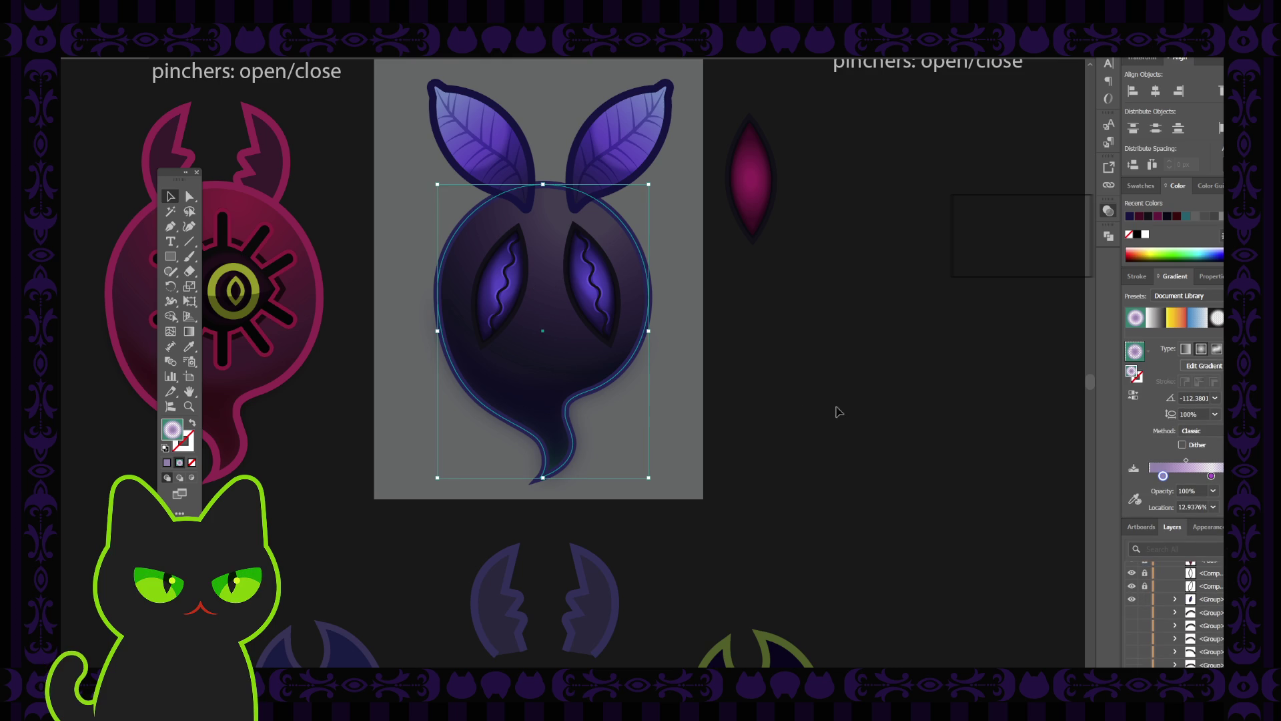
scroll(1191, 605, down, 5)
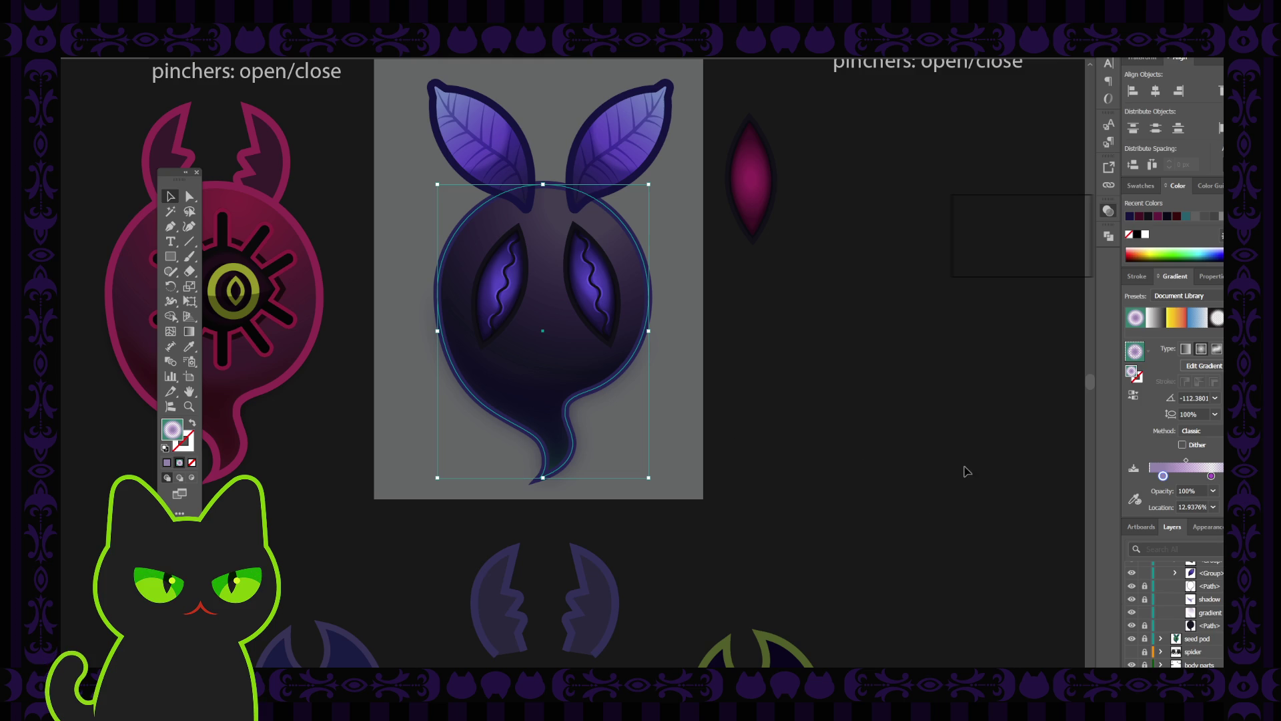
Step: Alt-drag a copy of the right leaf antenna to sit beside the moth
click(634, 146)
double_click(639, 143)
click(639, 143)
double_click(642, 145)
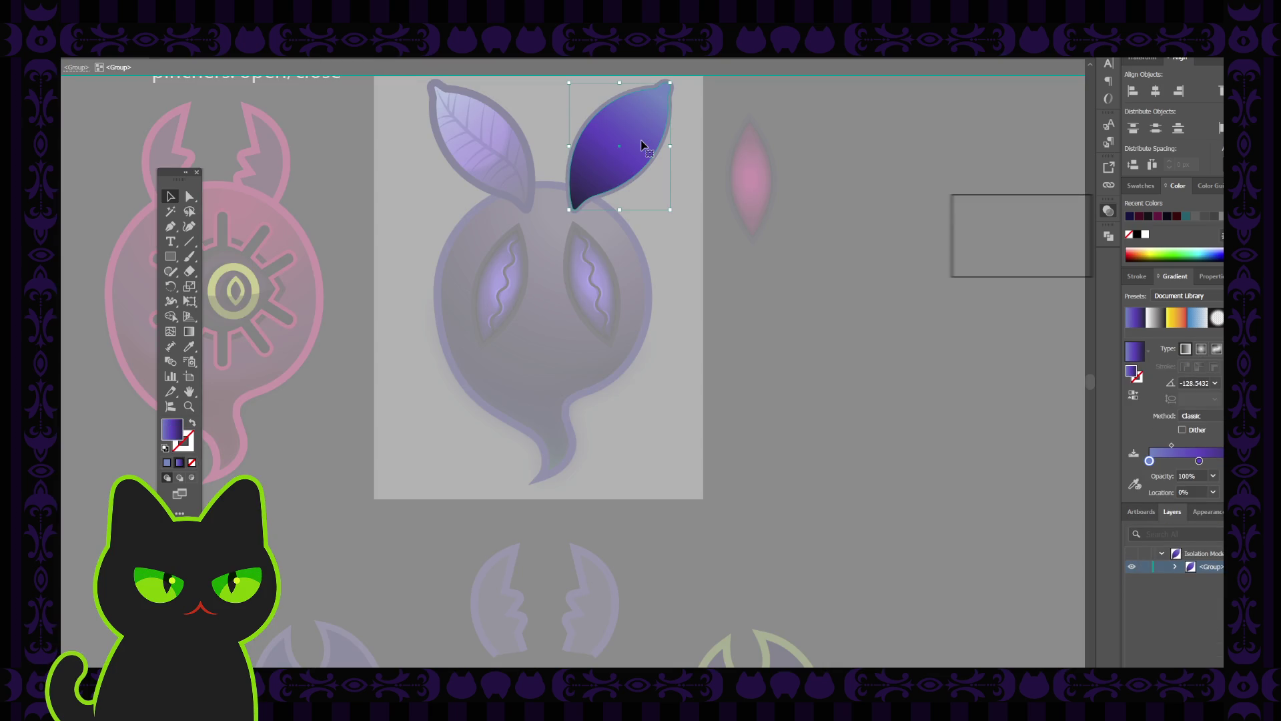
double_click(796, 313)
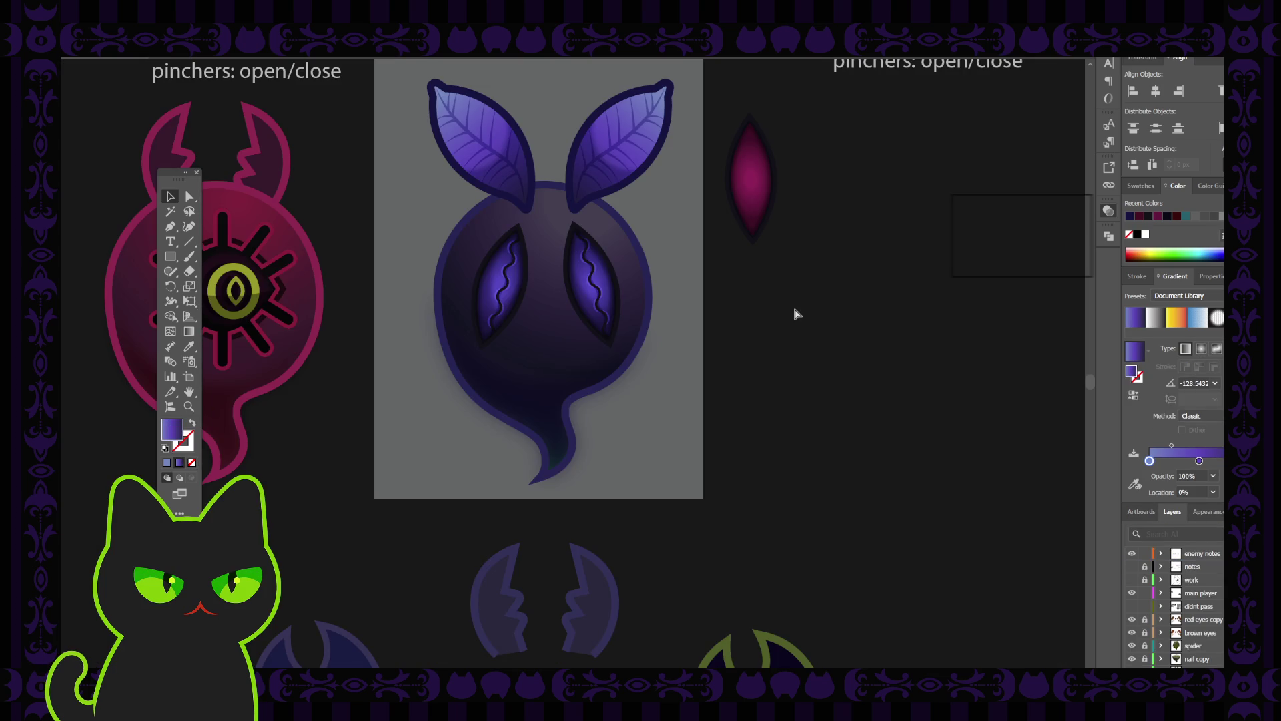
click(623, 150)
mouse_move(623, 150)
mouse_down()
mouse_move(749, 286)
mouse_move(819, 318)
mouse_up()
click(859, 399)
Step: Sample the leaf's blue-violet into the body gradient's left stop
click(544, 350)
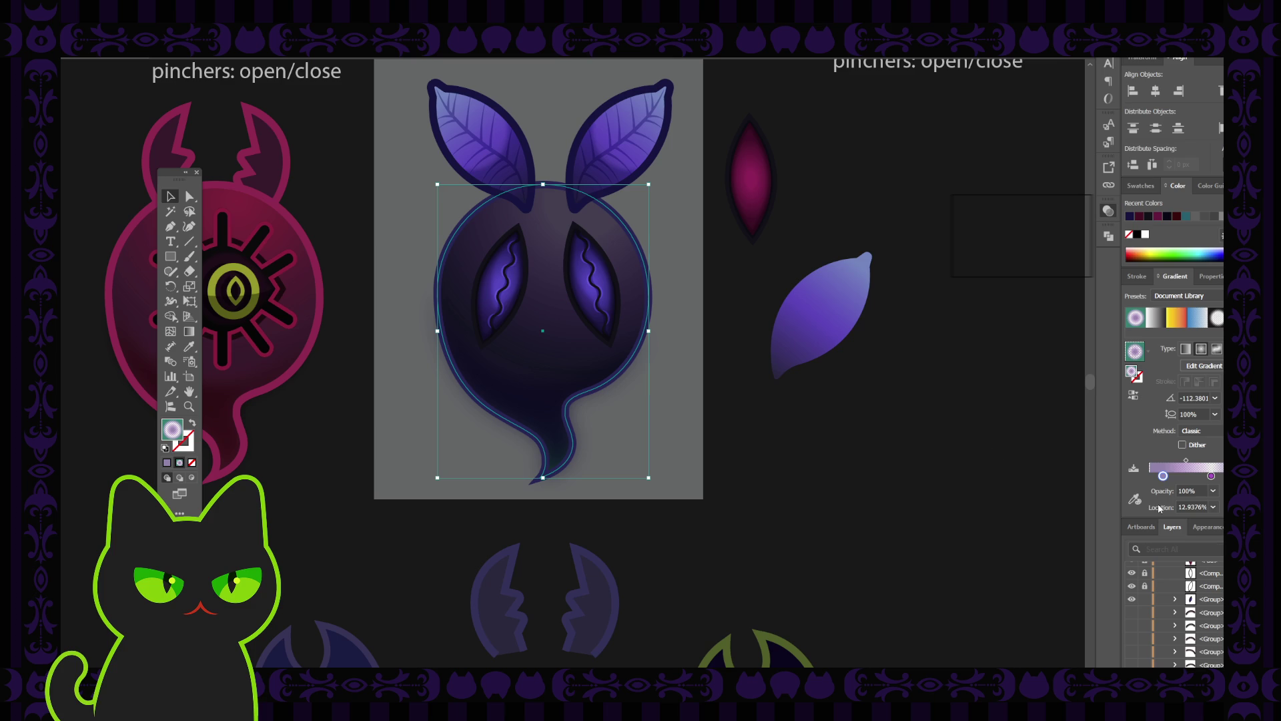
double_click(1163, 476)
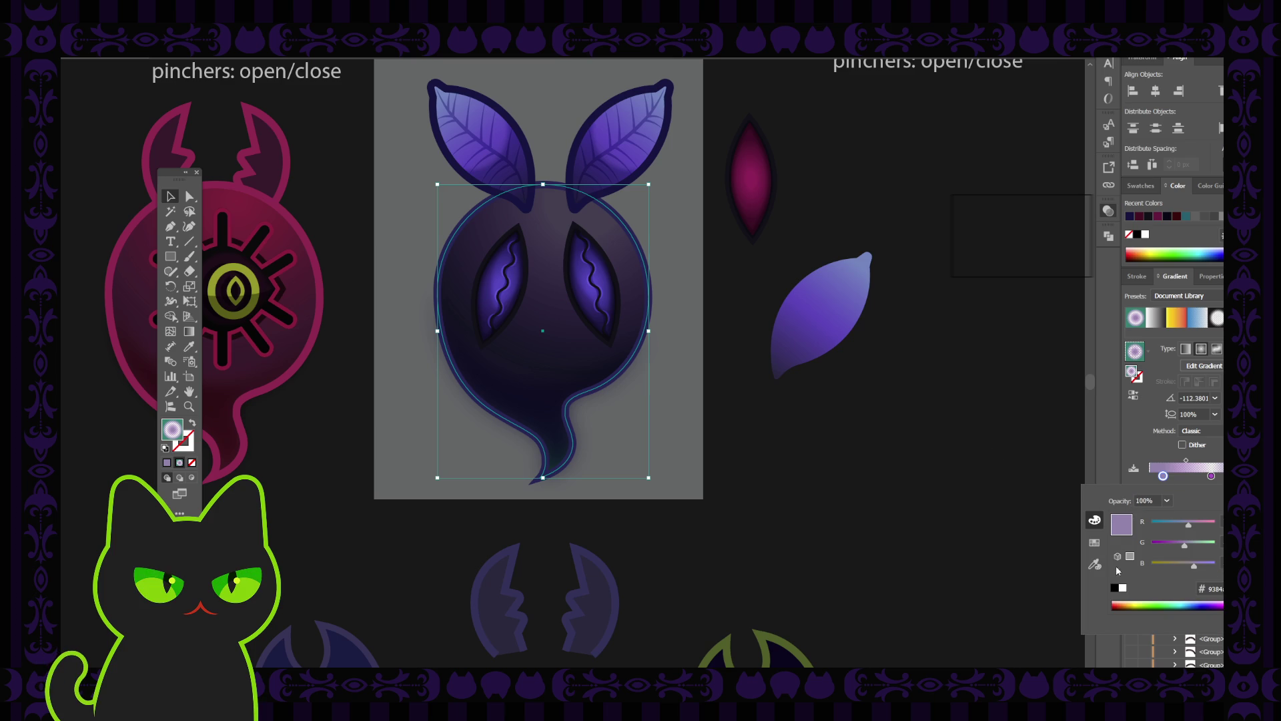
click(1094, 563)
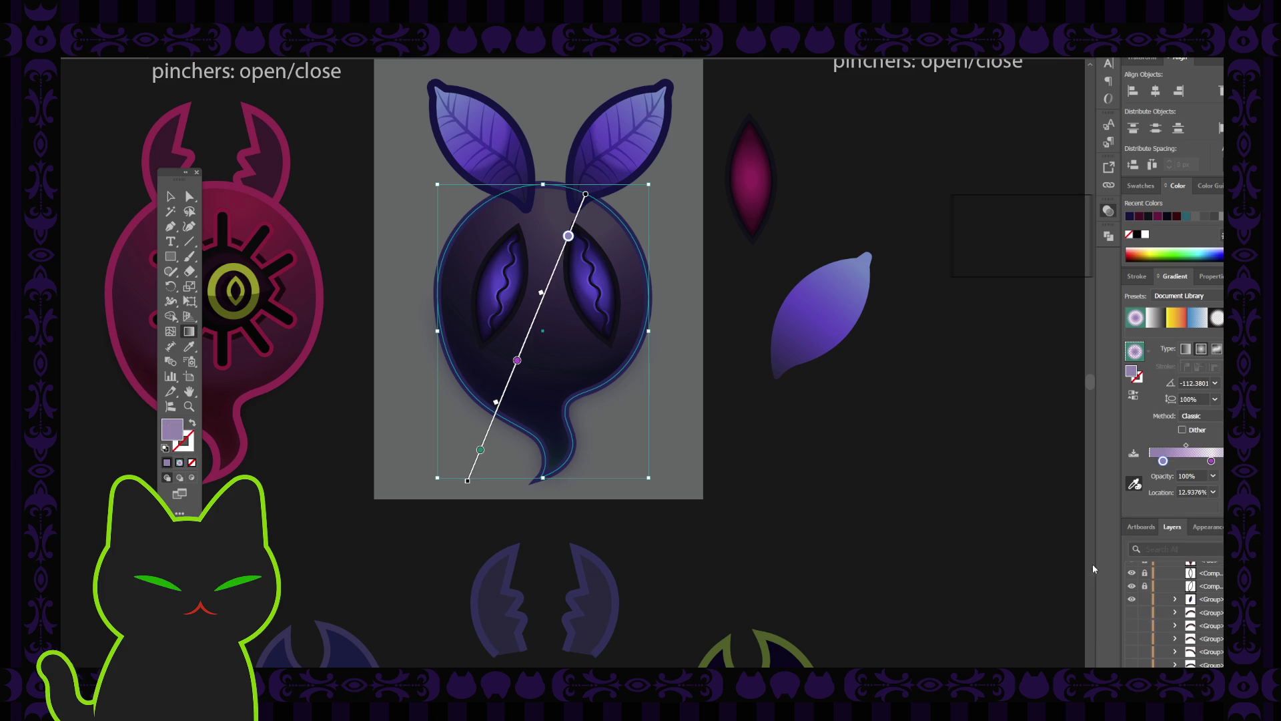
click(859, 294)
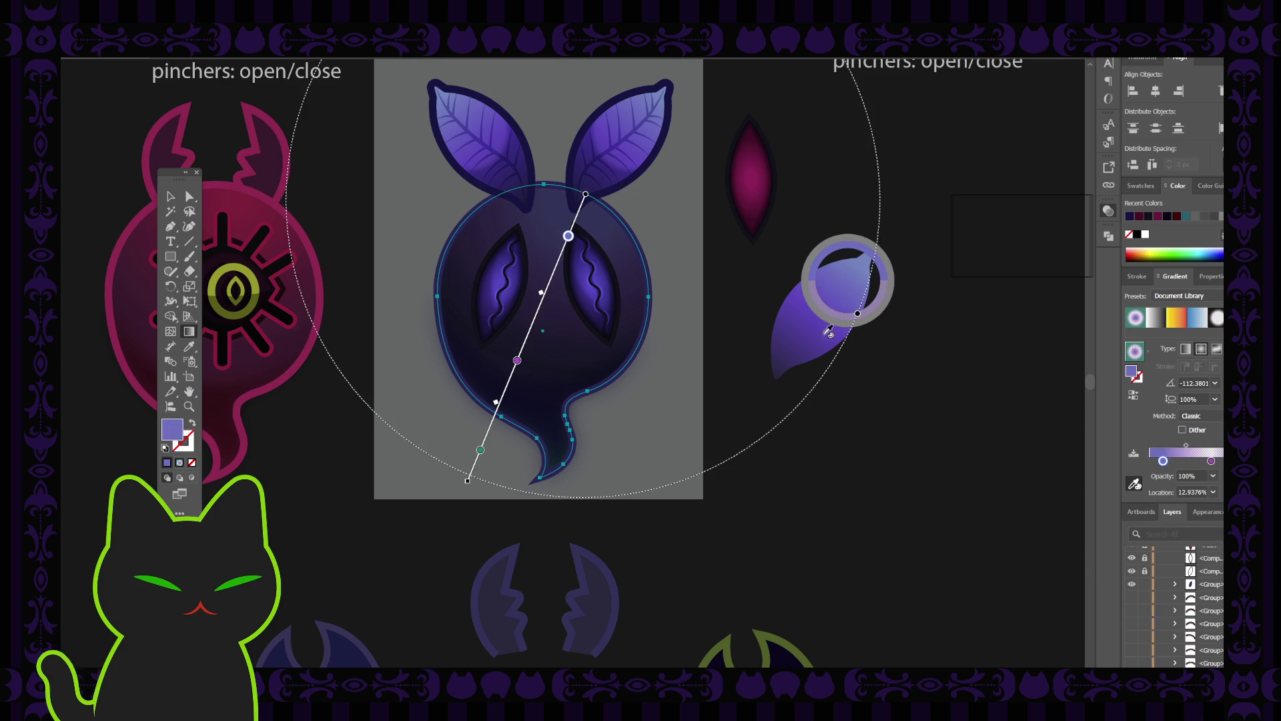
key(v)
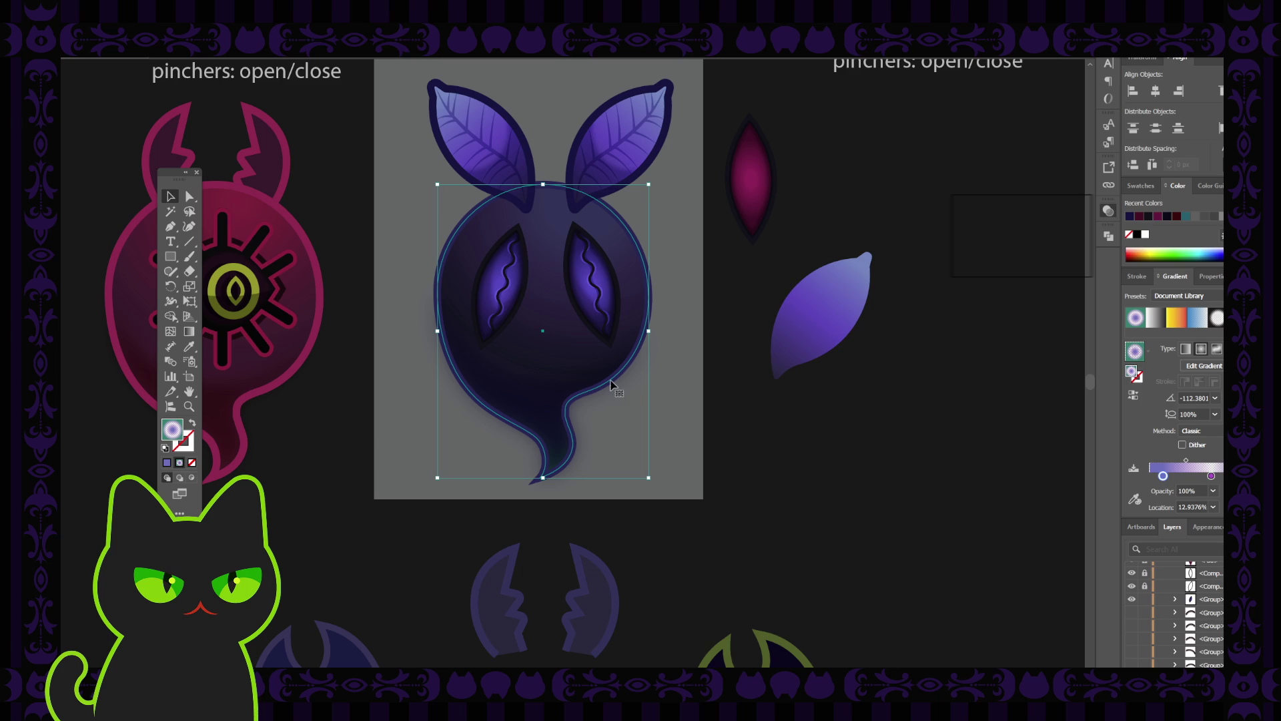
Step: Sample the dark body colour into the gradient's right stop
double_click(1212, 476)
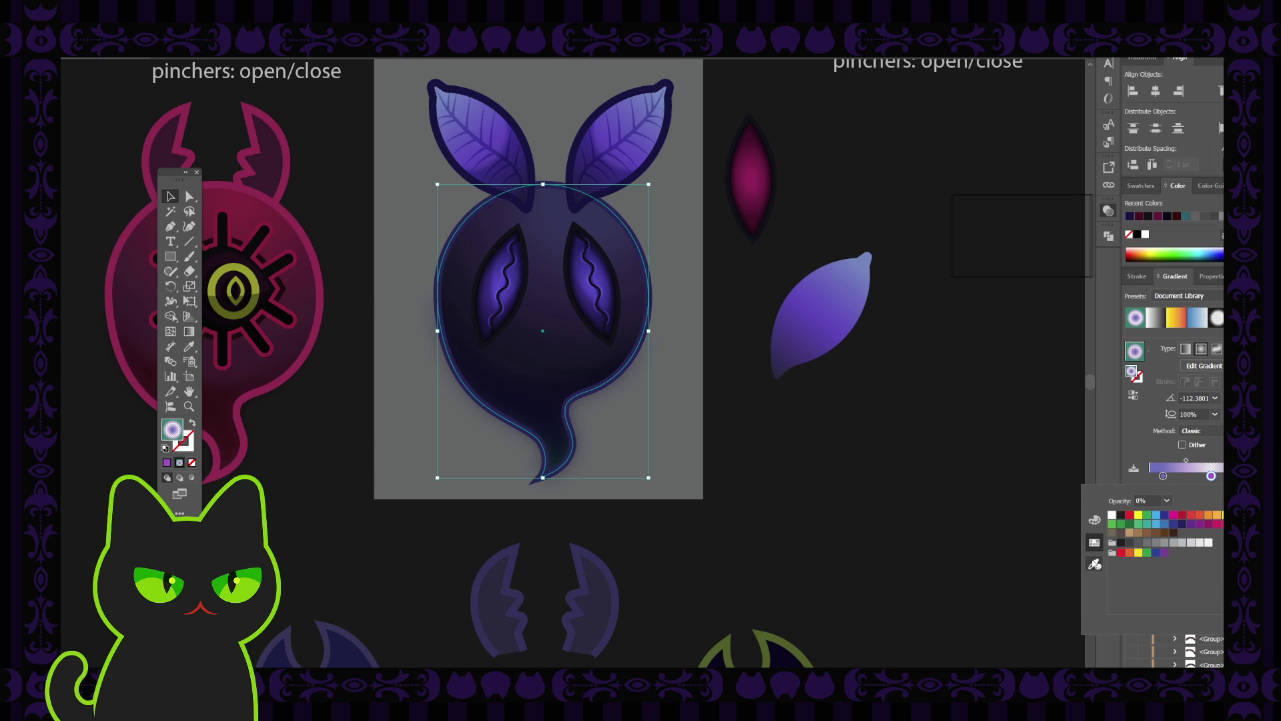
click(1095, 562)
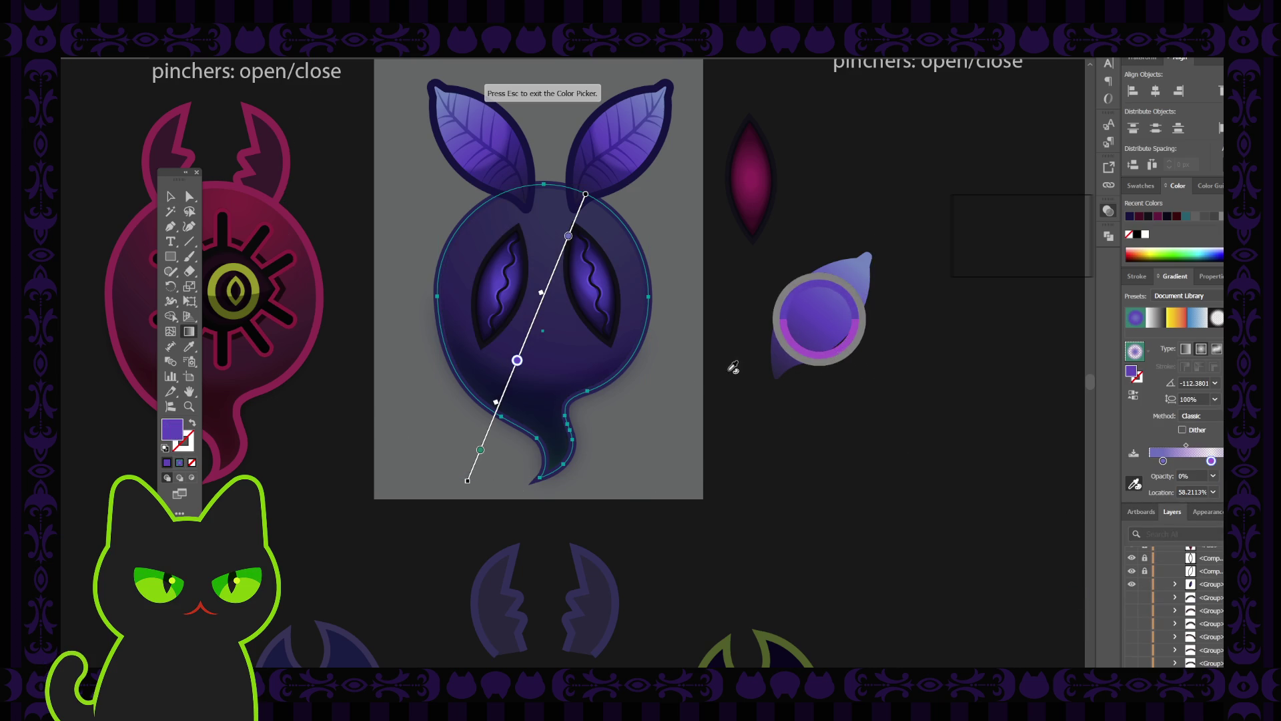
click(170, 195)
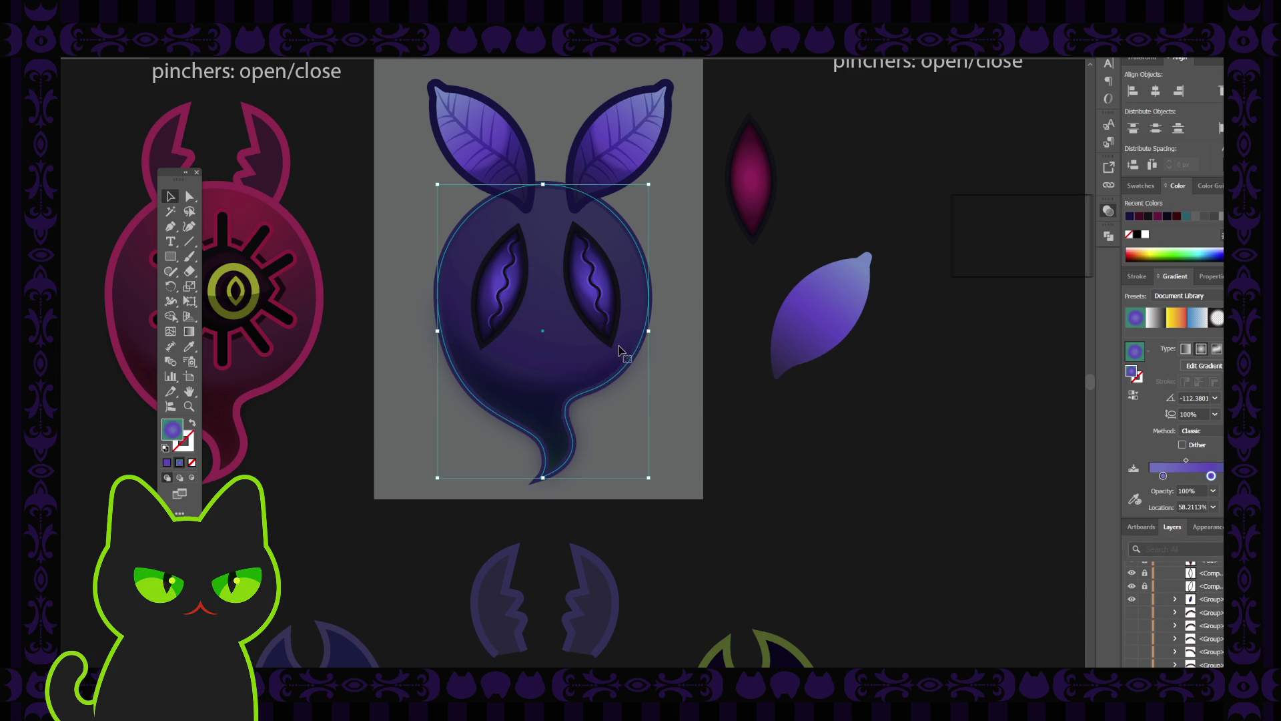
double_click(1211, 475)
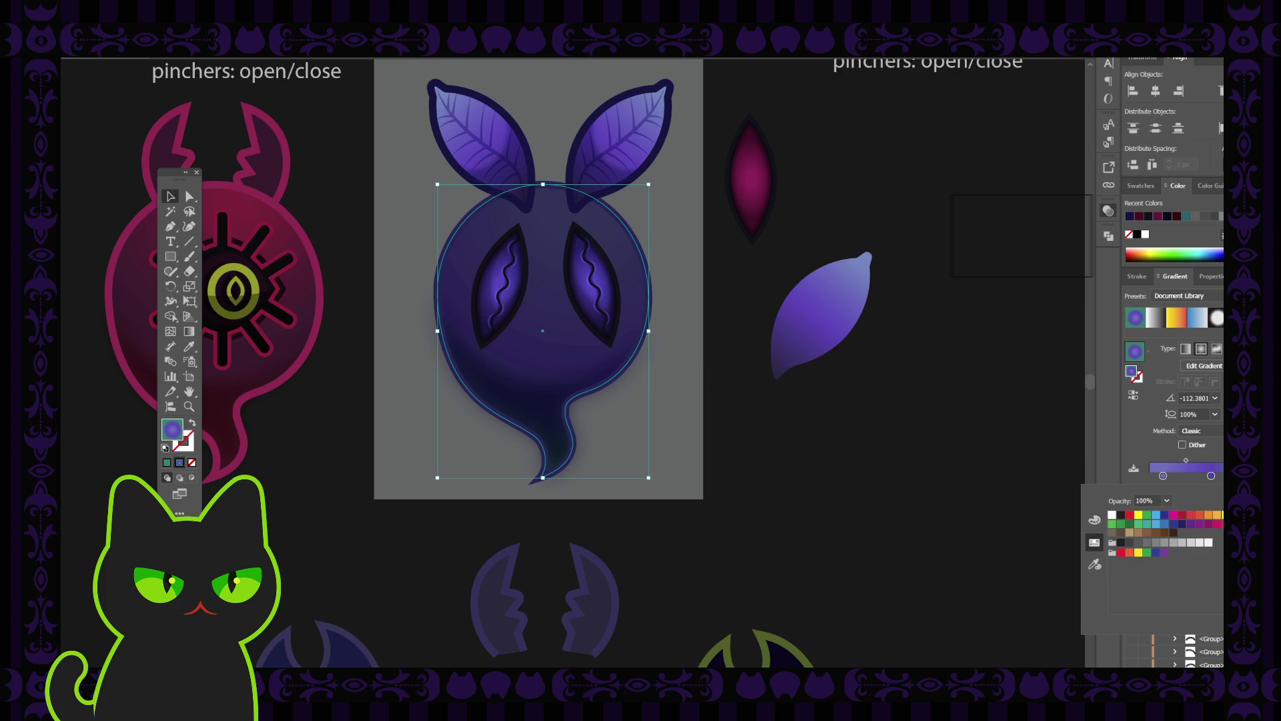
click(1094, 566)
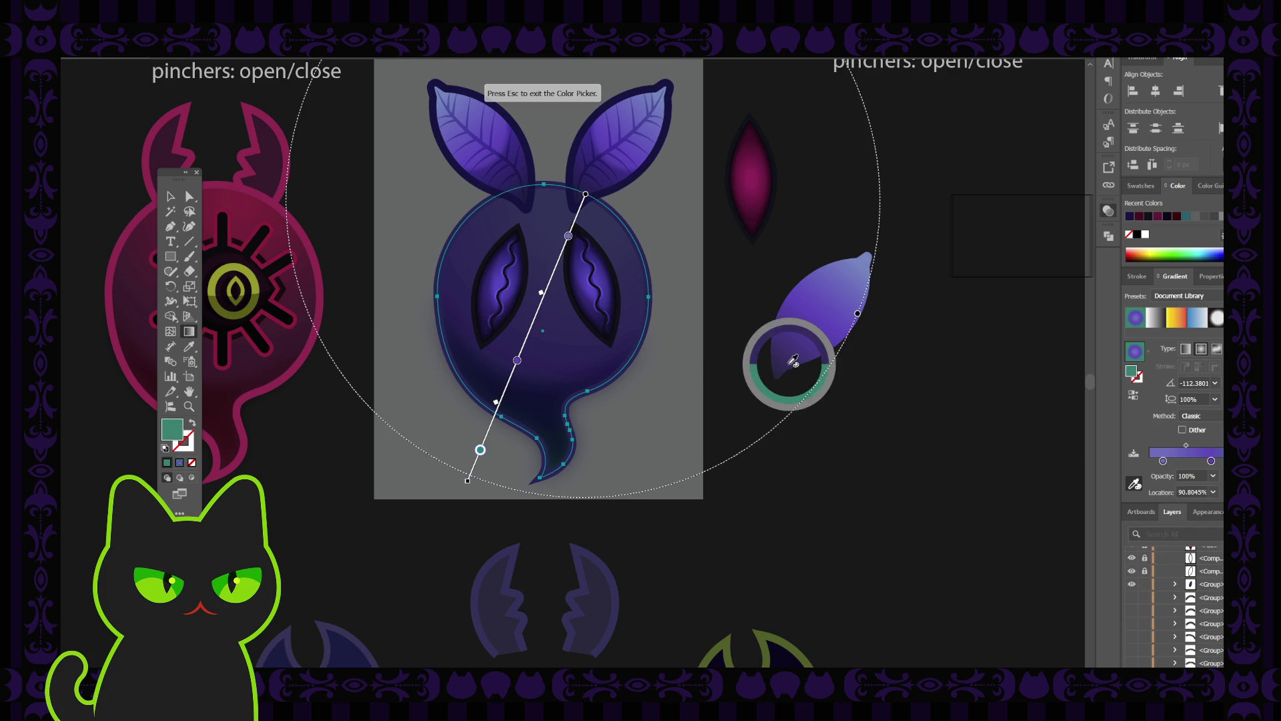
click(449, 320)
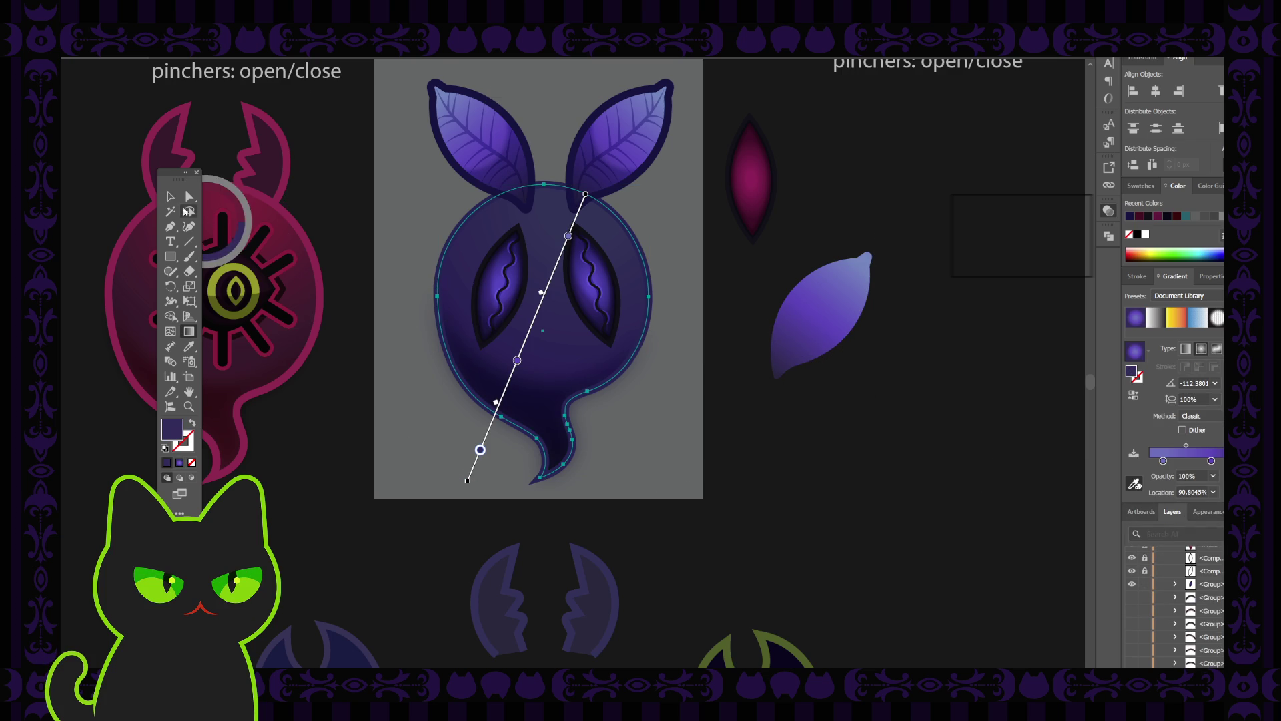
key(v)
Step: Reselect the body and slightly raise the red in the left gradient stop
click(824, 404)
click(554, 334)
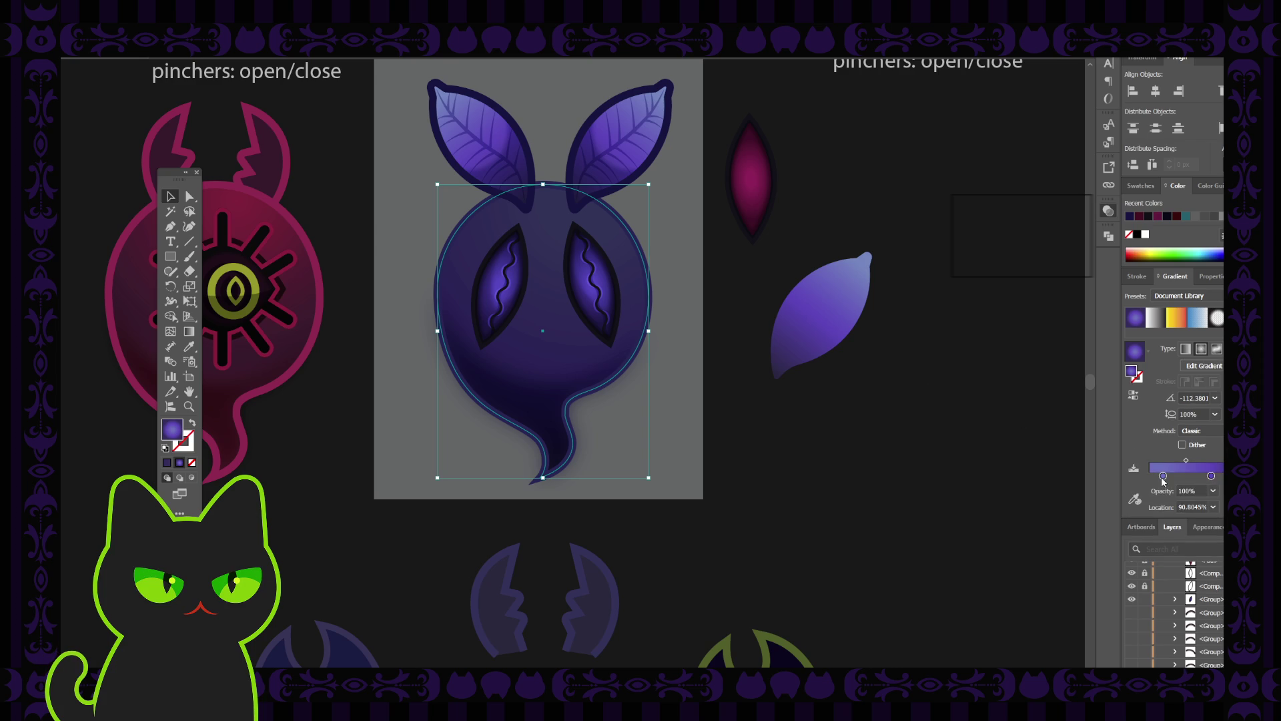
double_click(1163, 476)
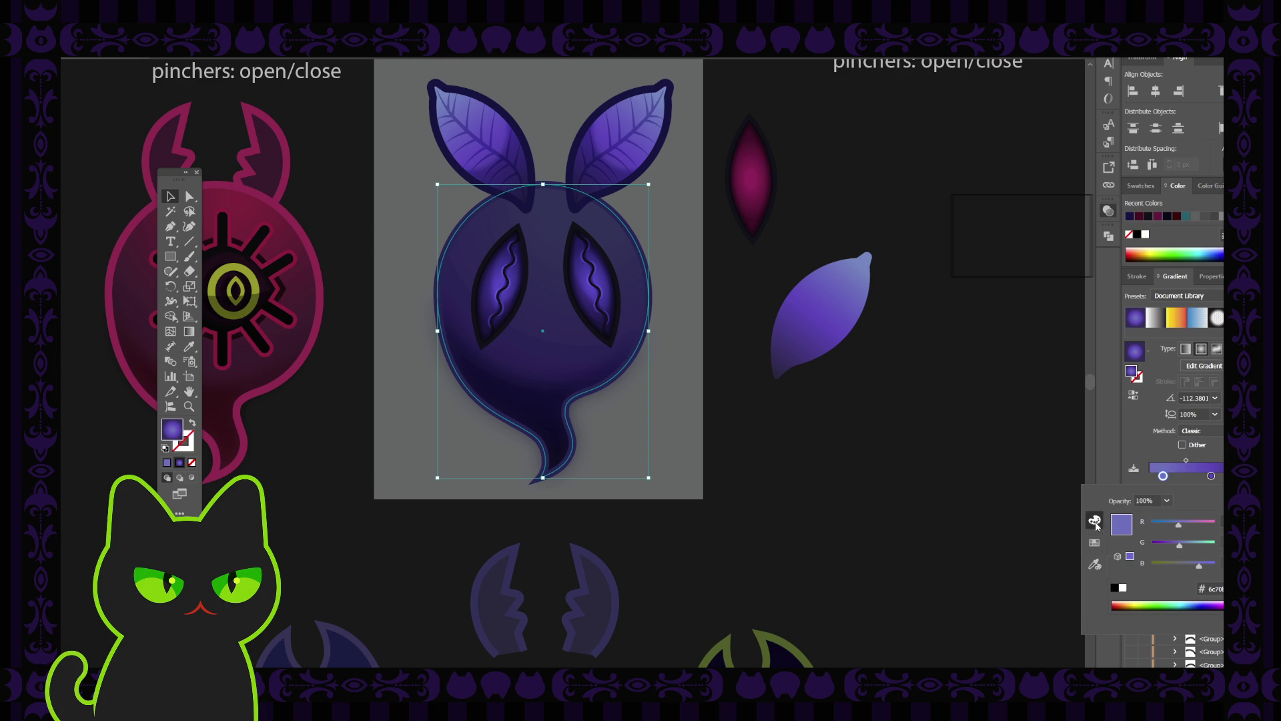
mouse_move(1180, 526)
mouse_down()
mouse_move(1202, 567)
mouse_move(1217, 565)
mouse_up()
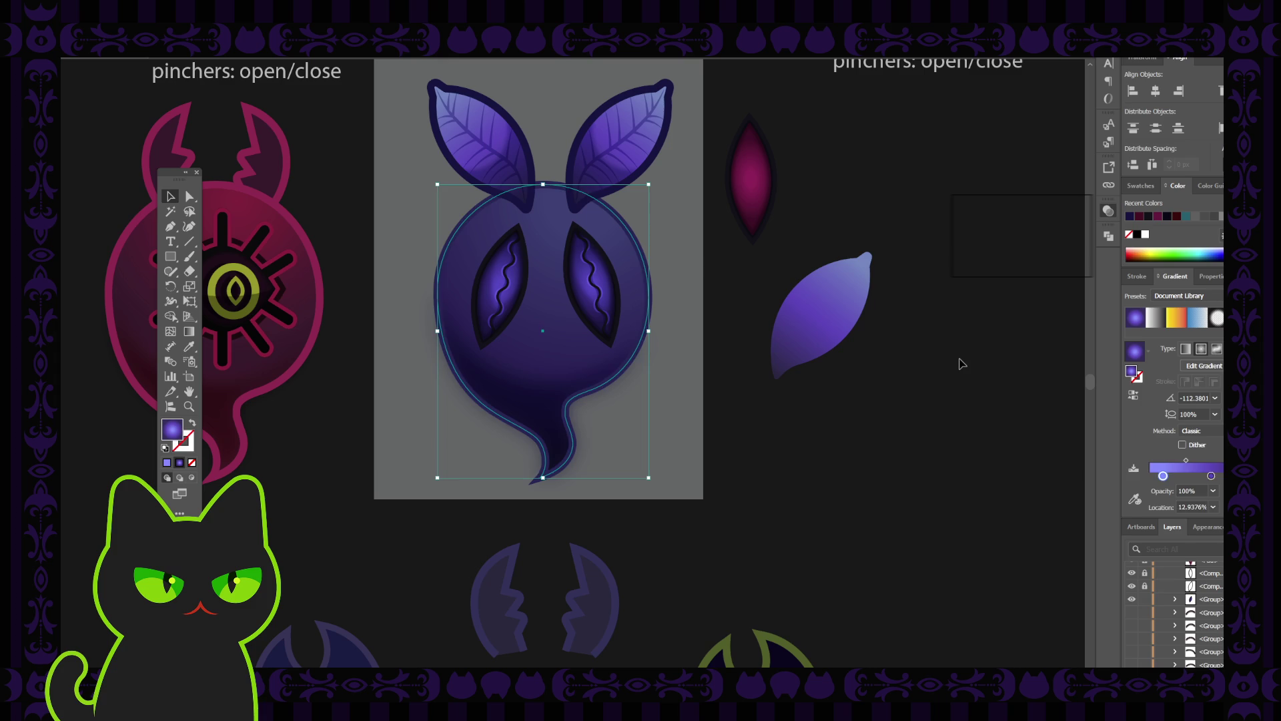
Step: Review the moth at different zoom levels and reselect its body
click(961, 364)
key(ctrl+minus)
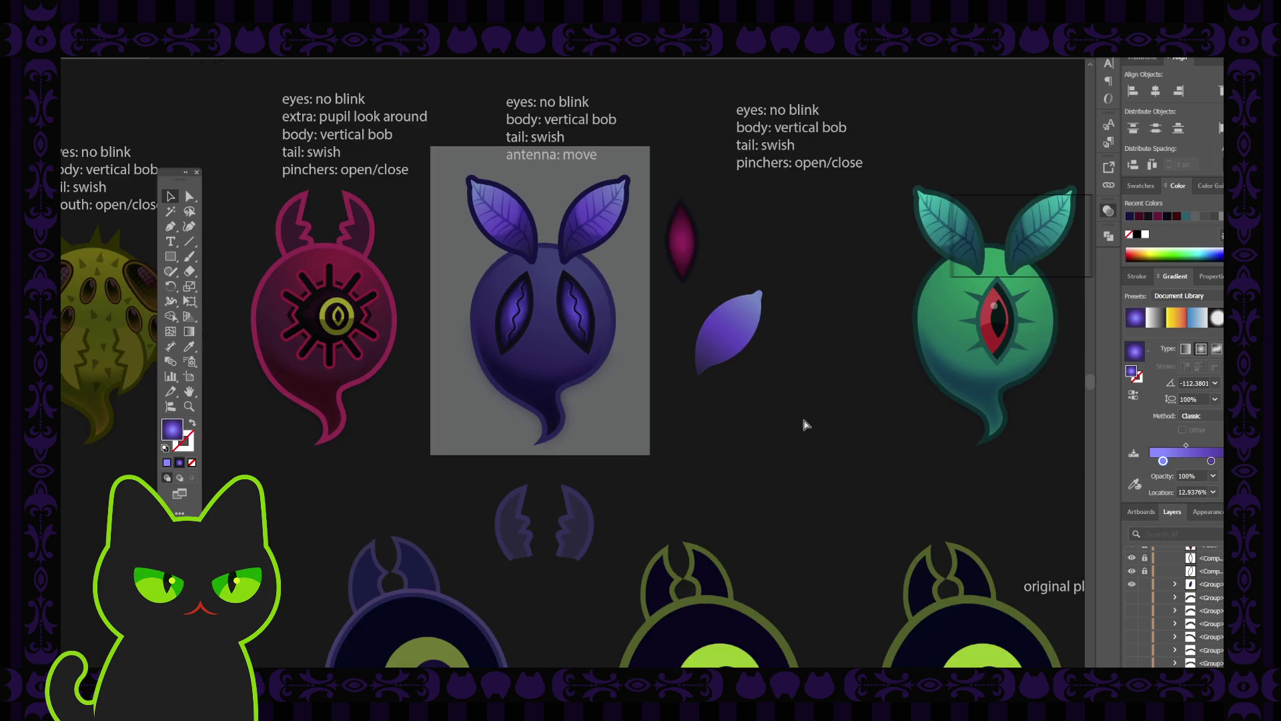
key(ctrl+minus)
key(ctrl+plus)
key(ctrl+plus)
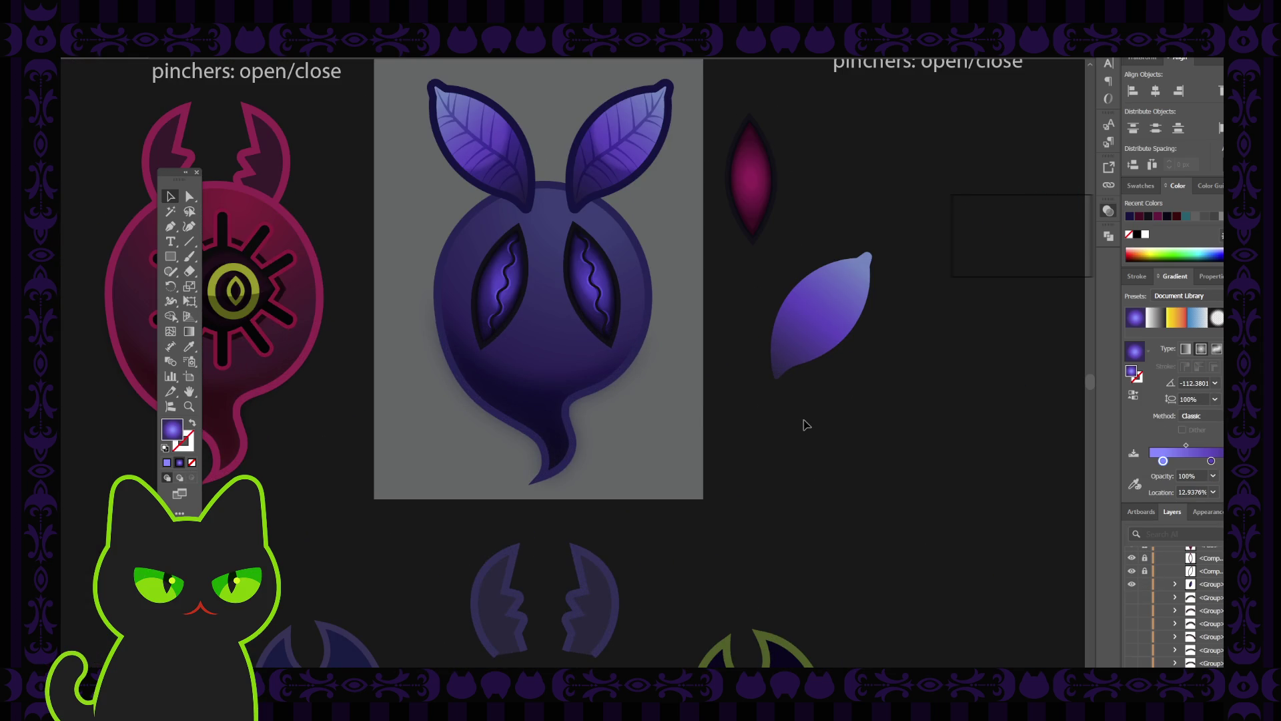
click(563, 340)
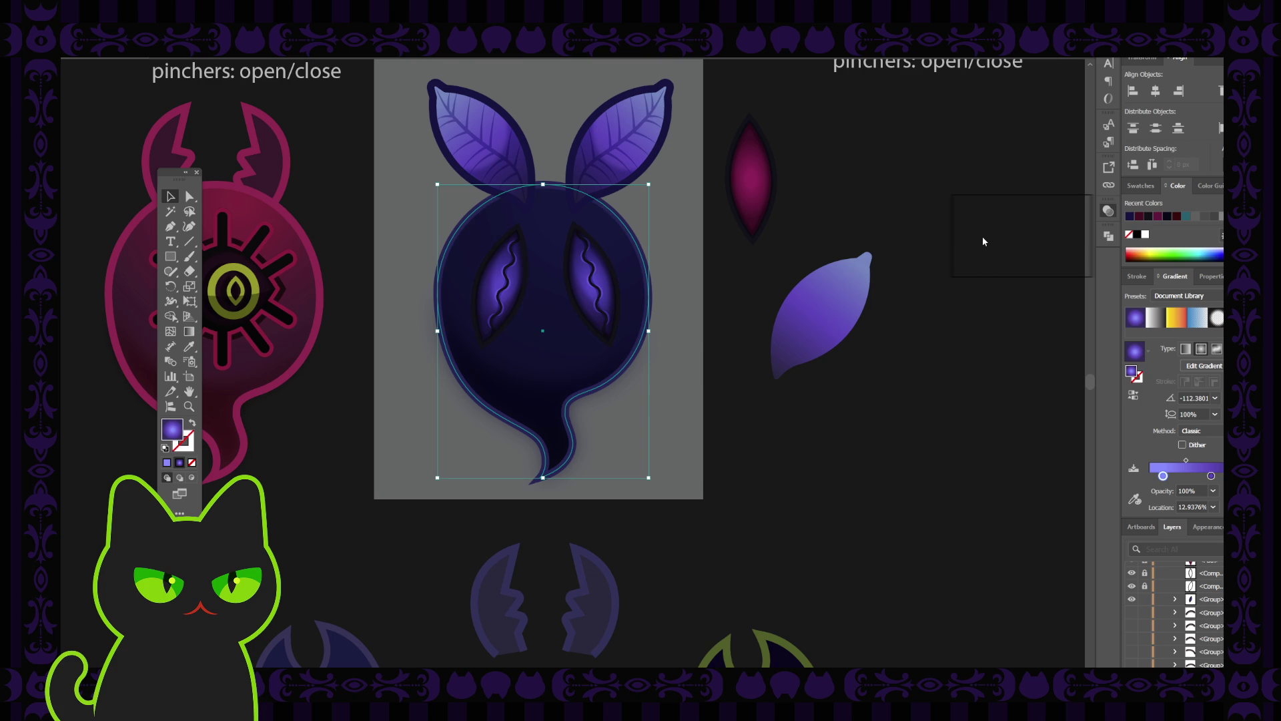
Step: Compare the lighter purple and darker body gradients with undo/redo, previewing without the bounding box
click(958, 371)
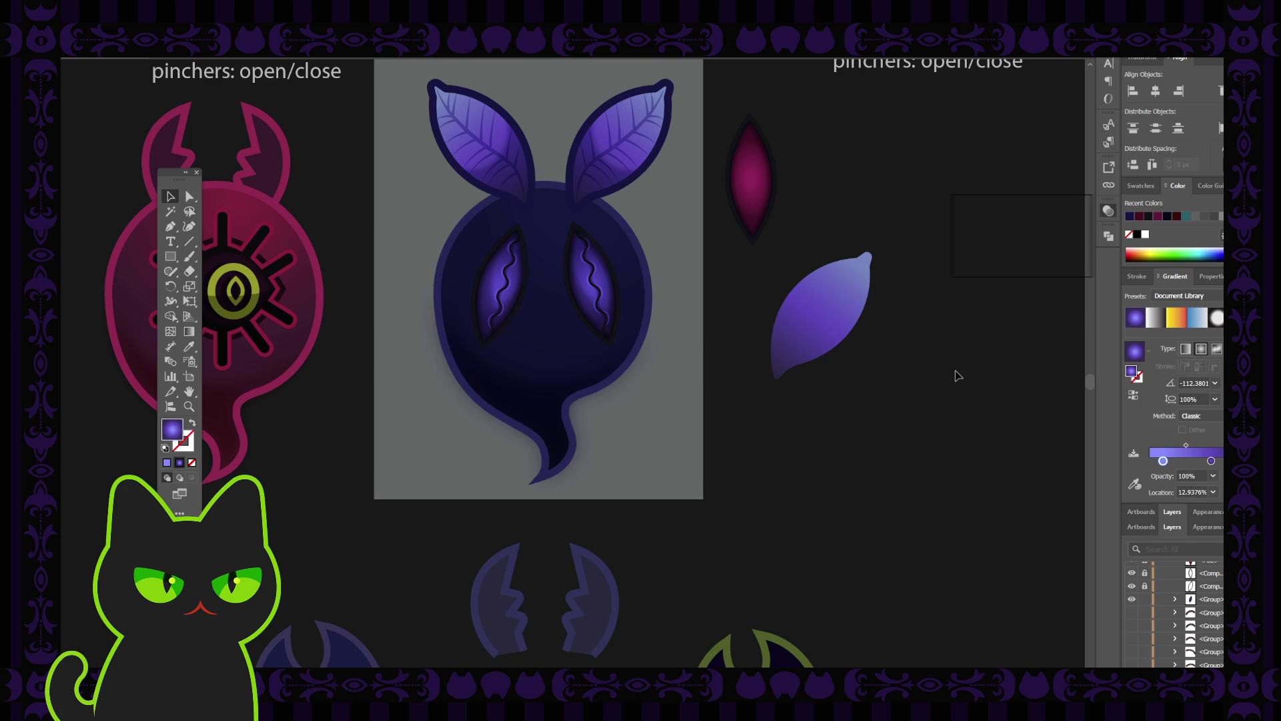
key(ctrl+minus)
key(ctrl+minus)
key(ctrl+minus)
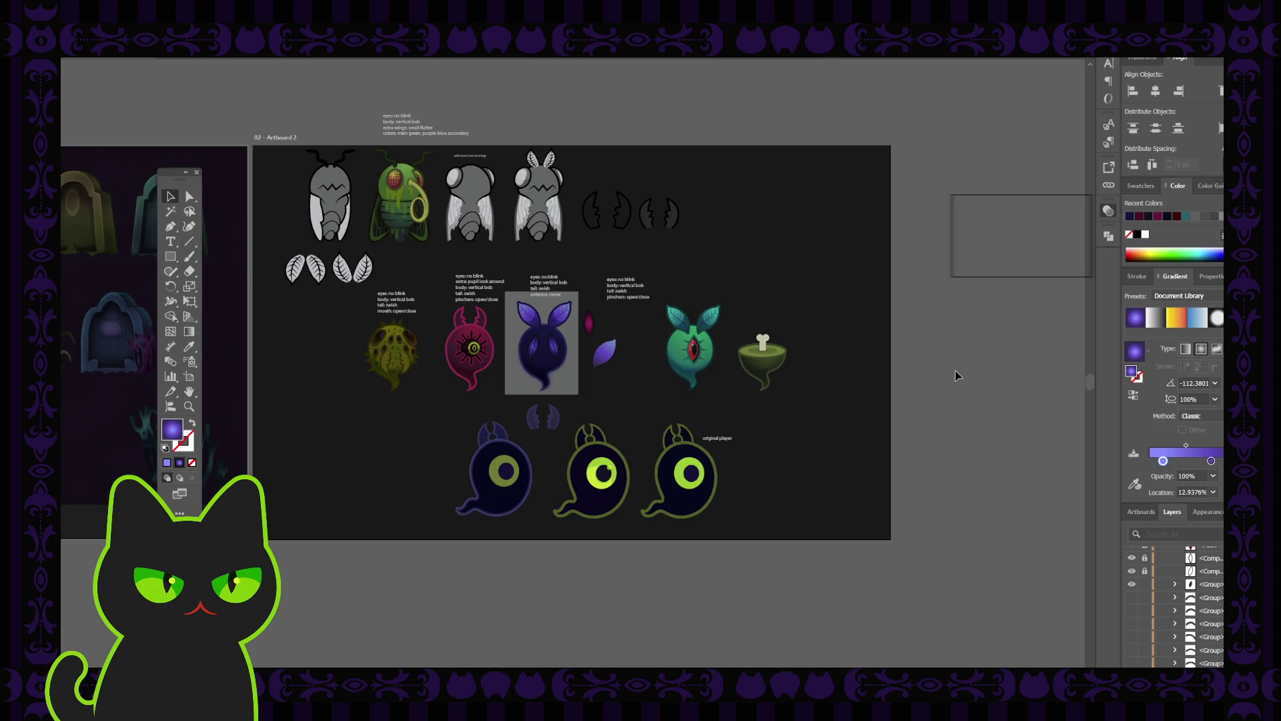
key(ctrl+plus)
key(ctrl+plus)
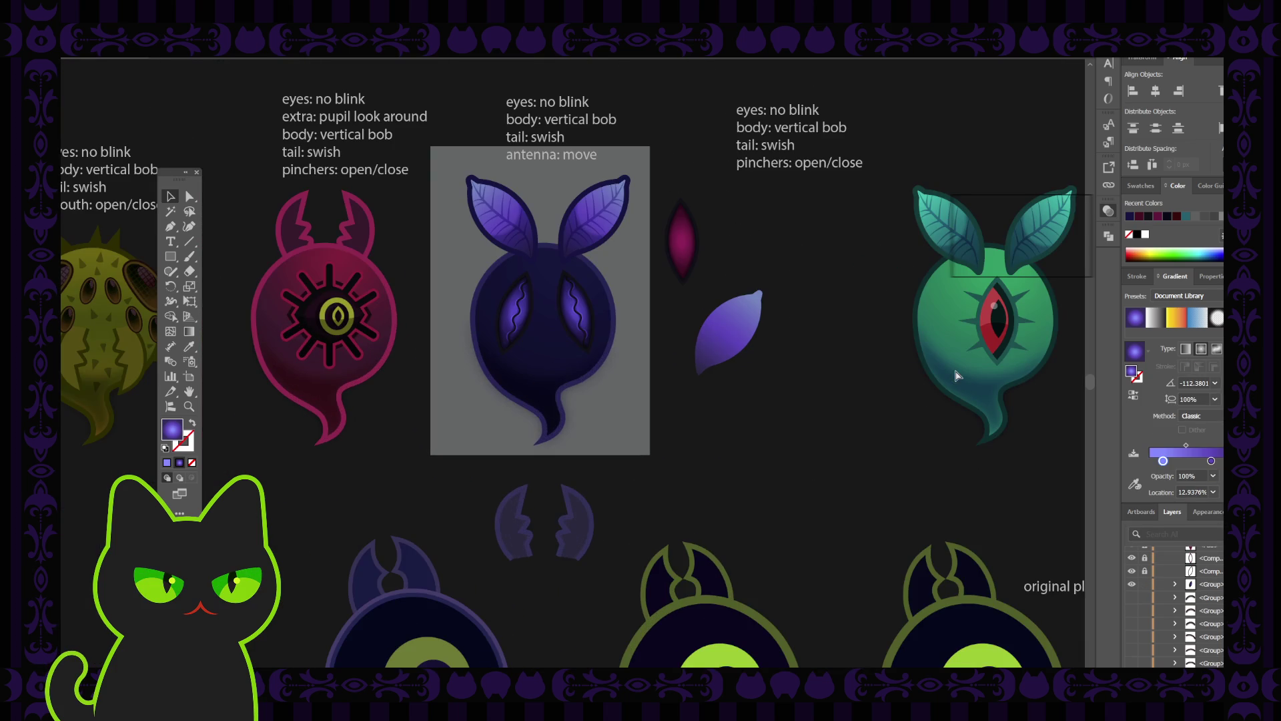
key(ctrl+minus)
key(ctrl+minus)
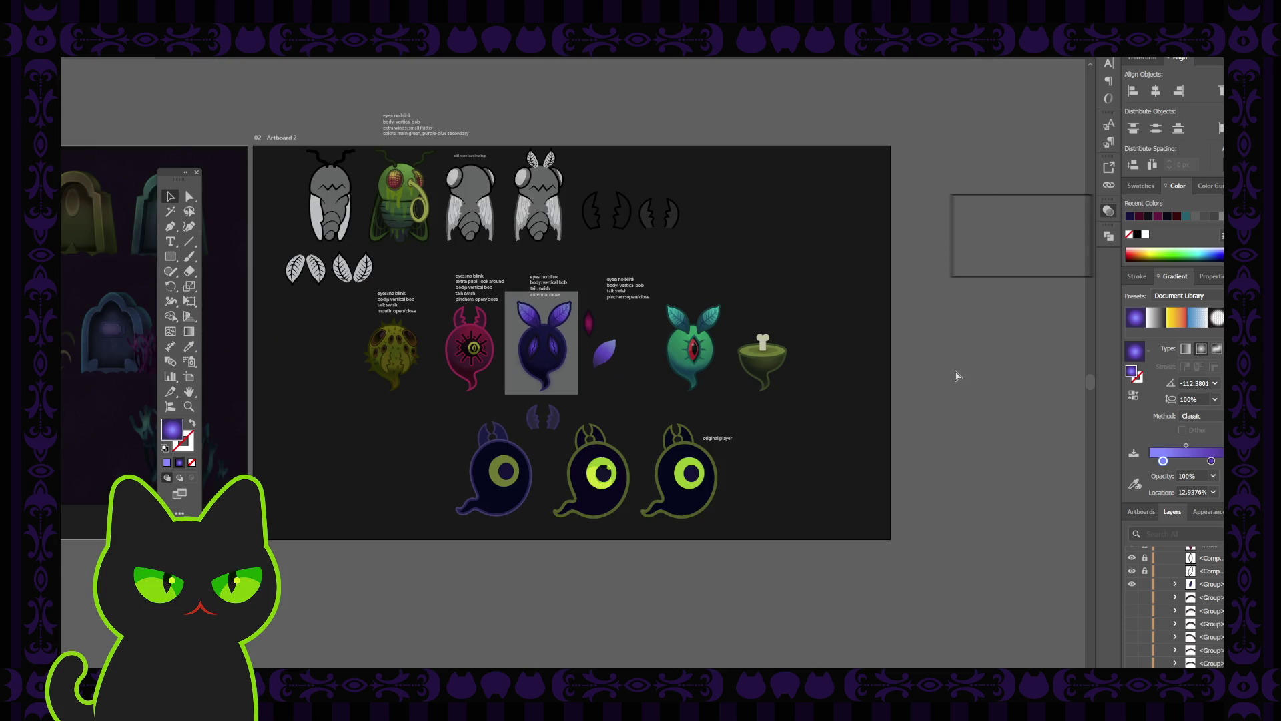
key(ctrl+plus)
key(ctrl+plus)
key(ctrl+plus)
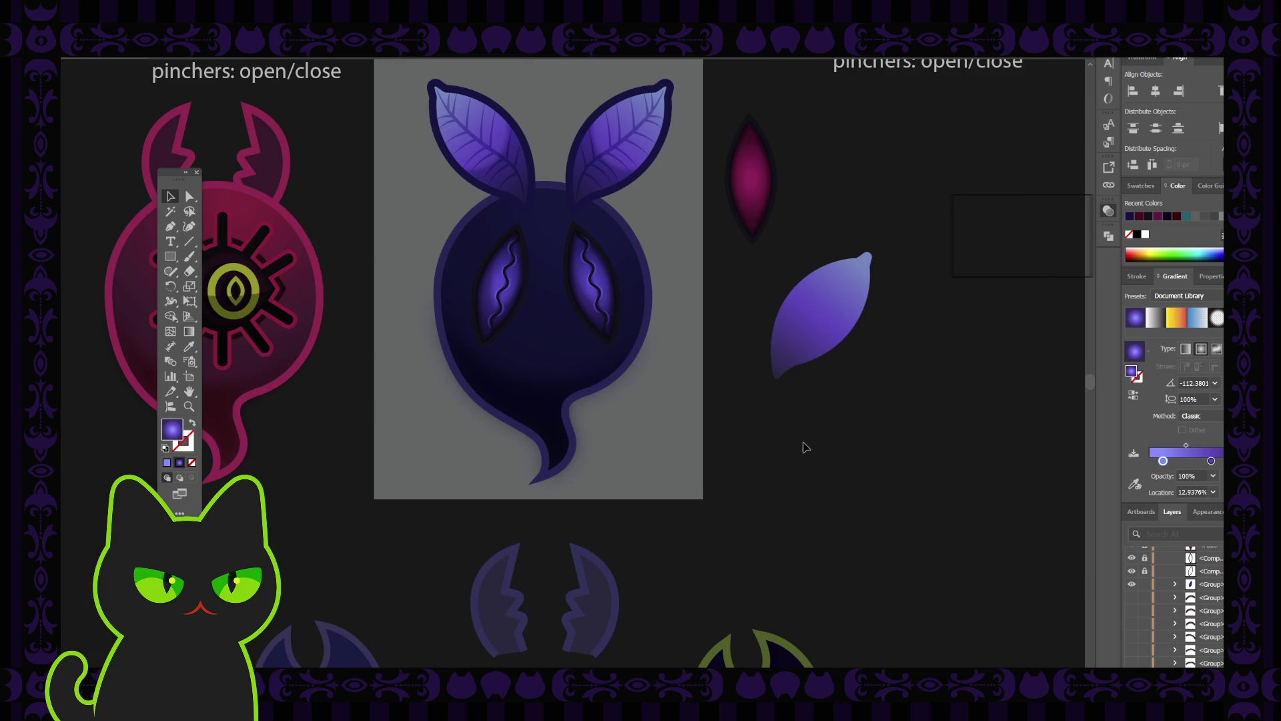
click(607, 359)
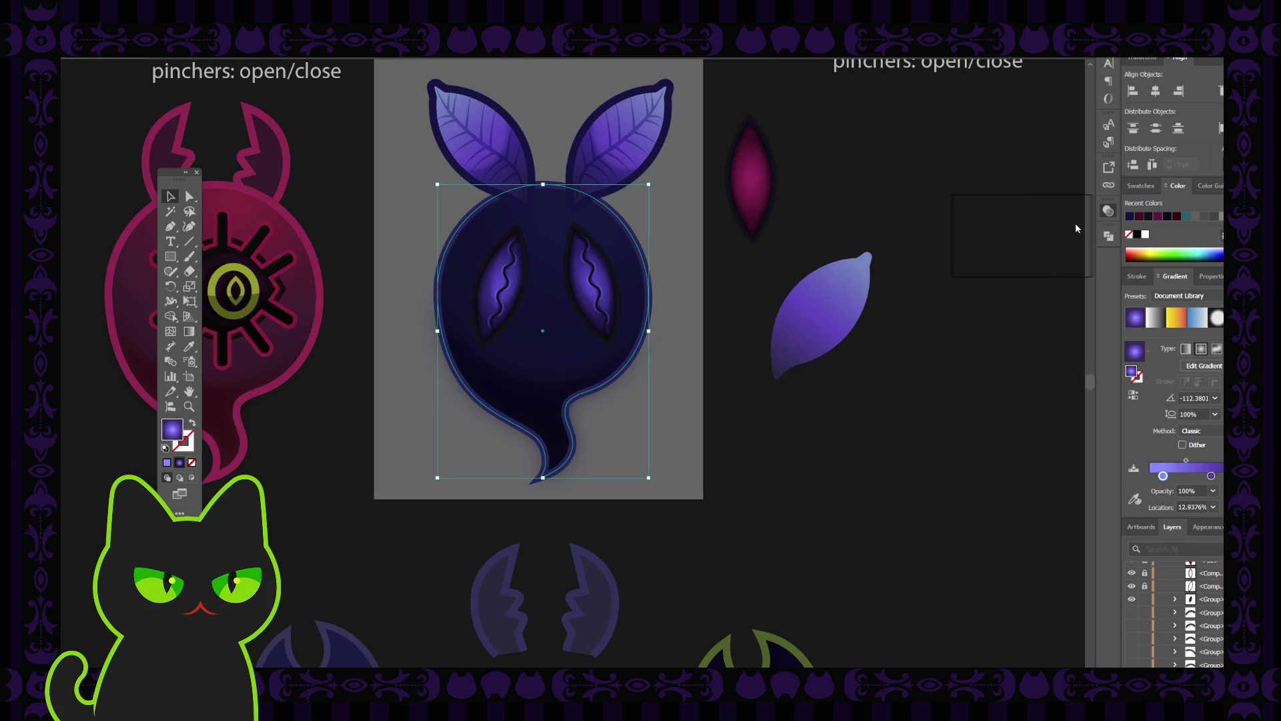
key(ctrl+shift+b)
key(ctrl+shift+b)
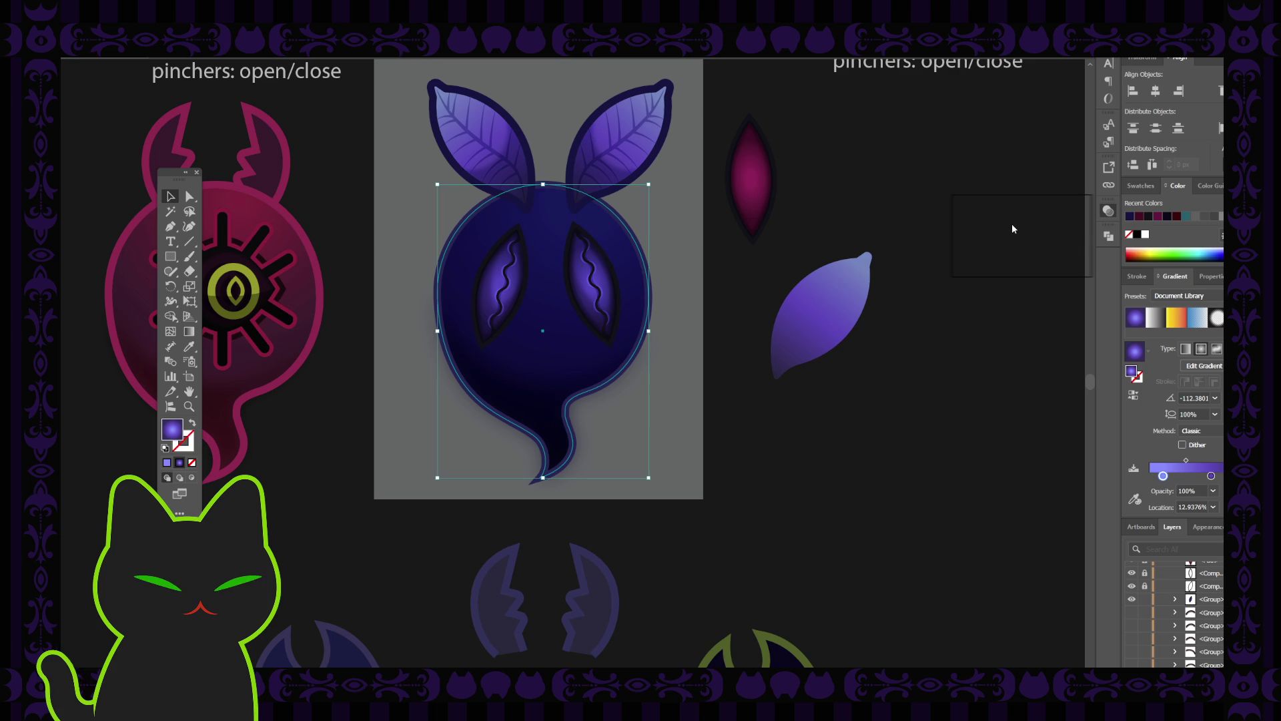
key(ctrl+z)
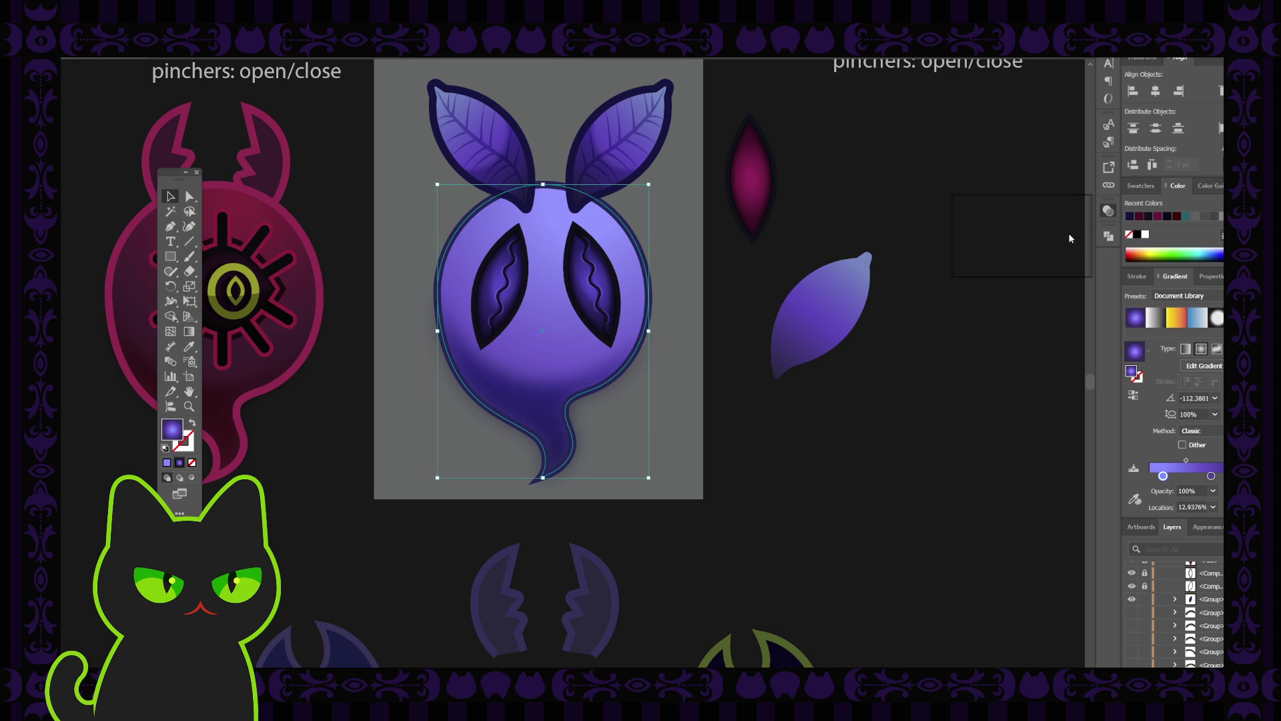
key(ctrl+shift+z)
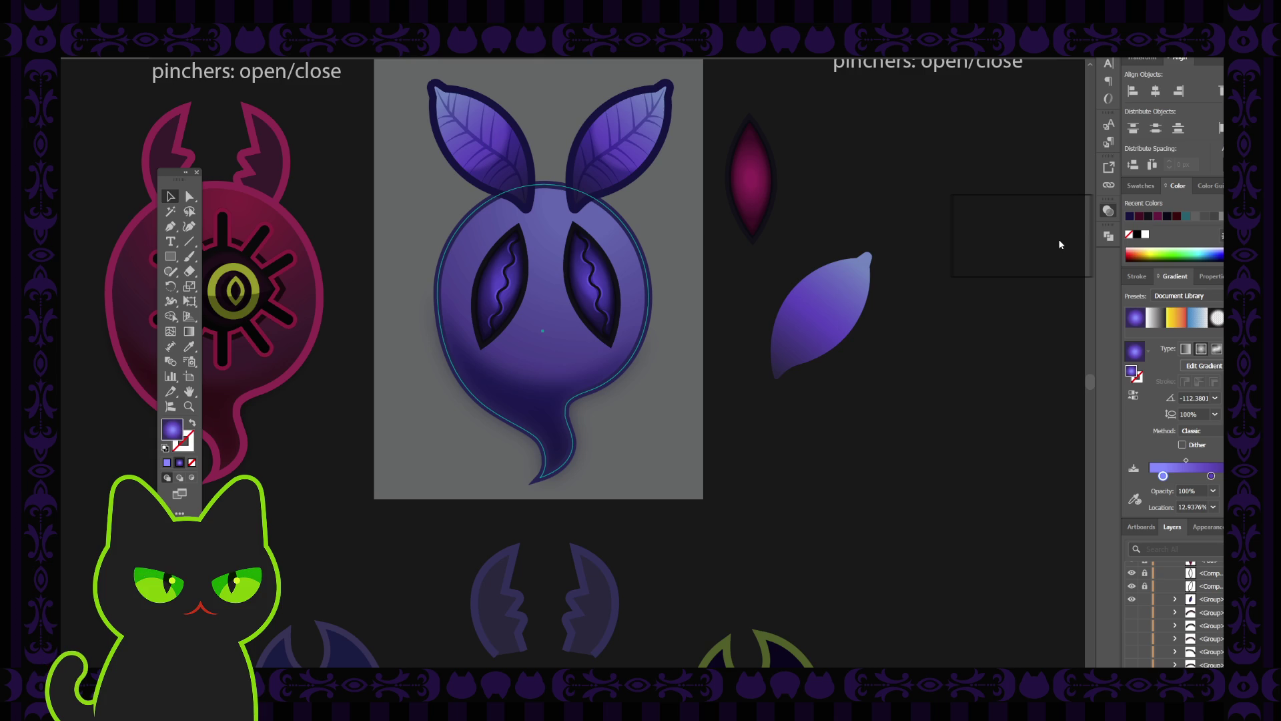
click(858, 272)
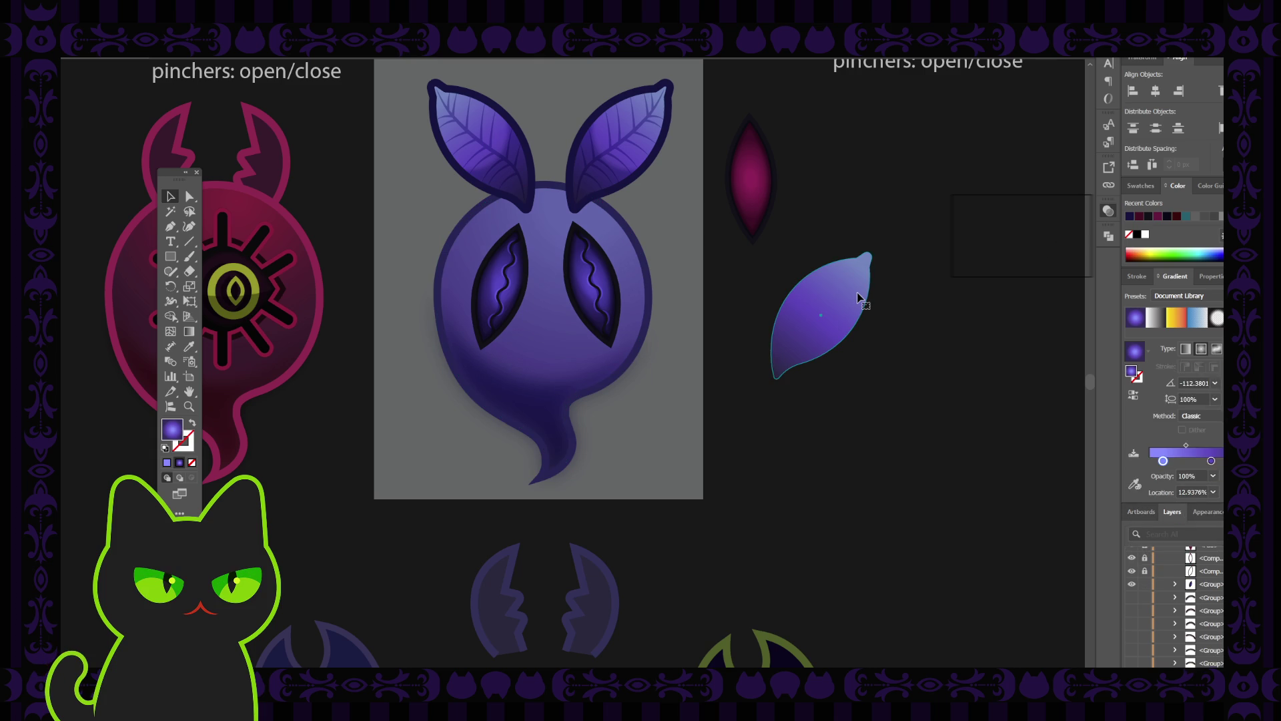
Step: Unlock the shadow and path rows in Layers and select the lower shadow crescent
click(829, 334)
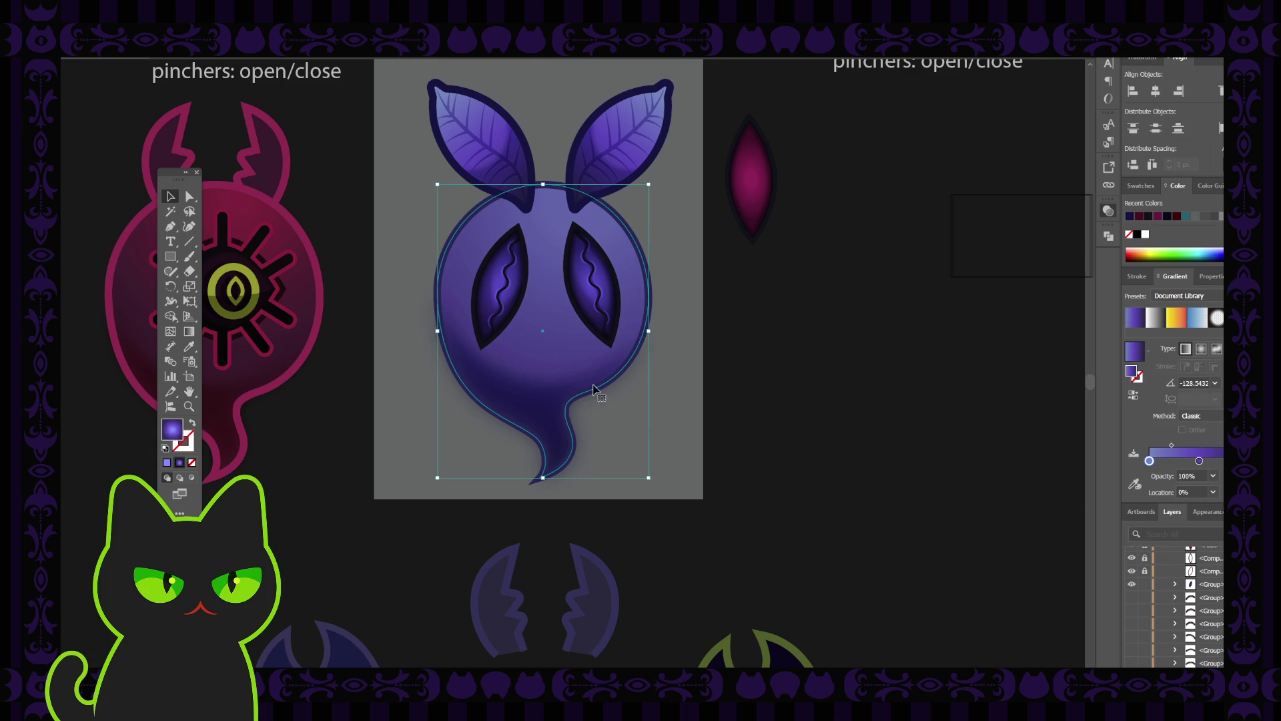
click(545, 396)
scroll(1199, 598, down, 3)
scroll(1199, 603, down, 5)
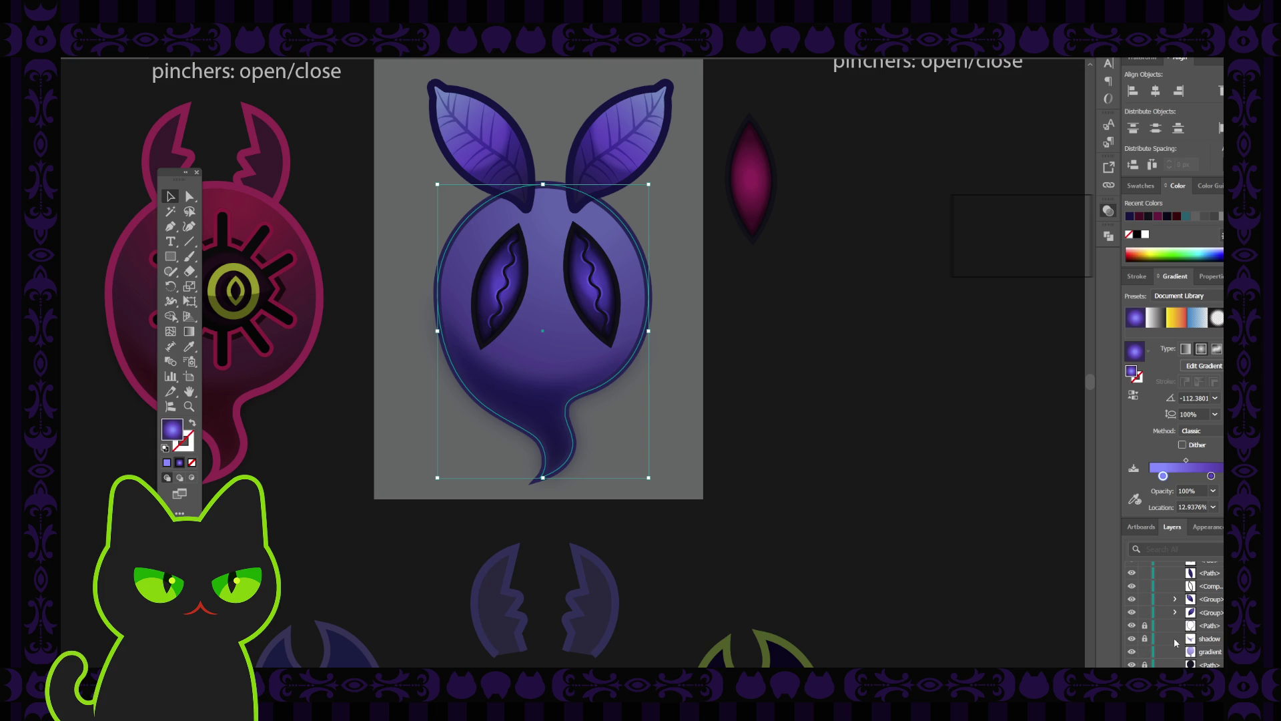
click(1144, 639)
click(1144, 626)
click(1164, 639)
click(549, 398)
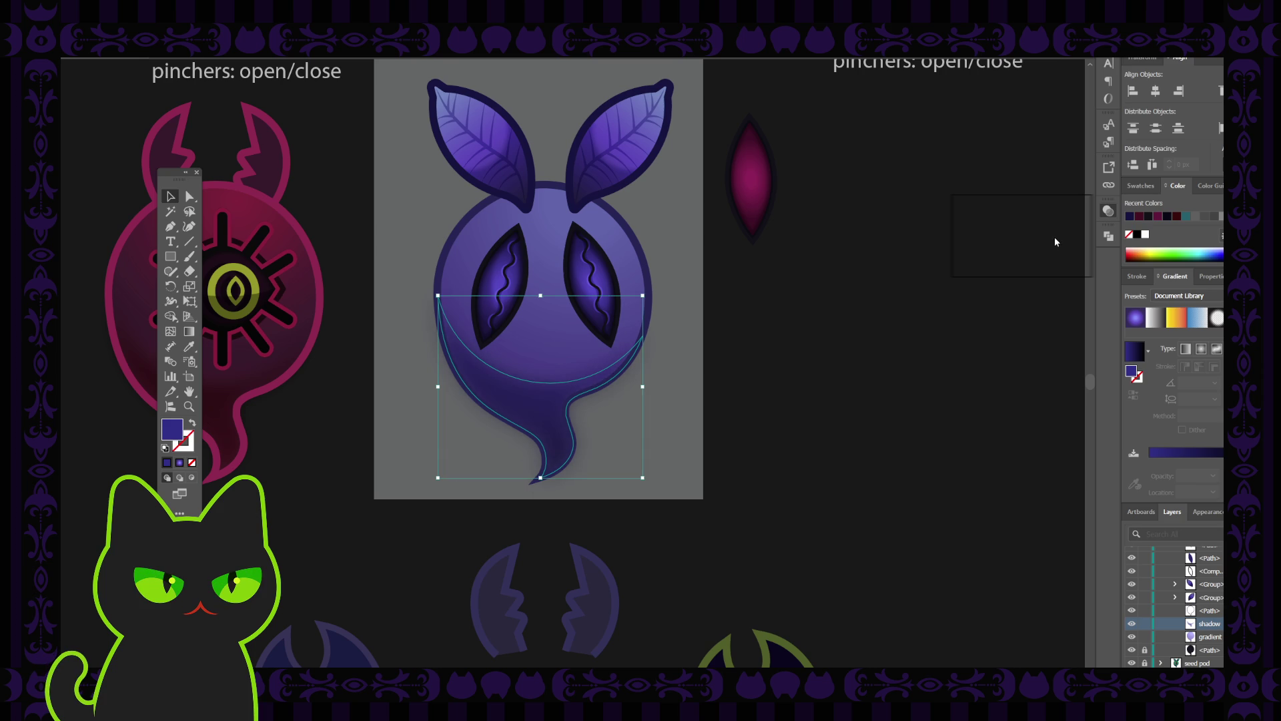
Step: Preview the lower shadow against the sprite sheet, hiding its bounding box
click(914, 378)
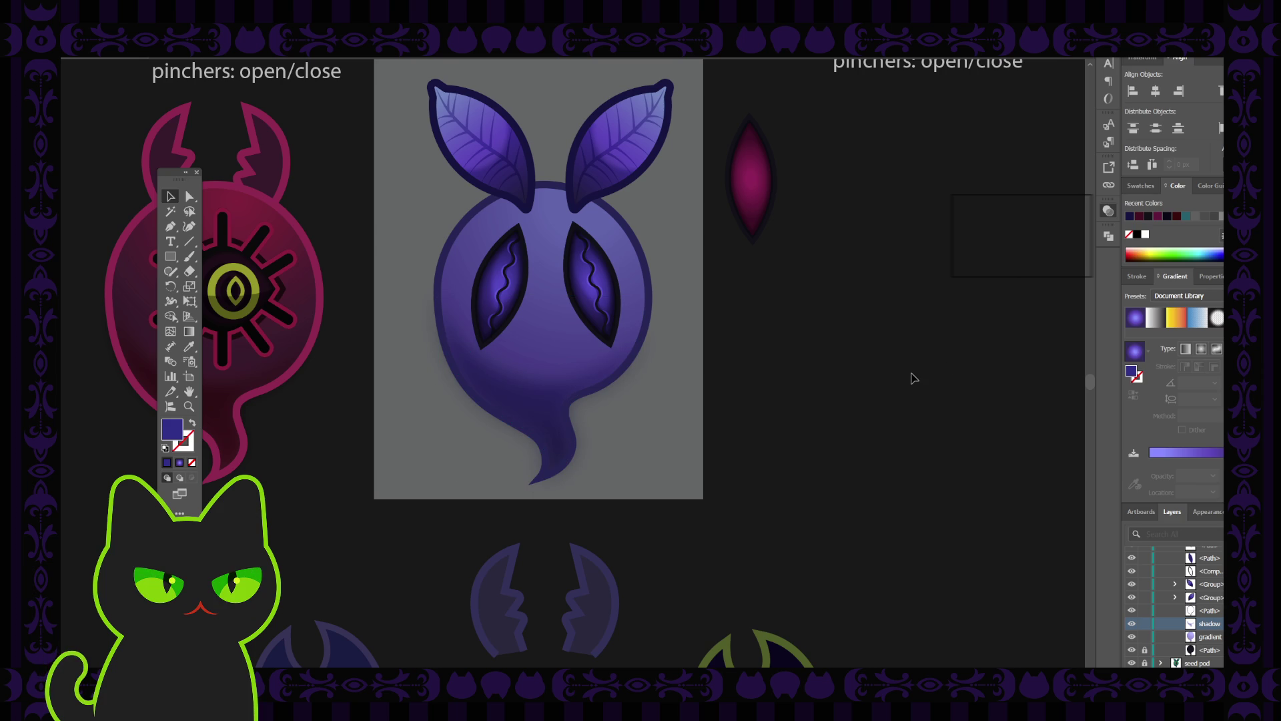
key(ctrl+minus)
key(ctrl+minus)
key(ctrl+minus)
key(ctrl+plus)
key(ctrl+plus)
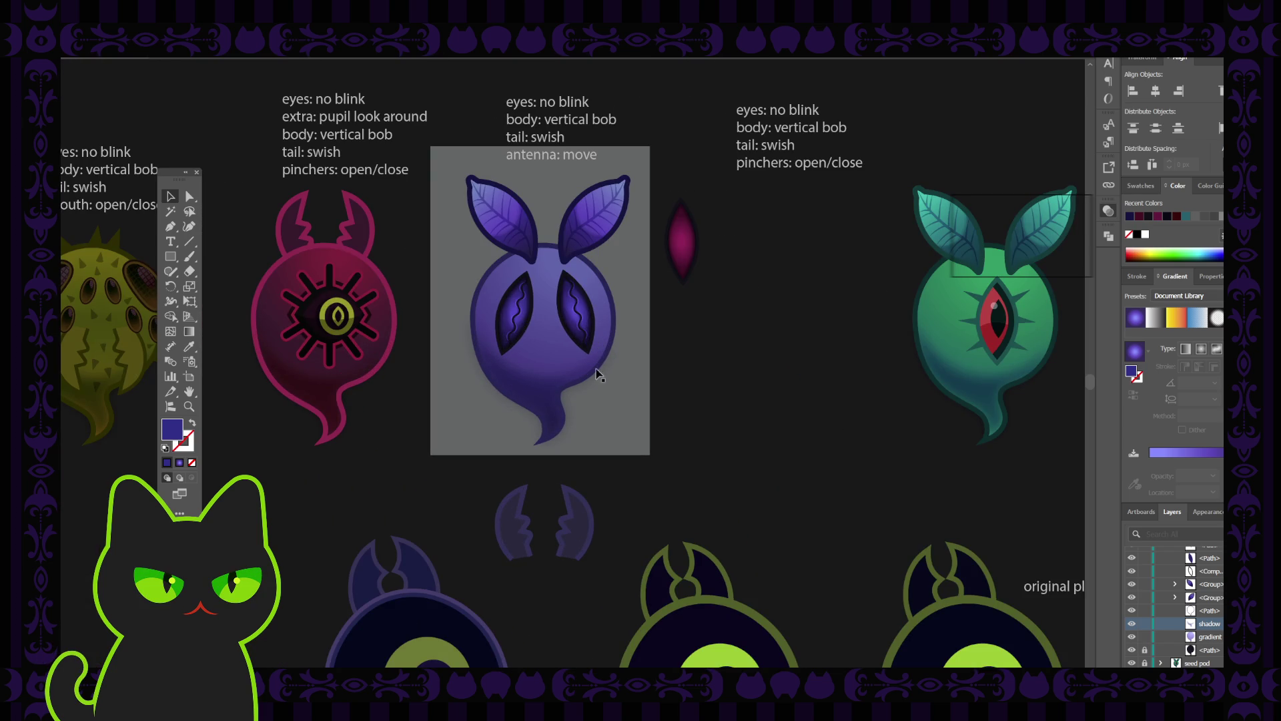
click(552, 395)
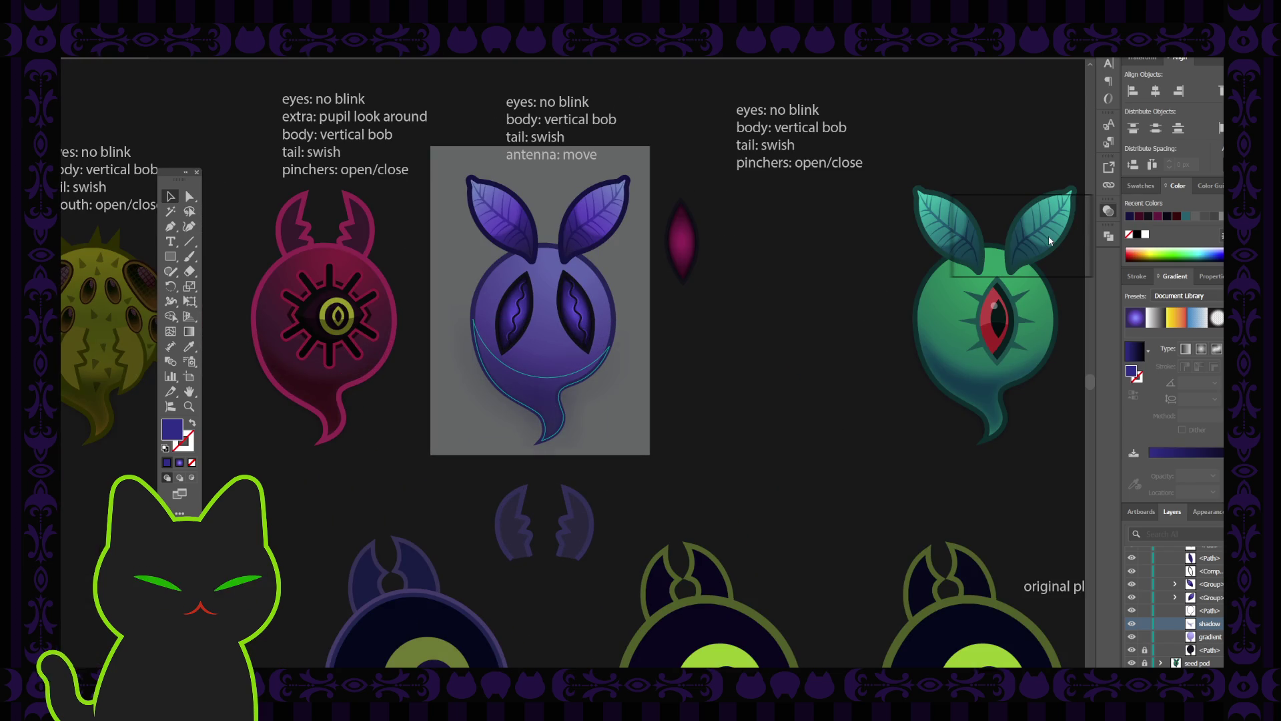
click(851, 294)
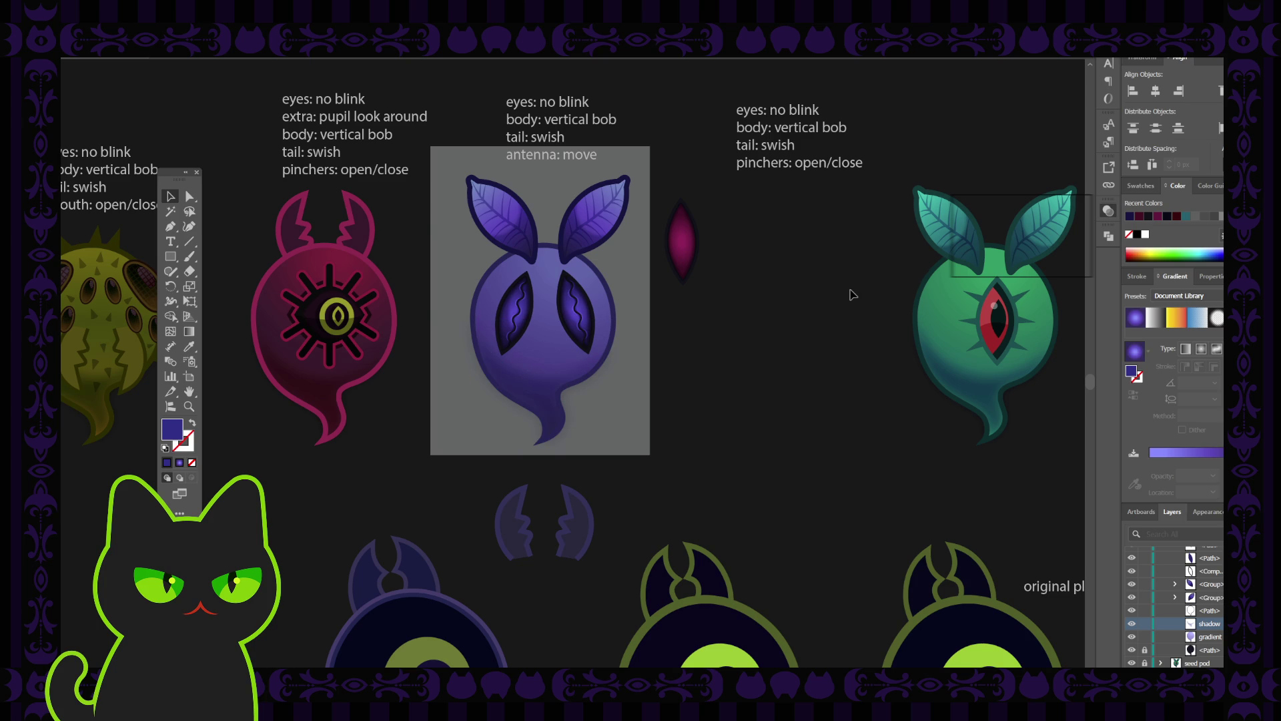
key(ctrl+minus)
key(ctrl+minus)
key(ctrl+equal)
key(ctrl+equal)
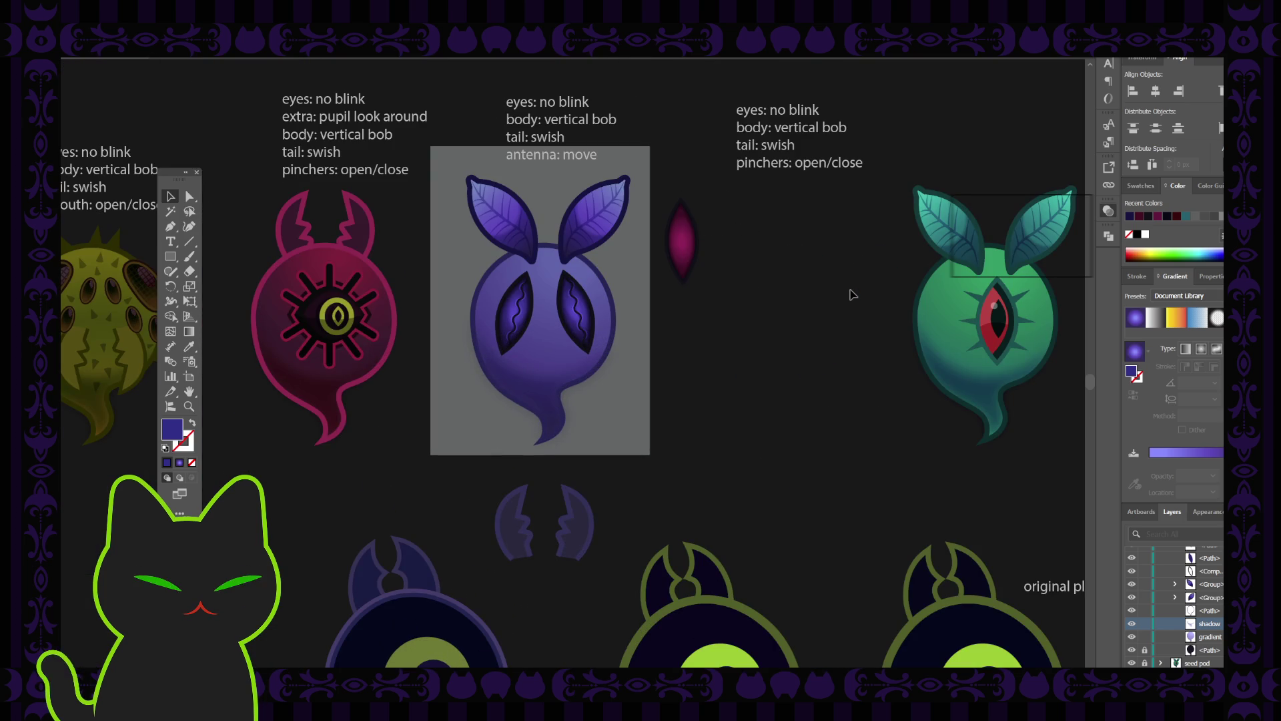
click(534, 389)
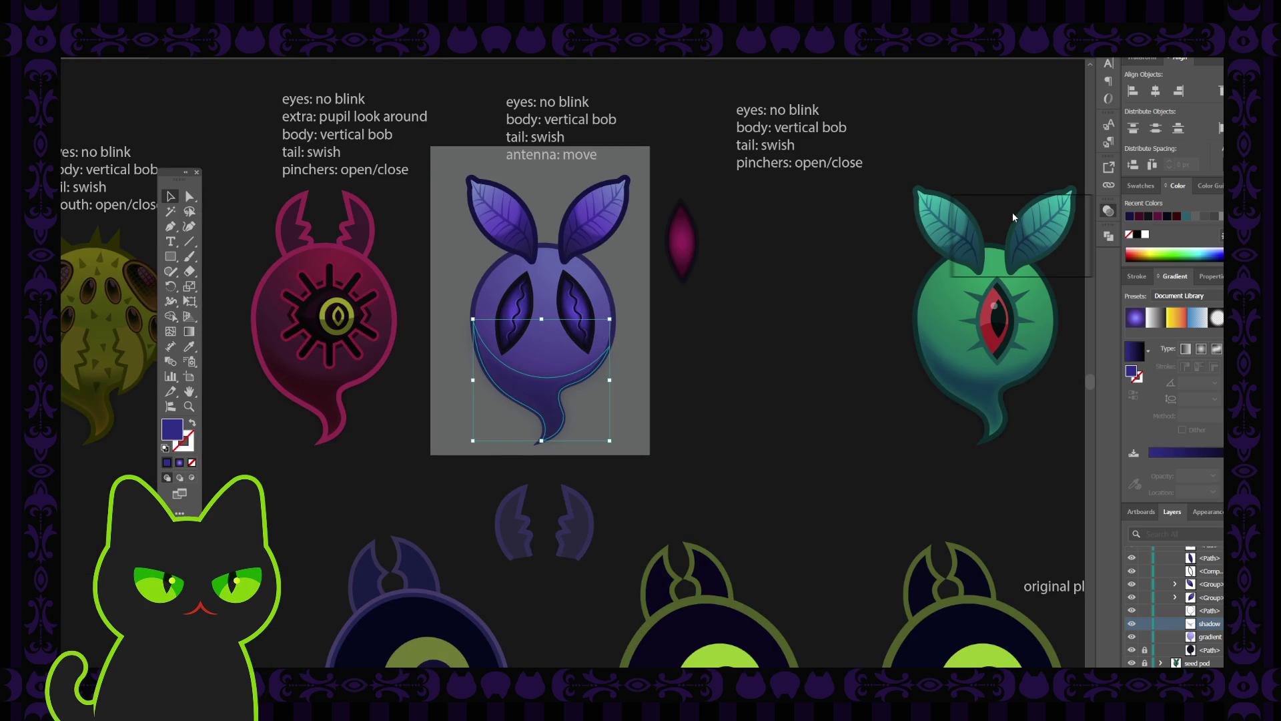
key(ctrl+shift+b)
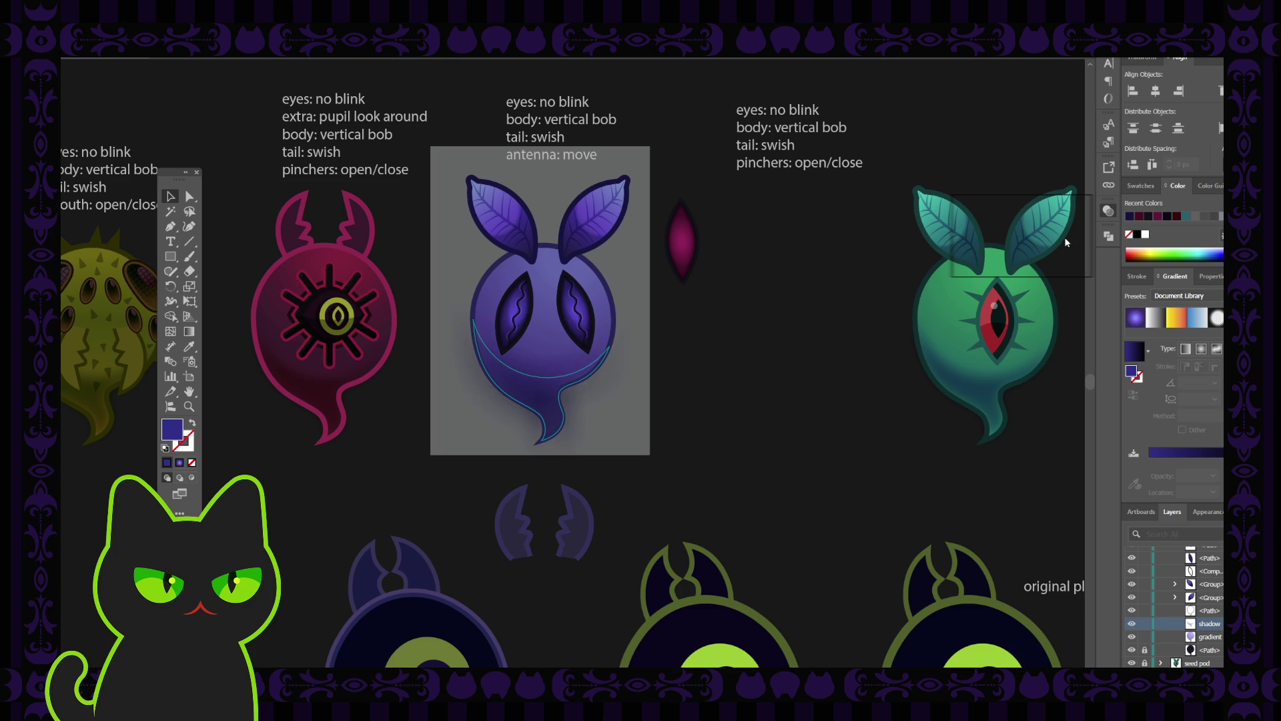
Step: Deselect and reselect the shadow shape to check its shading up close
click(842, 304)
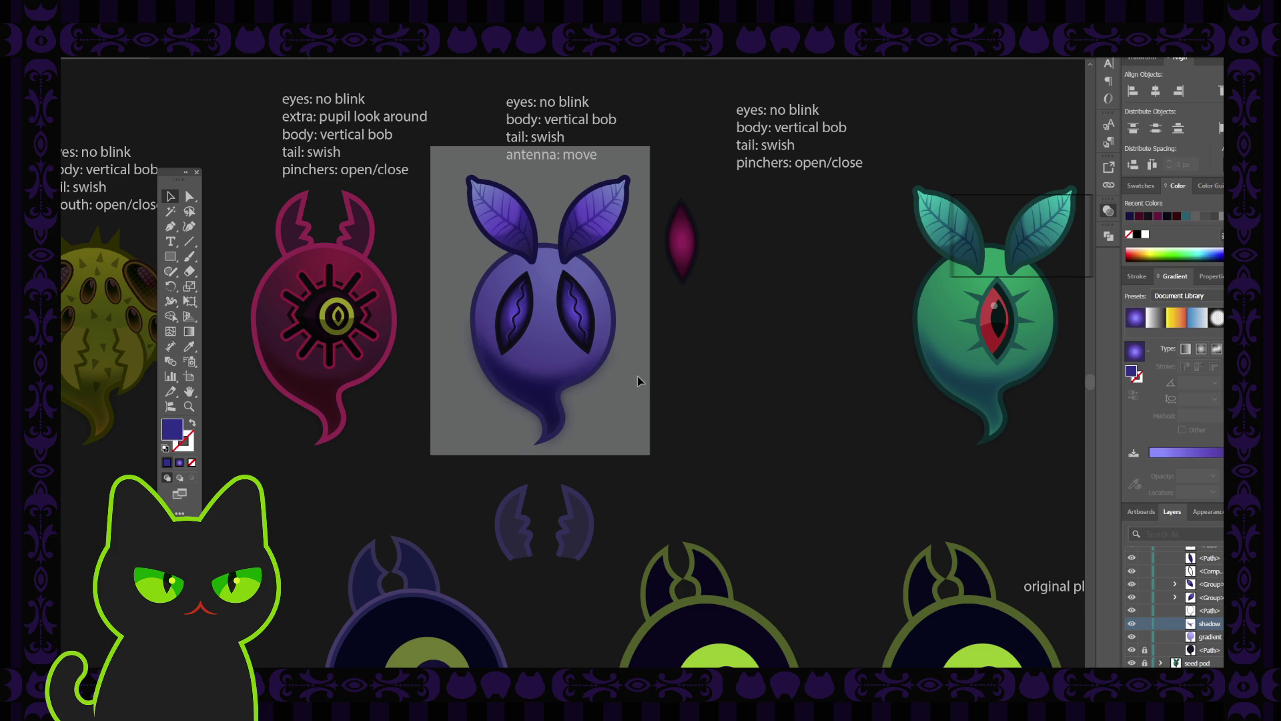
click(561, 390)
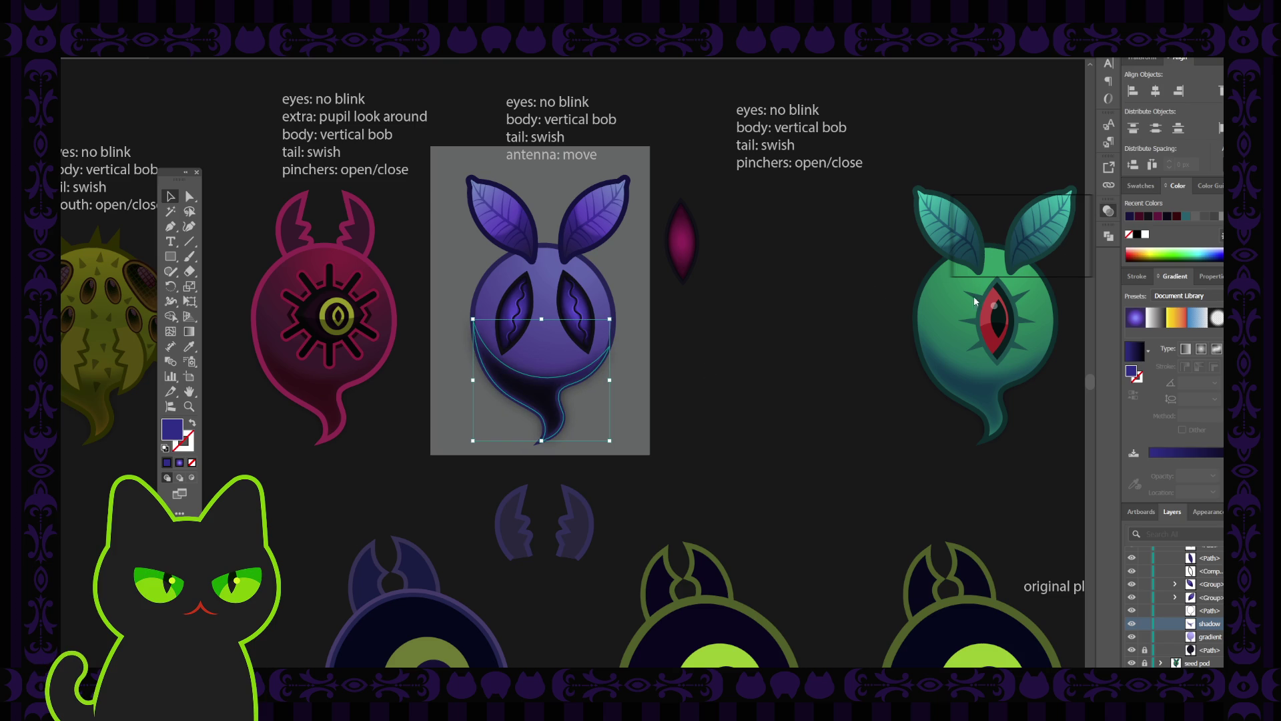
click(861, 327)
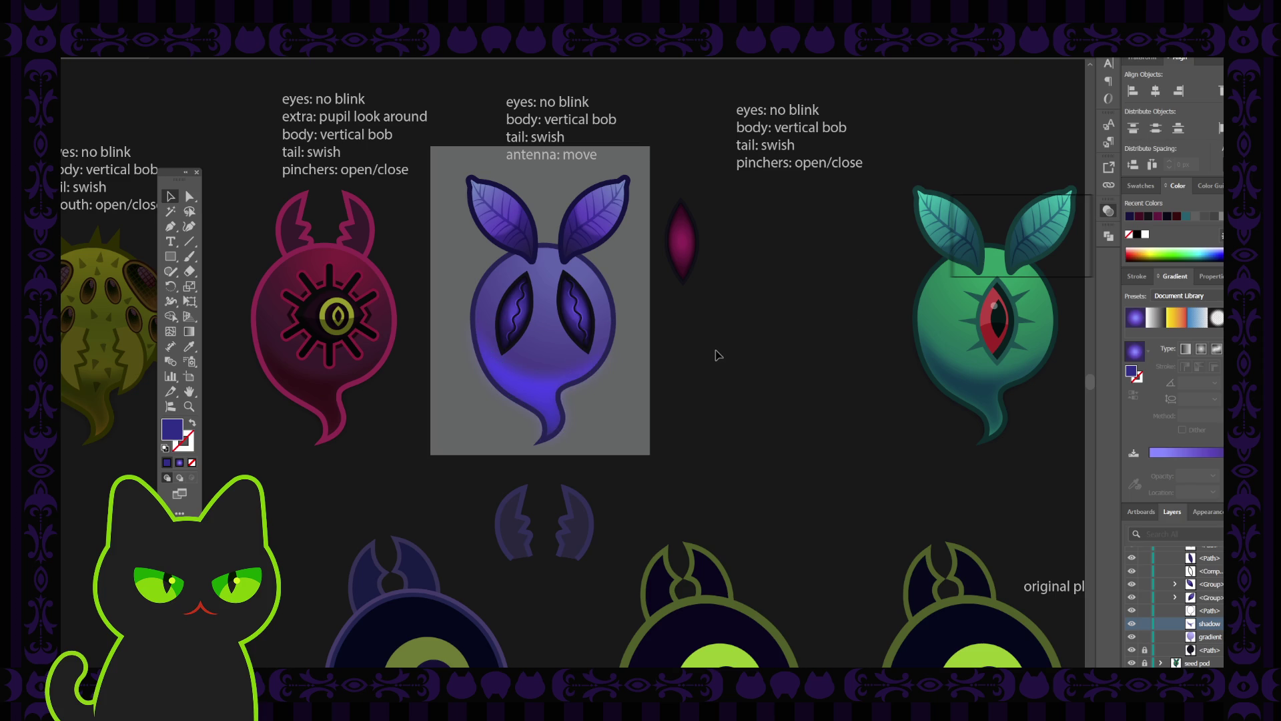
key(ctrl+minus)
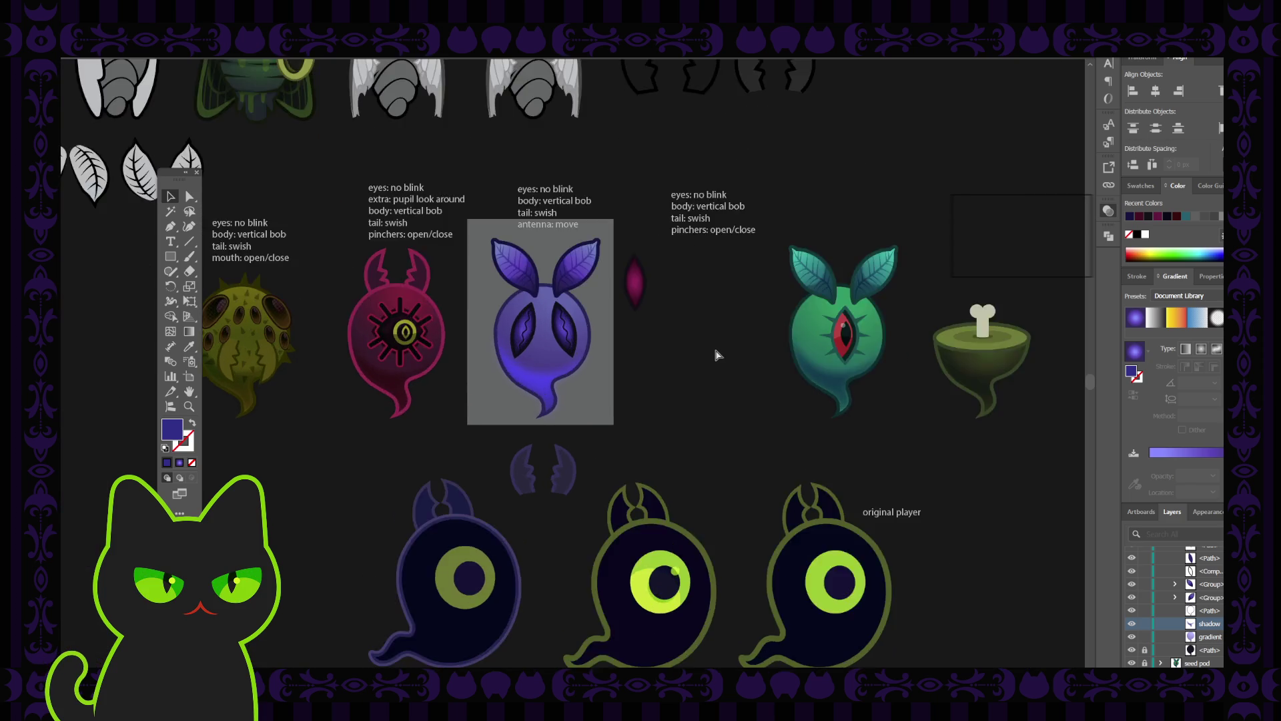
key(ctrl+plus)
key(ctrl+plus)
click(524, 402)
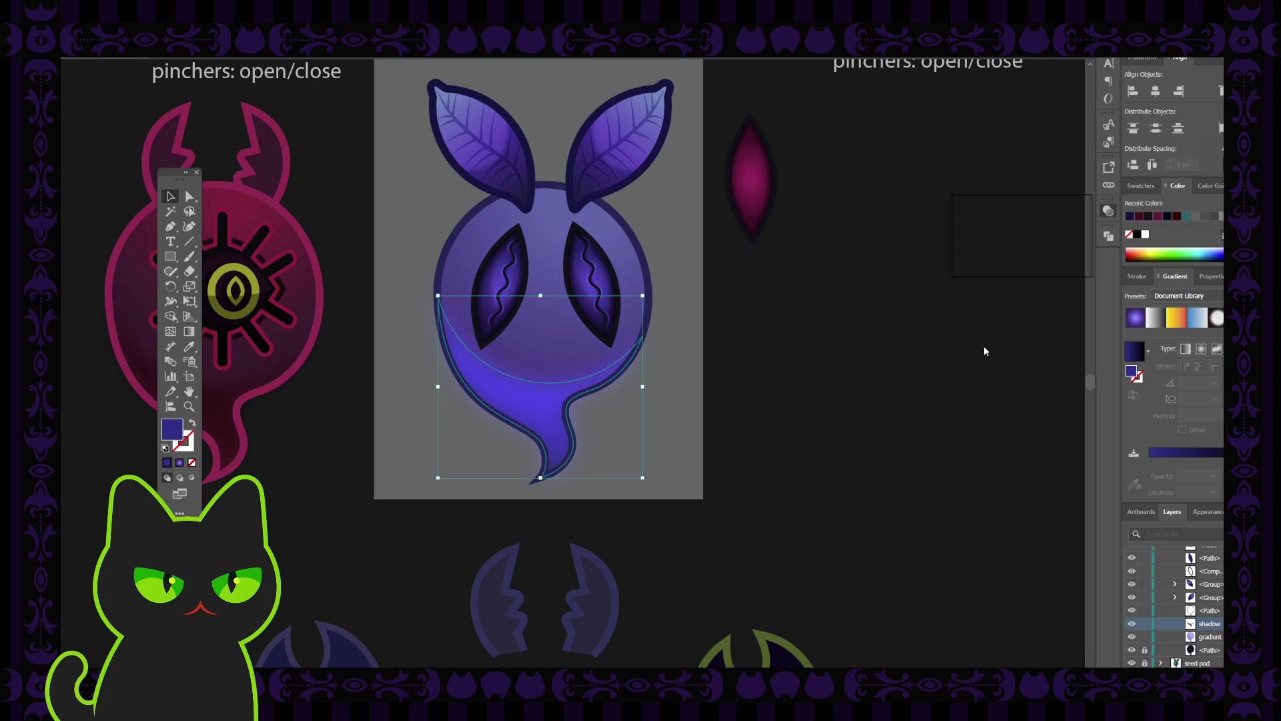
Step: Step the shadow between dark navy, blue and lighter purple fills, settling on lighter purple
key(ctrl+z)
click(933, 347)
key(ctrl+z)
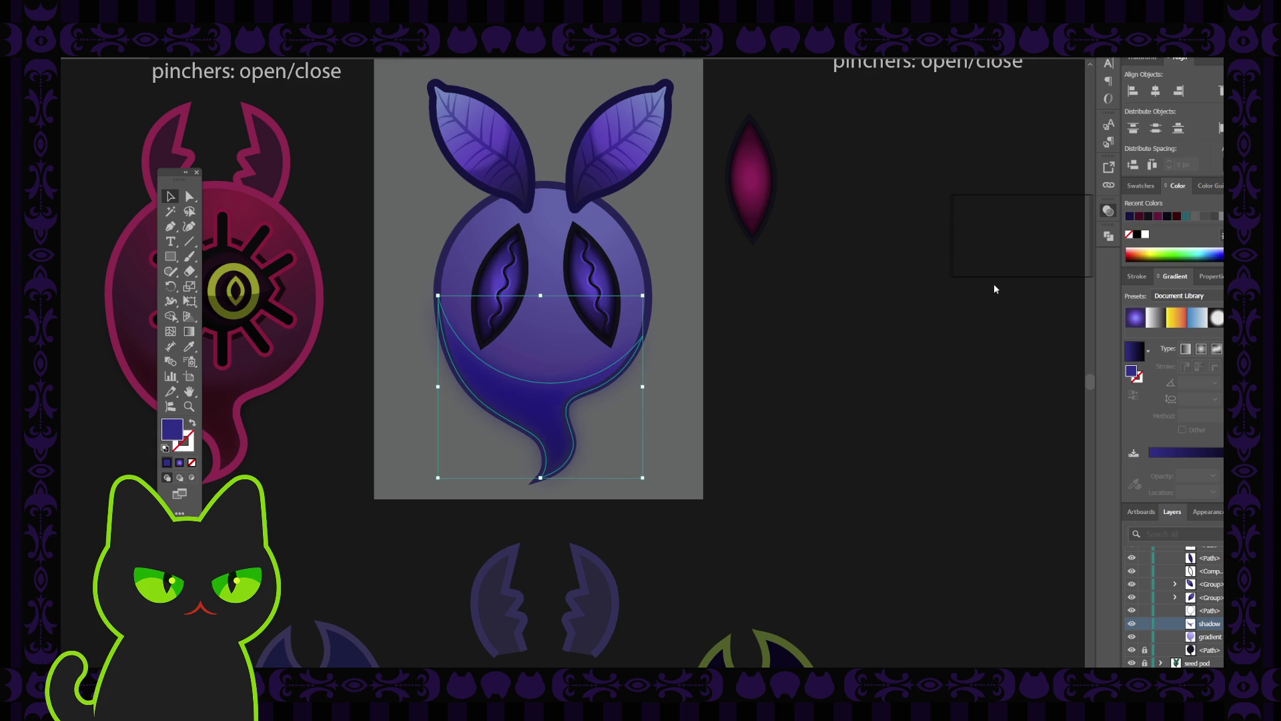
key(ctrl+z)
key(ctrl+shift+z)
key(ctrl+z)
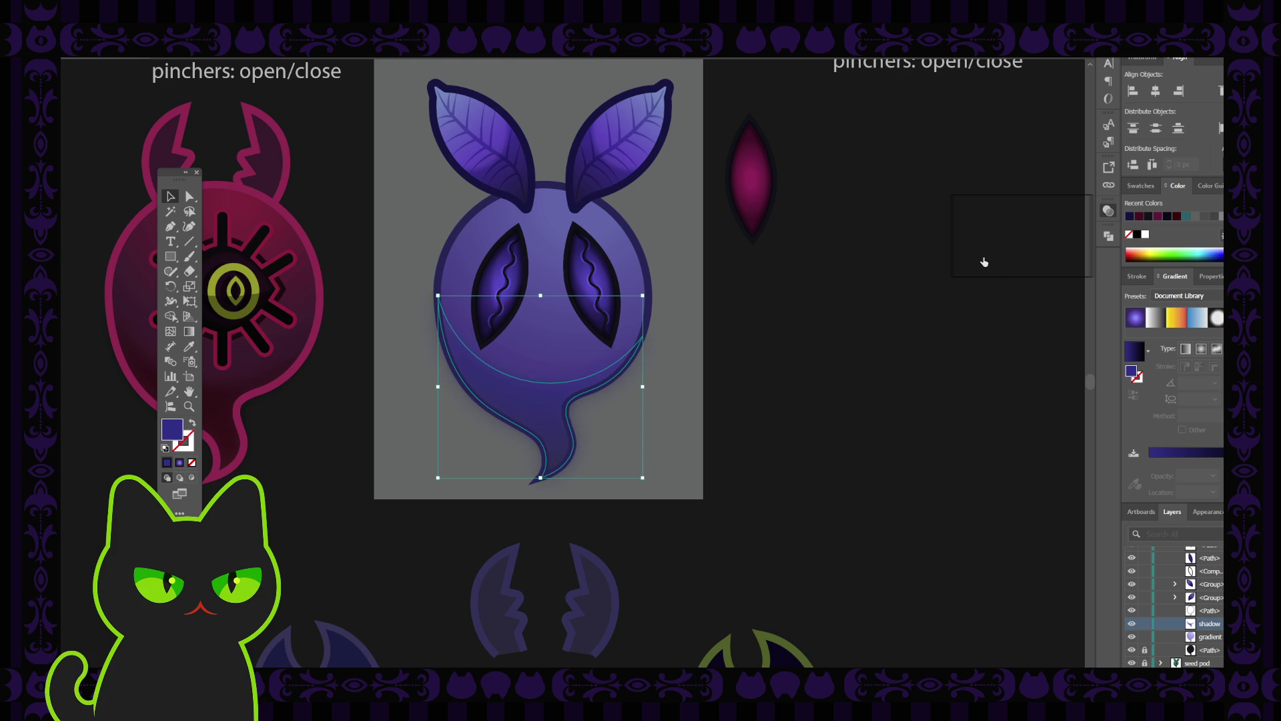
click(976, 321)
click(539, 415)
key(ctrl+shift+z)
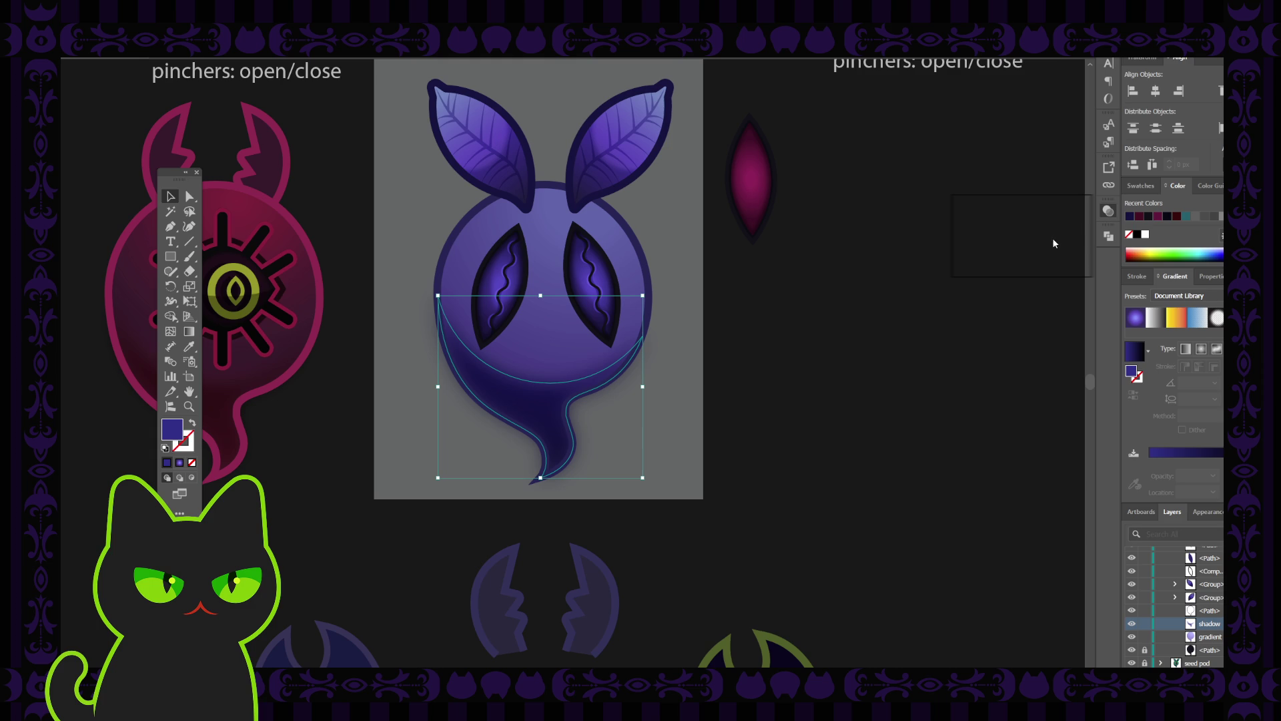
key(ctrl+z)
click(941, 352)
Step: Give the shadow a final preview without handles, then select the ghost body
key(ctrl+minus)
key(ctrl+minus)
key(ctrl+minus)
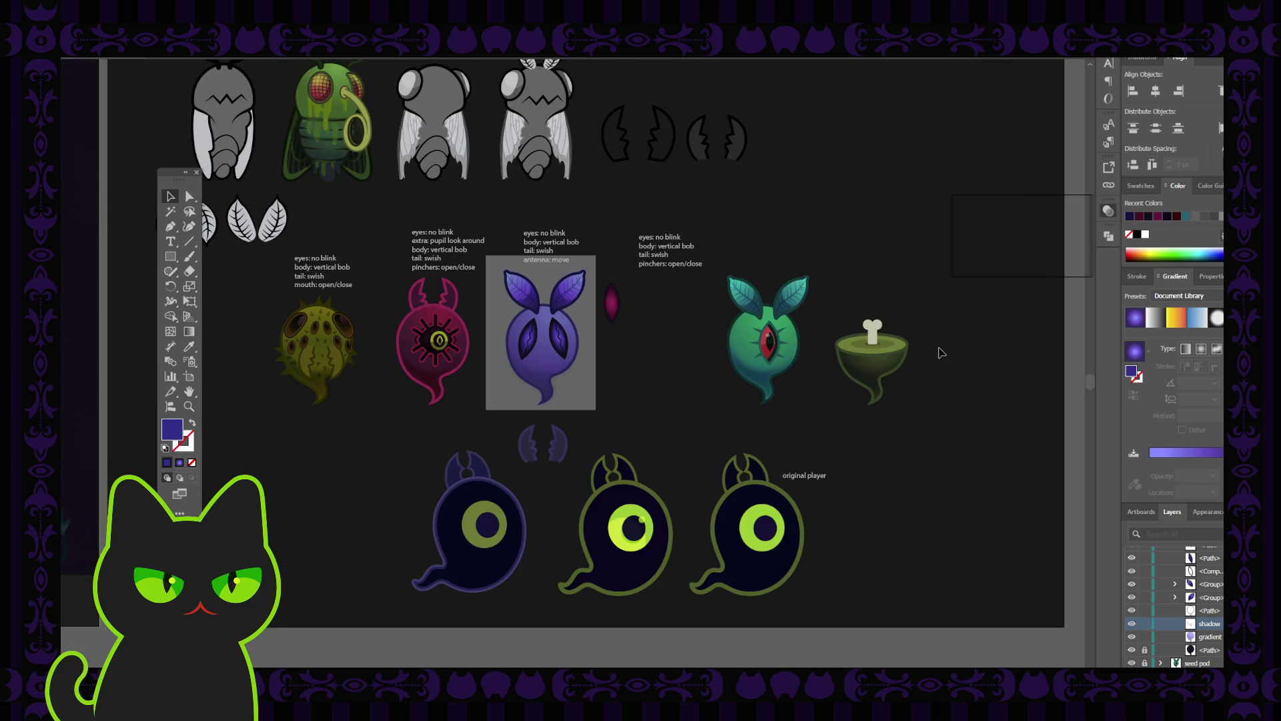
key(ctrl+plus)
key(ctrl+plus)
key(ctrl+plus)
click(534, 400)
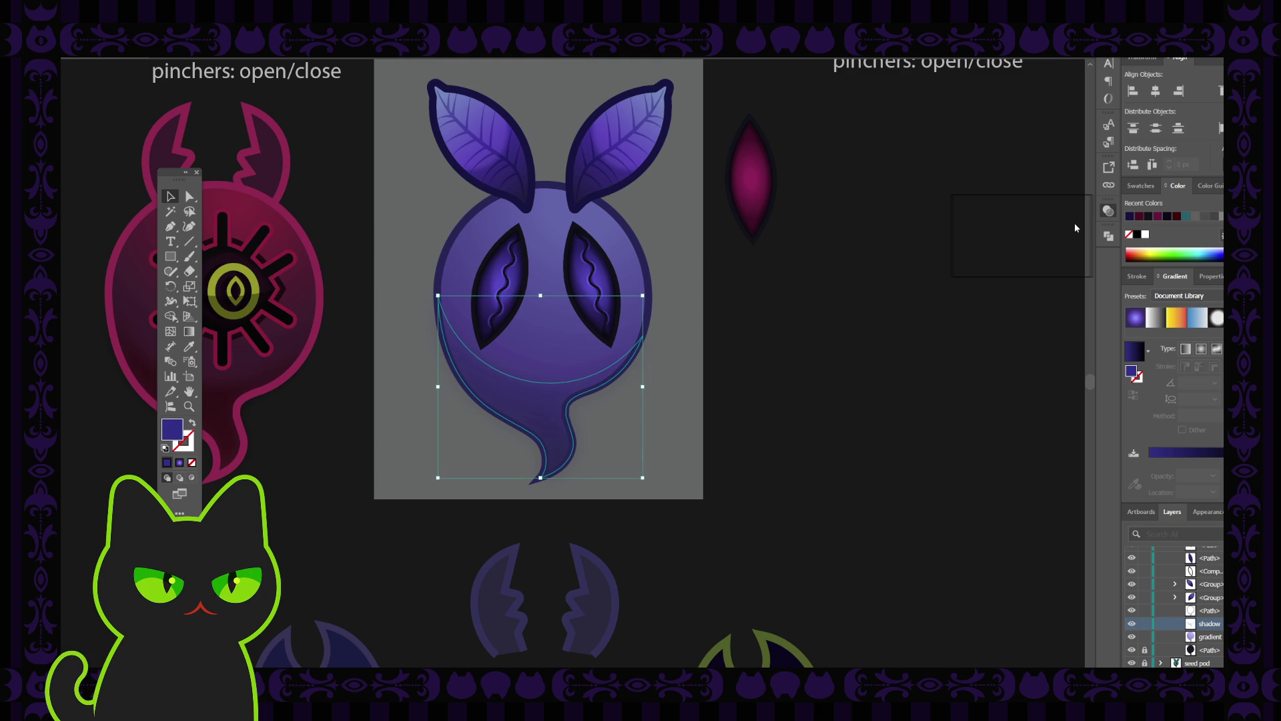
key(ctrl+shift+b)
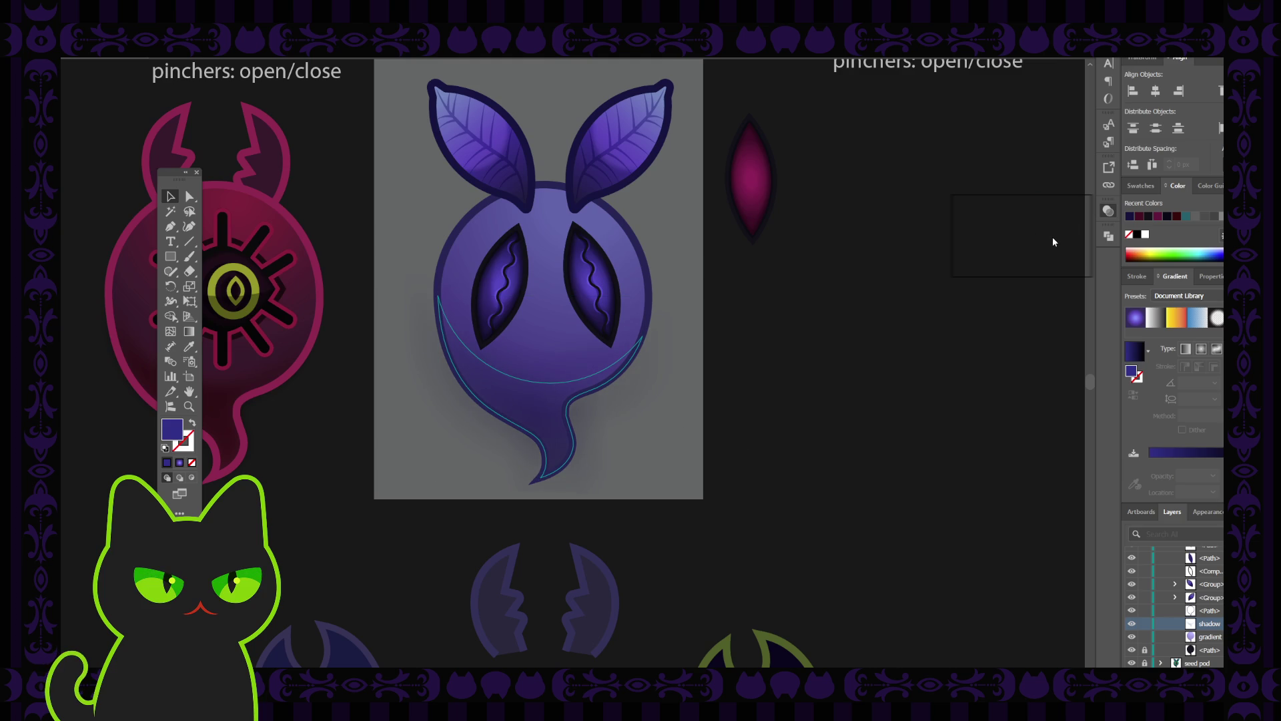
key(ctrl+shift+b)
key(ctrl+shift+b)
key(ctrl+shift+b)
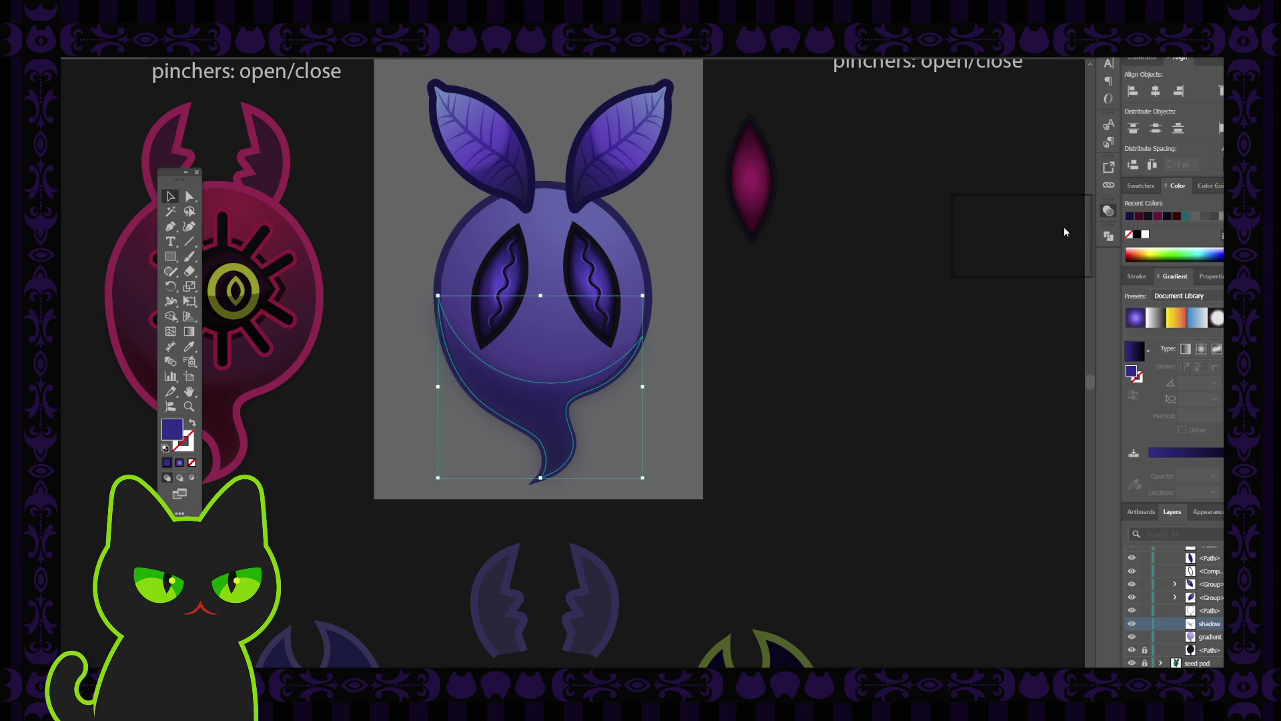
click(1057, 205)
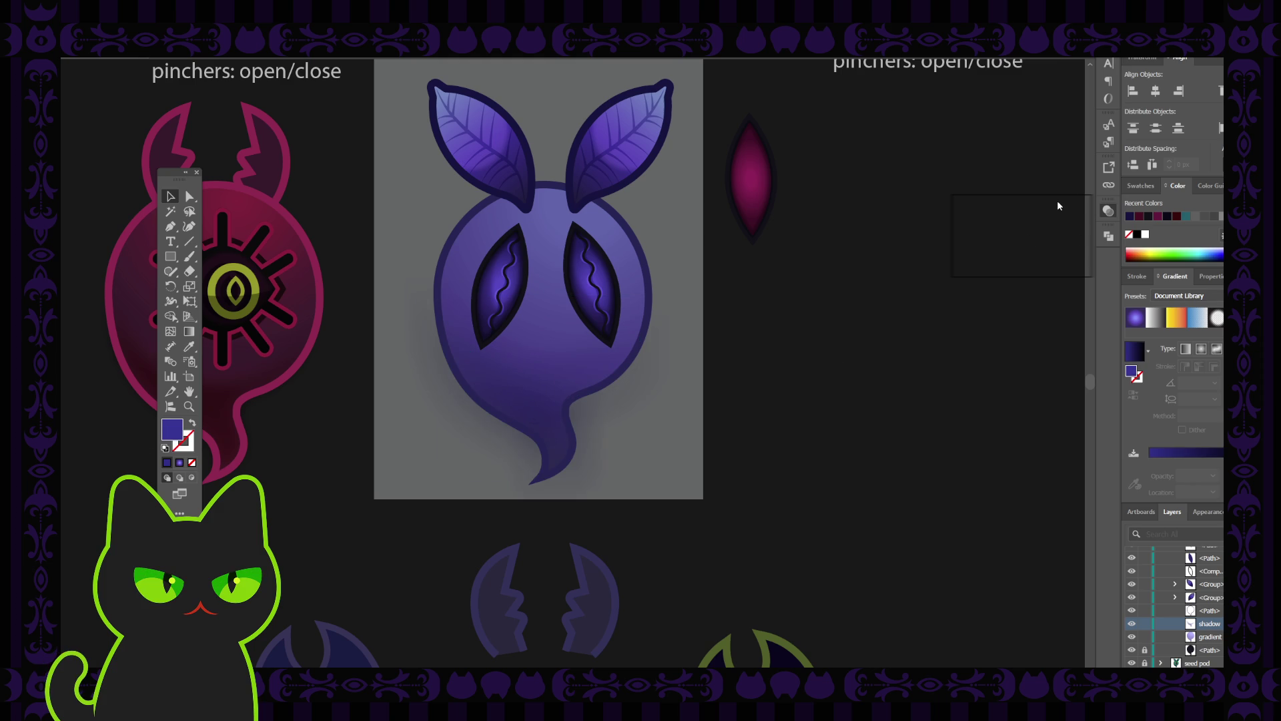
click(536, 408)
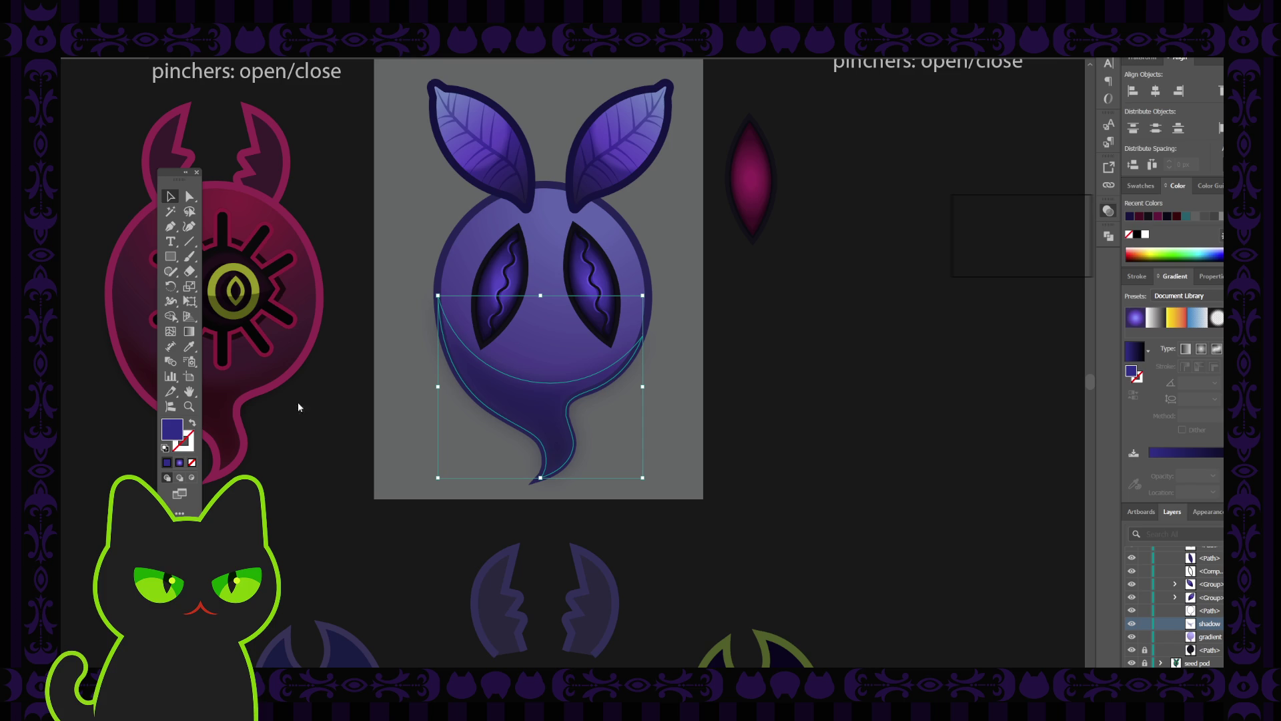
click(1058, 233)
key(ctrl+z)
click(920, 314)
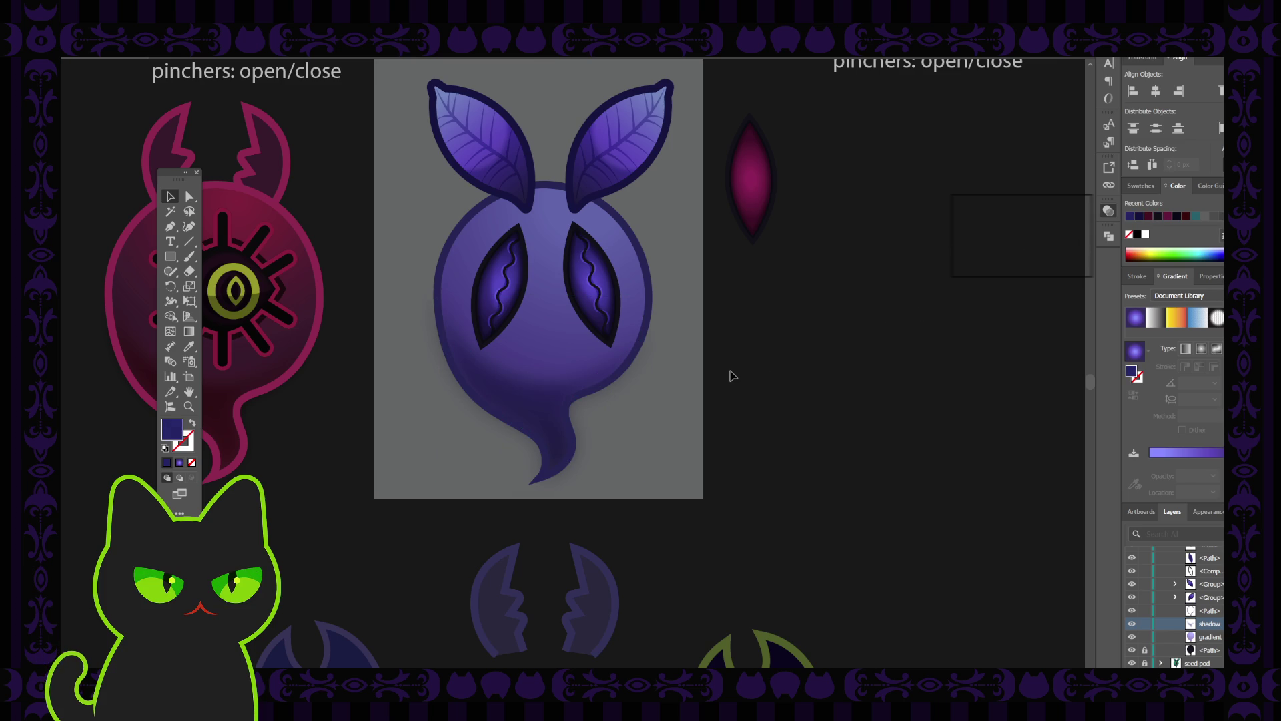
click(649, 327)
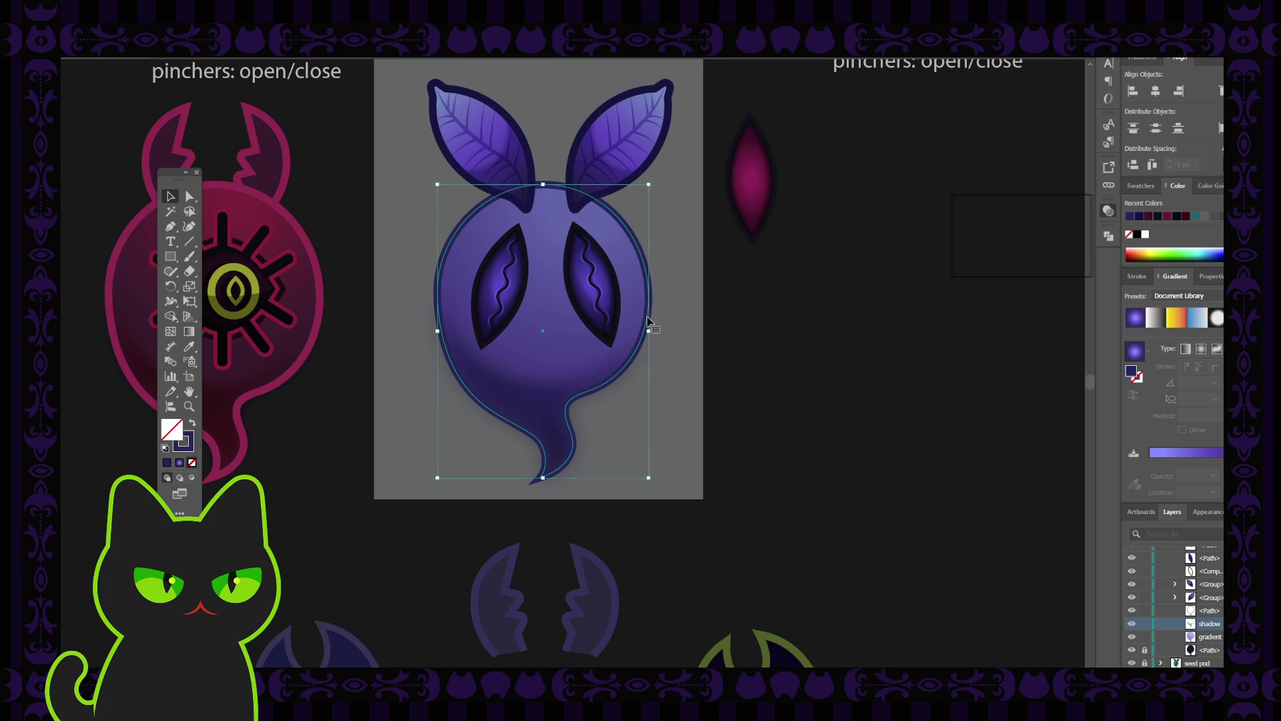
Step: Make the body's stroke the active colour and review the darker lower-body shadow
click(188, 445)
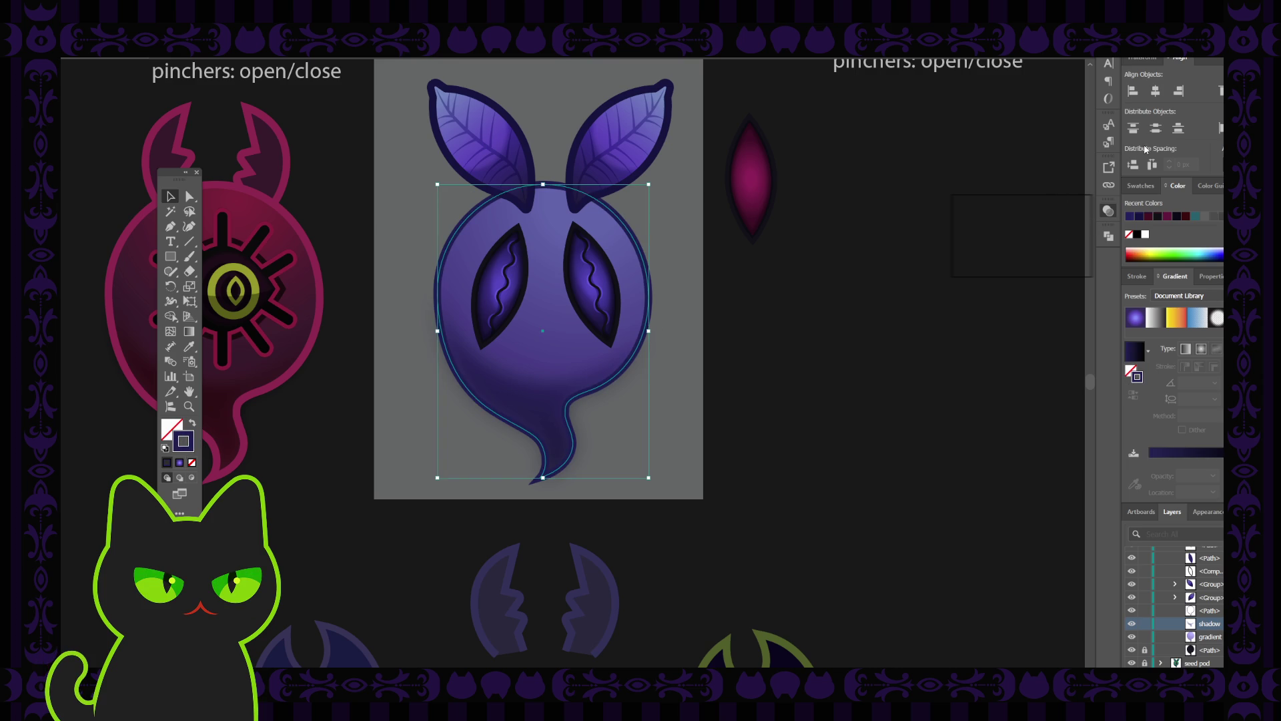
click(880, 311)
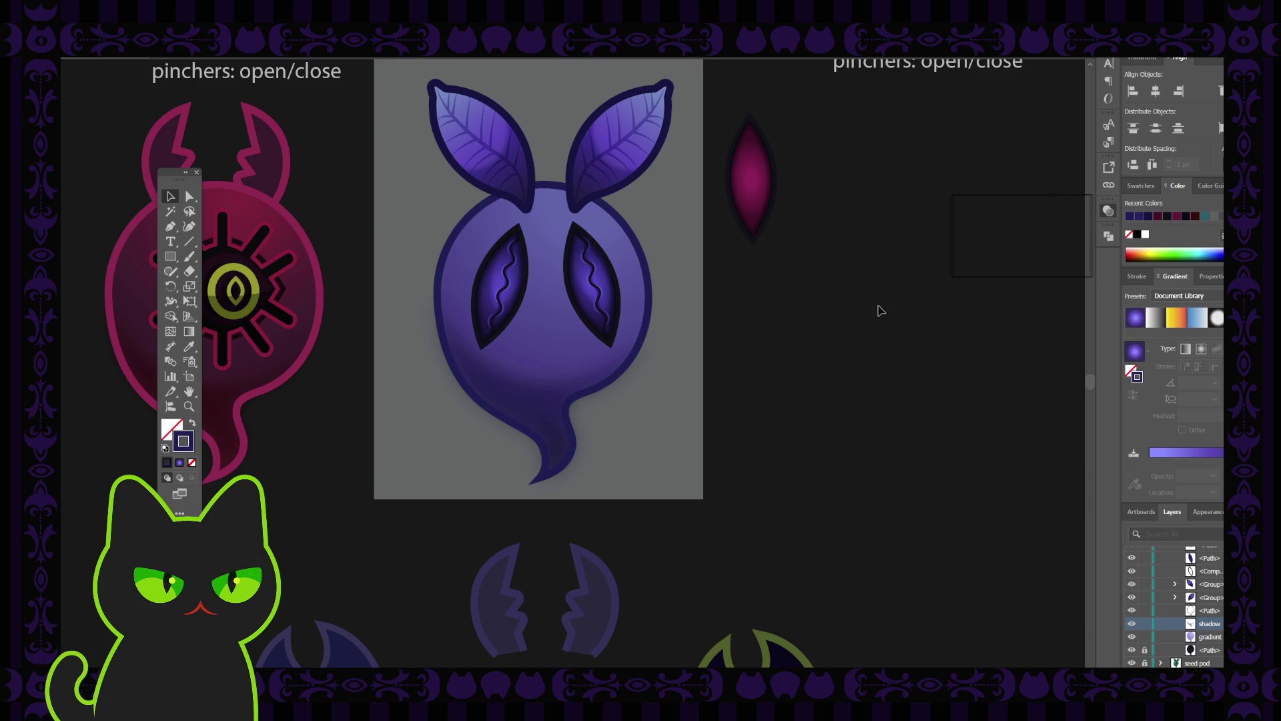
key(ctrl+minus)
key(ctrl+minus)
key(ctrl+minus)
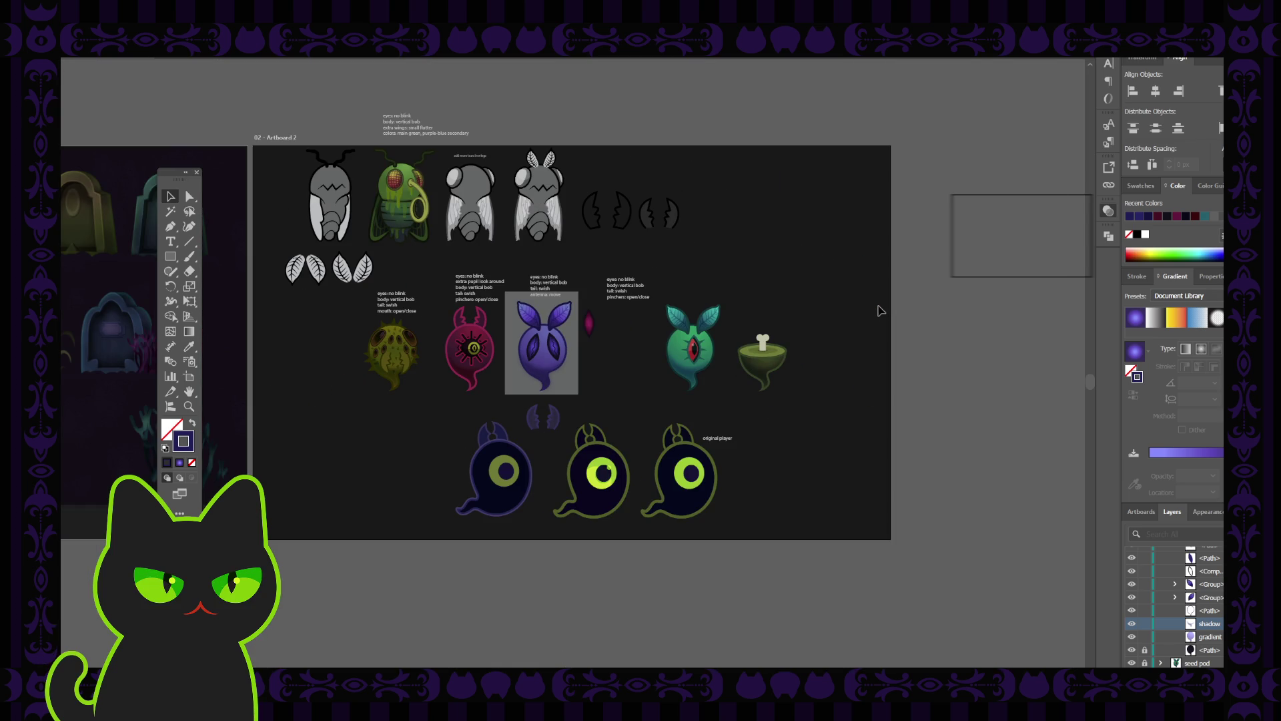
key(ctrl+plus)
key(ctrl+plus)
key(ctrl+plus)
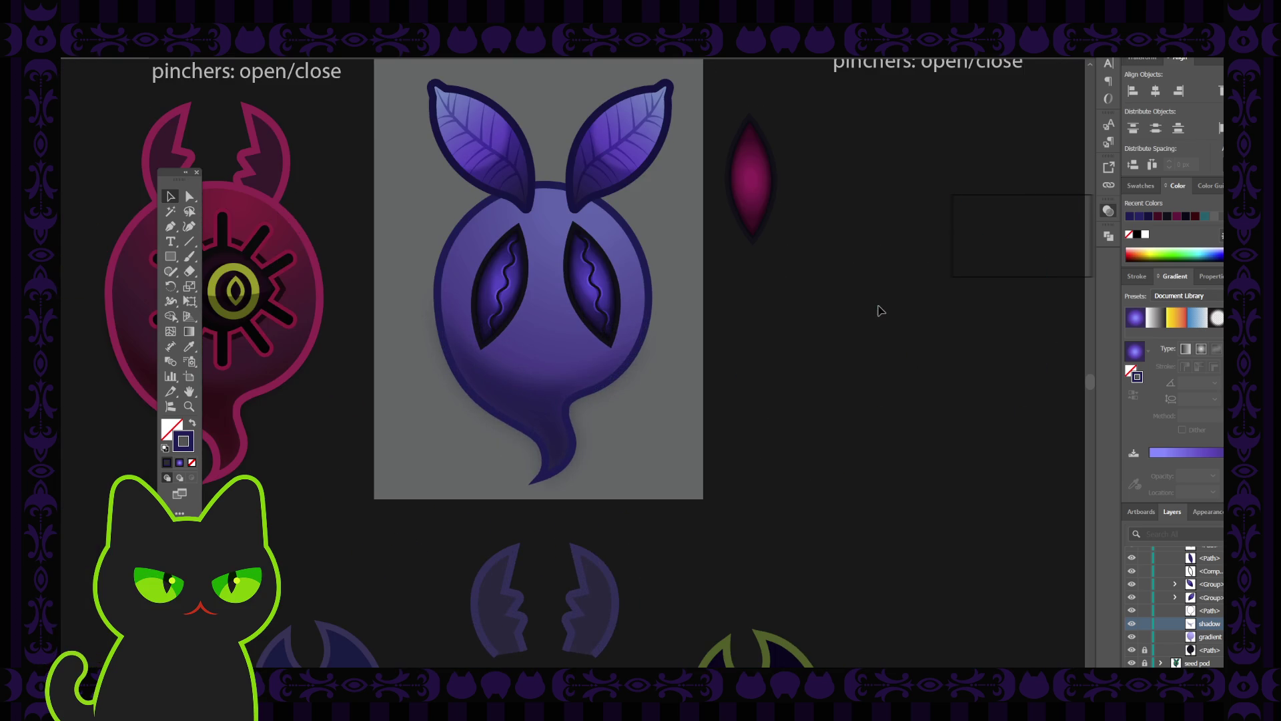
click(553, 391)
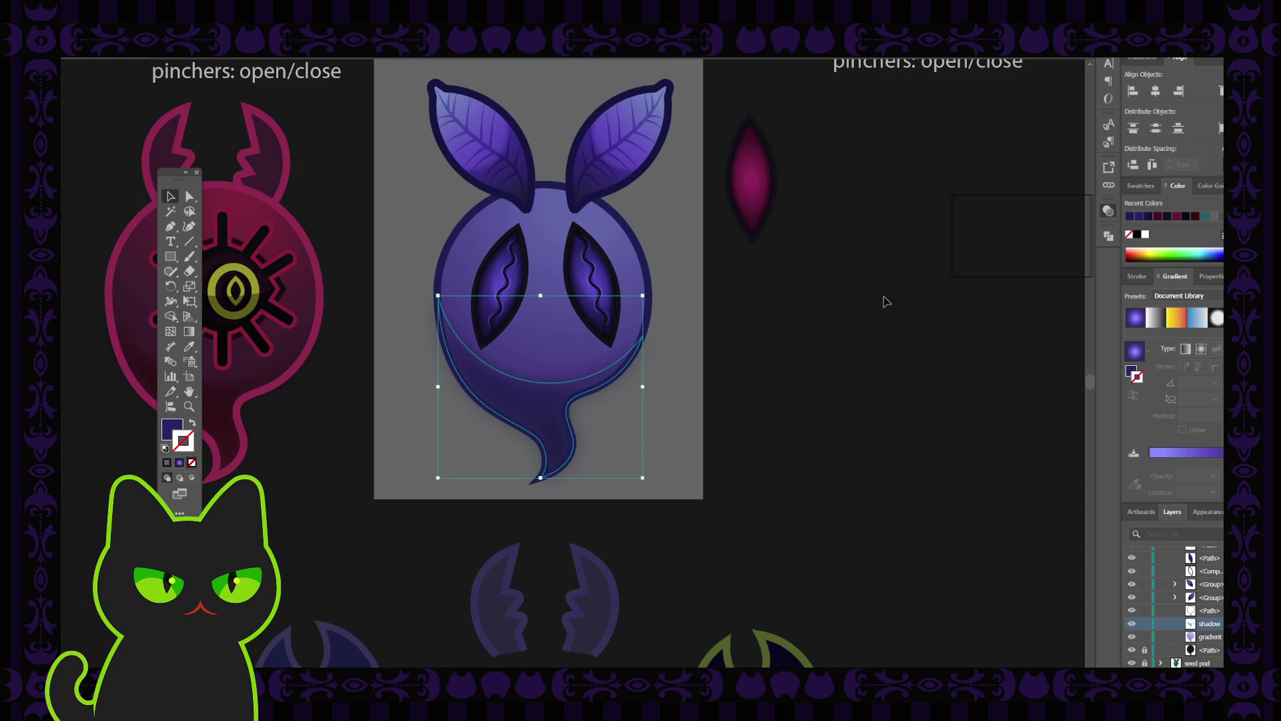
click(863, 357)
click(551, 403)
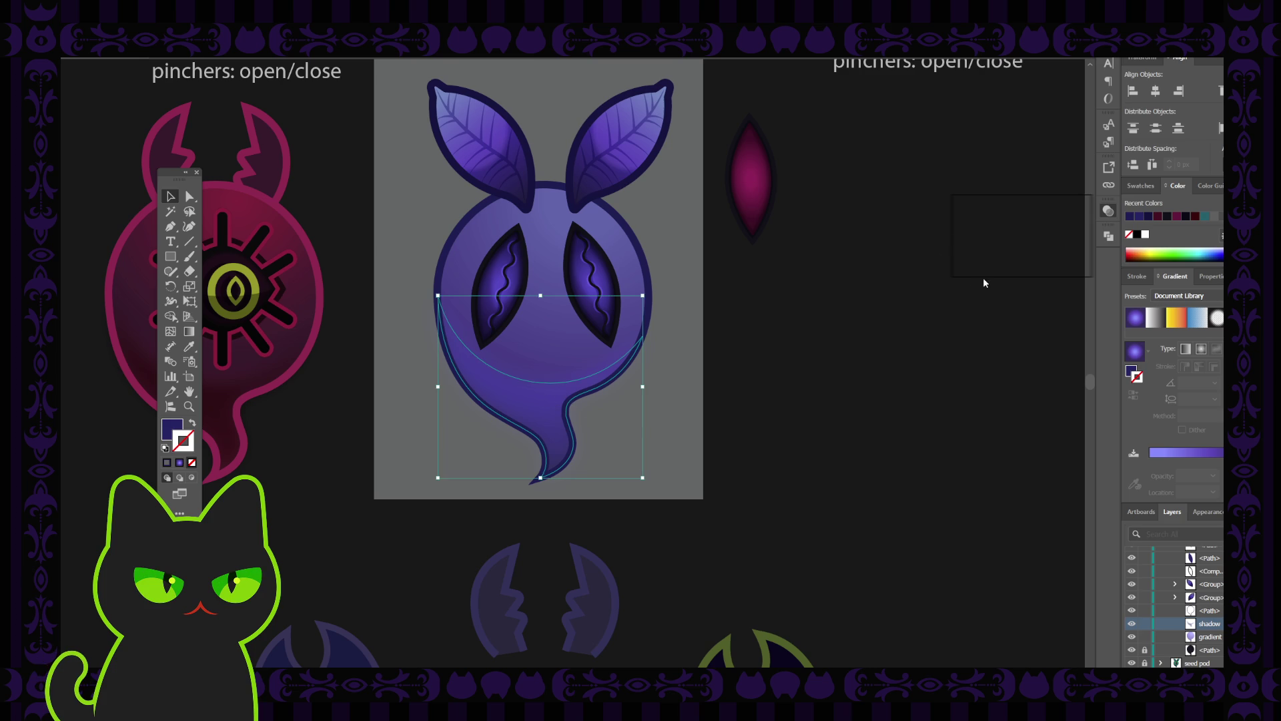
click(905, 352)
Step: Preview the body gradient and shadow without bounding boxes, then unlock the shadow layer
click(586, 249)
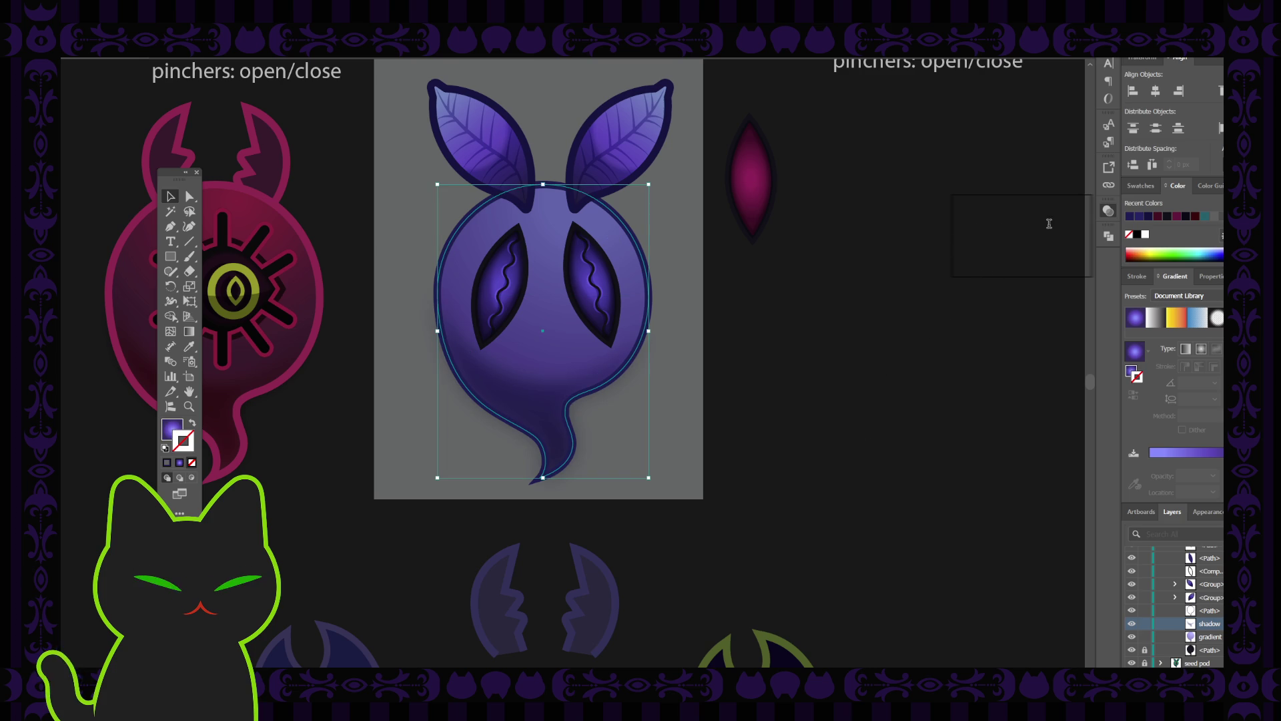
key(ctrl+shift+b)
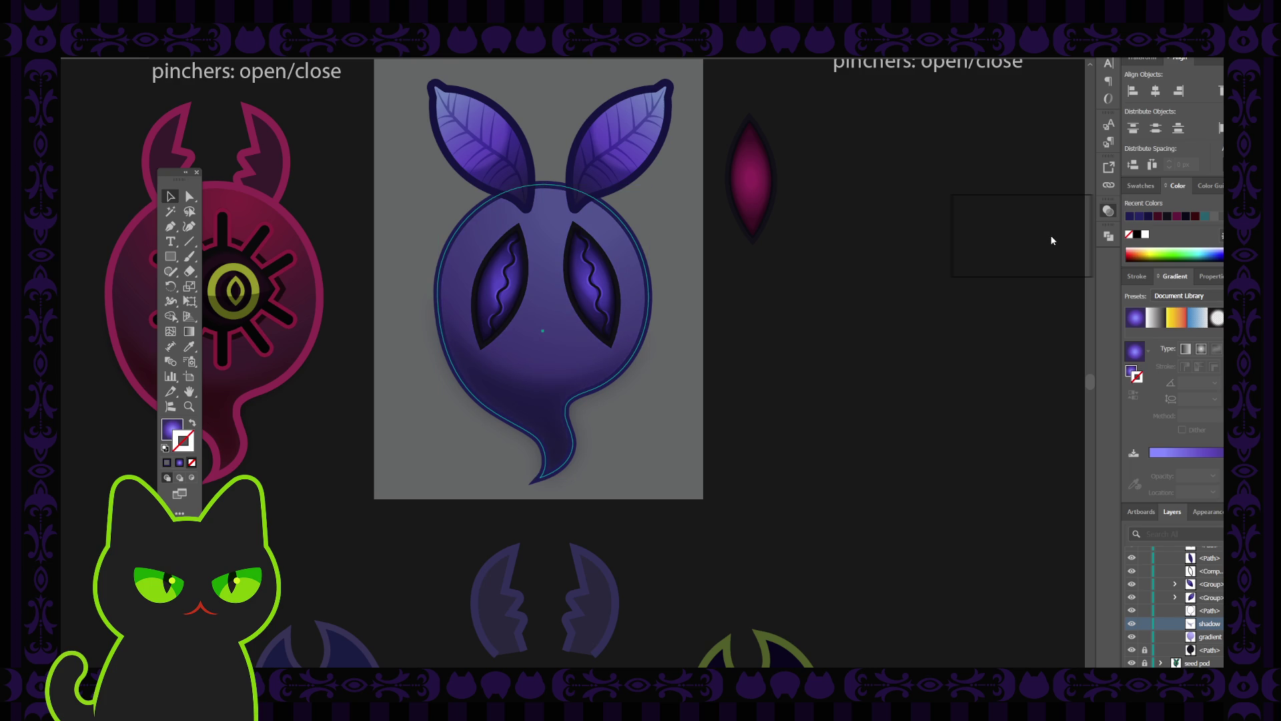
key(ctrl+shift+b)
click(890, 416)
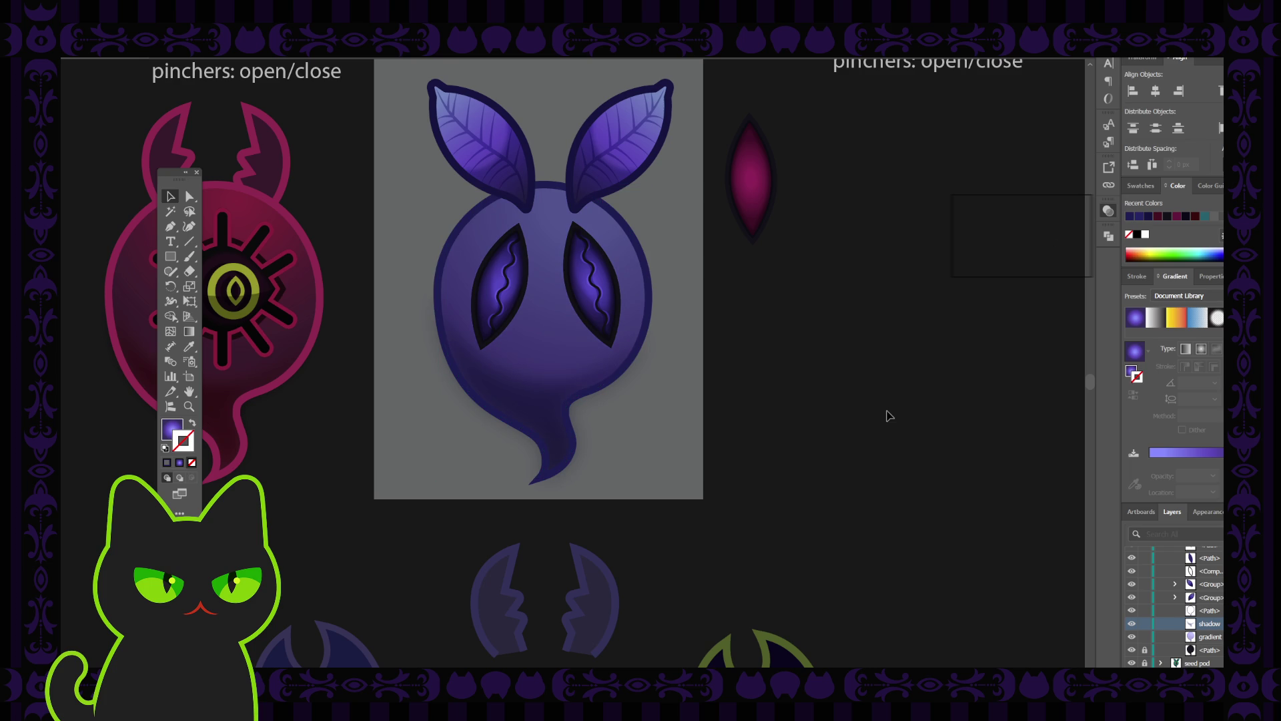
click(531, 407)
key(ctrl+shift+b)
key(ctrl+shift+b)
click(886, 371)
key(ctrl+0)
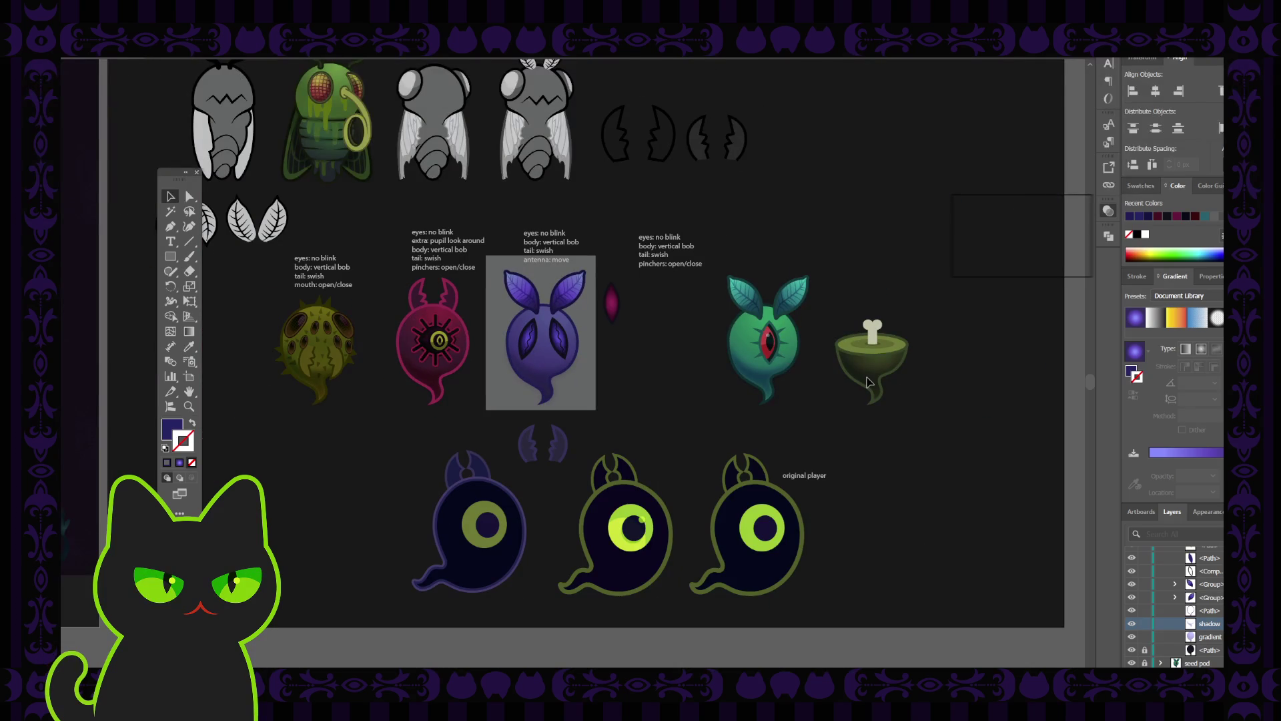
key(ctrl+plus)
key(ctrl+plus)
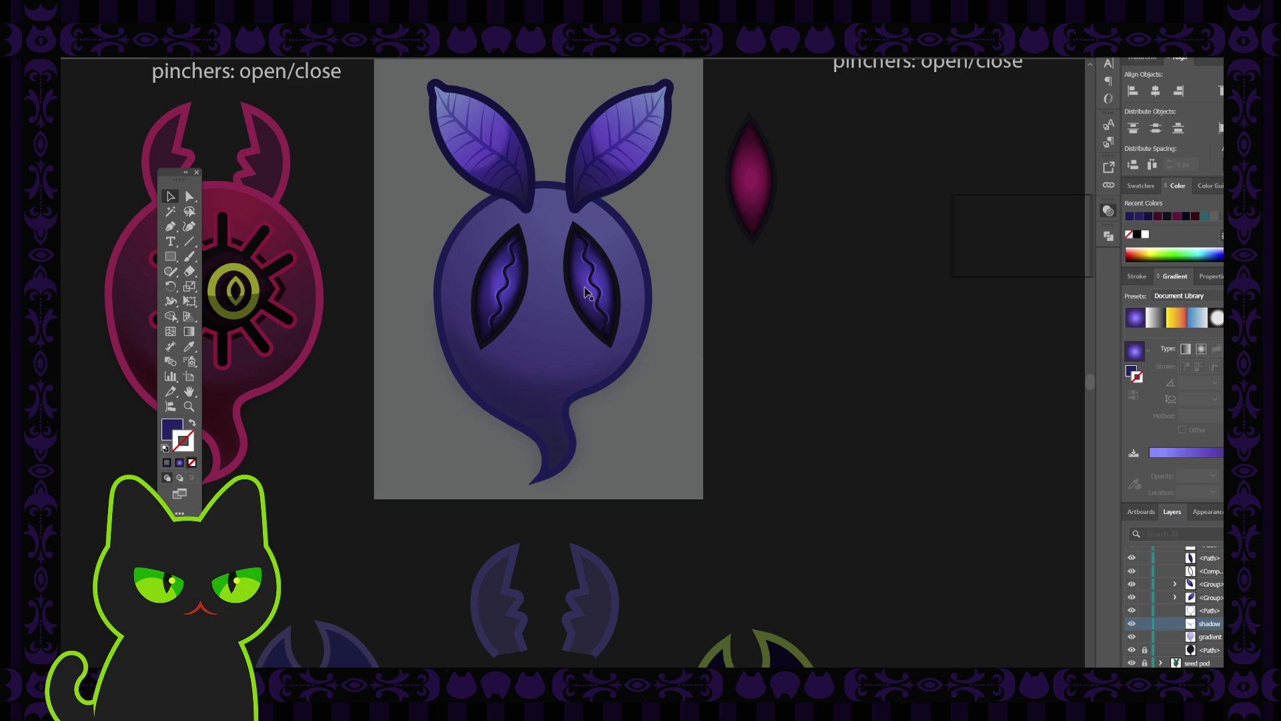
click(1144, 623)
Step: Select the eye slit path in Layers and toggle its visibility to compare
scroll(1161, 608, up, 3)
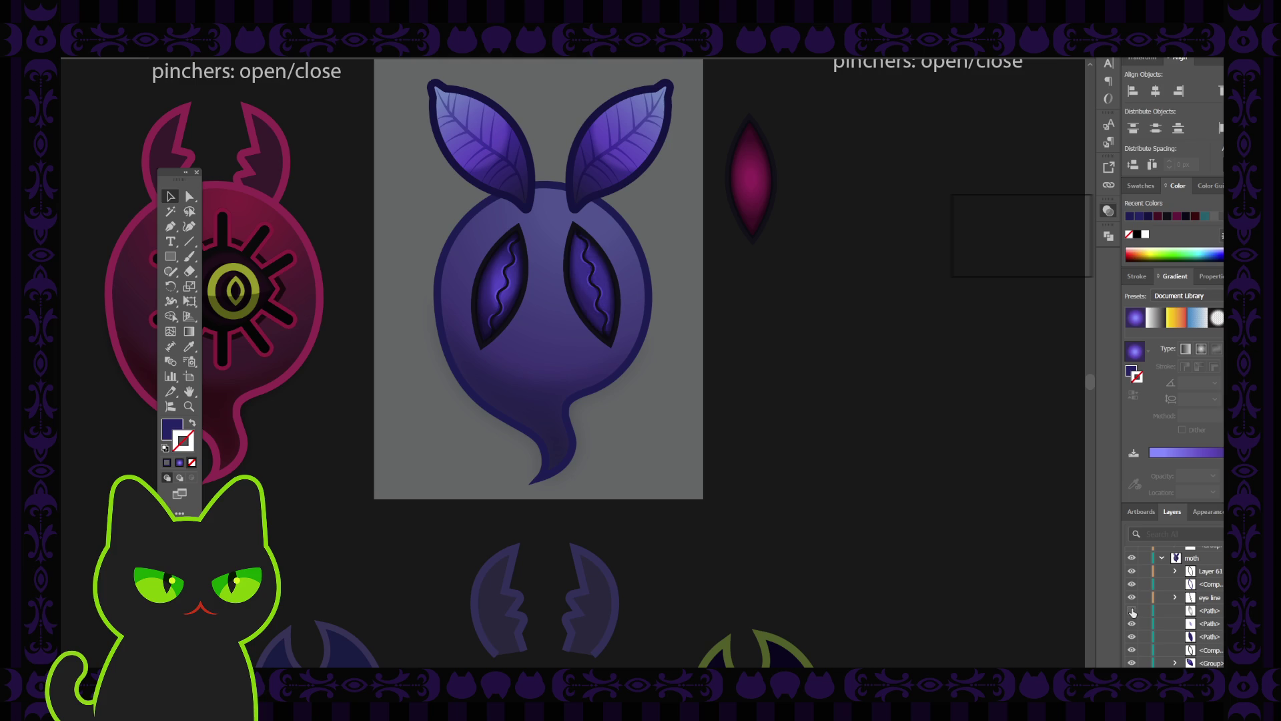
scroll(1161, 614, down, 2)
click(1181, 601)
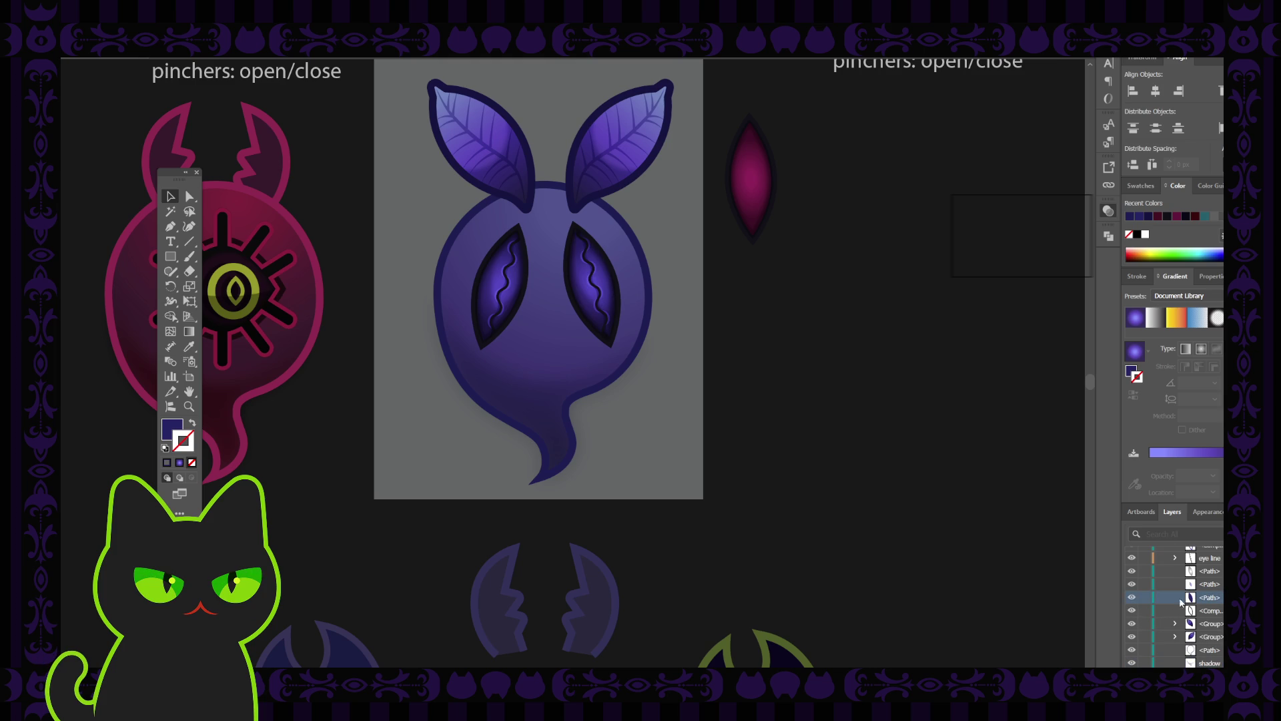
click(1131, 599)
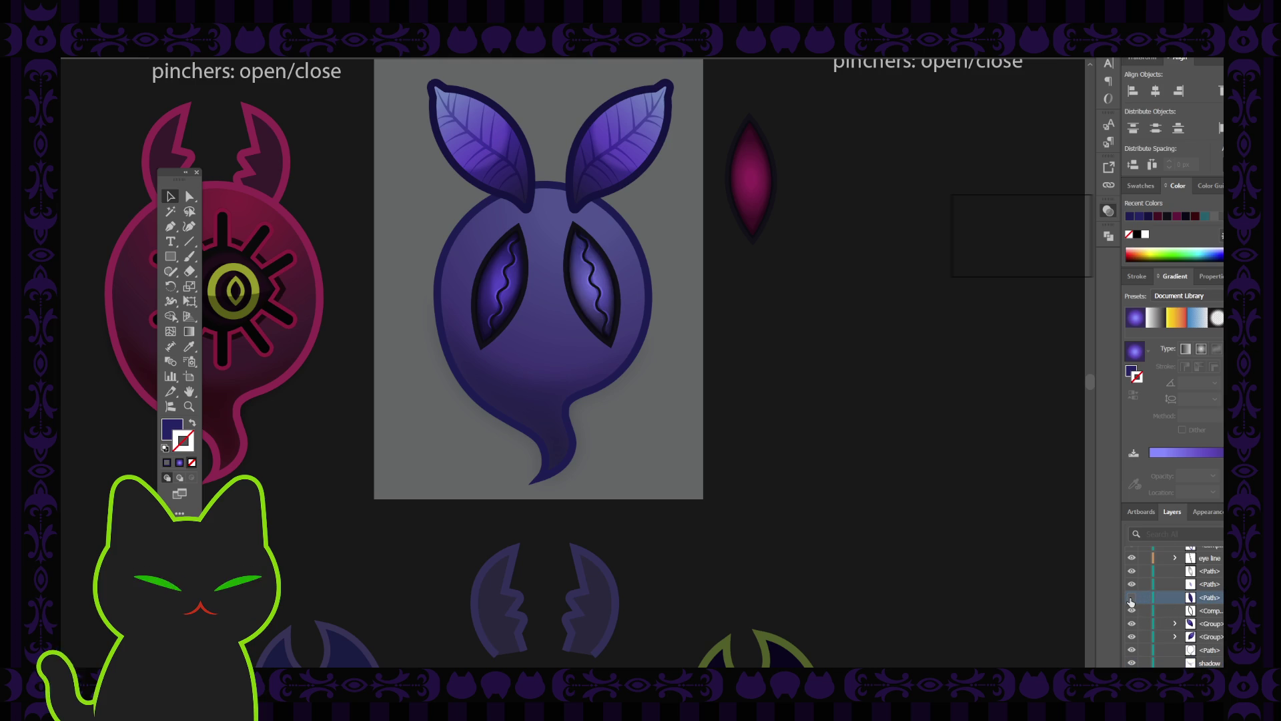
click(1131, 598)
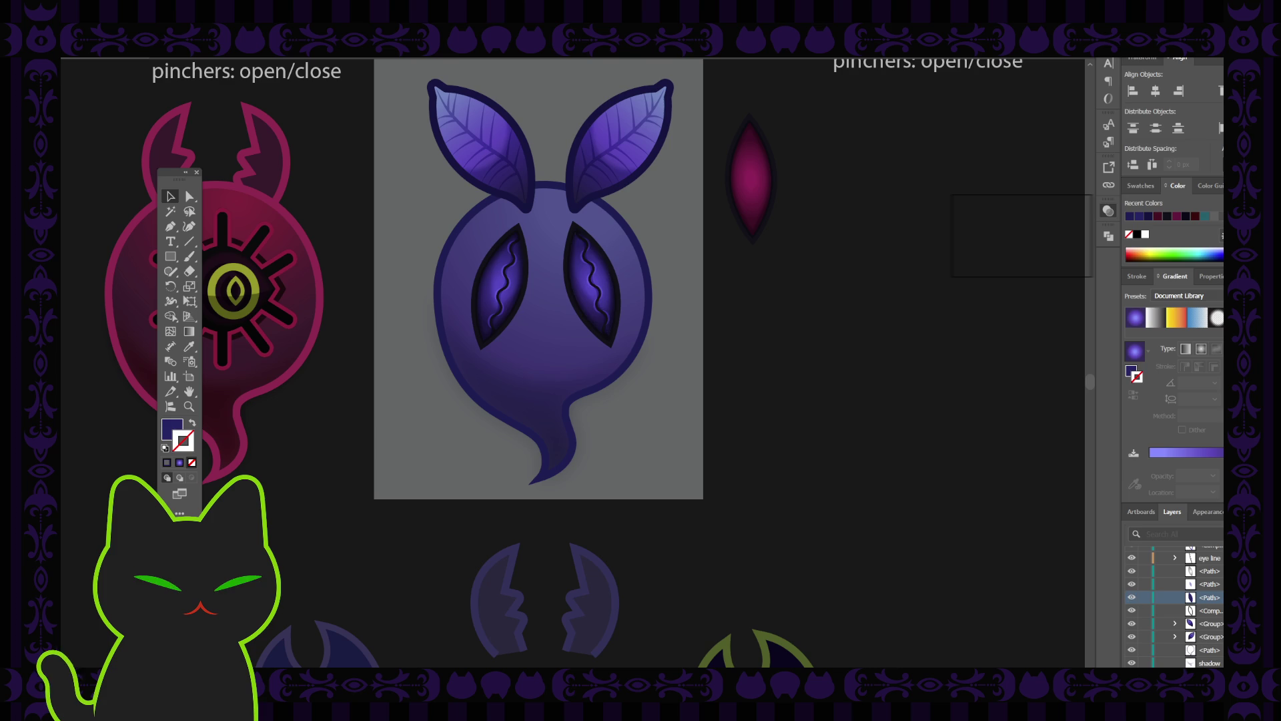
Step: Try a red-pink gradient on the right eye slit, then restore its purple fill
click(591, 283)
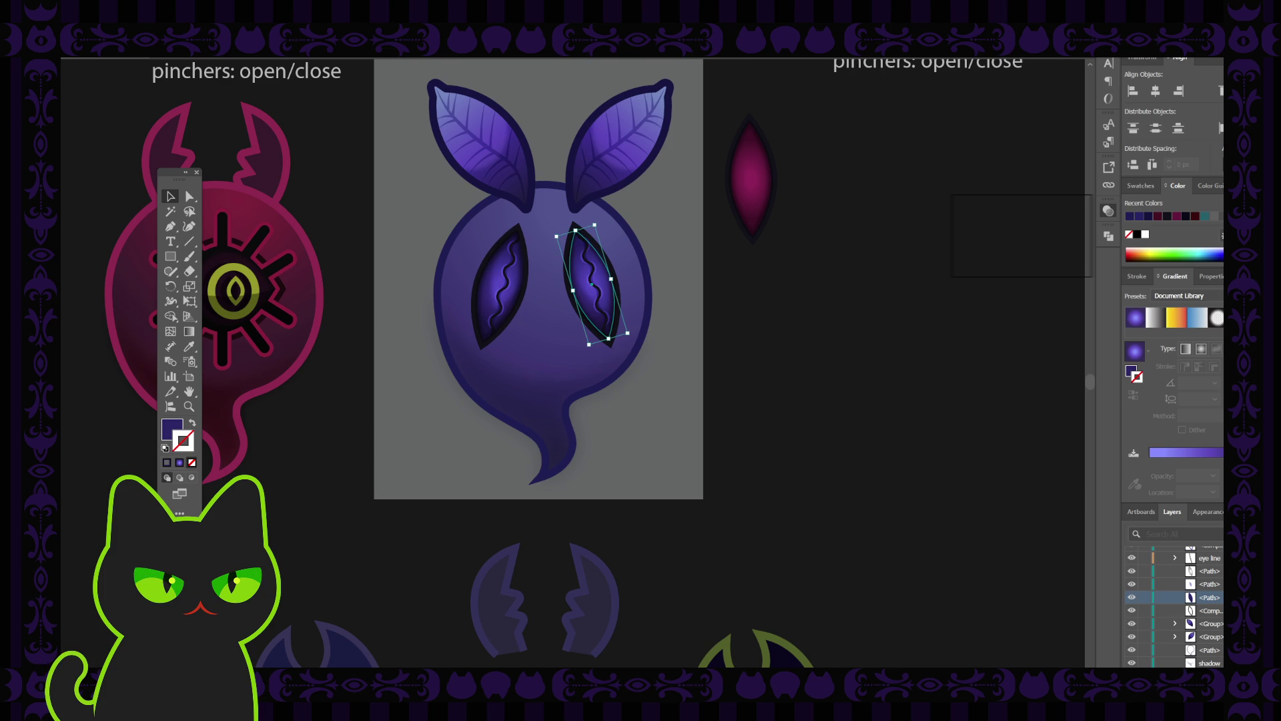
click(1134, 373)
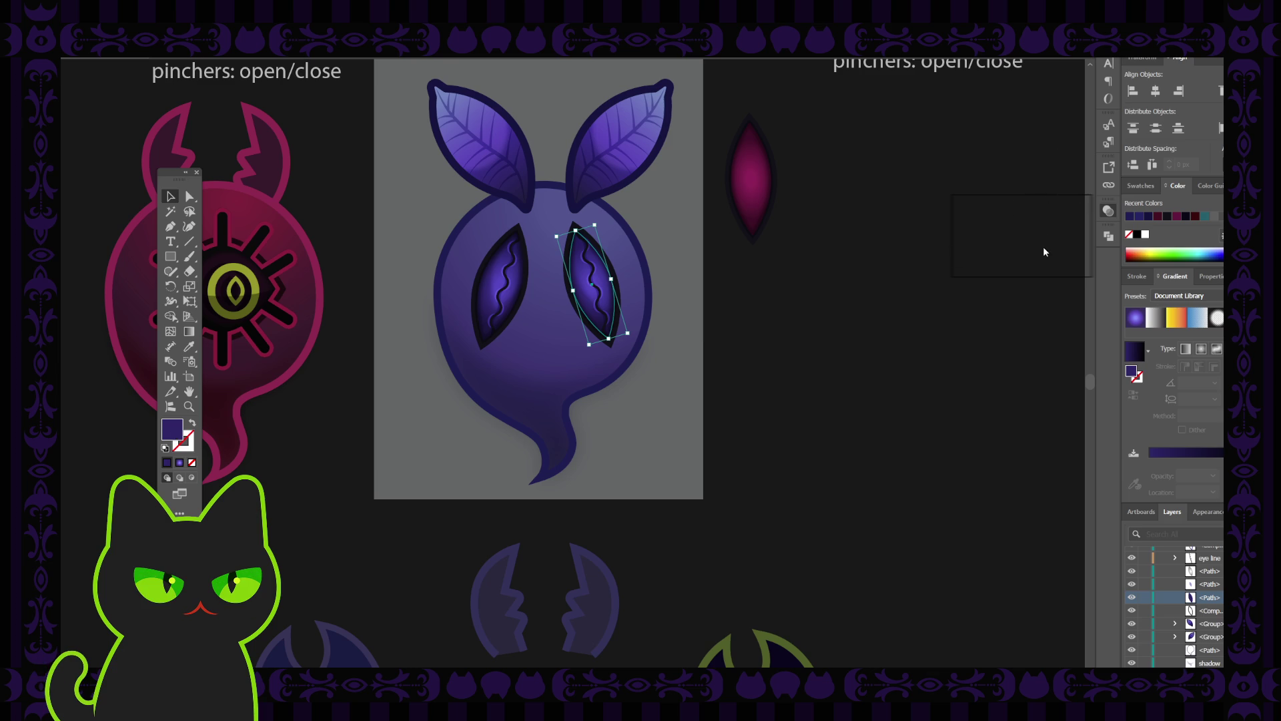
key(ctrl+z)
key(ctrl+z)
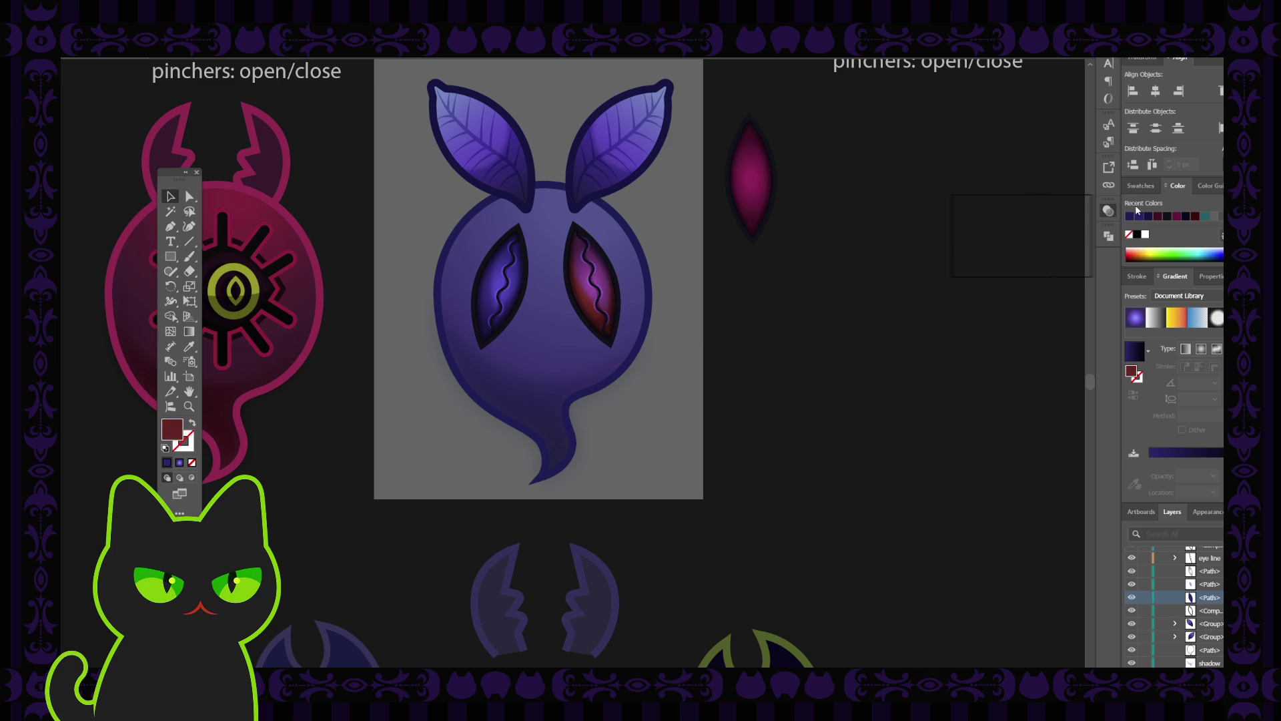
key(ctrl+shift+z)
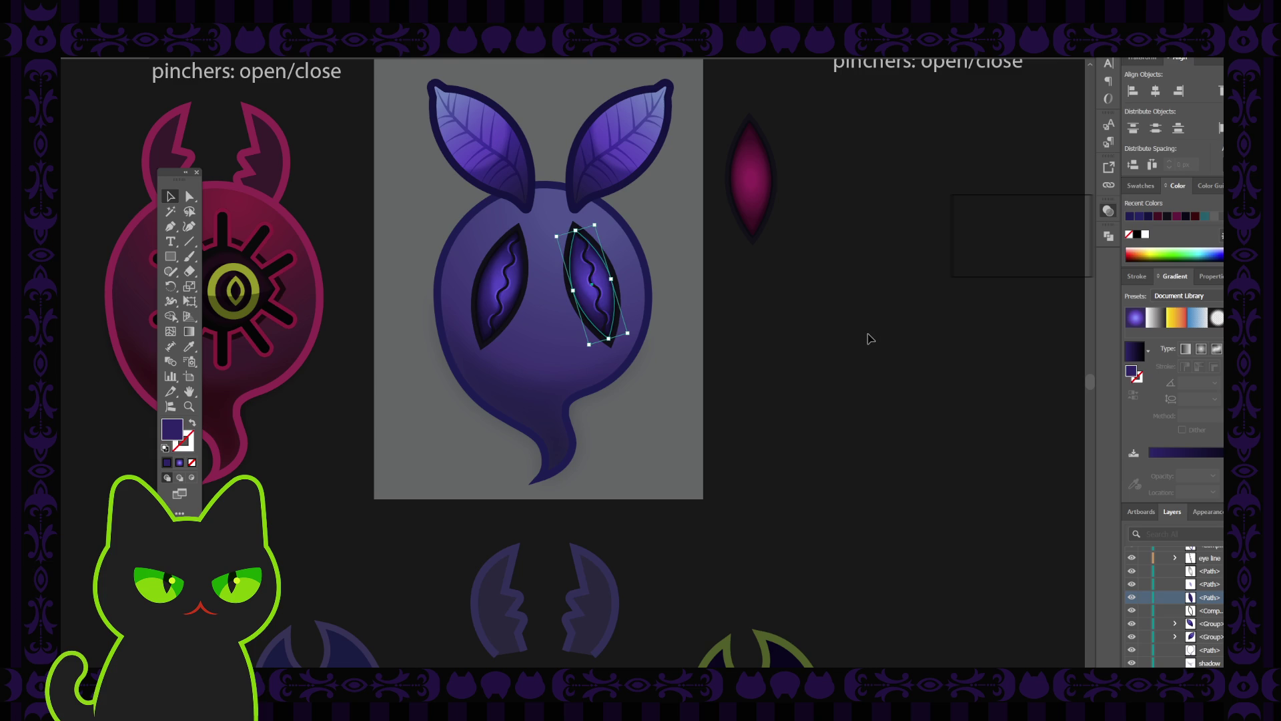
key(ctrl+equal)
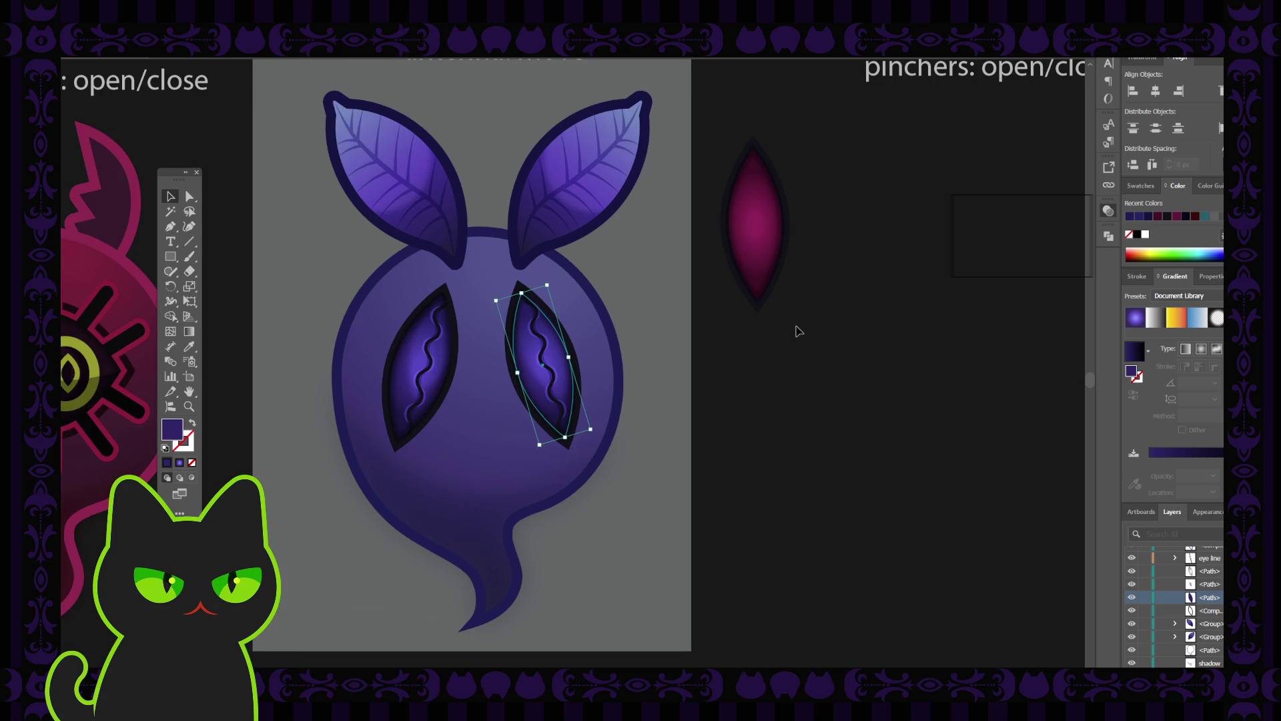
click(866, 430)
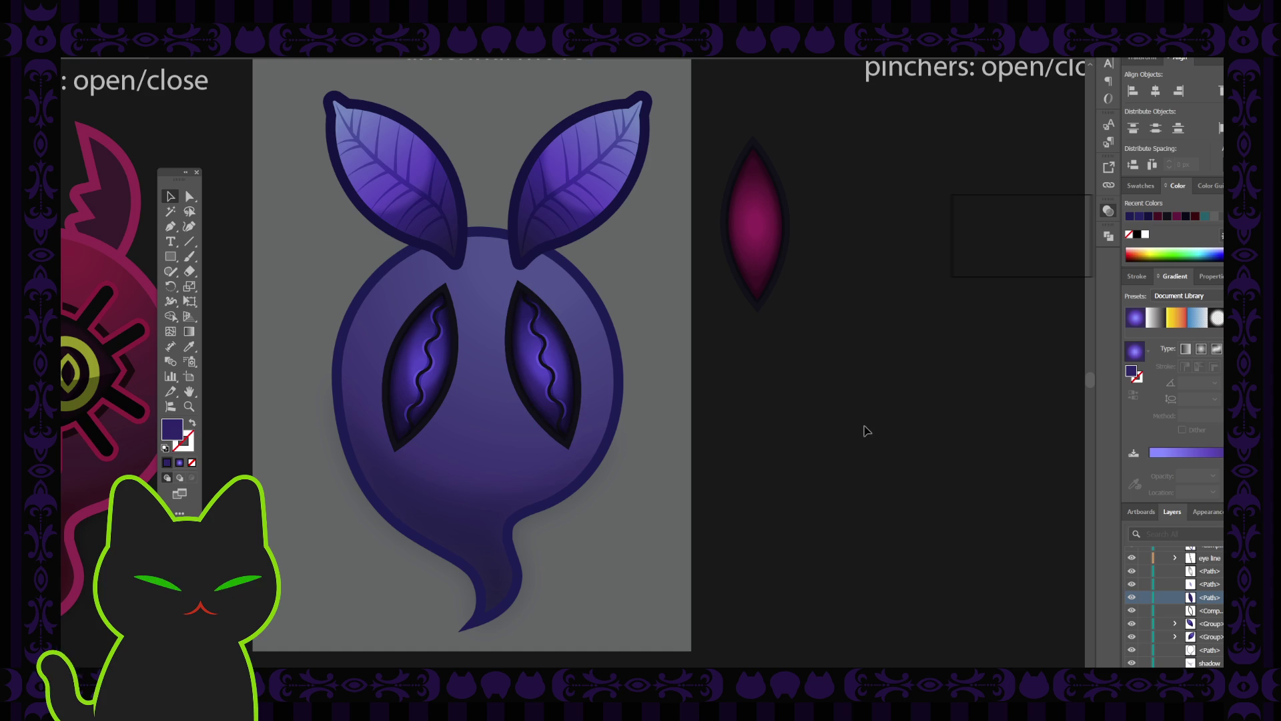
Step: Collapse the moth layer and Layer 62 to tidy the Layers panel
scroll(1177, 572, up, 1)
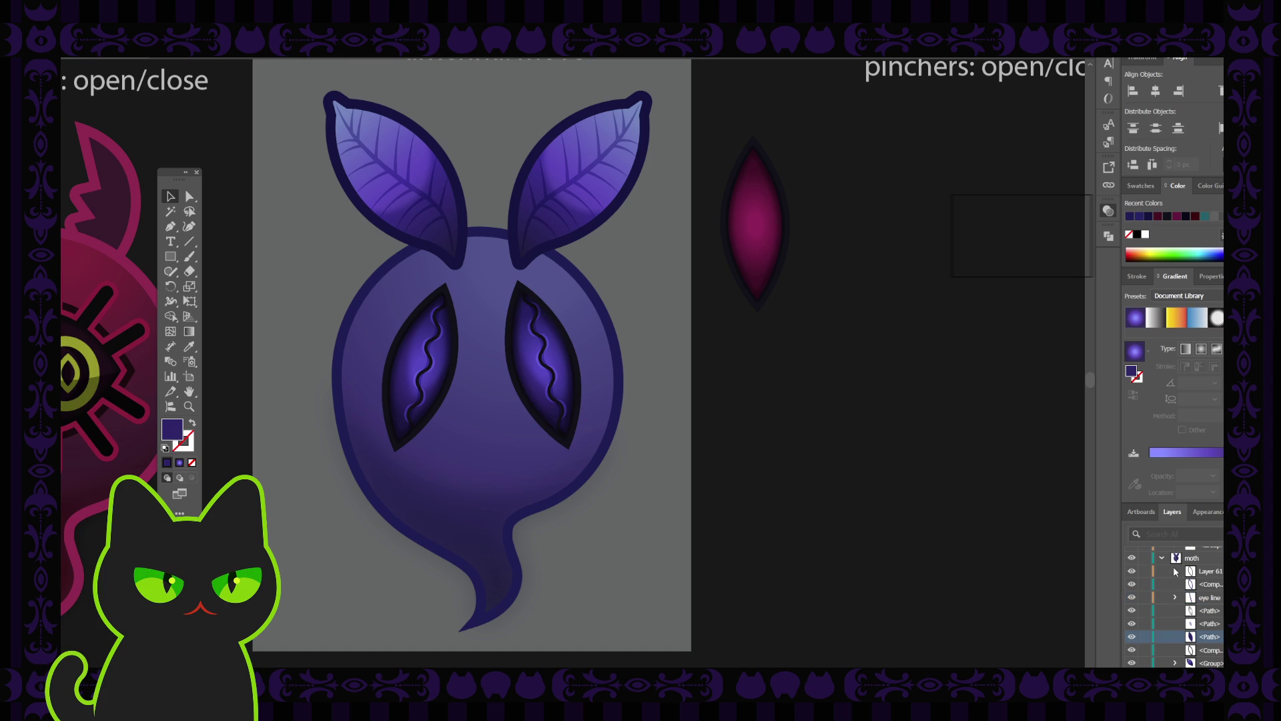
click(1162, 558)
scroll(1194, 580, up, 1)
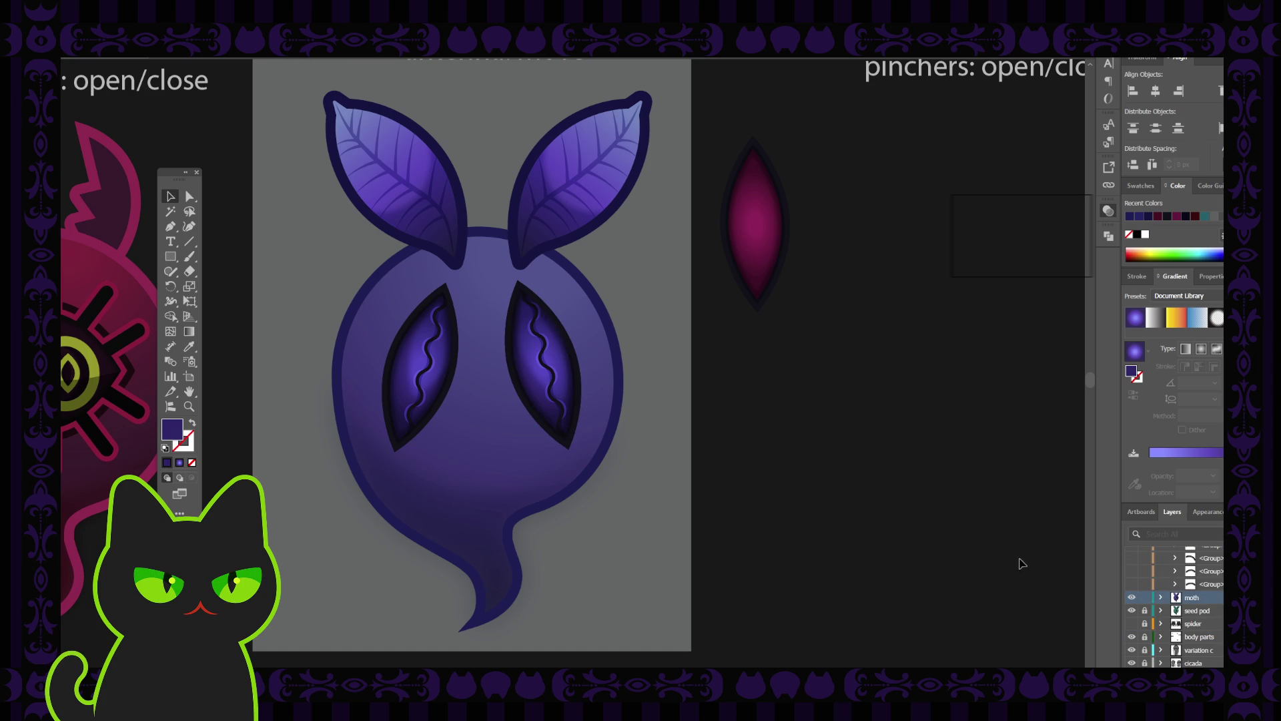
scroll(1181, 578, up, 2)
scroll(1178, 586, up, 1)
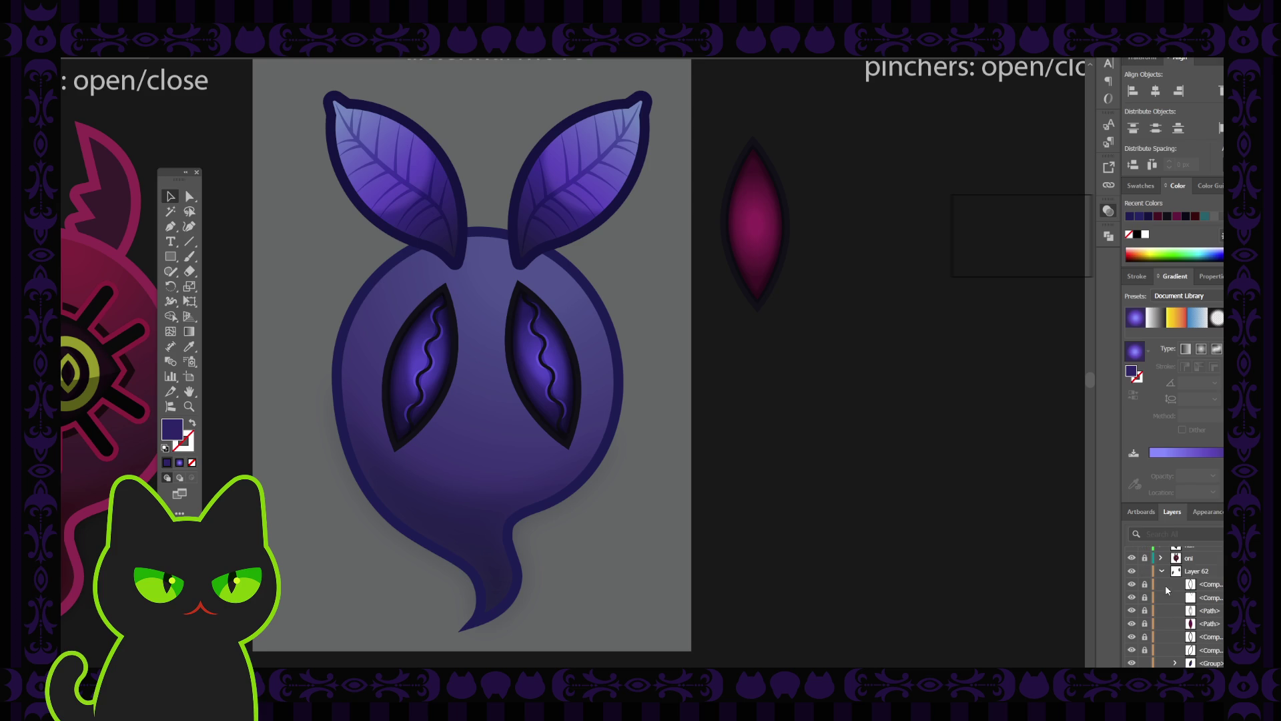
click(1162, 573)
click(1195, 572)
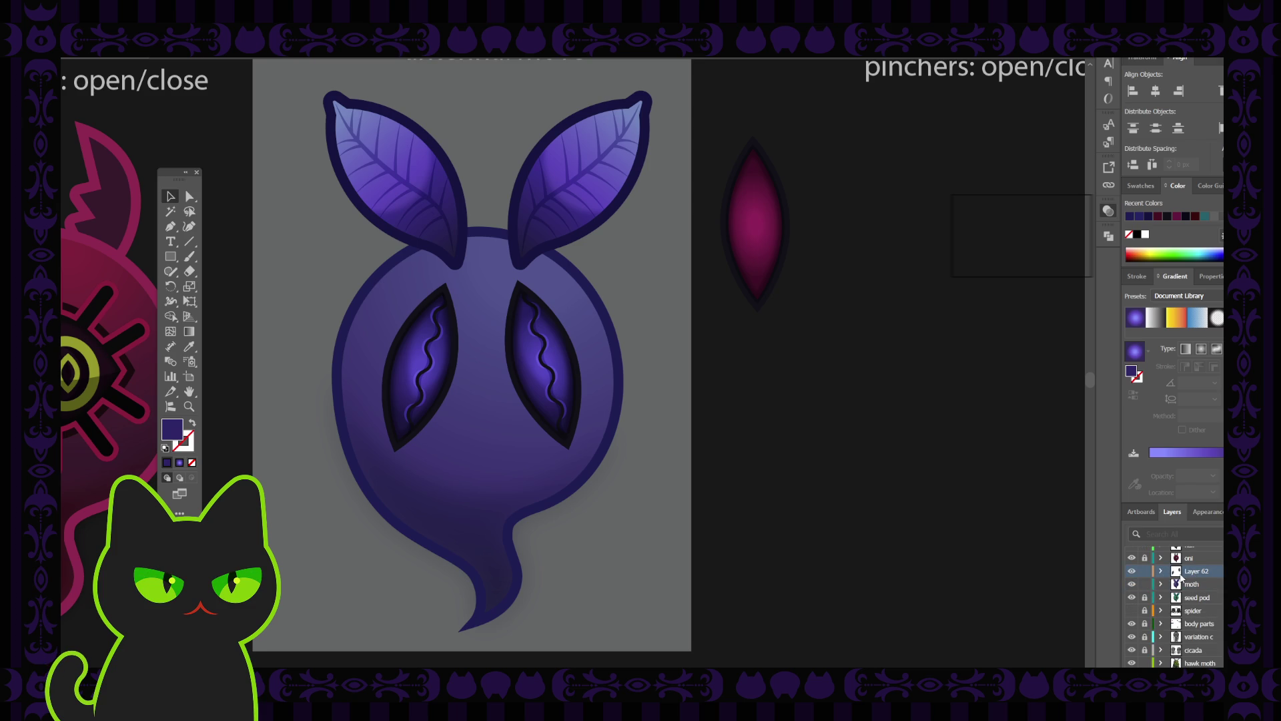
Step: Try the left eye's look and a dark fill on the right eye, then revert to its violet gradient
key(ctrl+z)
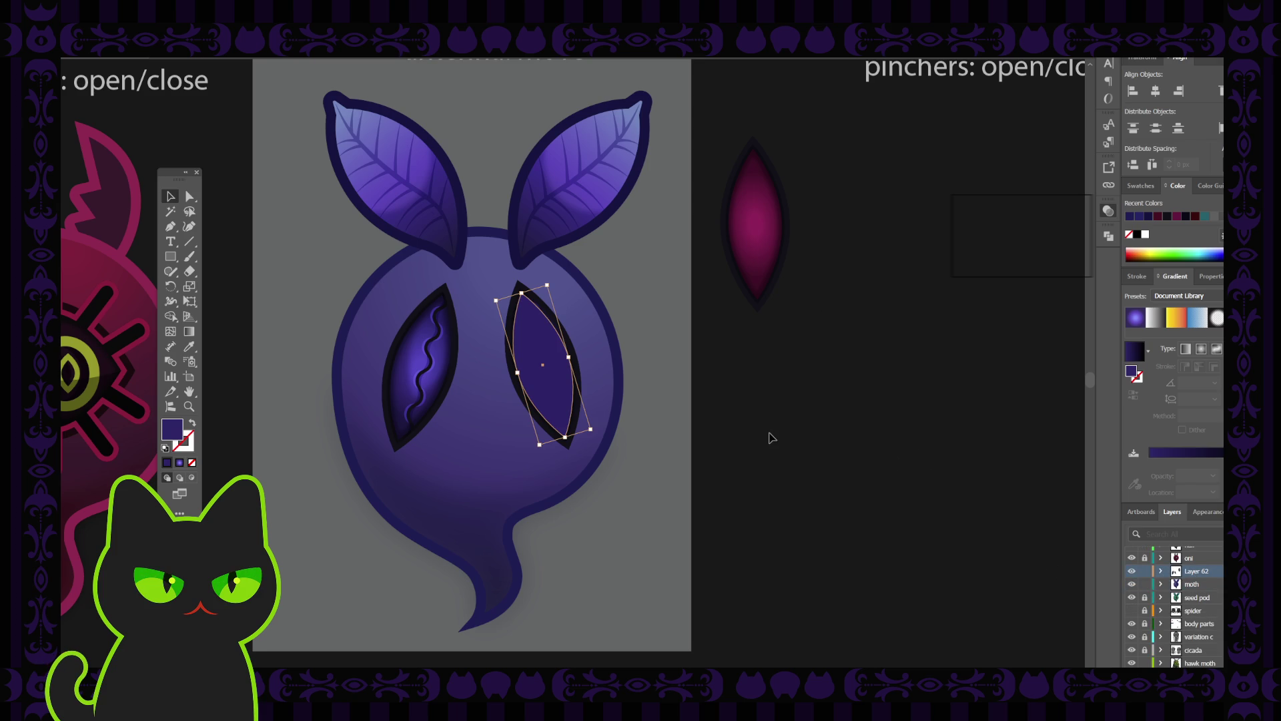
key(i)
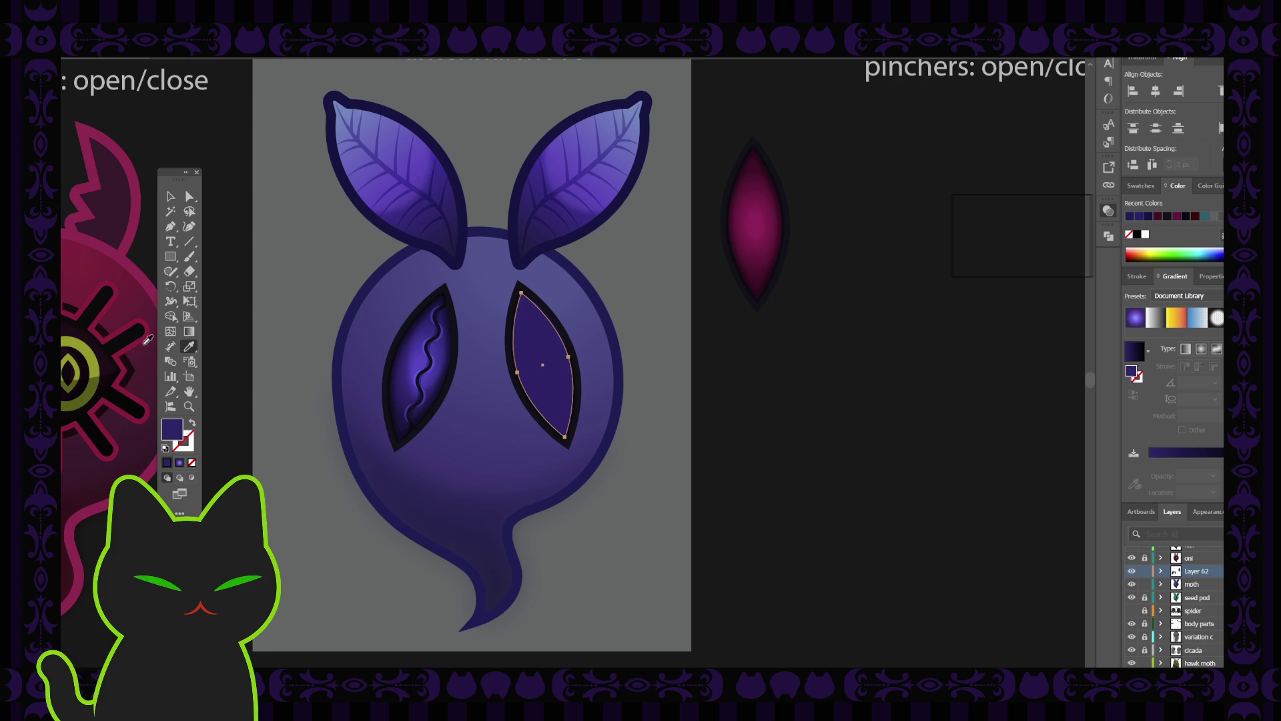
click(139, 342)
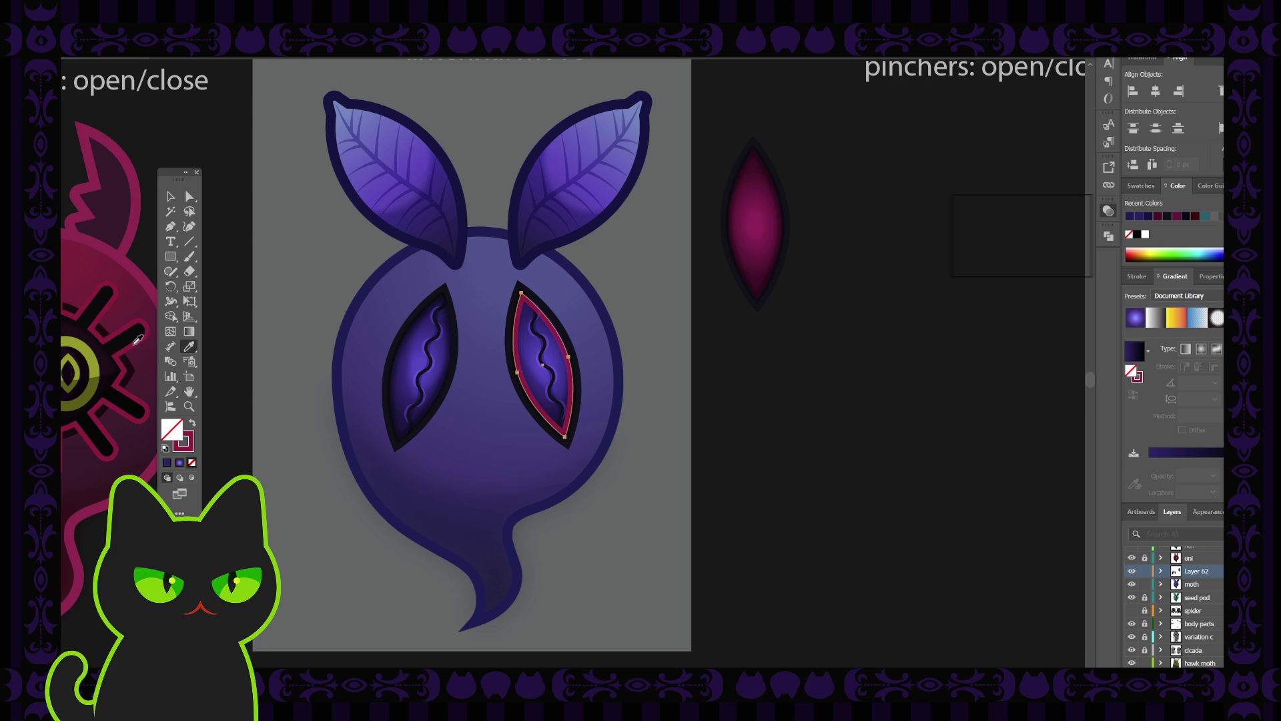
click(192, 425)
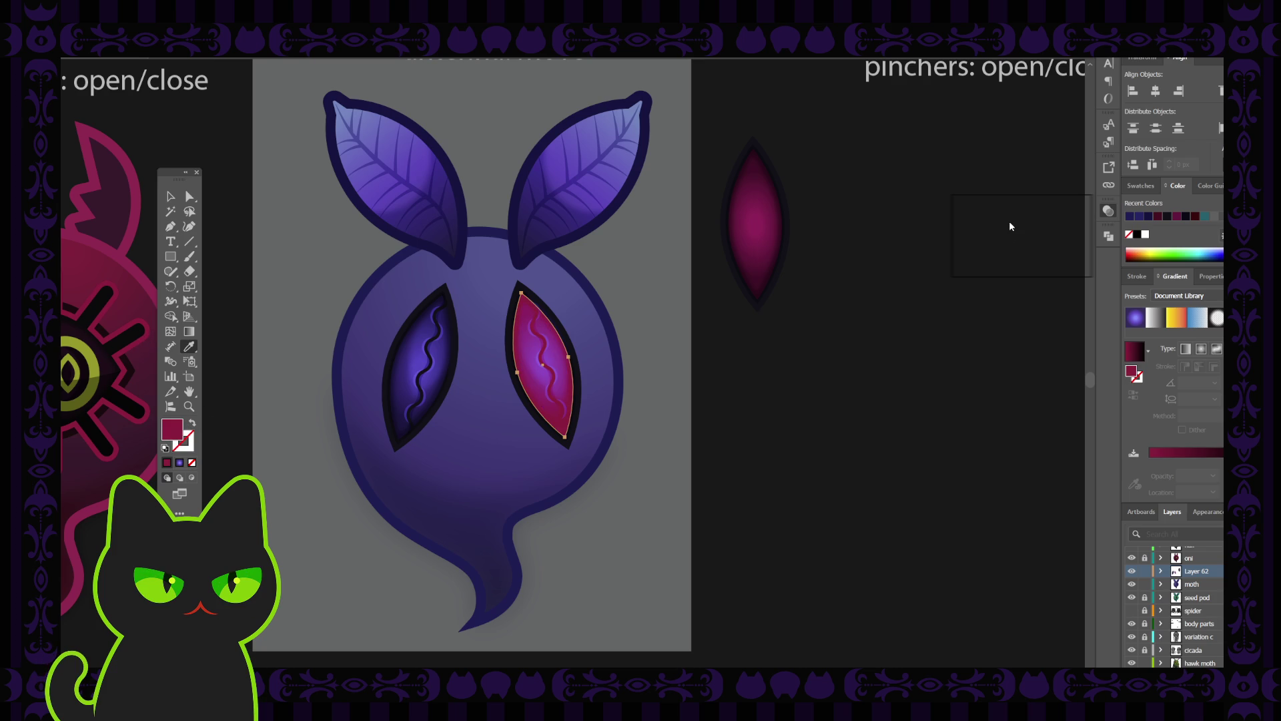
click(983, 271)
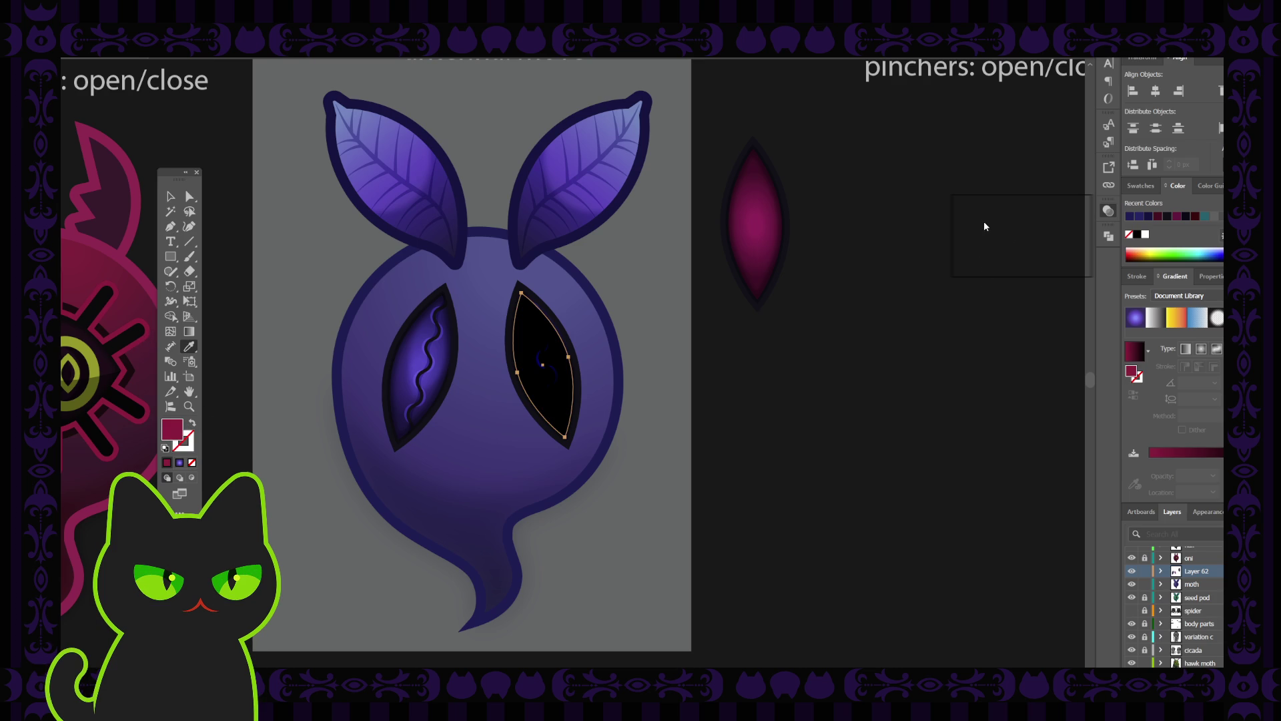
key(ctrl+z)
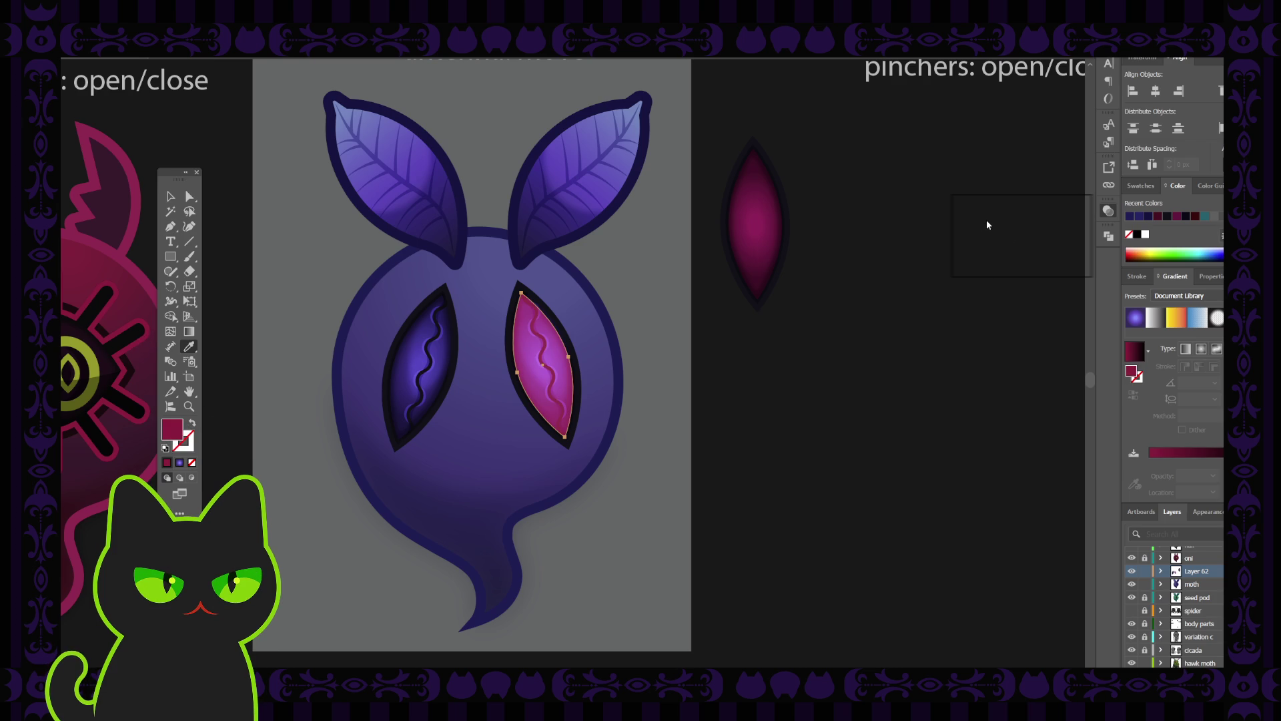
key(ctrl+z)
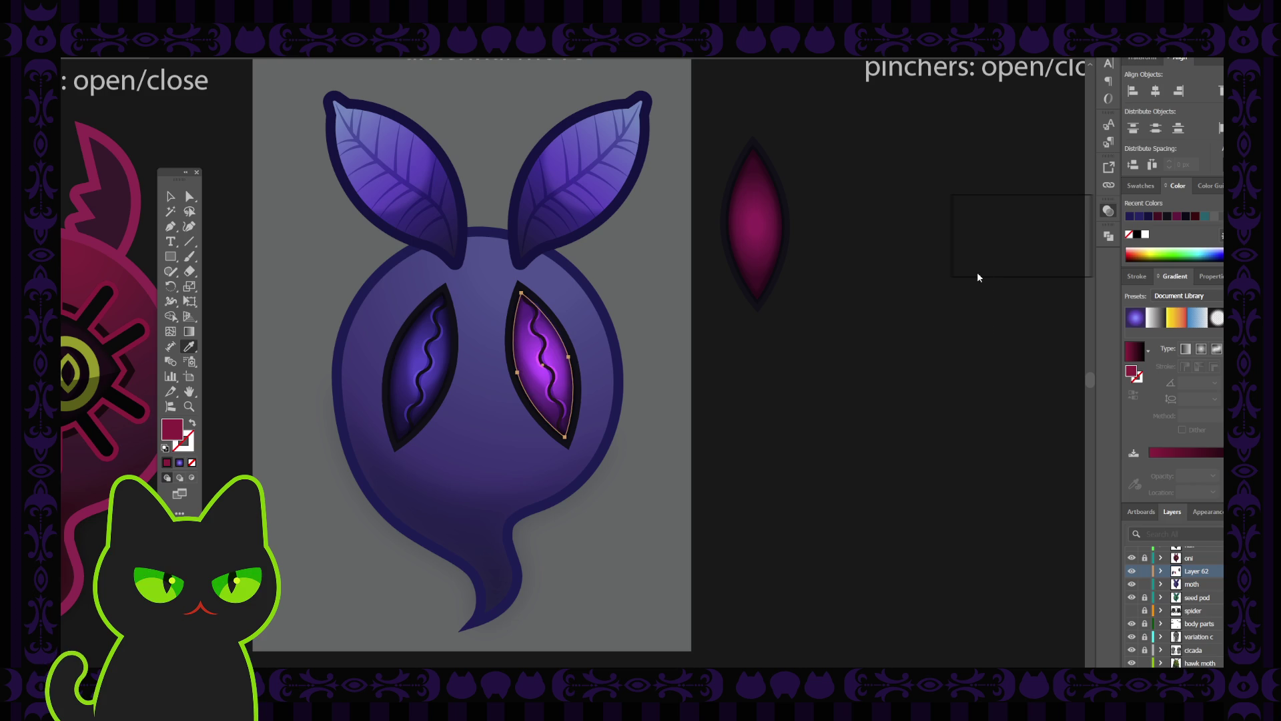
click(170, 196)
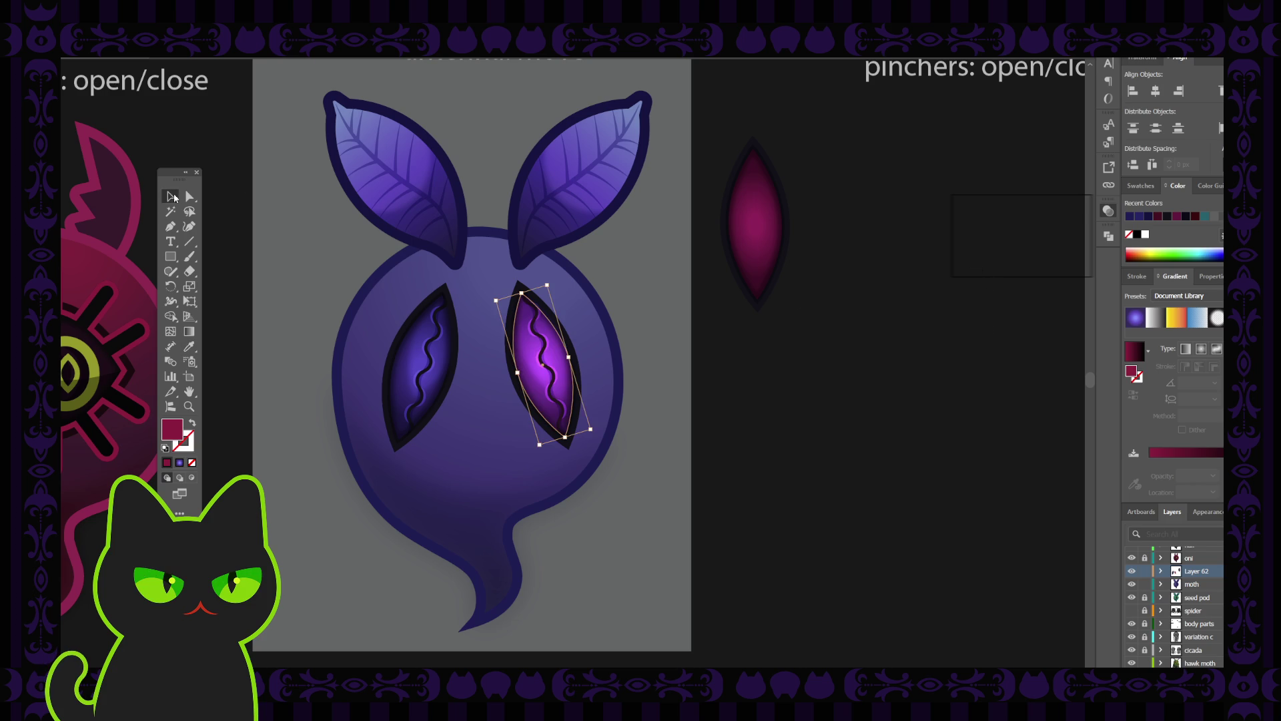
click(693, 318)
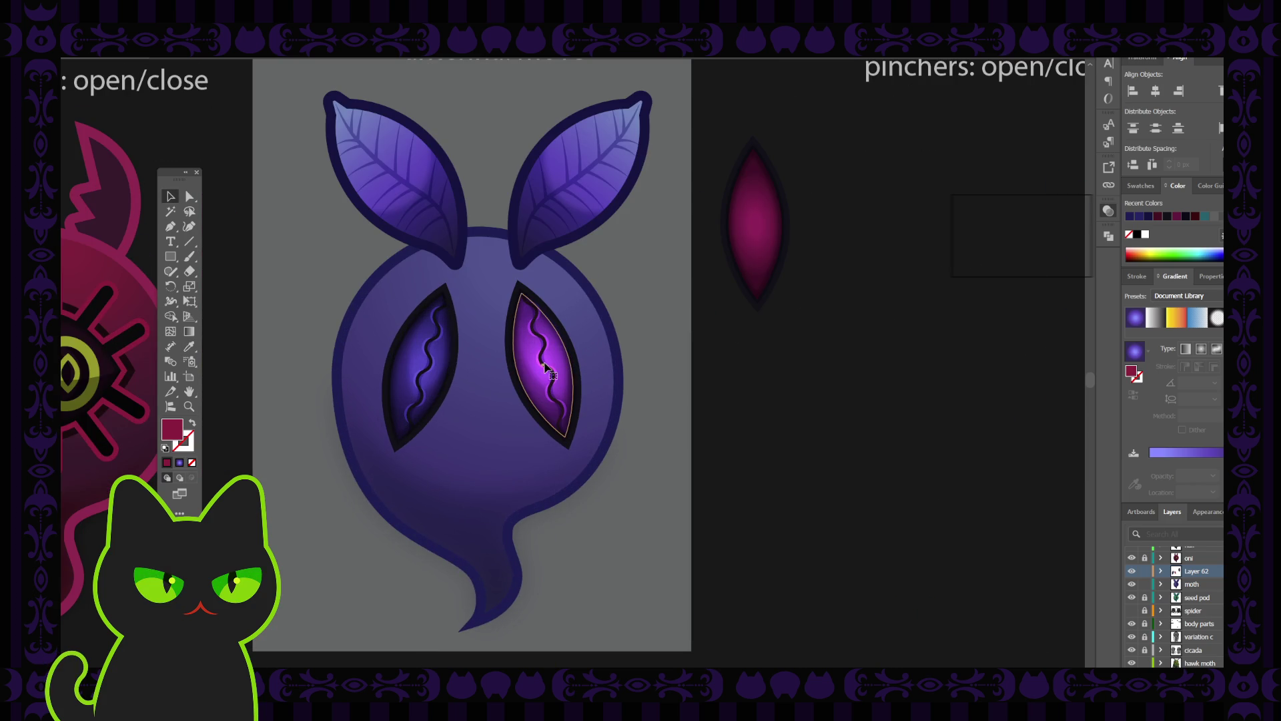
Step: Step through the right eye's magenta, red-blue and violet gradients, keeping the darker purple one
click(548, 364)
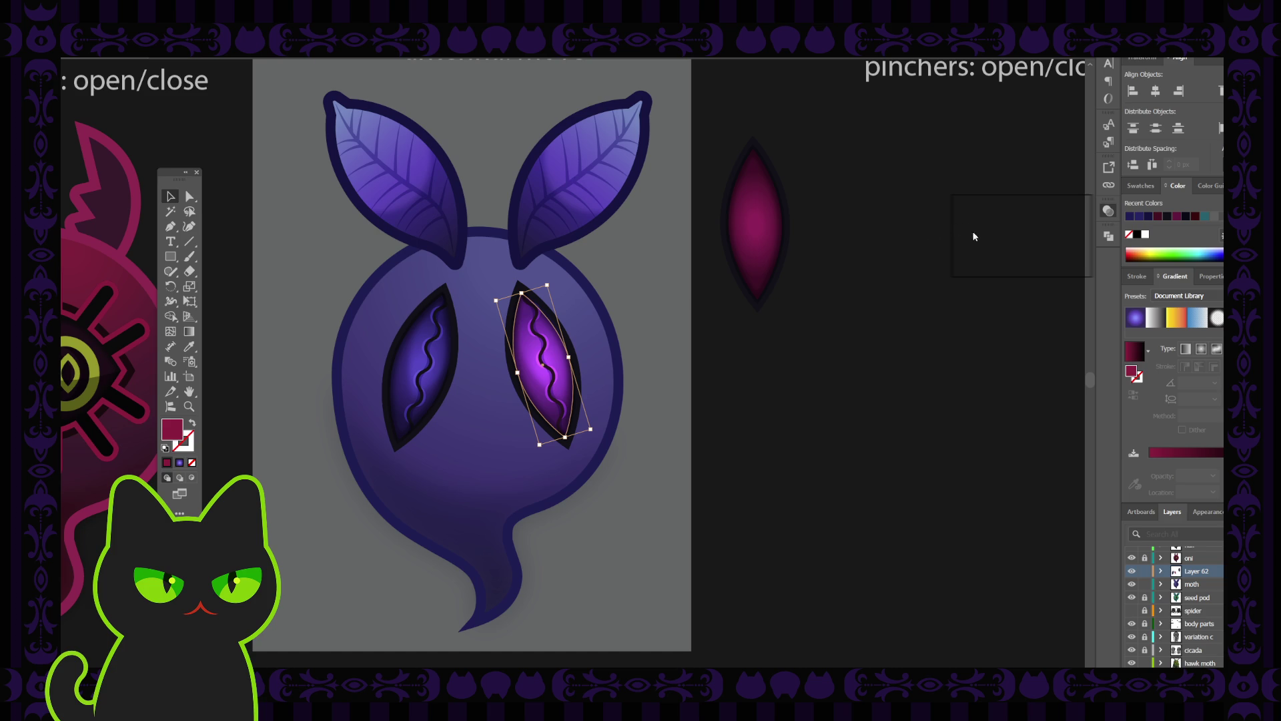
key(ctrl+z)
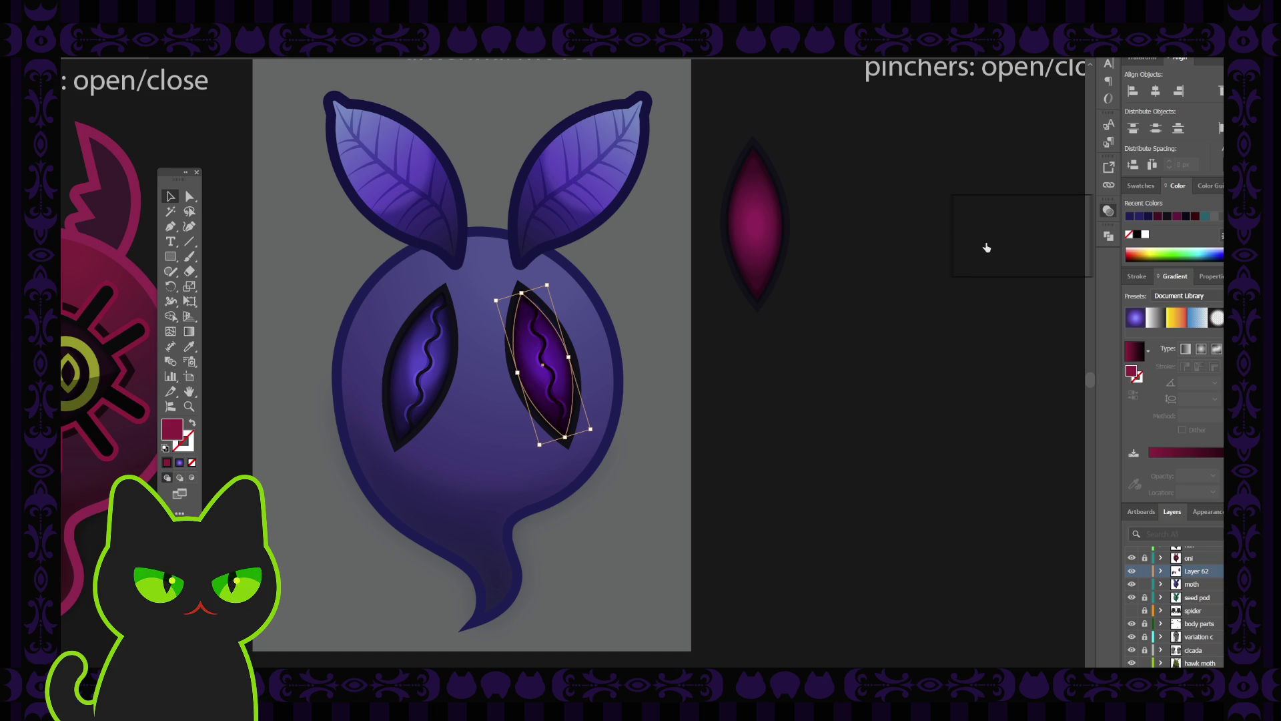
key(ctrl+z)
click(982, 347)
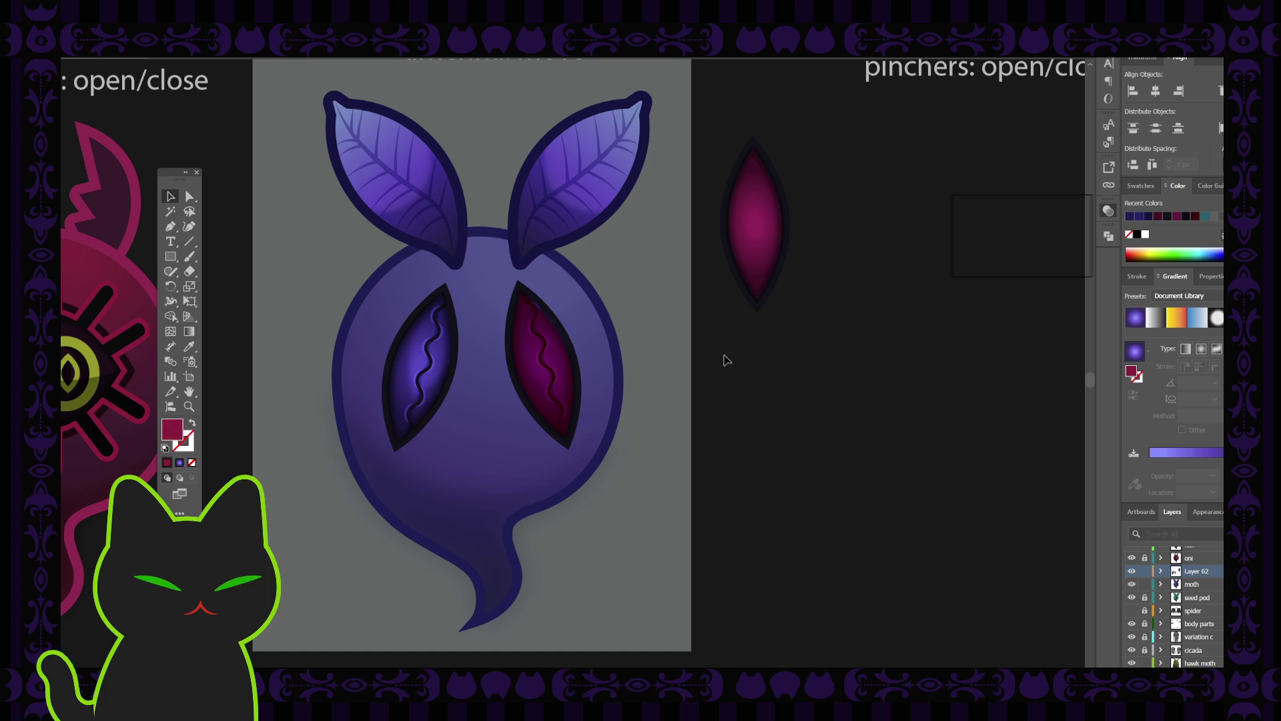
click(569, 369)
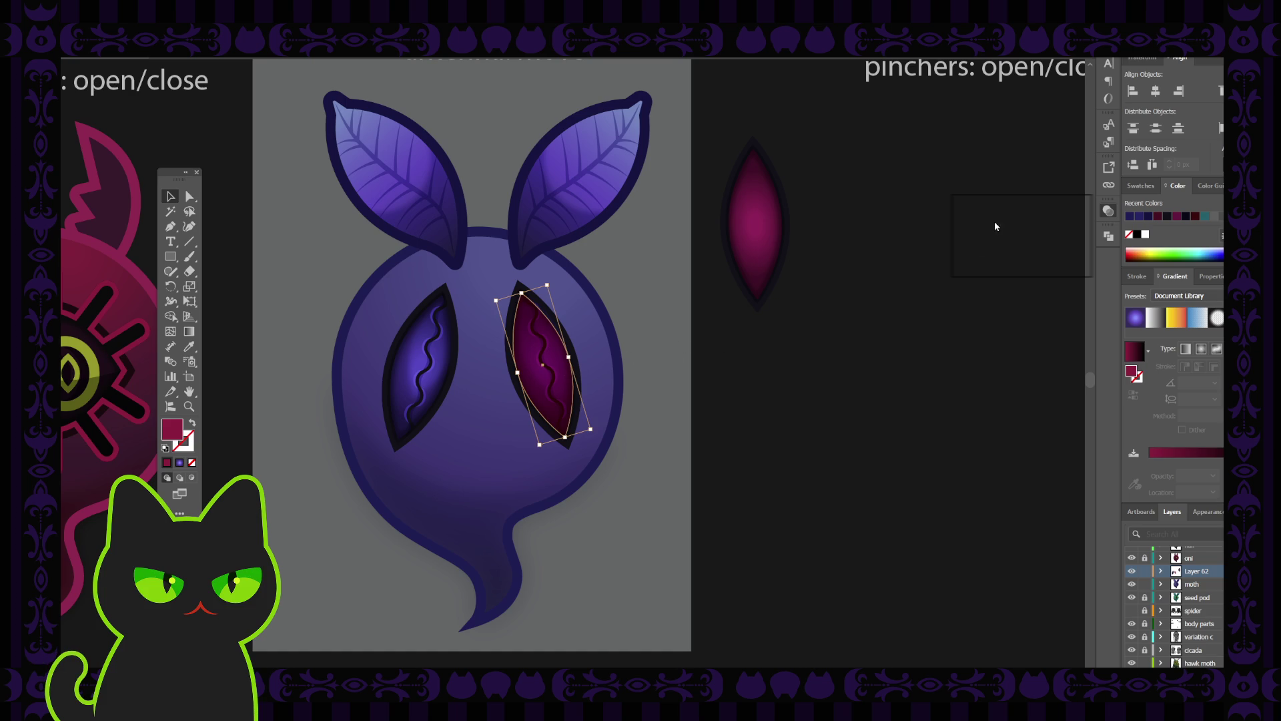
key(ctrl+z)
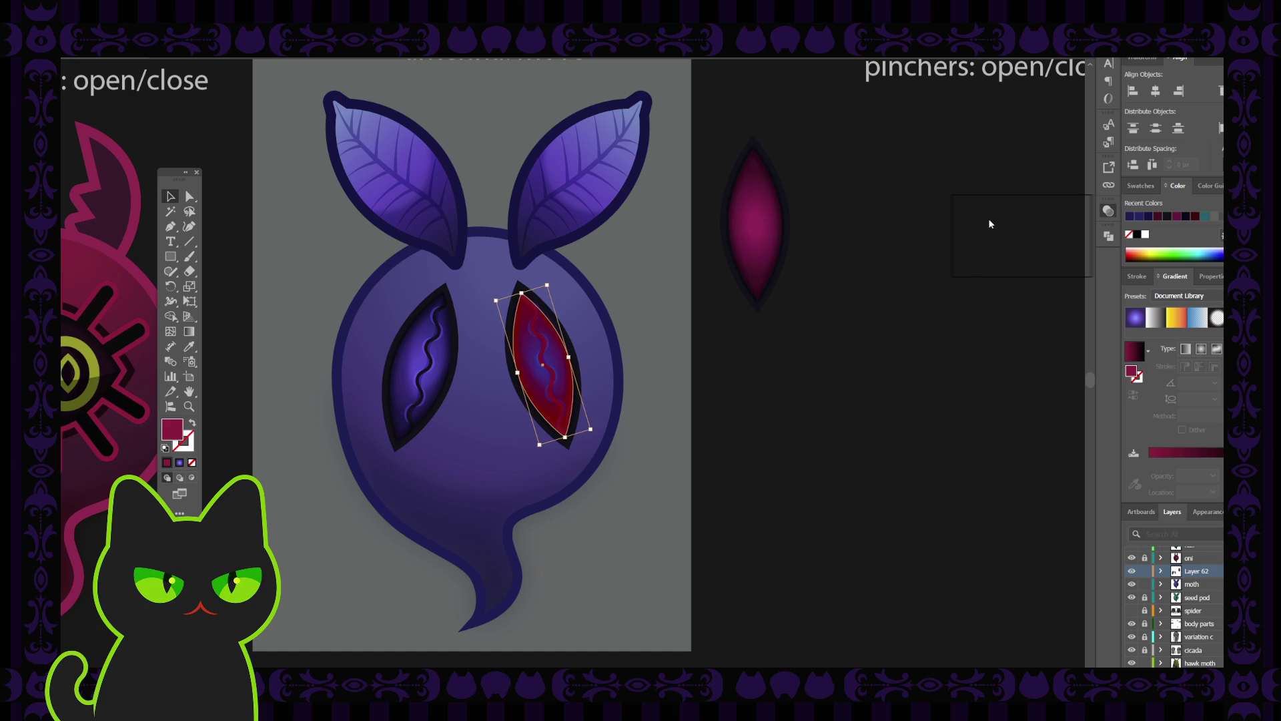
key(ctrl+shift+z)
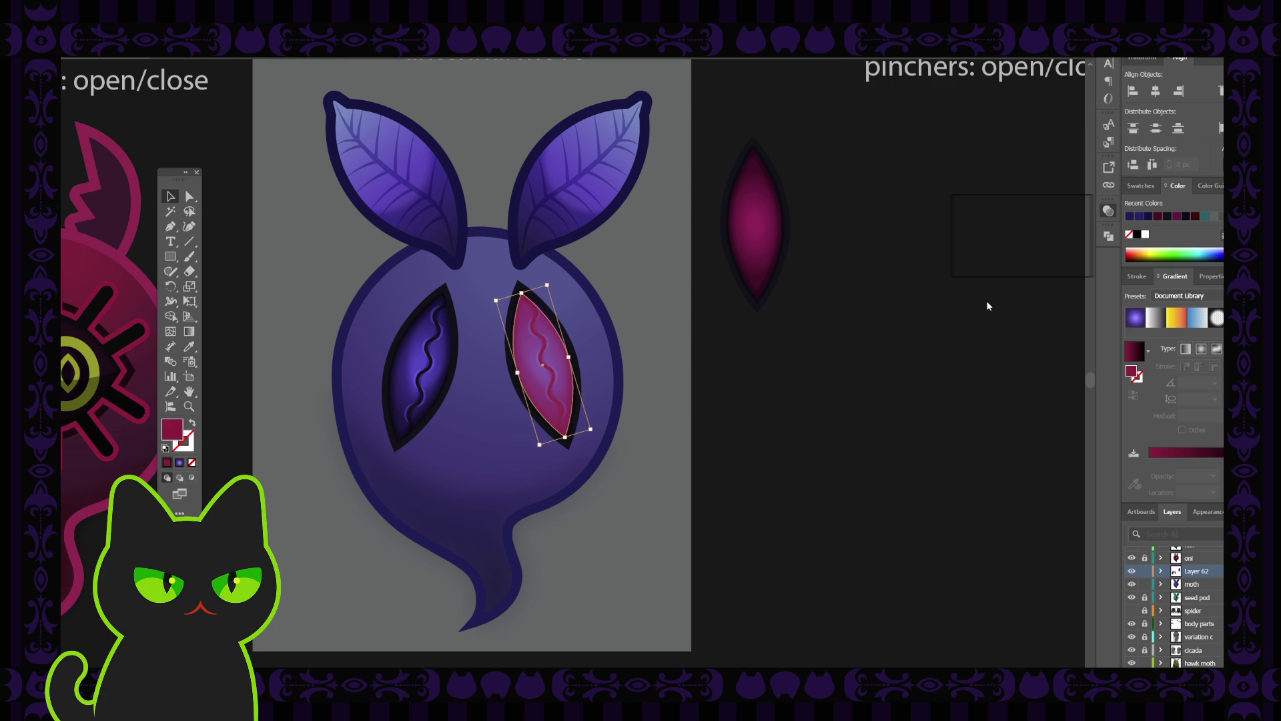
key(ctrl+shift+z)
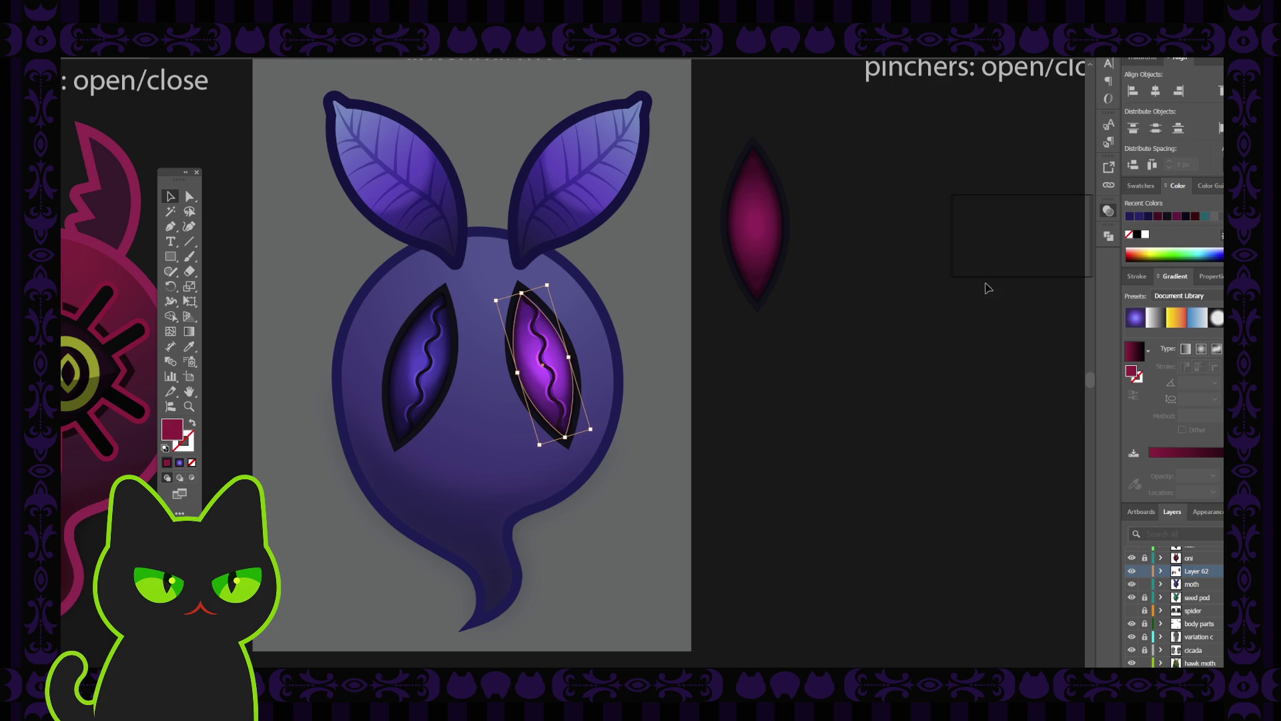
key(ctrl+shift+z)
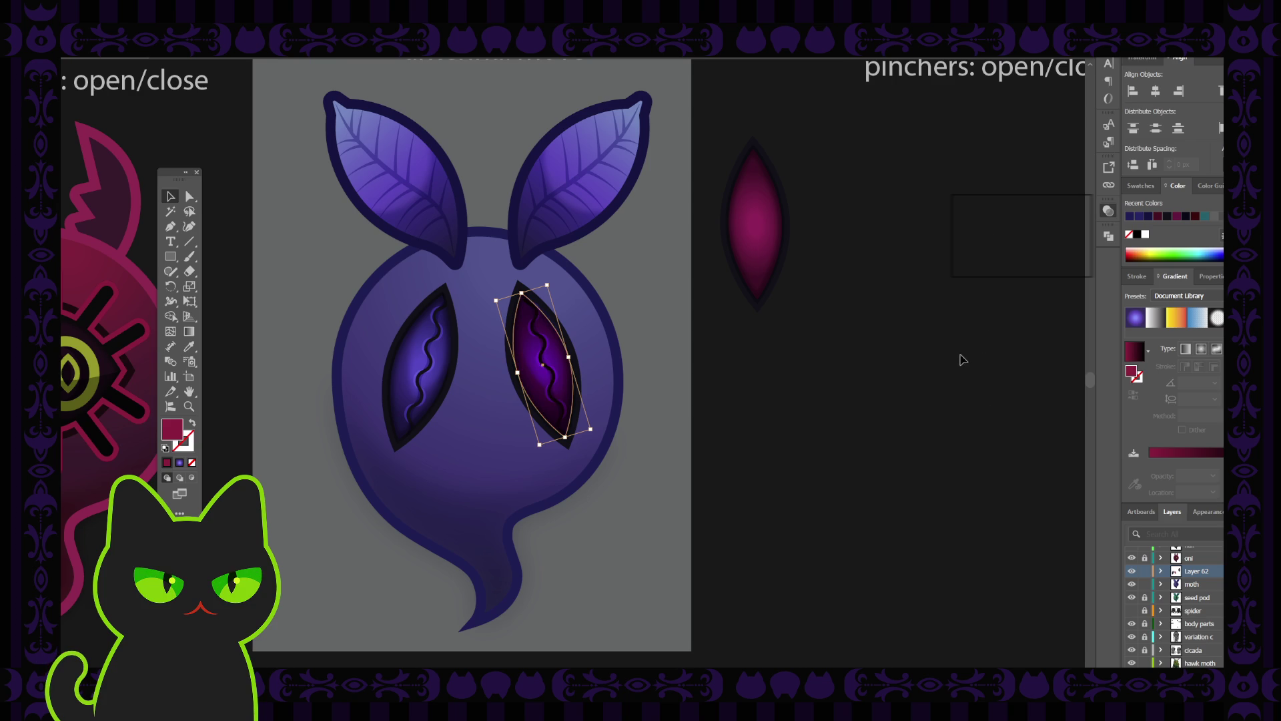
click(963, 361)
key(ctrl+minus)
key(ctrl+minus)
key(ctrl+minus)
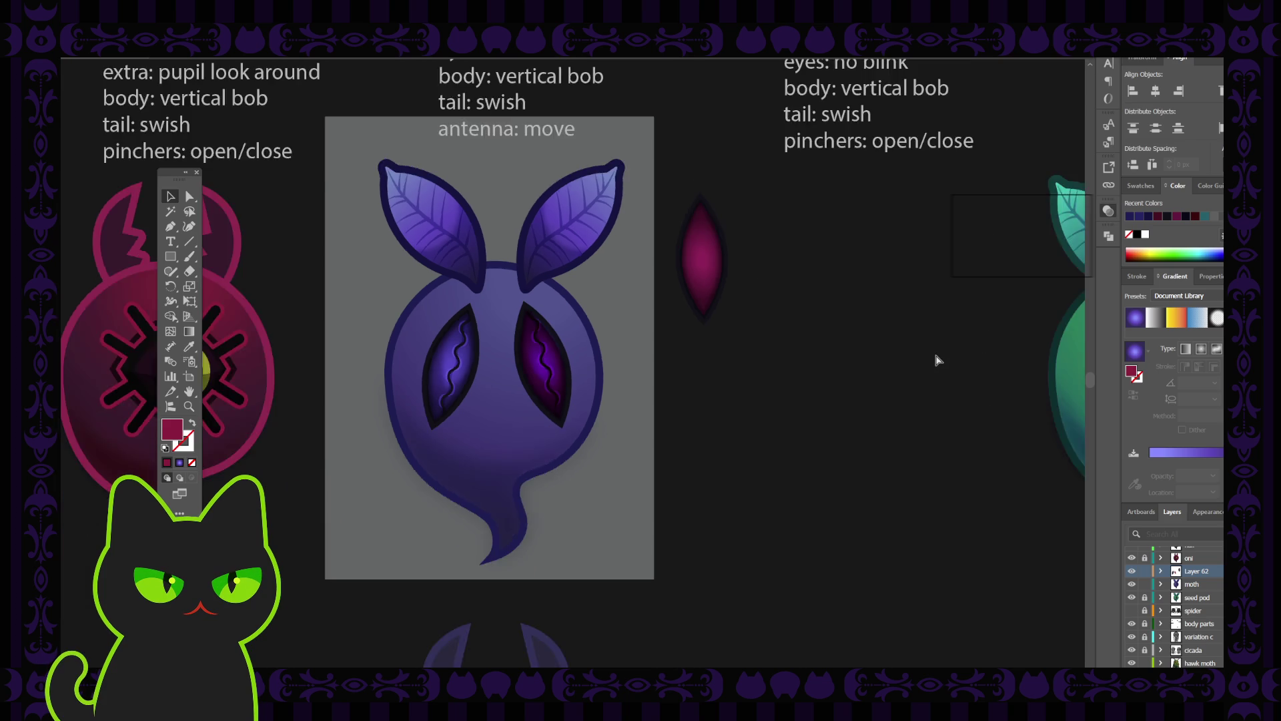
Step: Revert the right eye to its purple gradient and inspect its shading paths in isolation mode
key(ctrl+plus)
key(ctrl+plus)
click(562, 367)
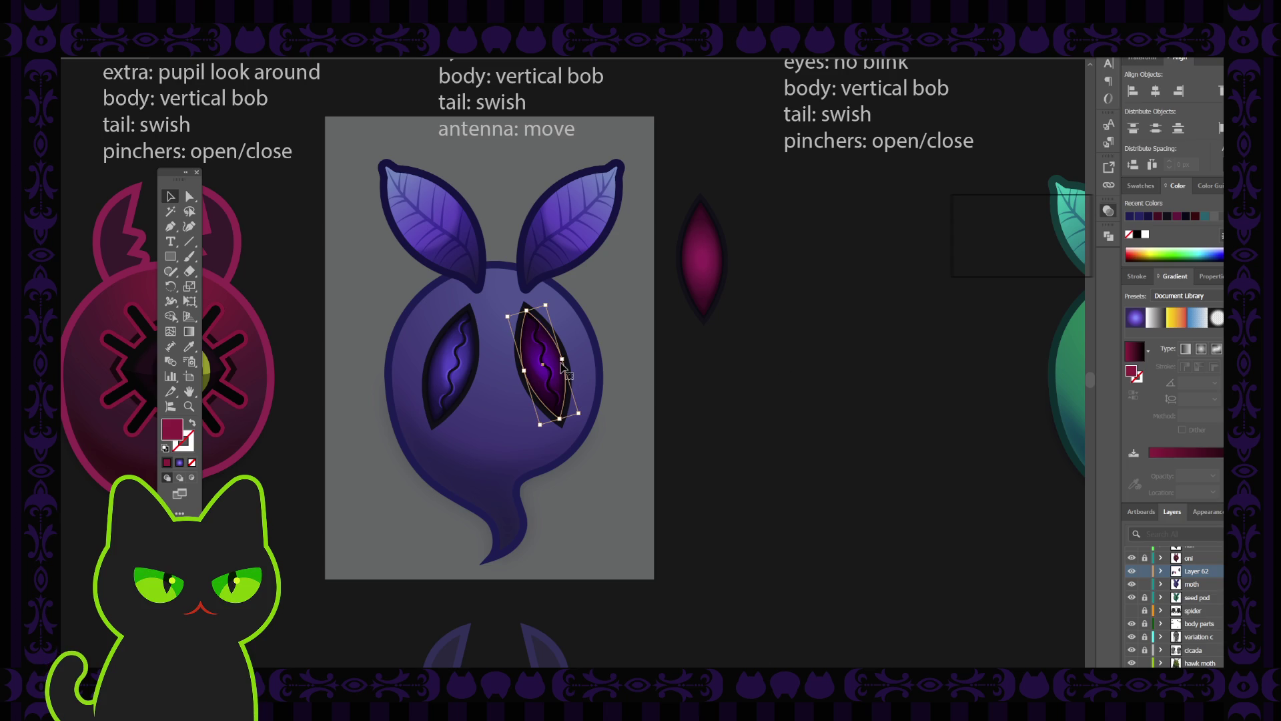
key(ctrl+z)
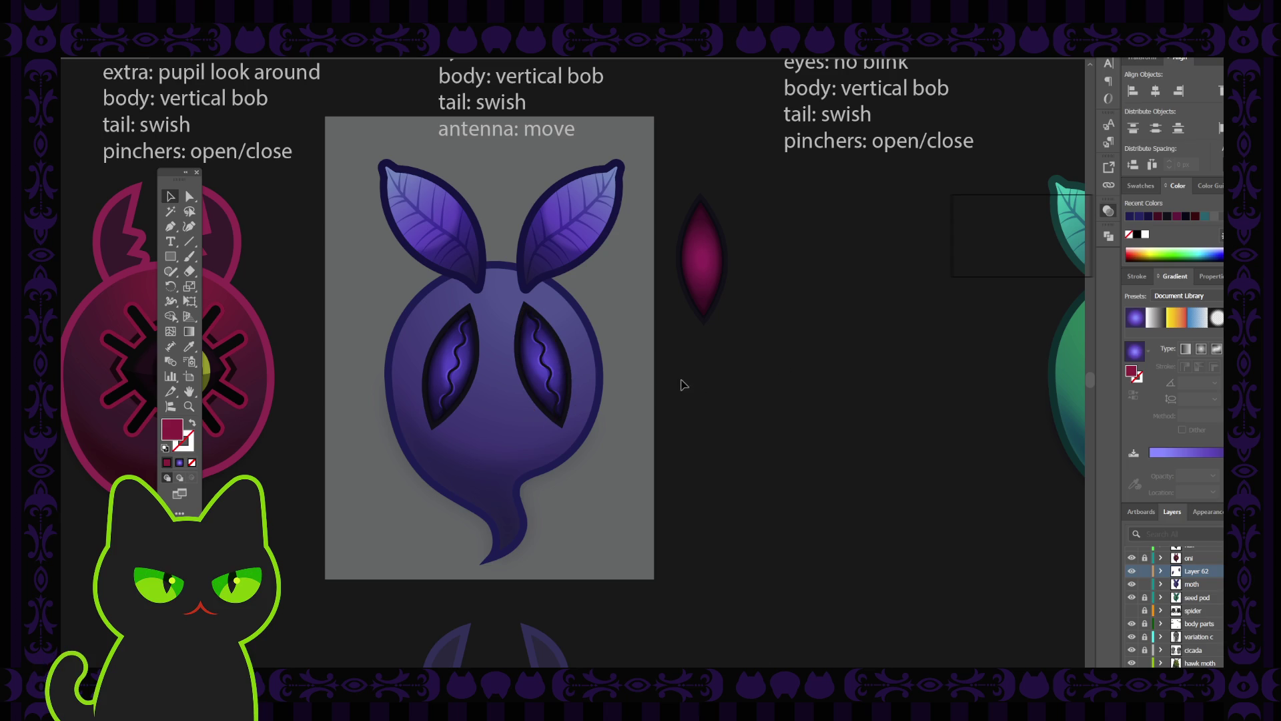
click(559, 364)
double_click(559, 364)
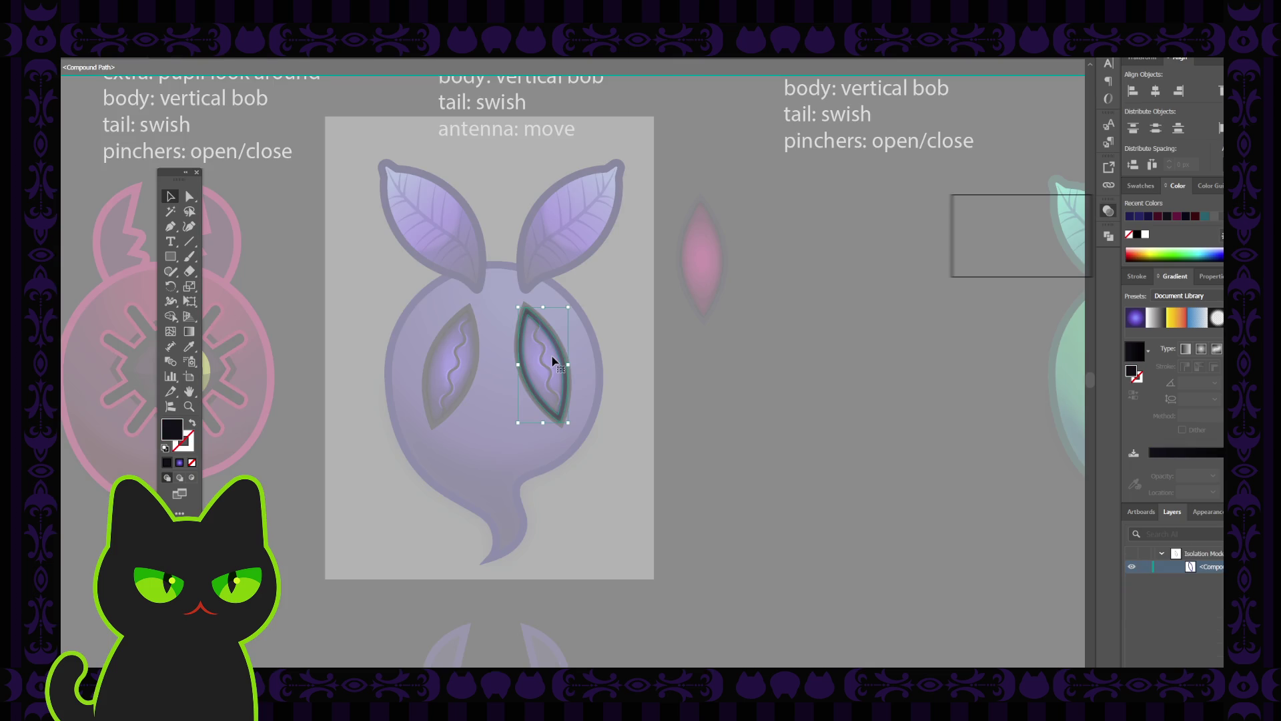
key(Escape)
click(552, 361)
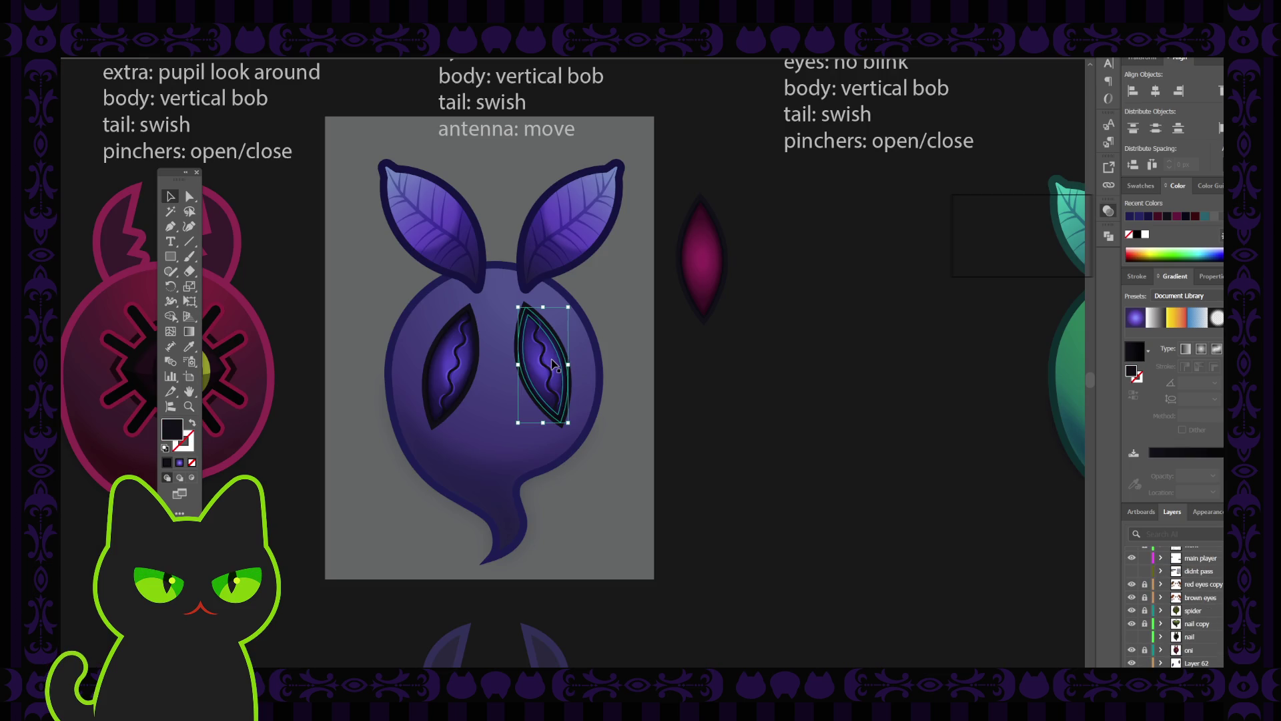
click(551, 361)
double_click(551, 361)
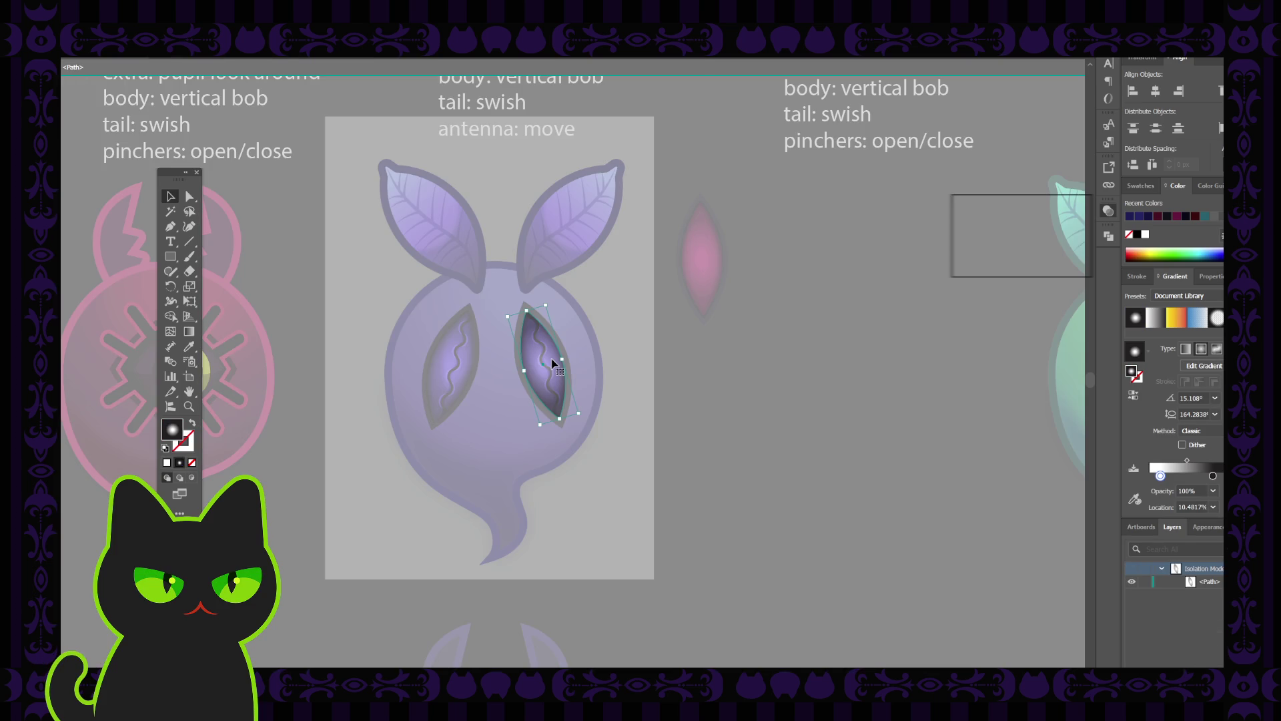
key(Escape)
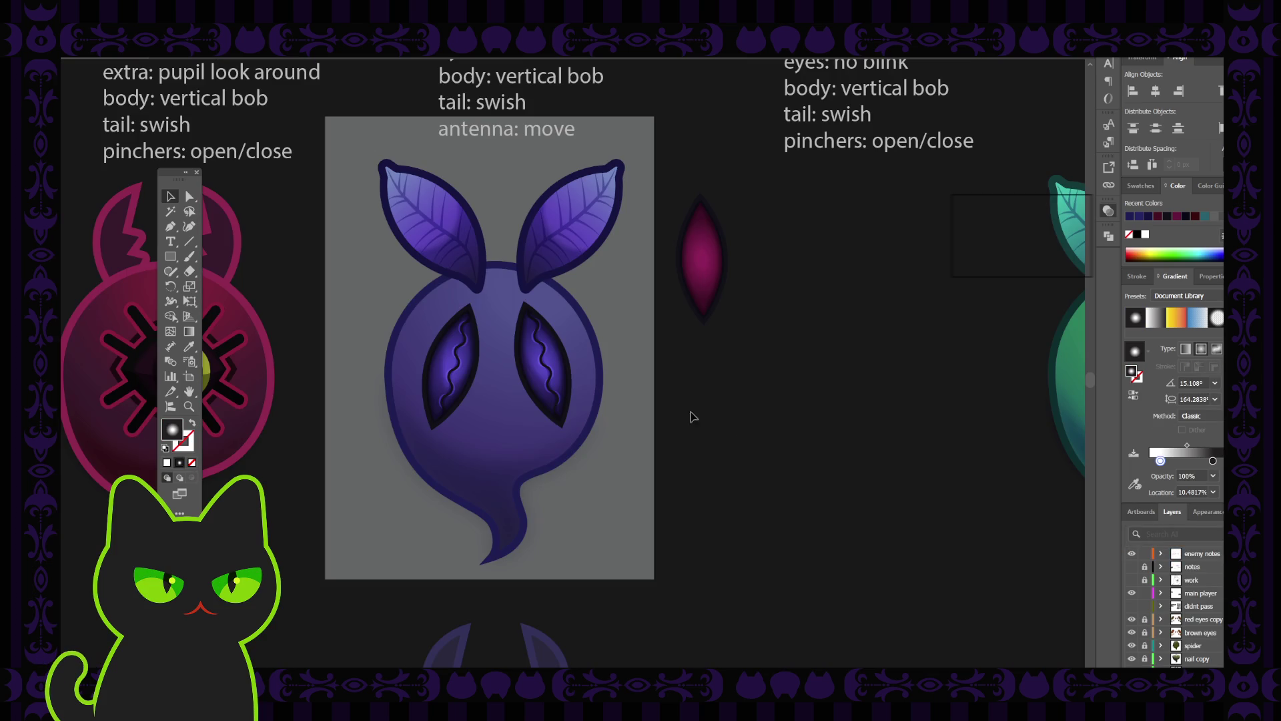
Step: Paste a copy of the eye shape in front in the moth layer and fill it with the dark outline colour
scroll(1188, 606, down, 3)
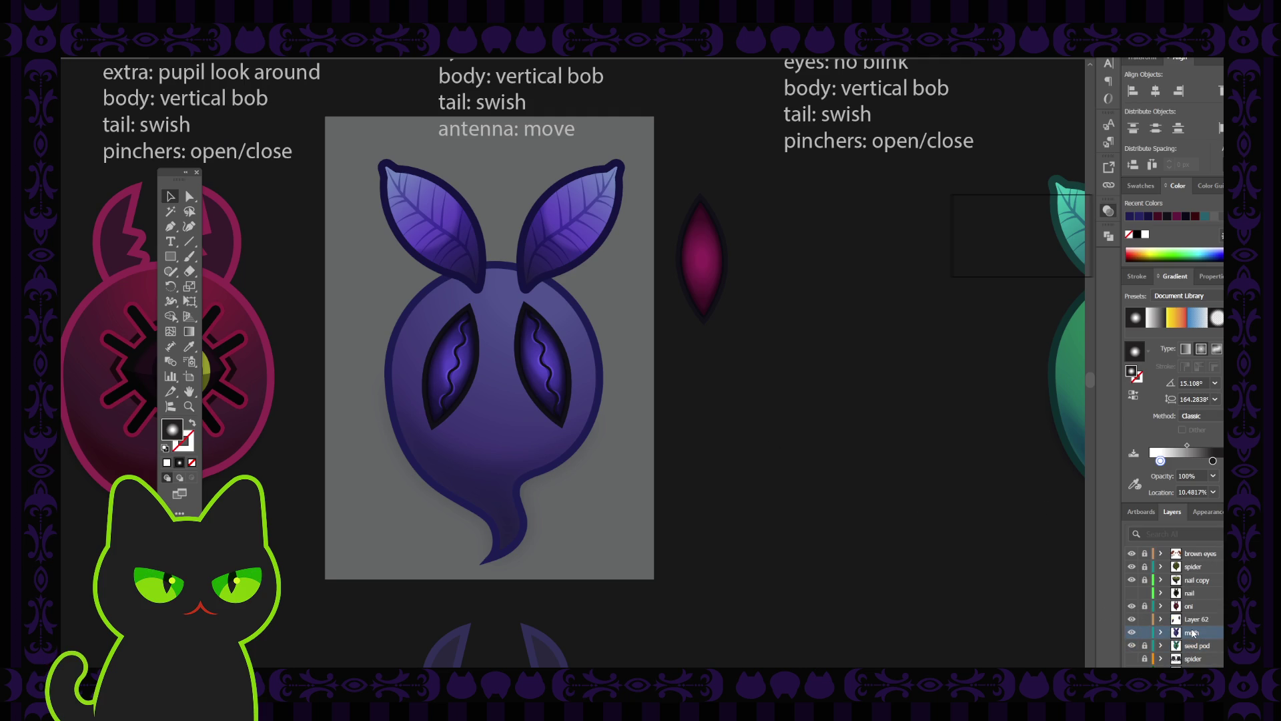
click(1160, 633)
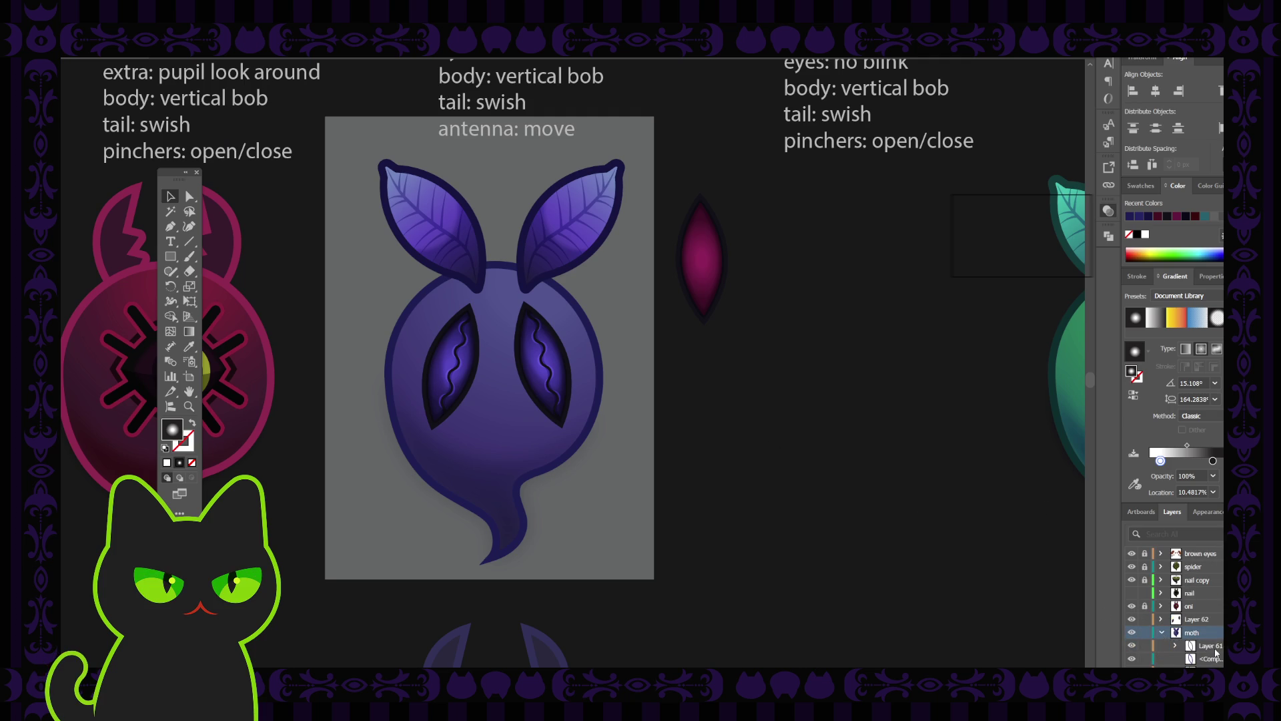
scroll(1211, 658, down, 3)
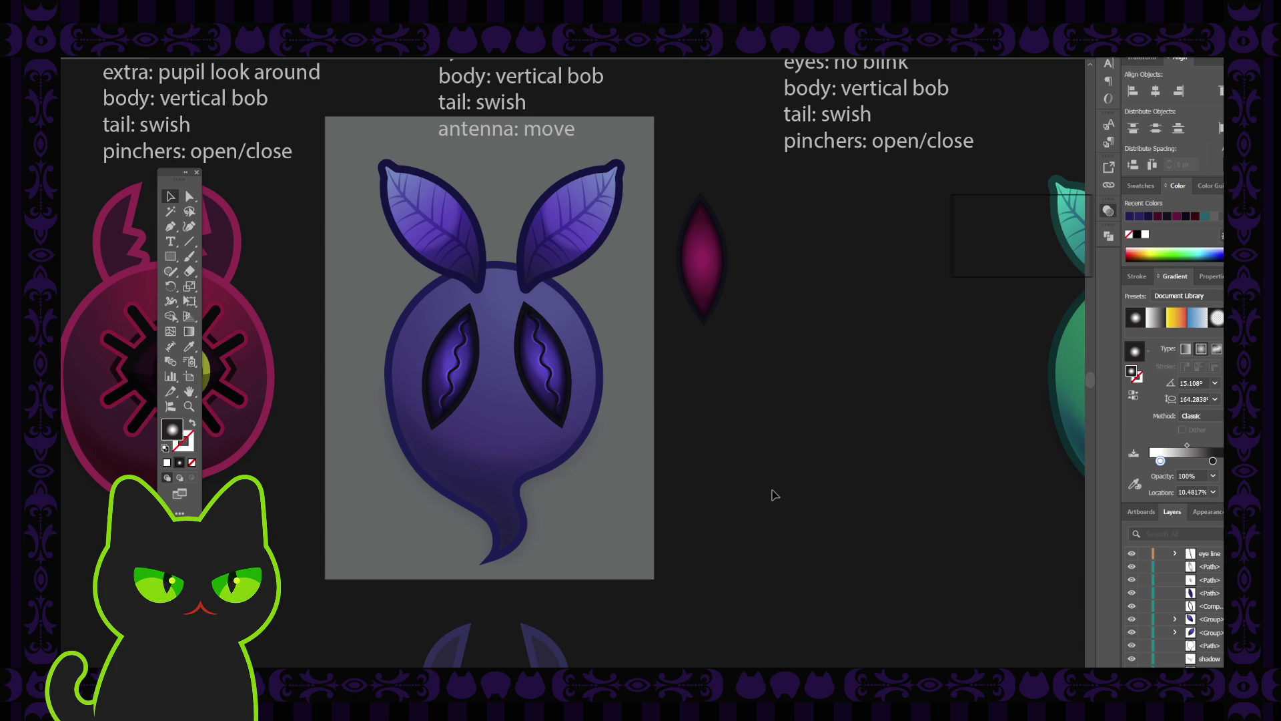
key(ctrl+f)
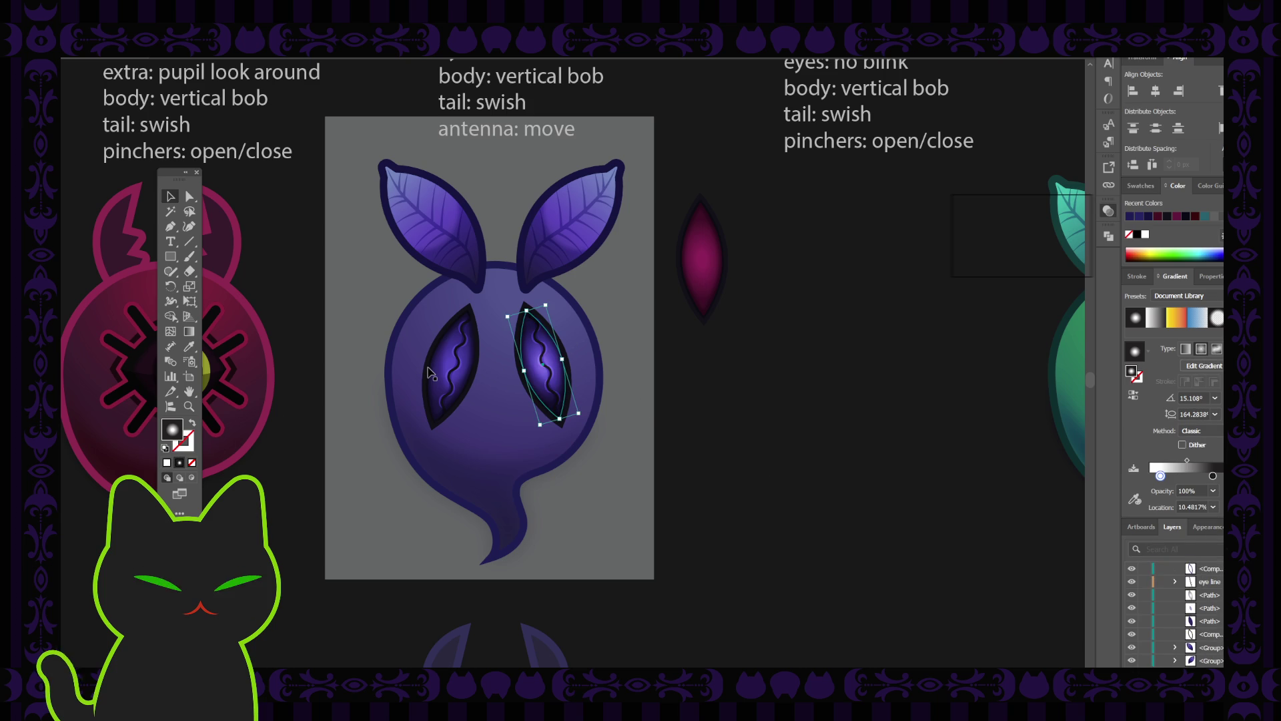
key(i)
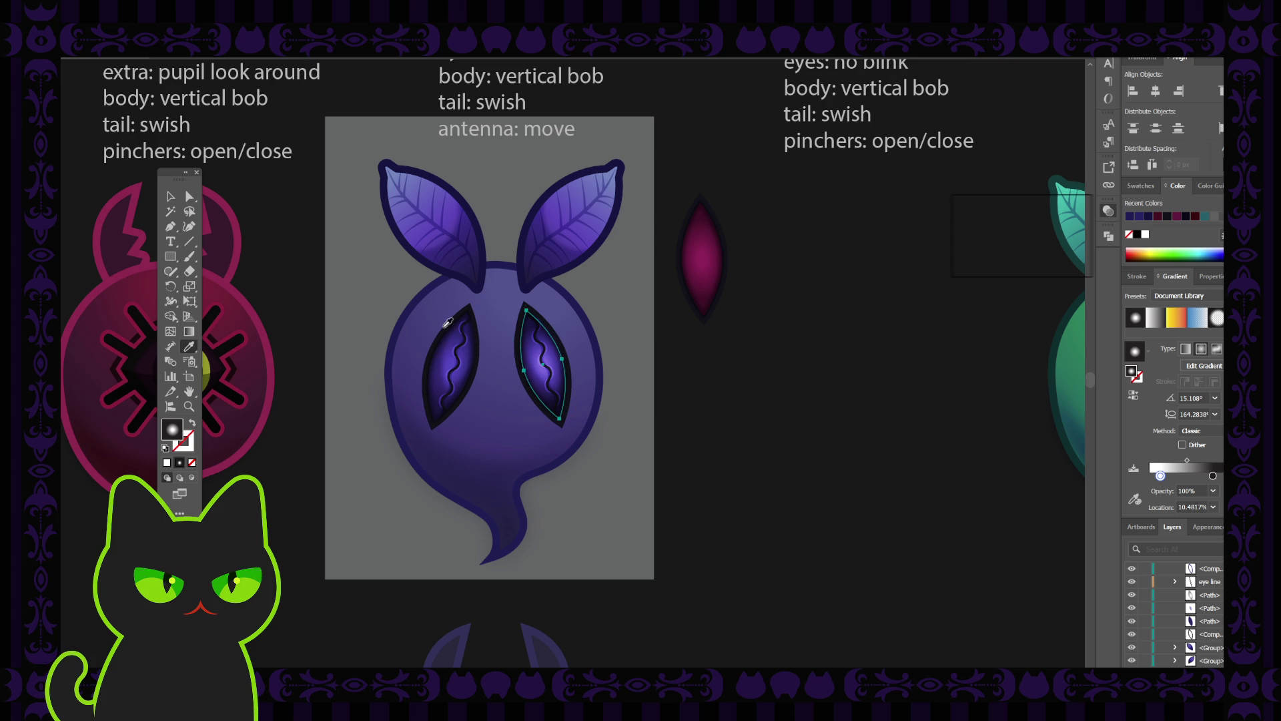
click(442, 330)
Step: Select the dark overlay shape in the right eye and delete it
key(v)
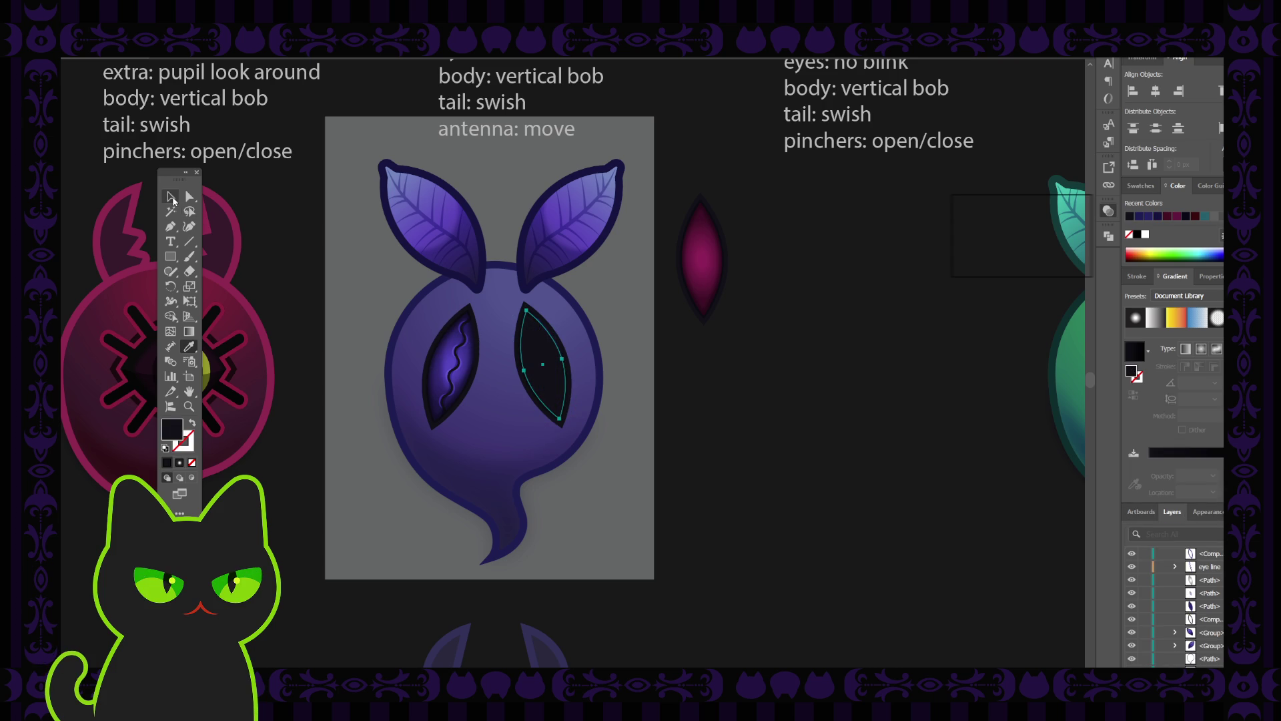
drag(541, 345, 549, 369)
click(550, 371)
key(a)
key(Delete)
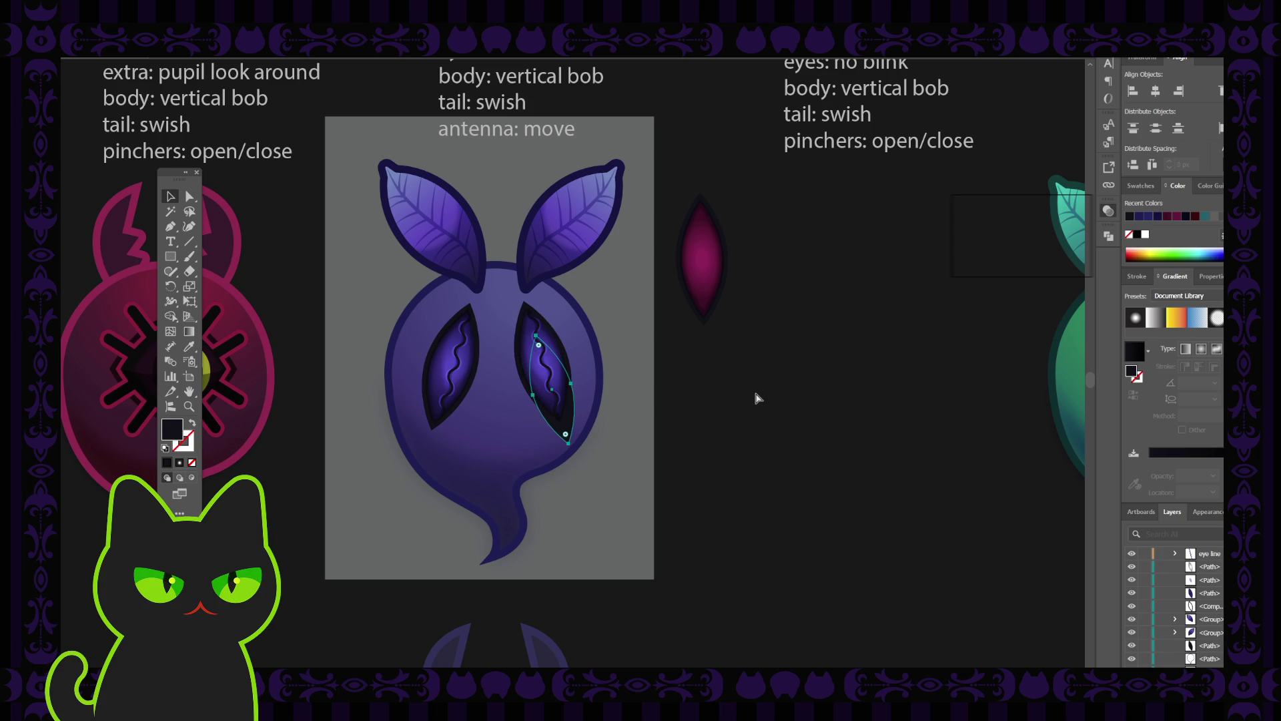
Step: Undo the deletion and check the remaining paths inside the right eye
key(ctrl+z)
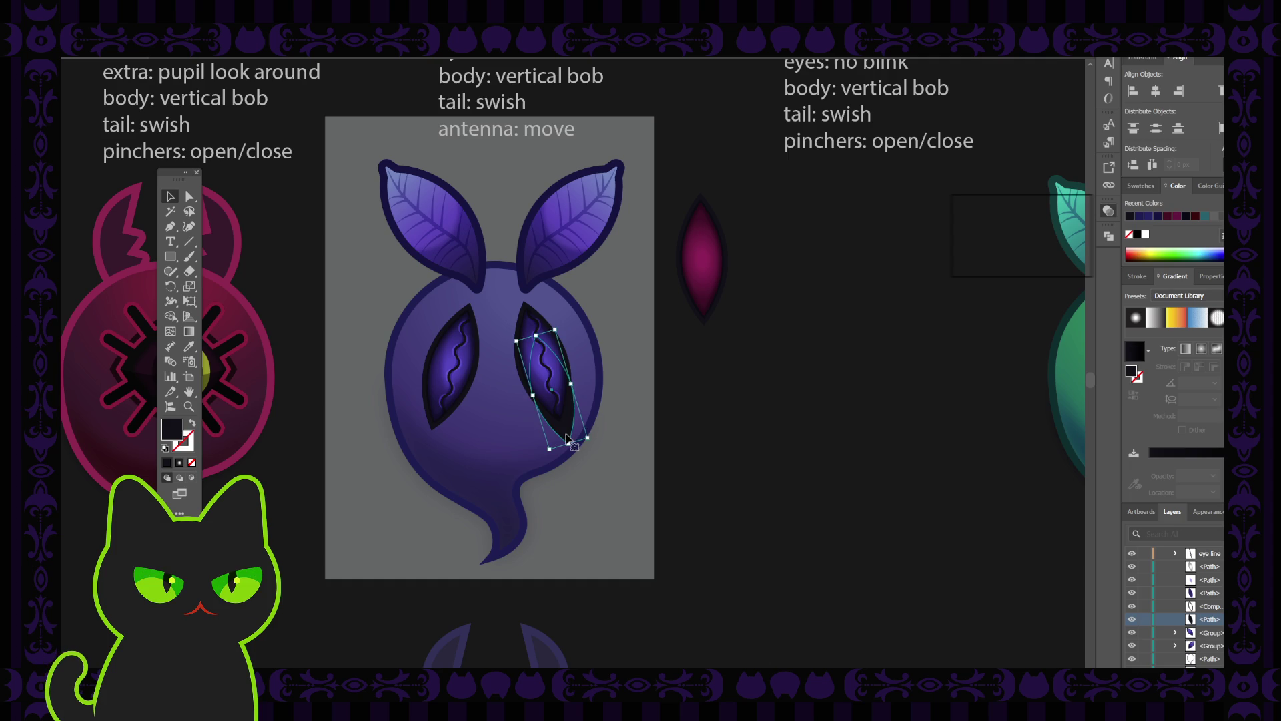
alt+scroll(568, 441, up, 2)
key(ctrl+shift+a)
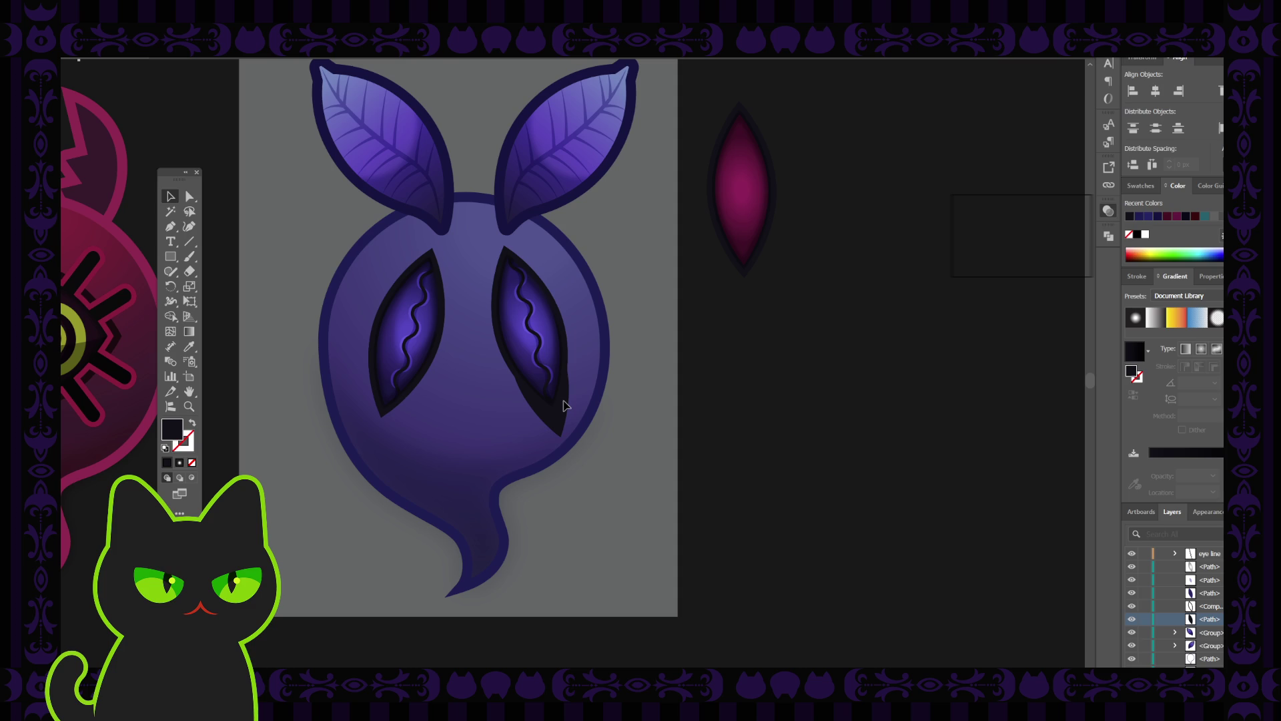
click(564, 406)
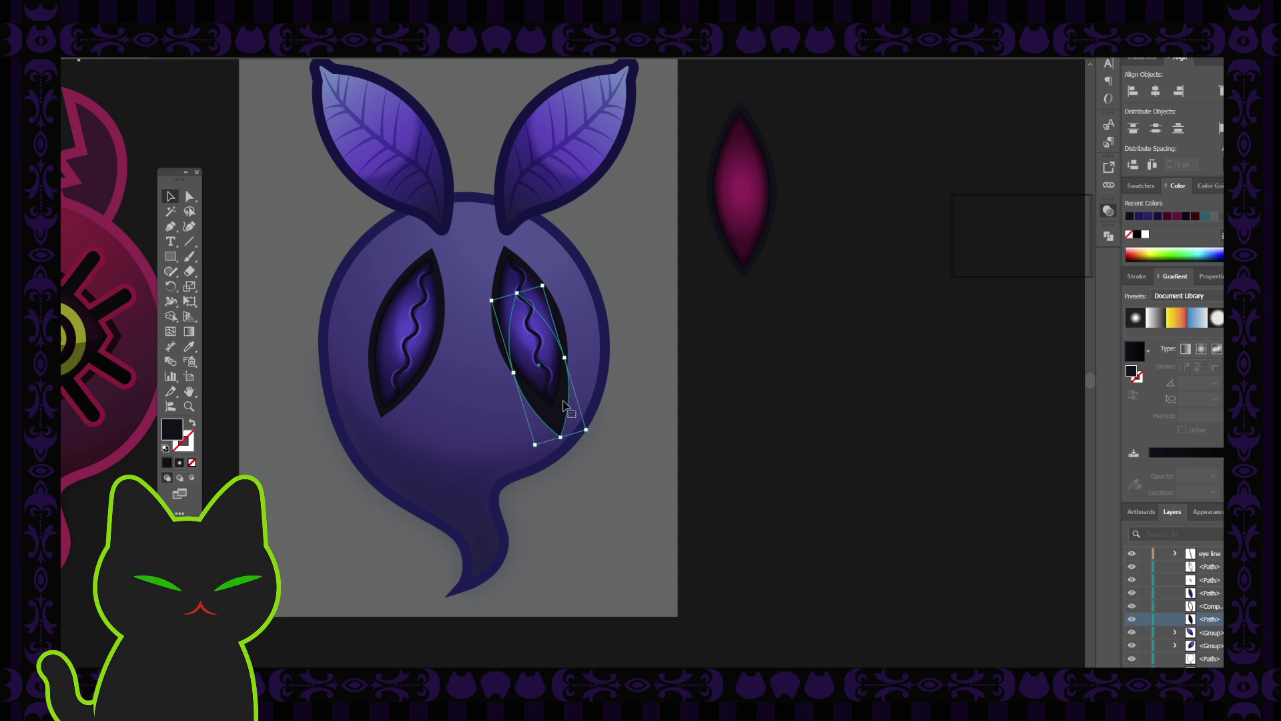
click(720, 404)
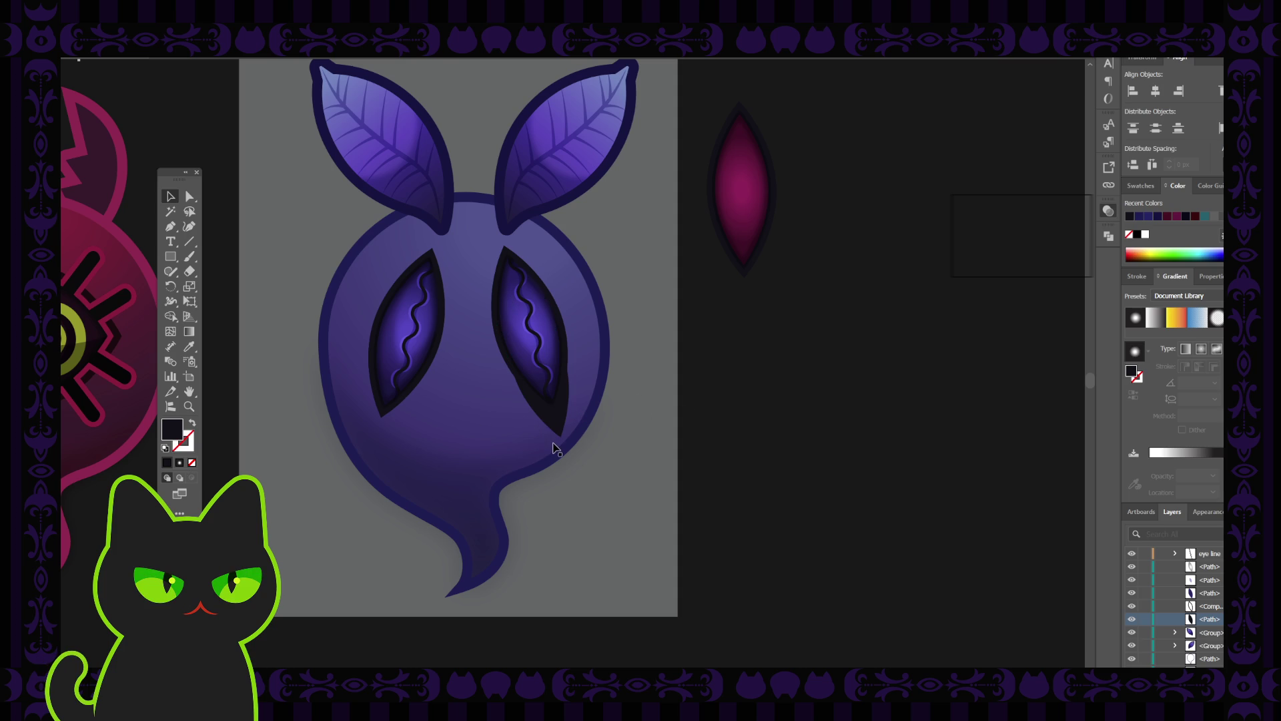
scroll(554, 446, down, 6)
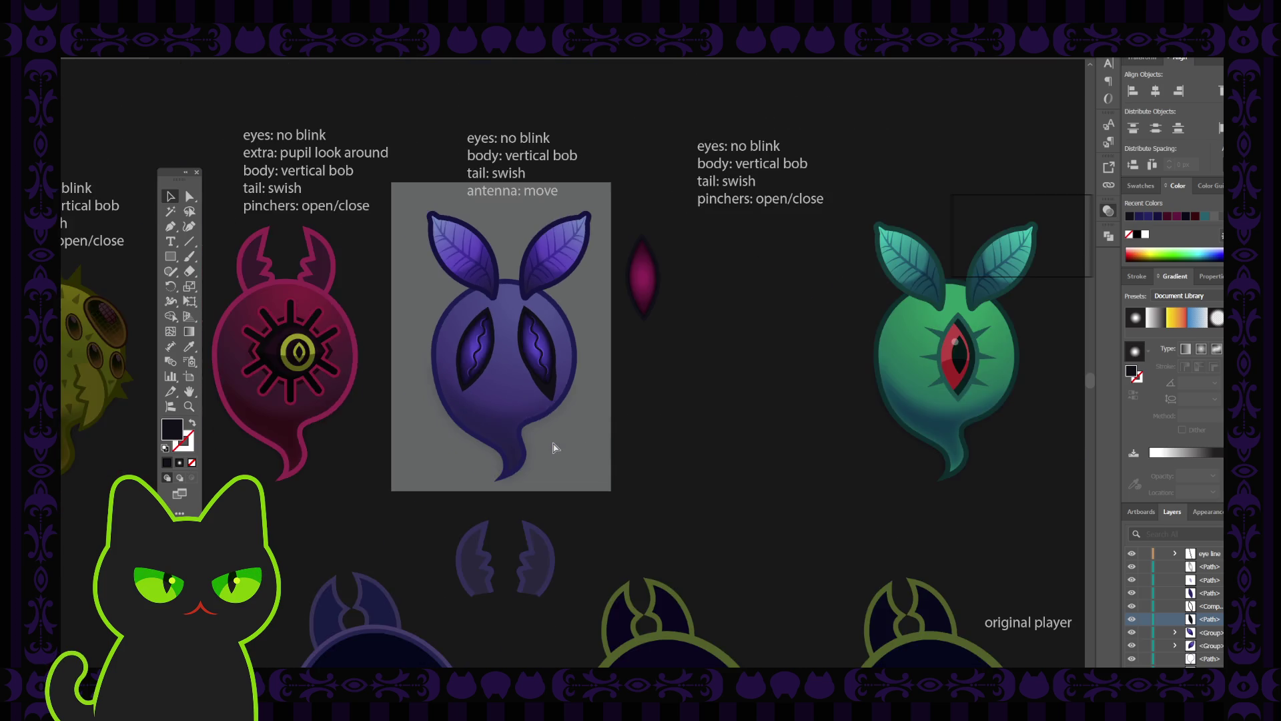
Step: Drag the right eye's dark inner shape so its shadow stretches further left
scroll(554, 446, up, 5)
scroll(554, 446, up, 1)
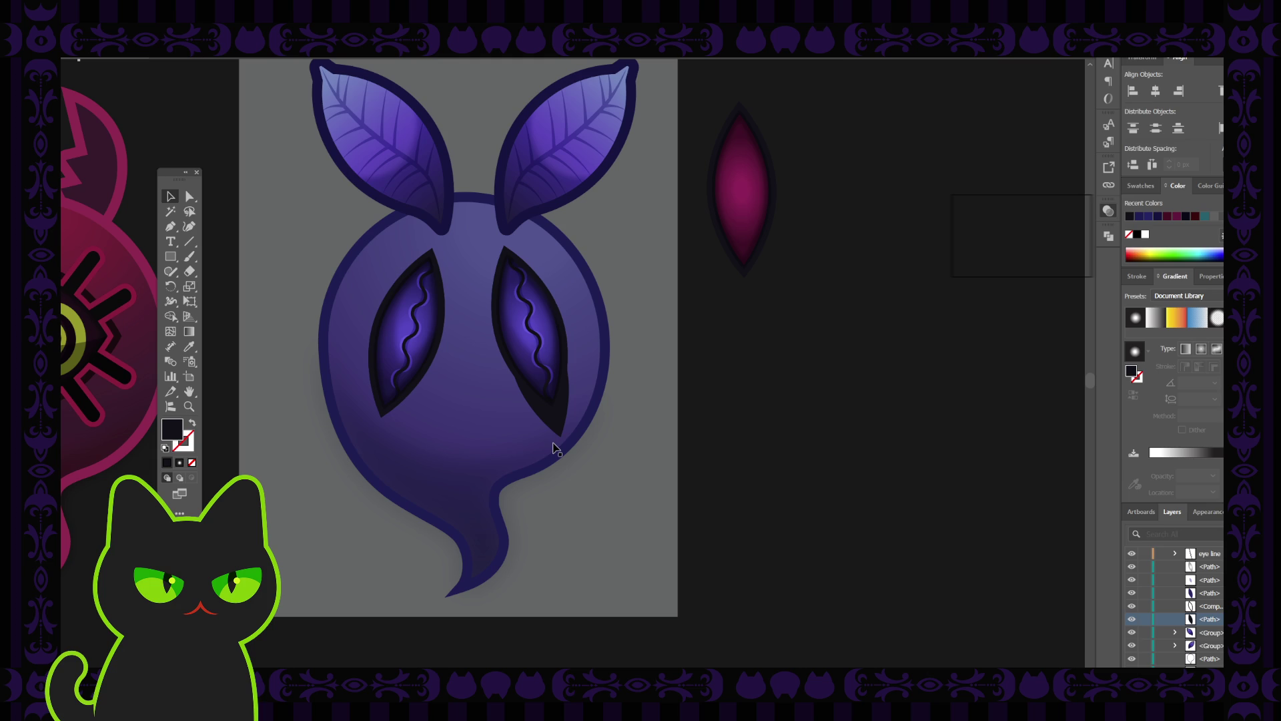
key(h)
scroll(514, 259, up, 1)
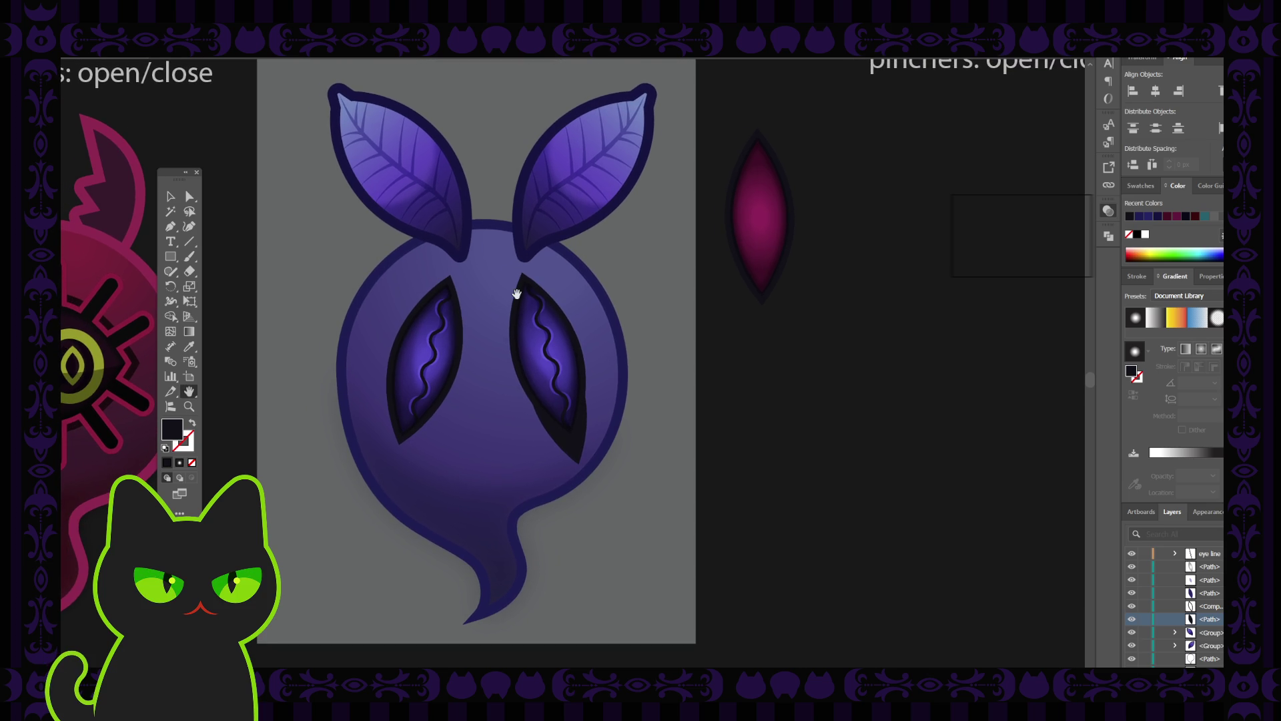
click(171, 196)
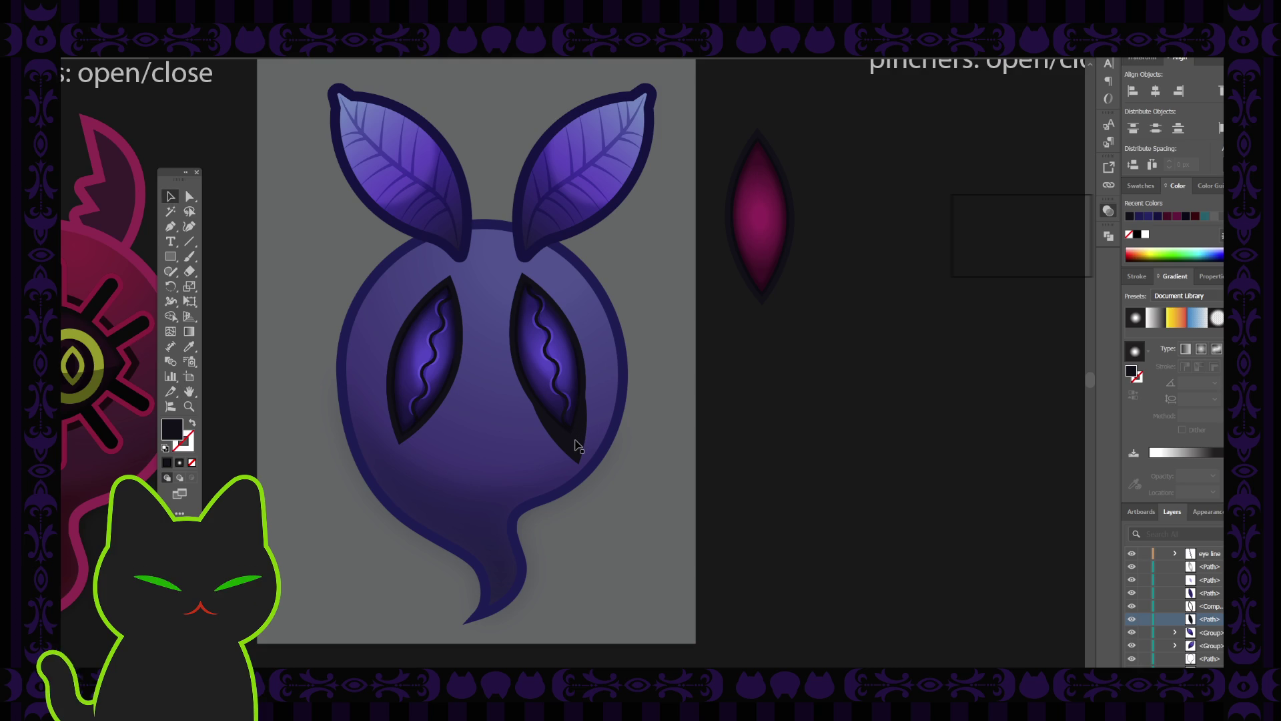
mouse_move(574, 449)
mouse_down()
mouse_move(561, 449)
mouse_move(572, 443)
mouse_up()
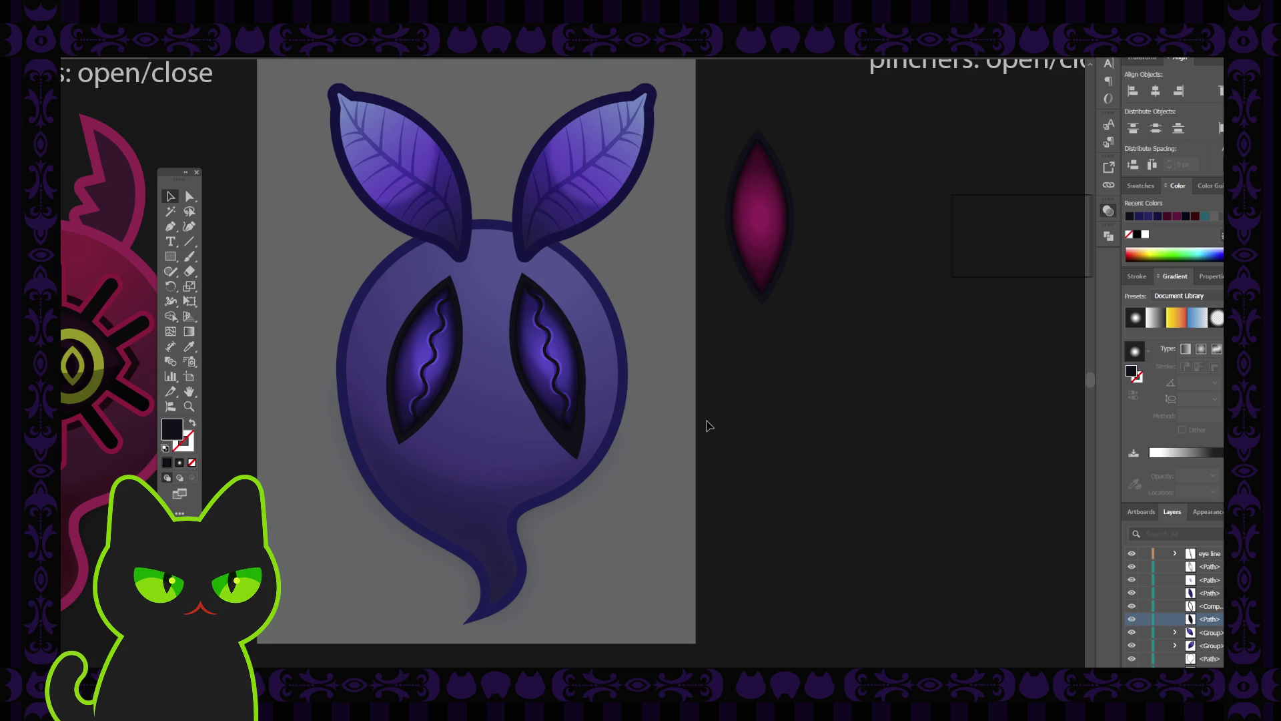
click(573, 442)
click(488, 439)
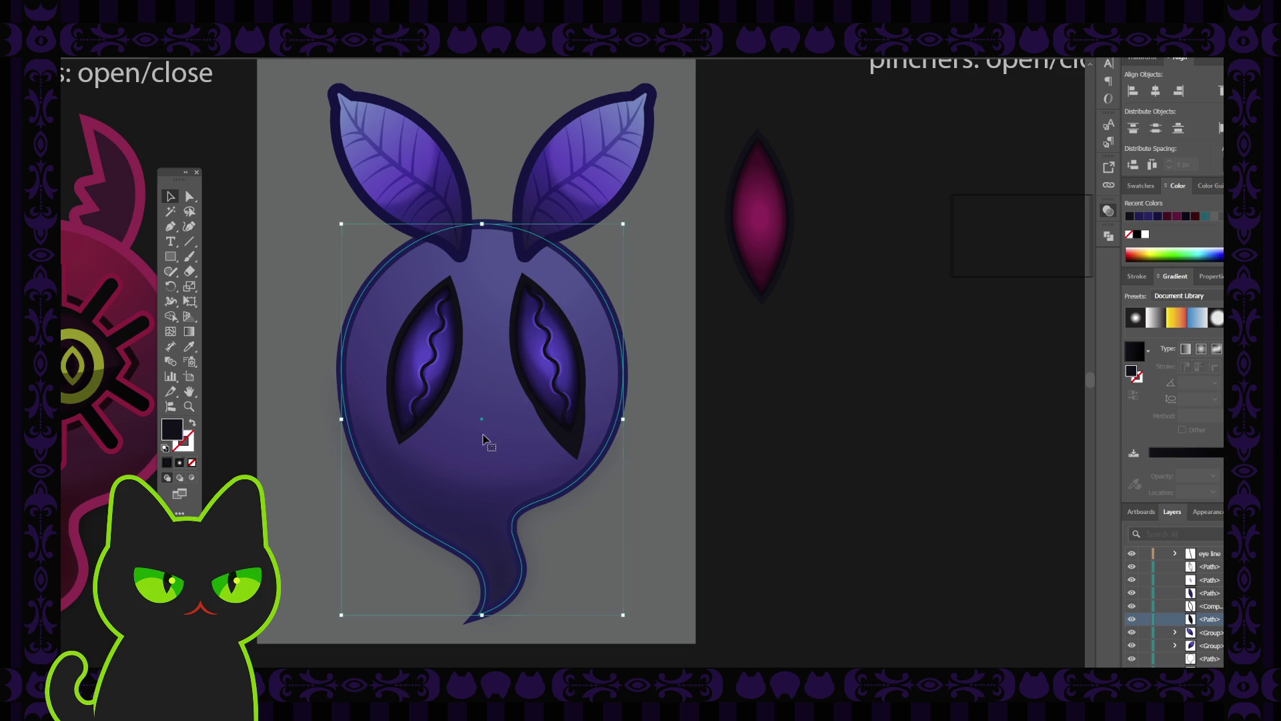
Step: Darken the ghost body's gradient fill
click(654, 400)
key(ctrl+minus)
key(ctrl+minus)
key(ctrl+minus)
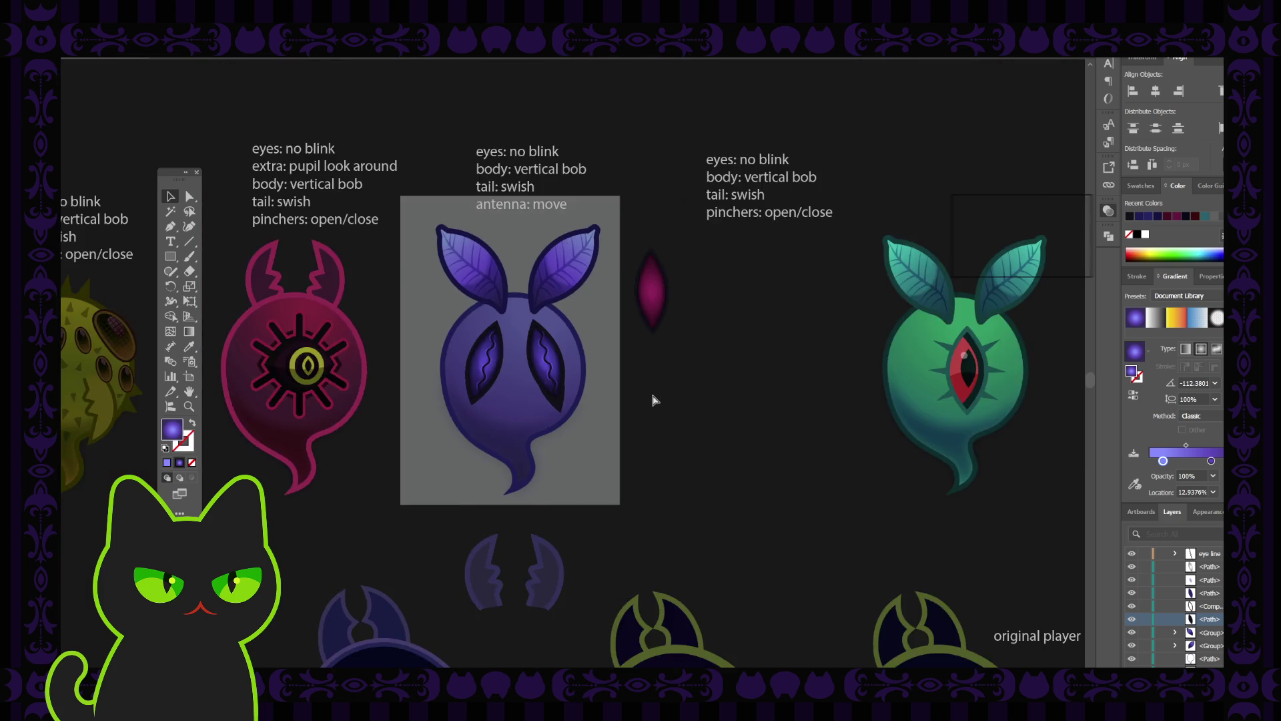
key(ctrl+plus)
key(ctrl+plus)
key(ctrl+plus)
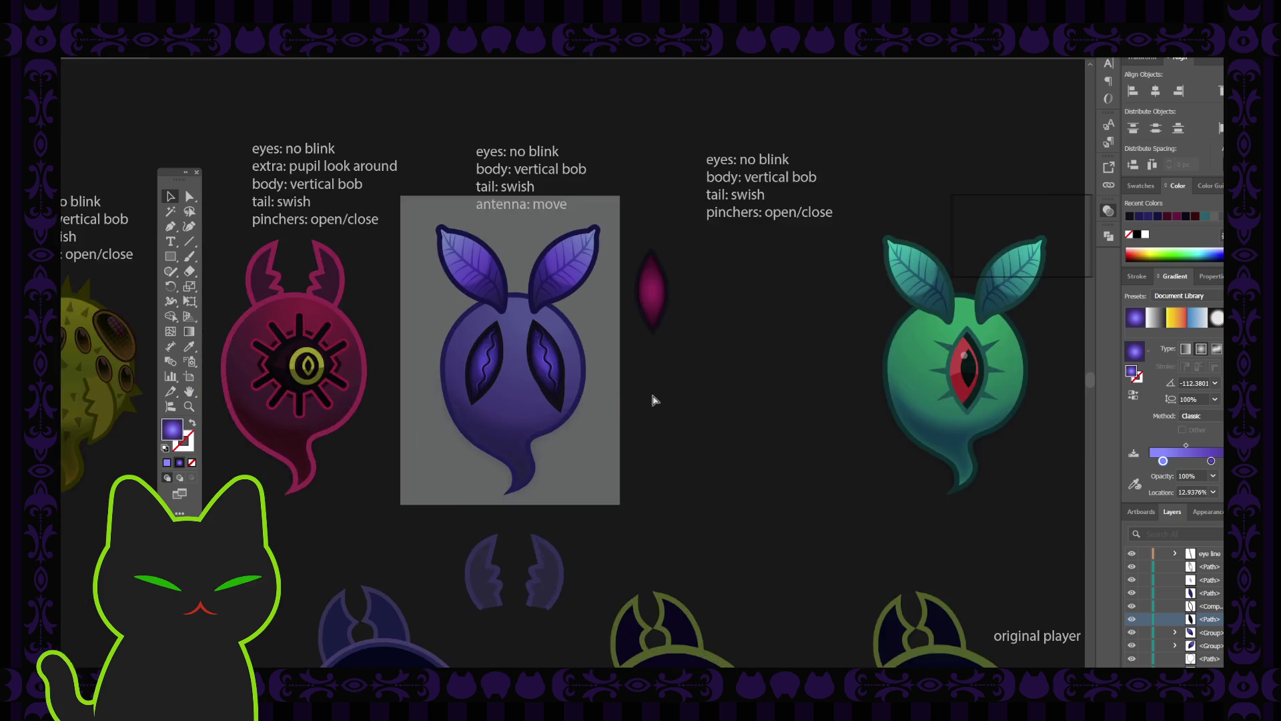
click(515, 403)
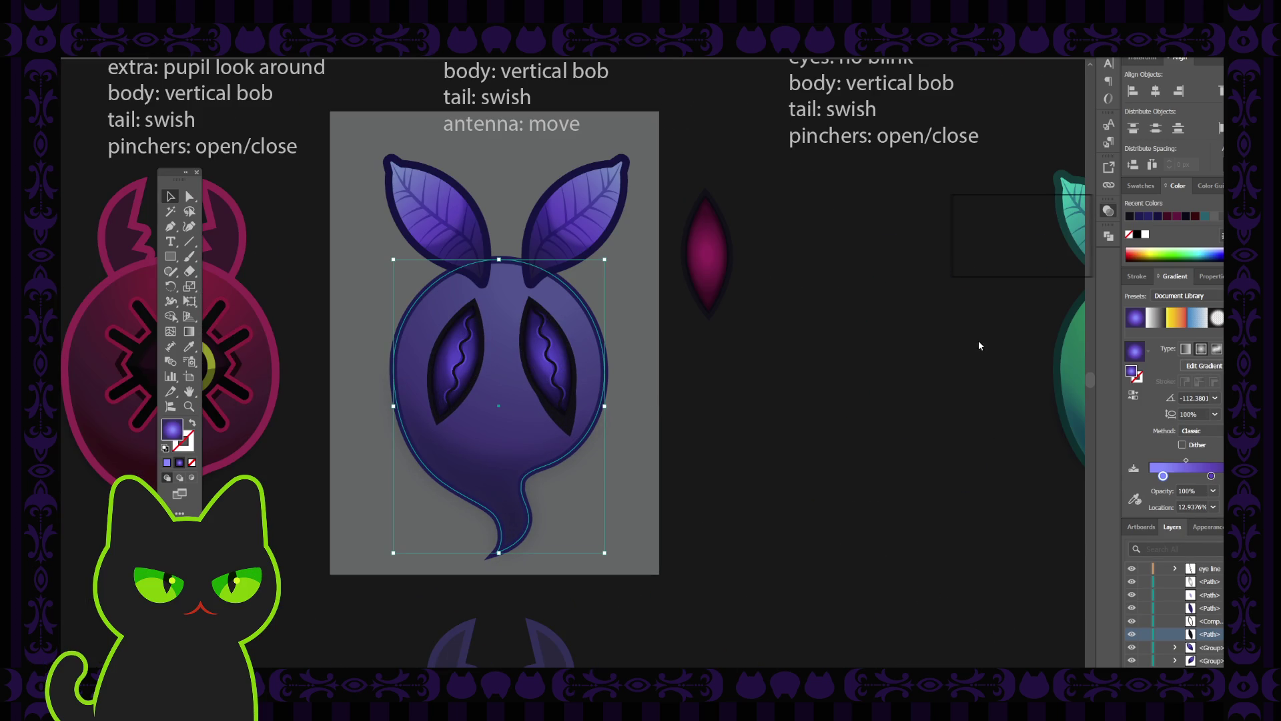
key(ctrl+z)
click(864, 351)
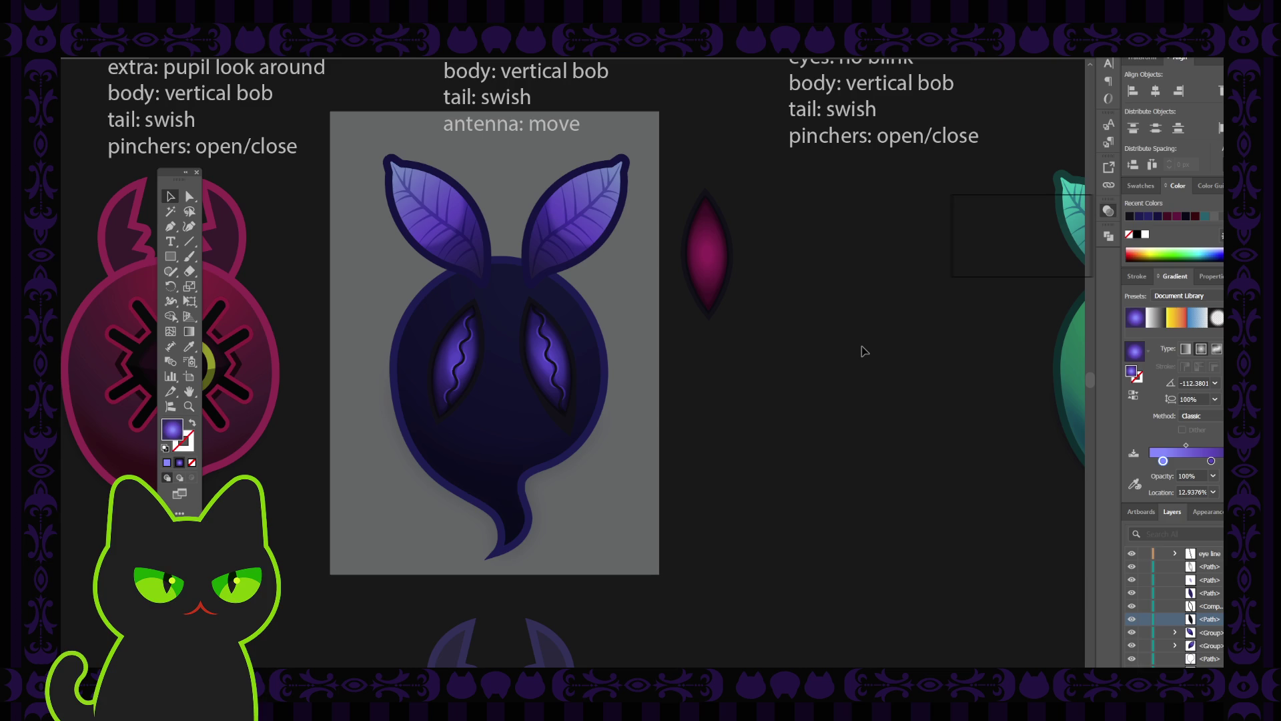
Step: Give the right eye's crescent the antenna gradient, then settle on a solid blue-violet fill
click(570, 431)
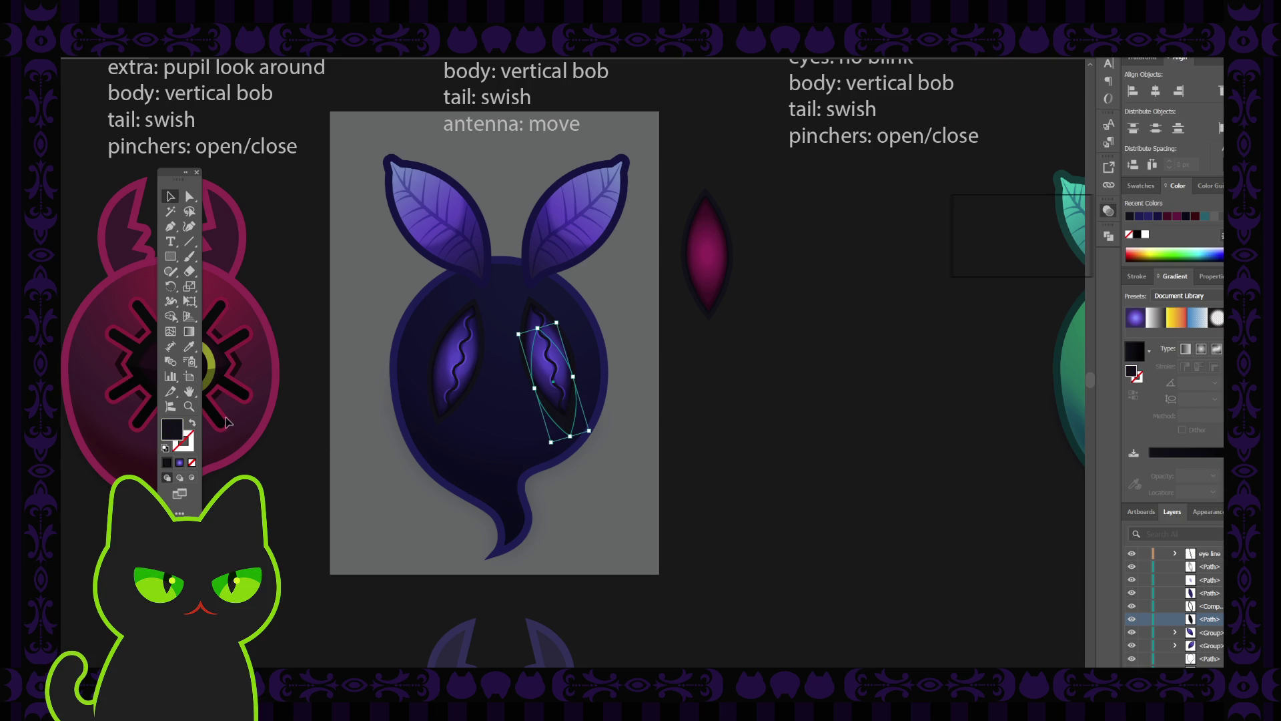
key(i)
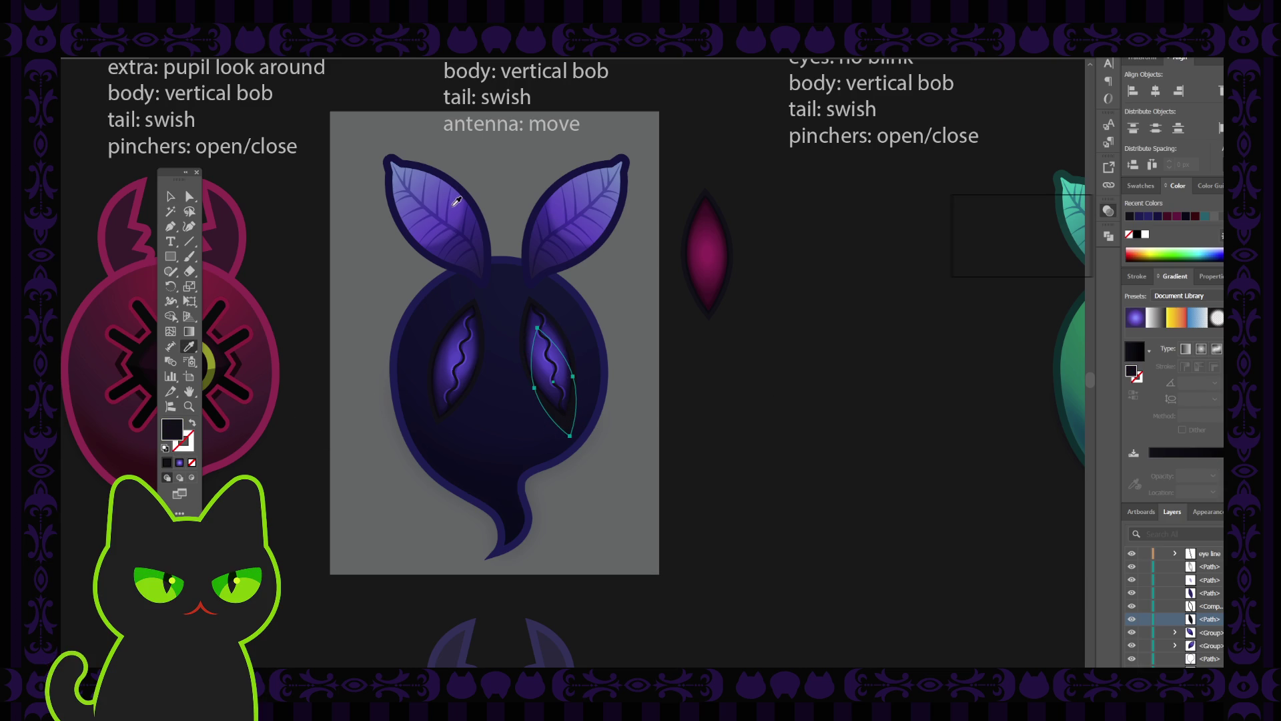
click(457, 201)
click(170, 197)
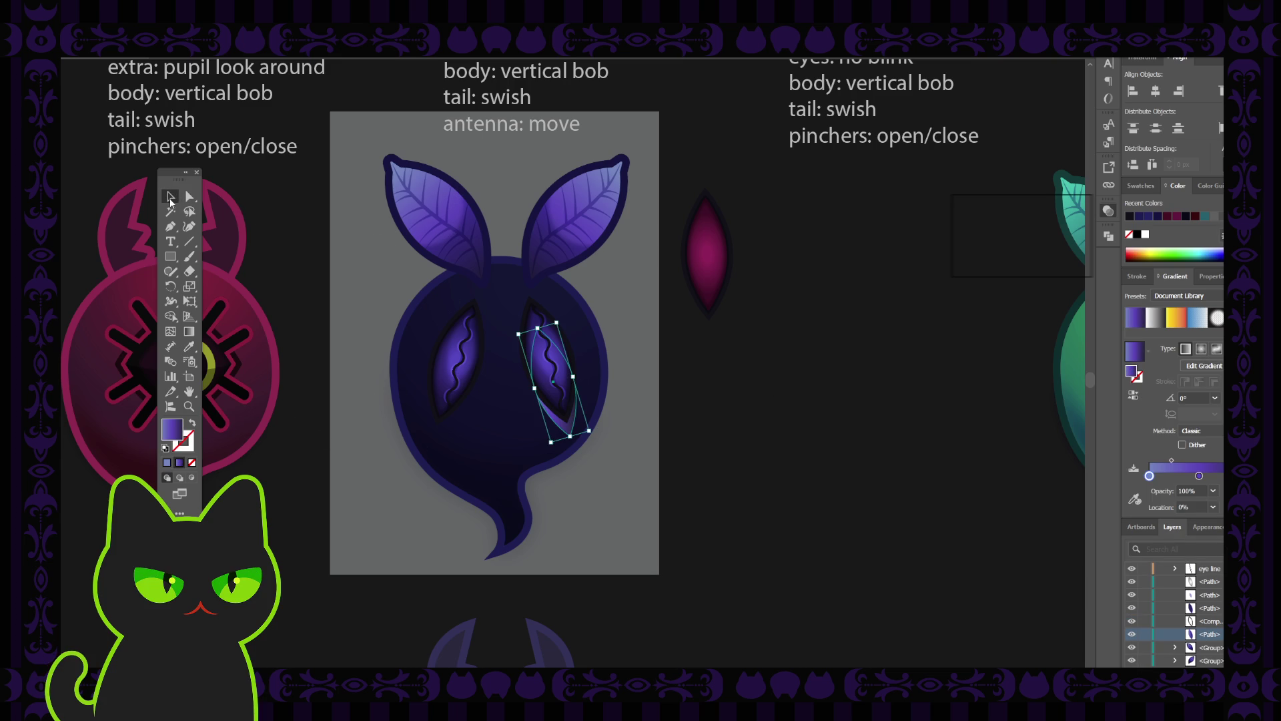
click(166, 463)
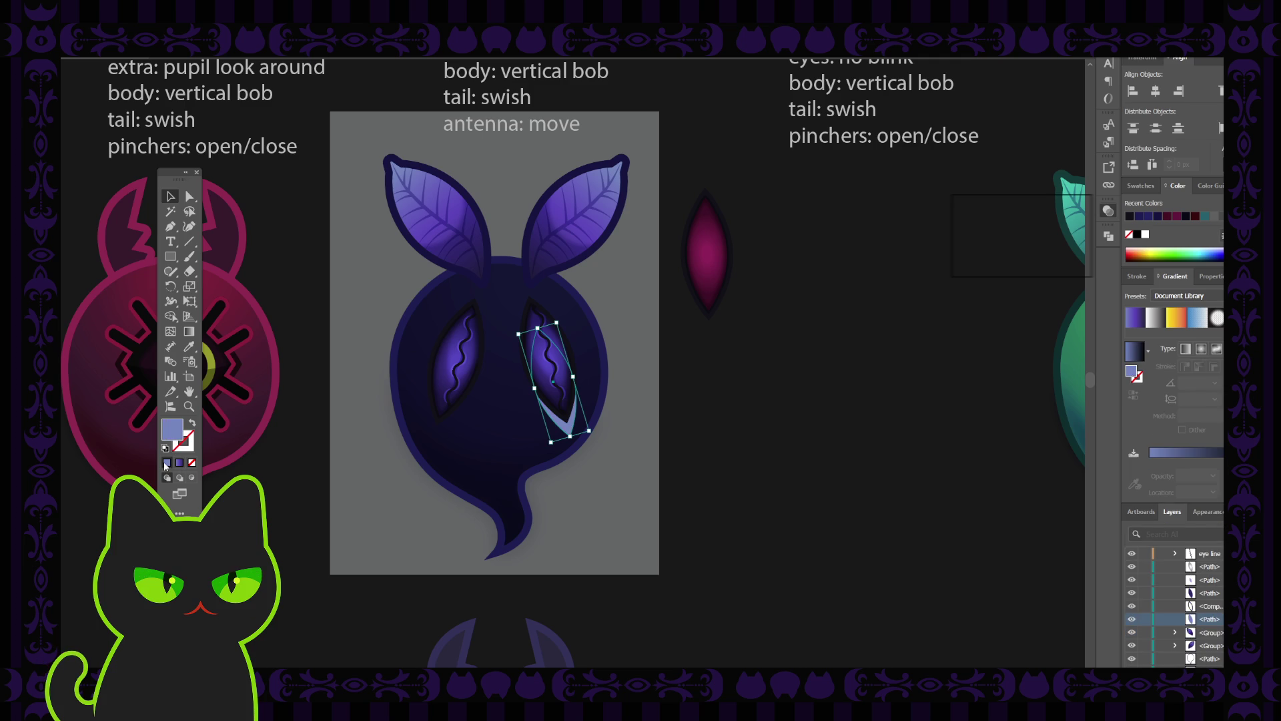
click(303, 296)
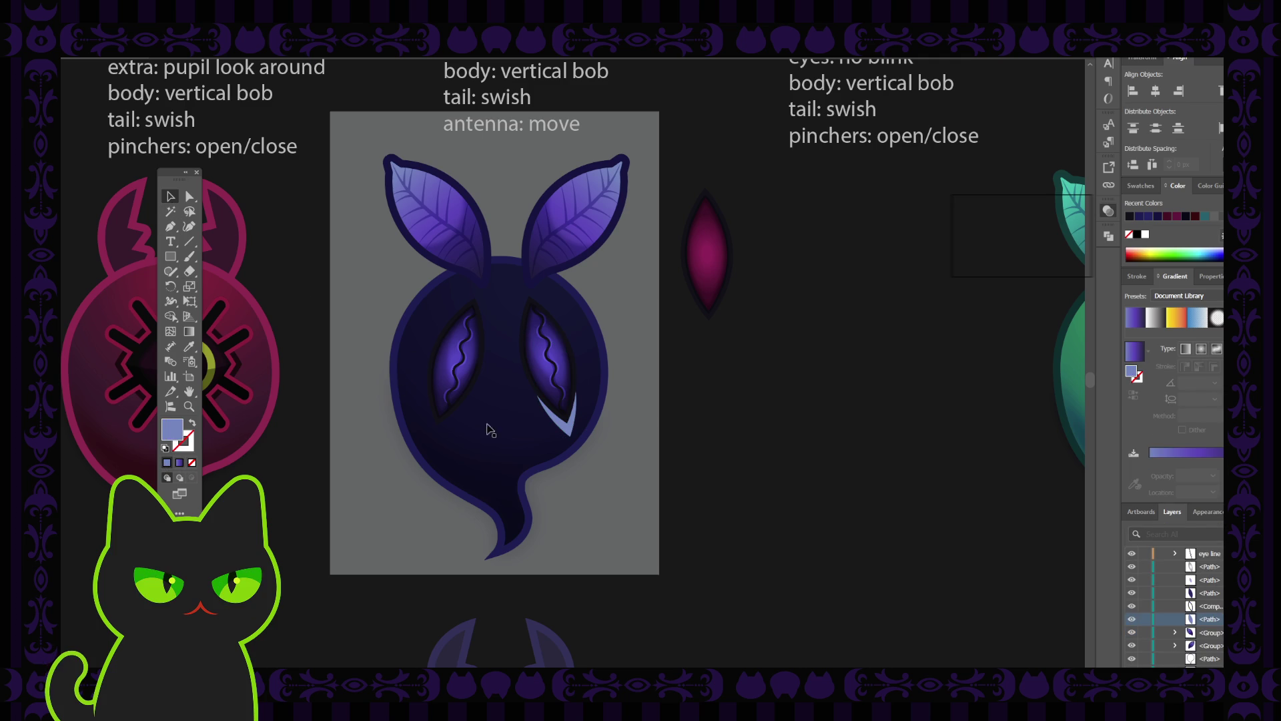
click(569, 427)
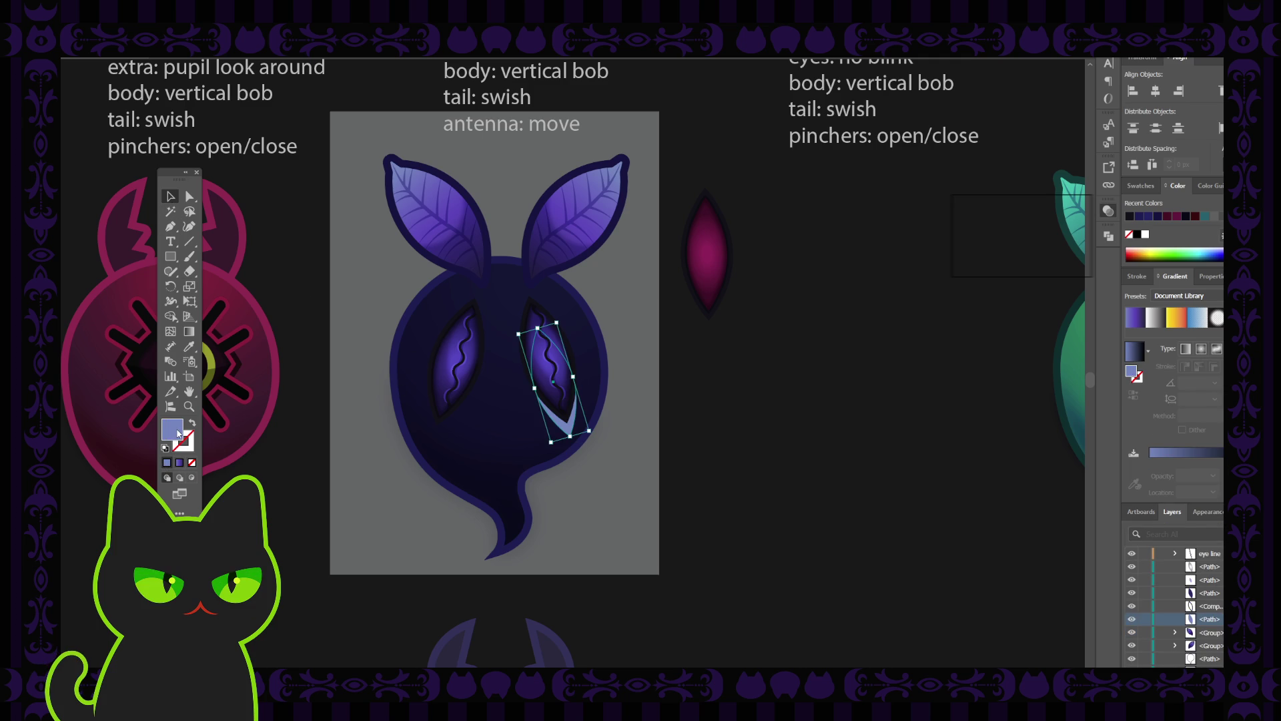
click(1053, 227)
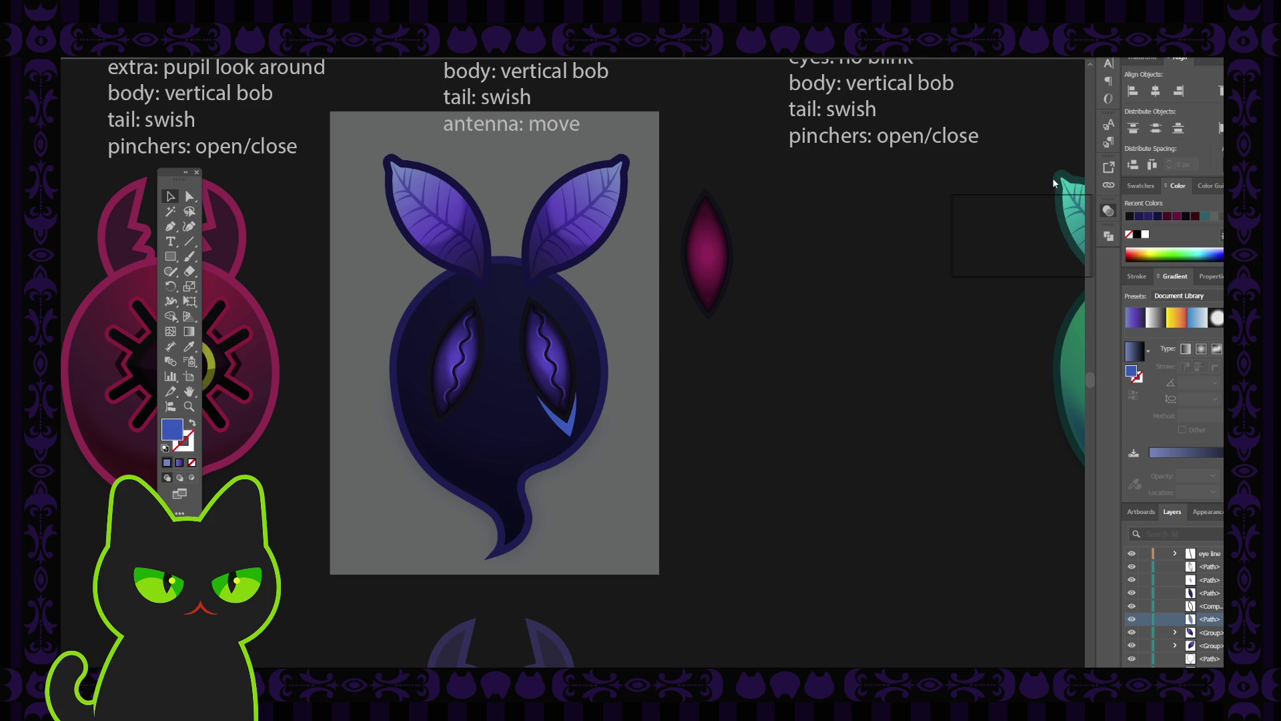
key(ctrl+shift+z)
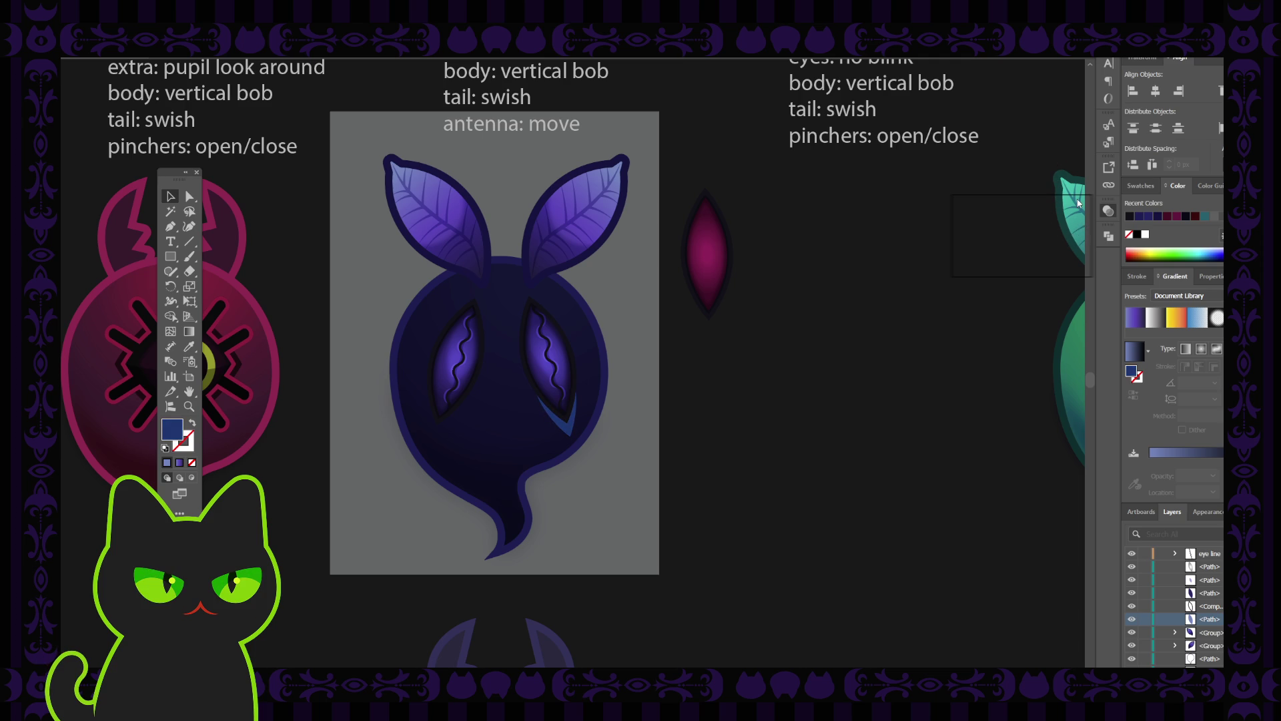
key(ctrl+z)
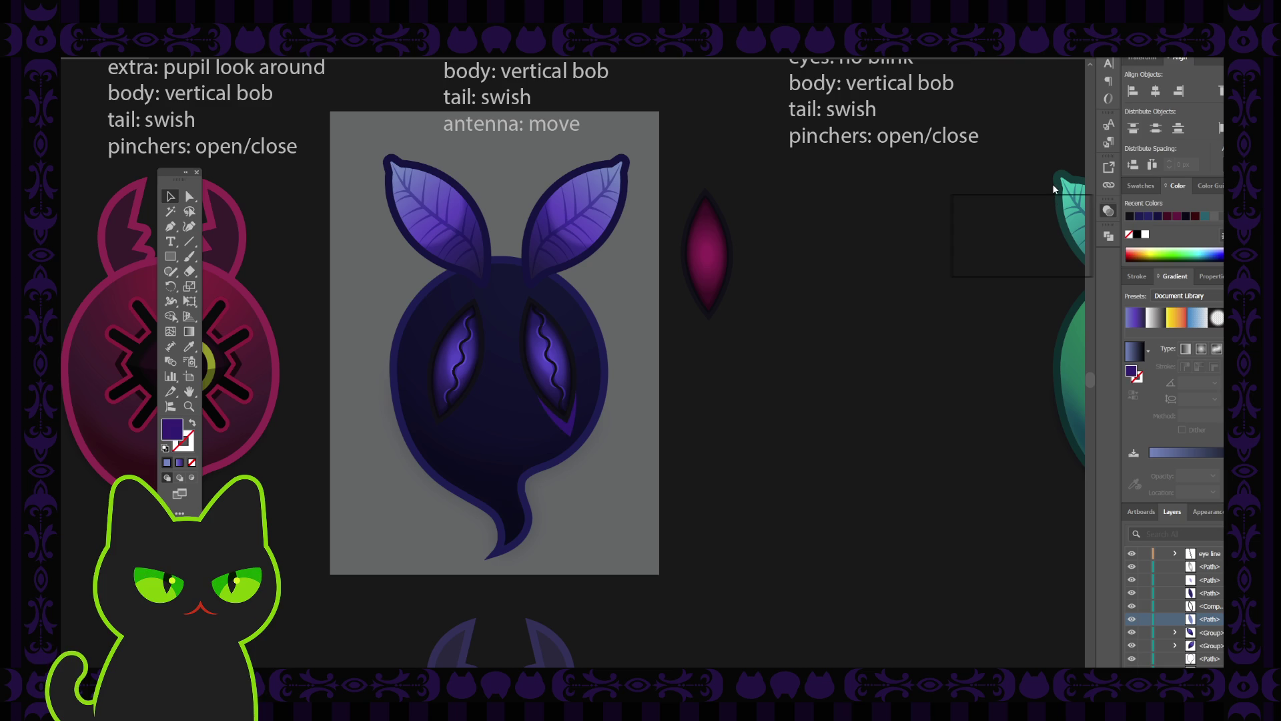
key(ctrl+z)
key(ctrl+z)
Step: Compare the ghost with the other characters and inspect the body with its bounding box hidden
key(ctrl+minus)
key(ctrl+plus)
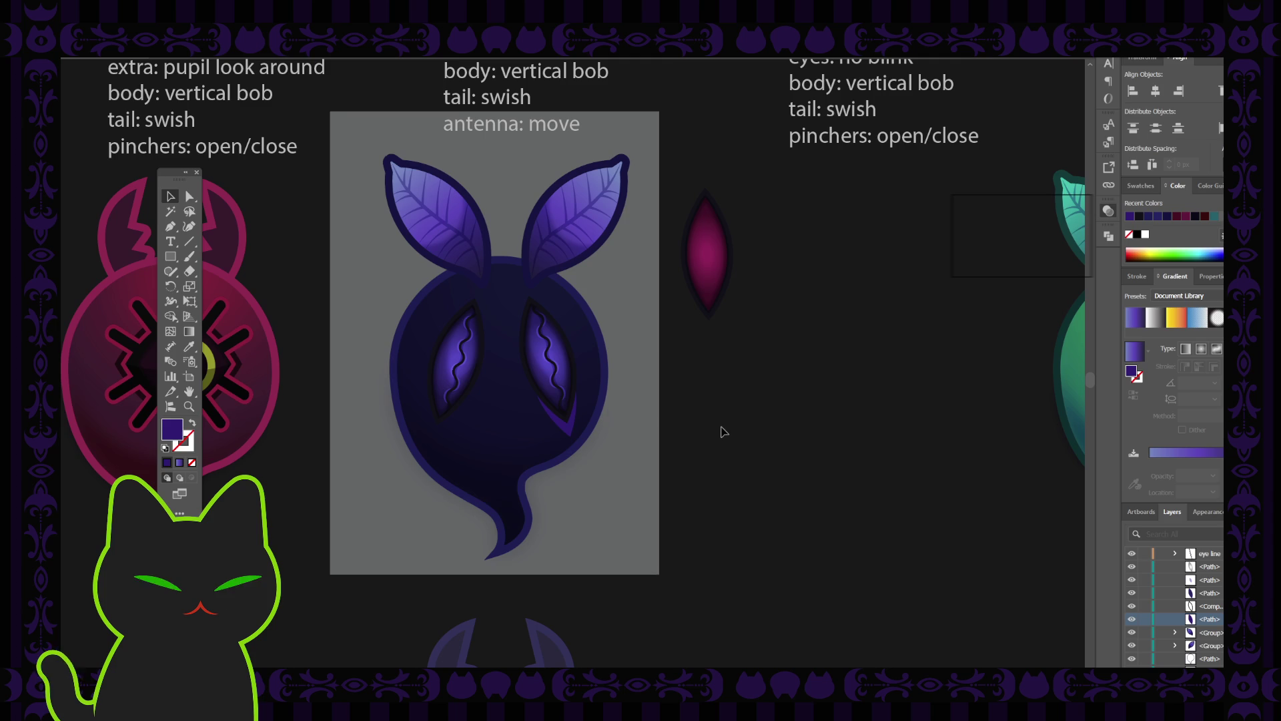
key(ctrl+shift+z)
key(ctrl+z)
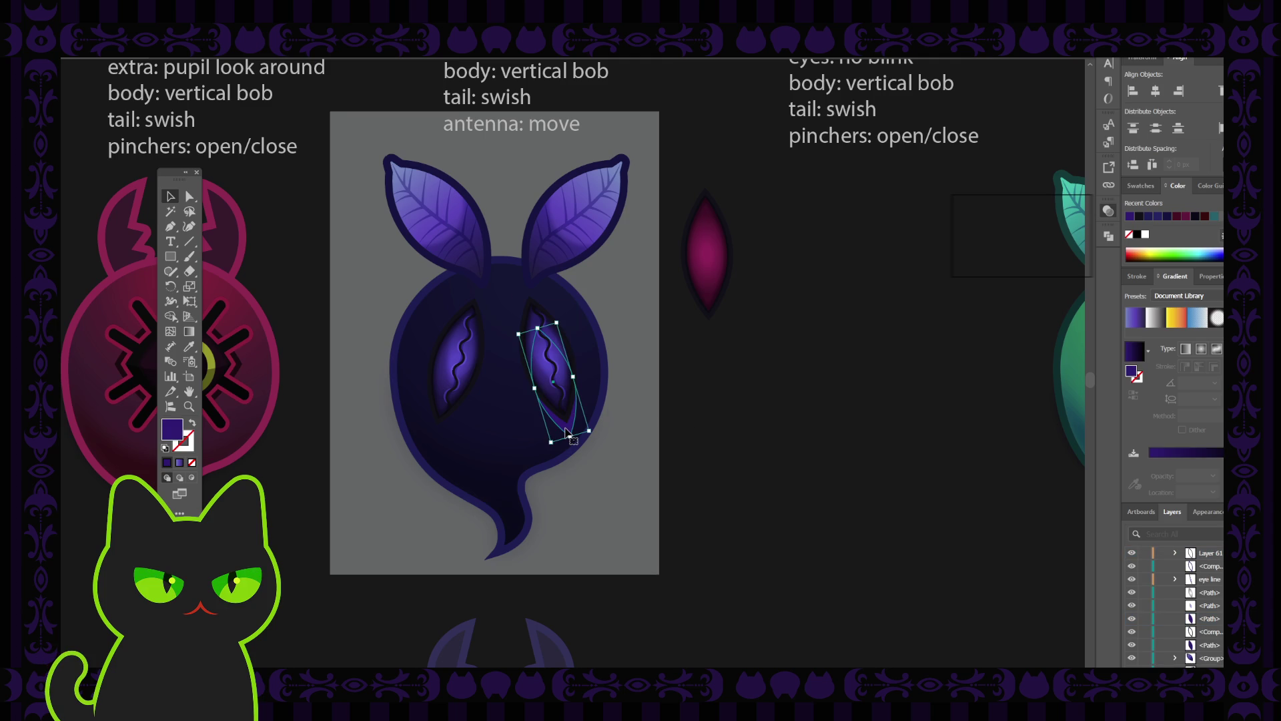
click(505, 429)
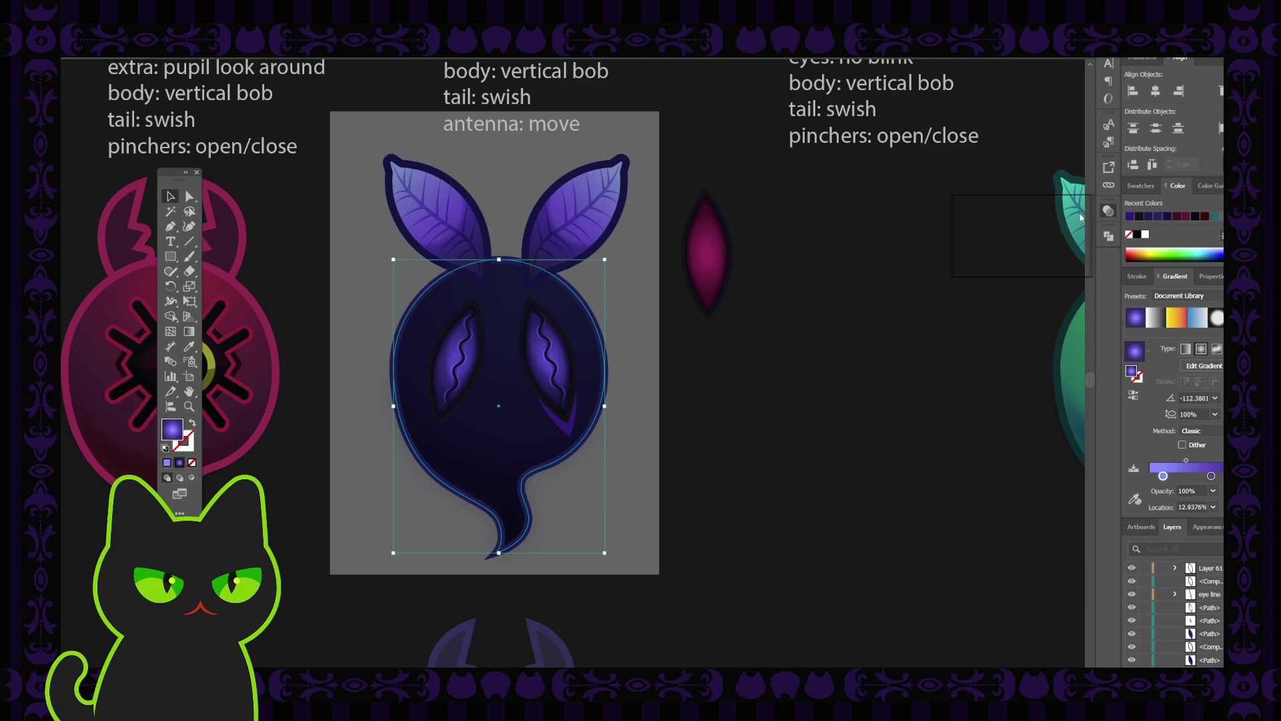
key(ctrl+shift+b)
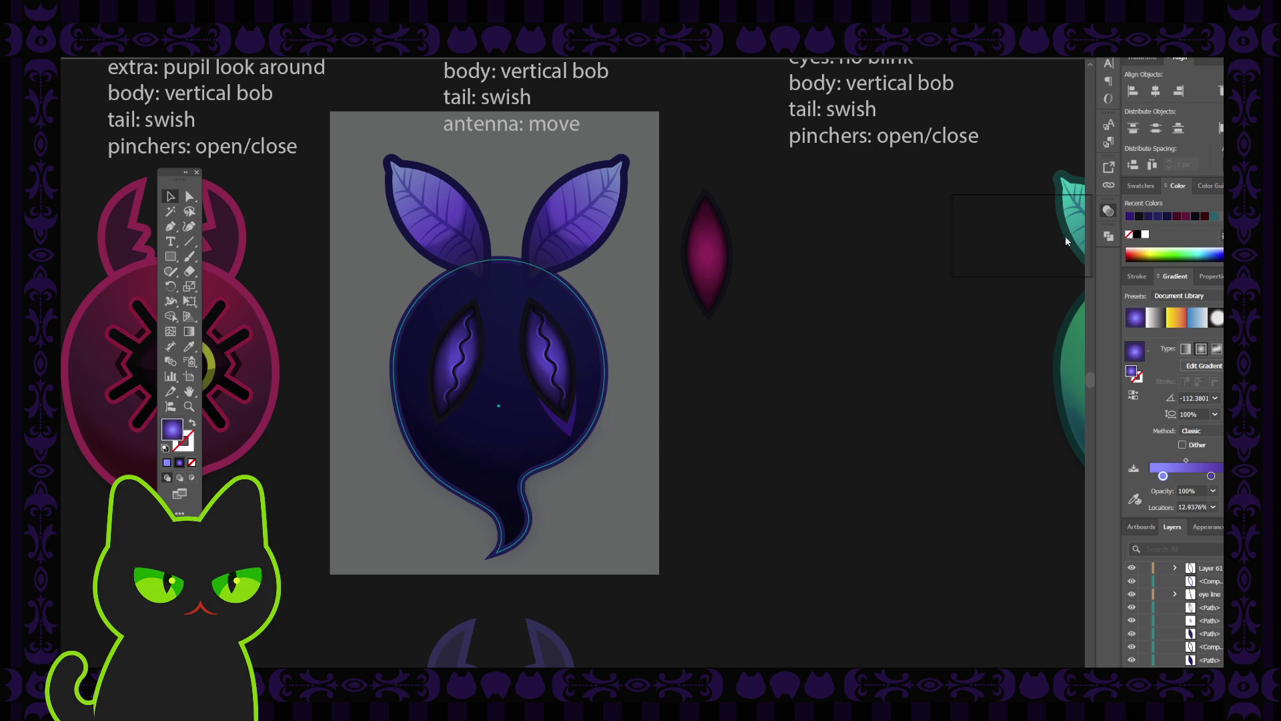
key(ctrl+shift+b)
click(875, 317)
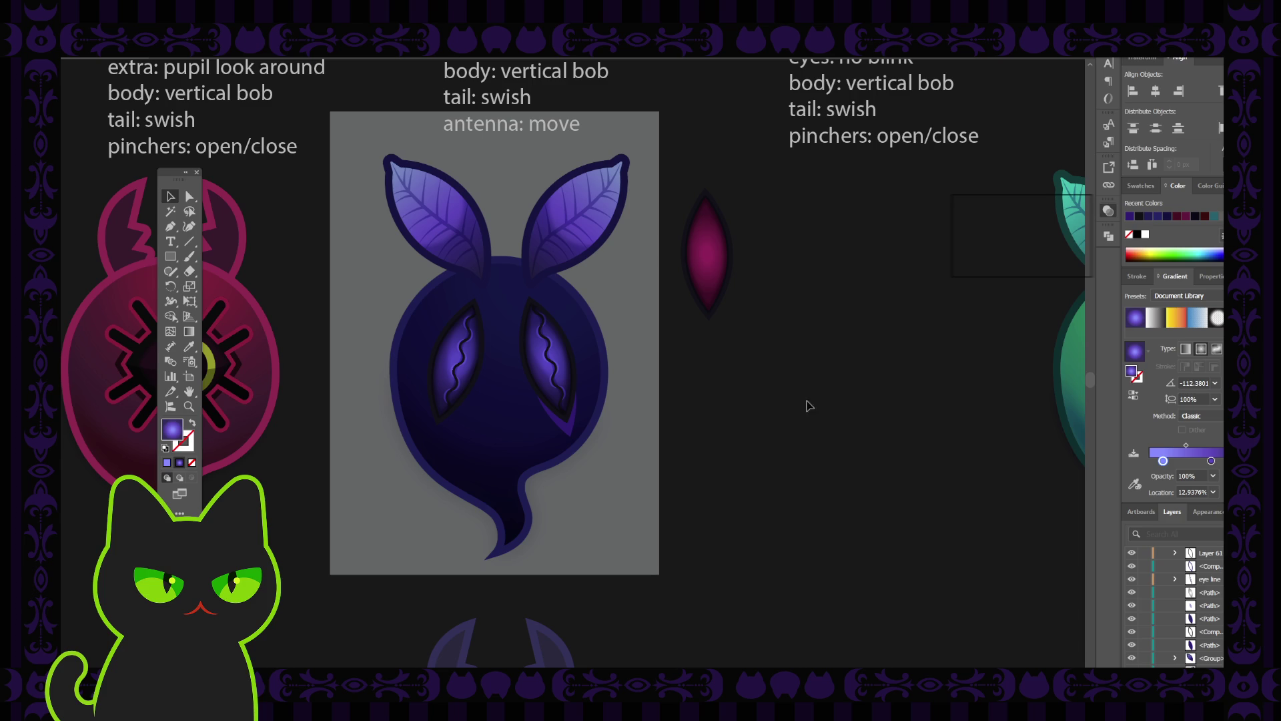
click(515, 424)
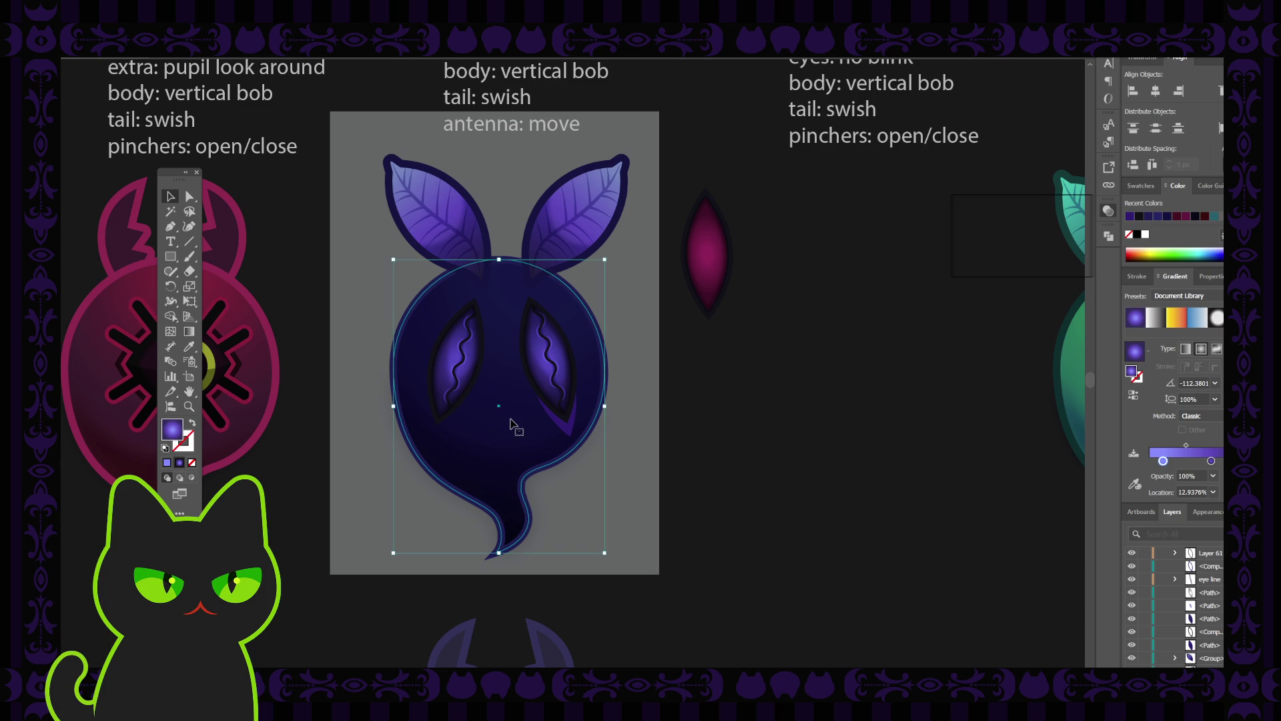
click(768, 401)
key(ctrl+minus)
key(ctrl+minus)
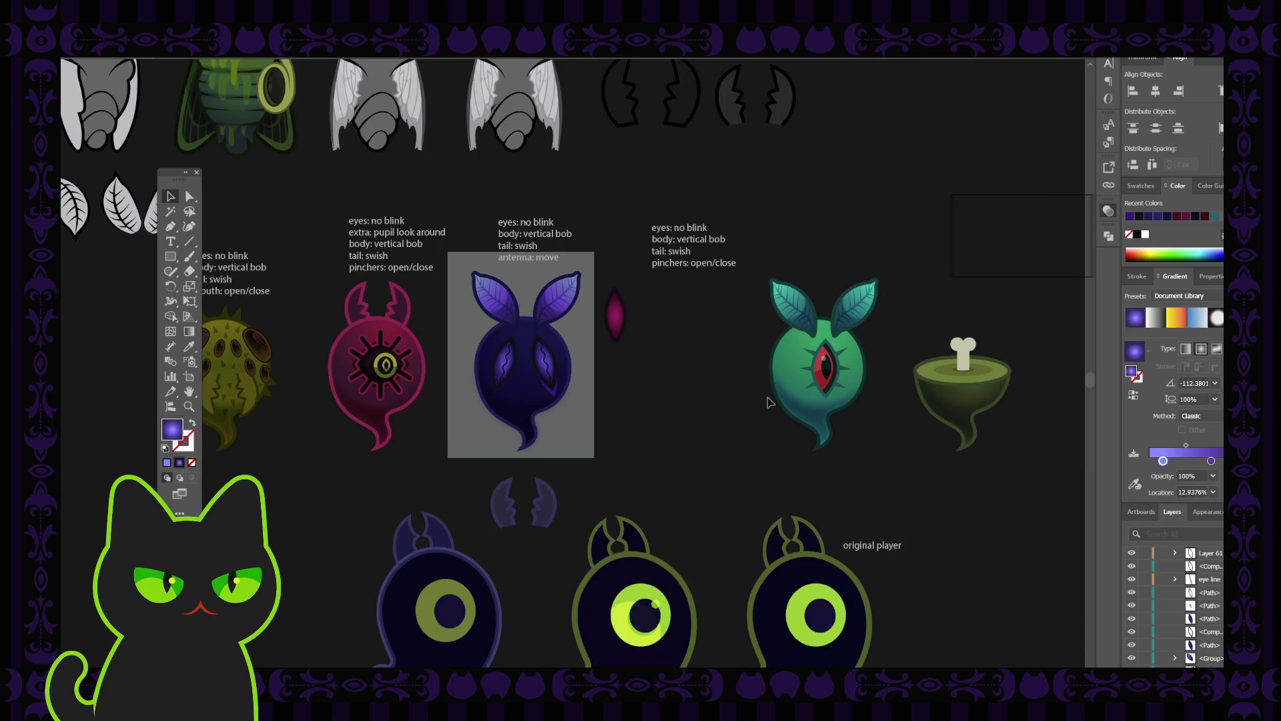
Step: Shift the purple highlight sliver to the right eye's left side by editing its anchor points
key(ctrl+plus)
key(ctrl+minus)
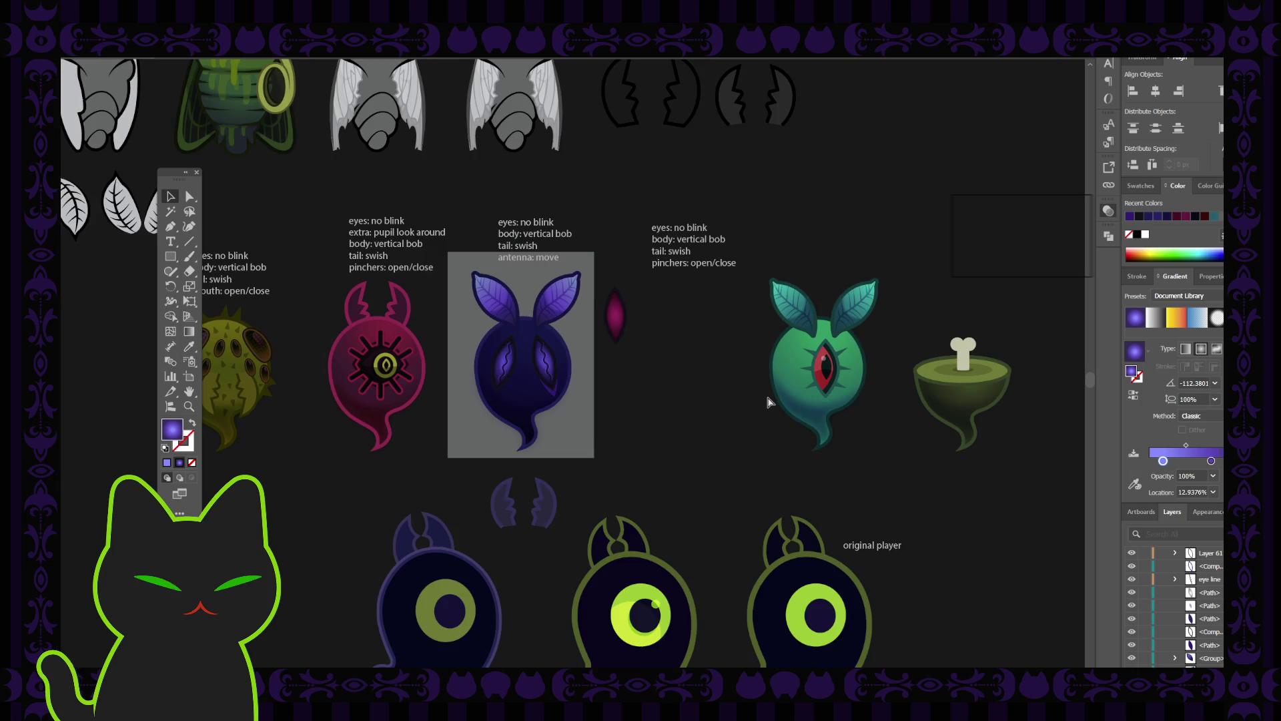
key(ctrl+plus)
key(ctrl+plus)
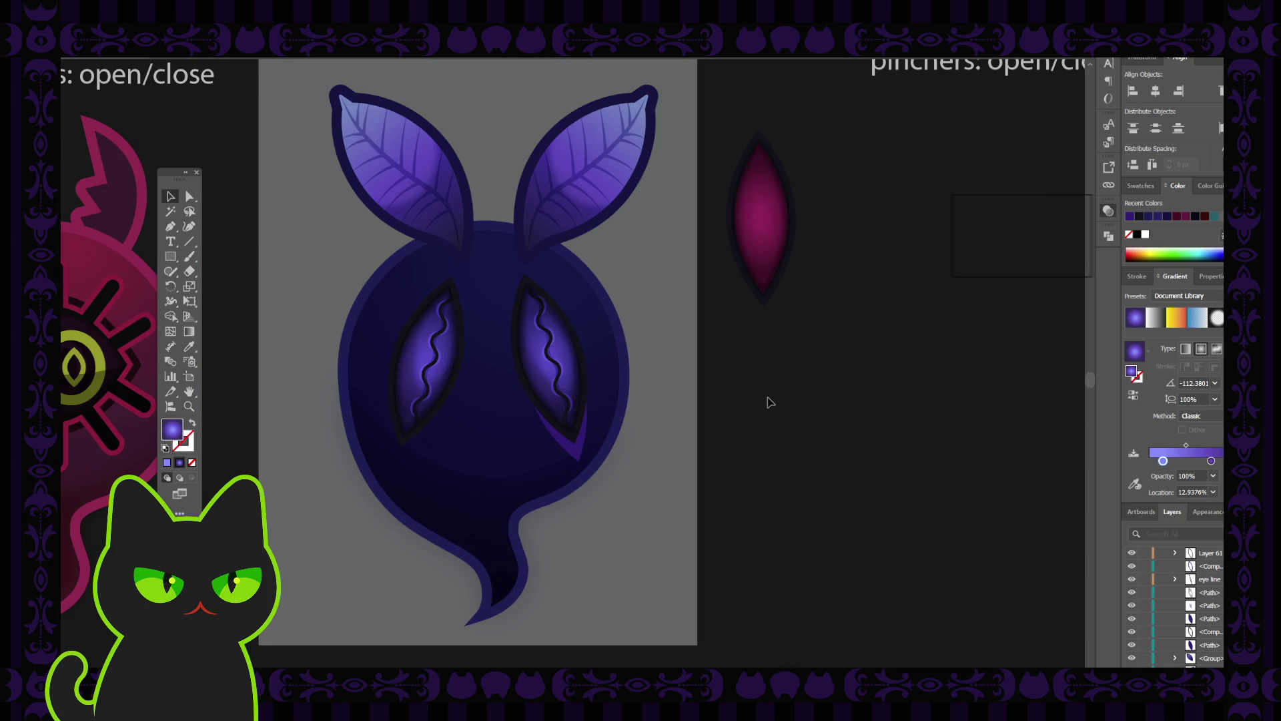
click(578, 456)
key(a)
click(578, 454)
key(v)
key(ctrl+shift+a)
key(ctrl+z)
key(ctrl+z)
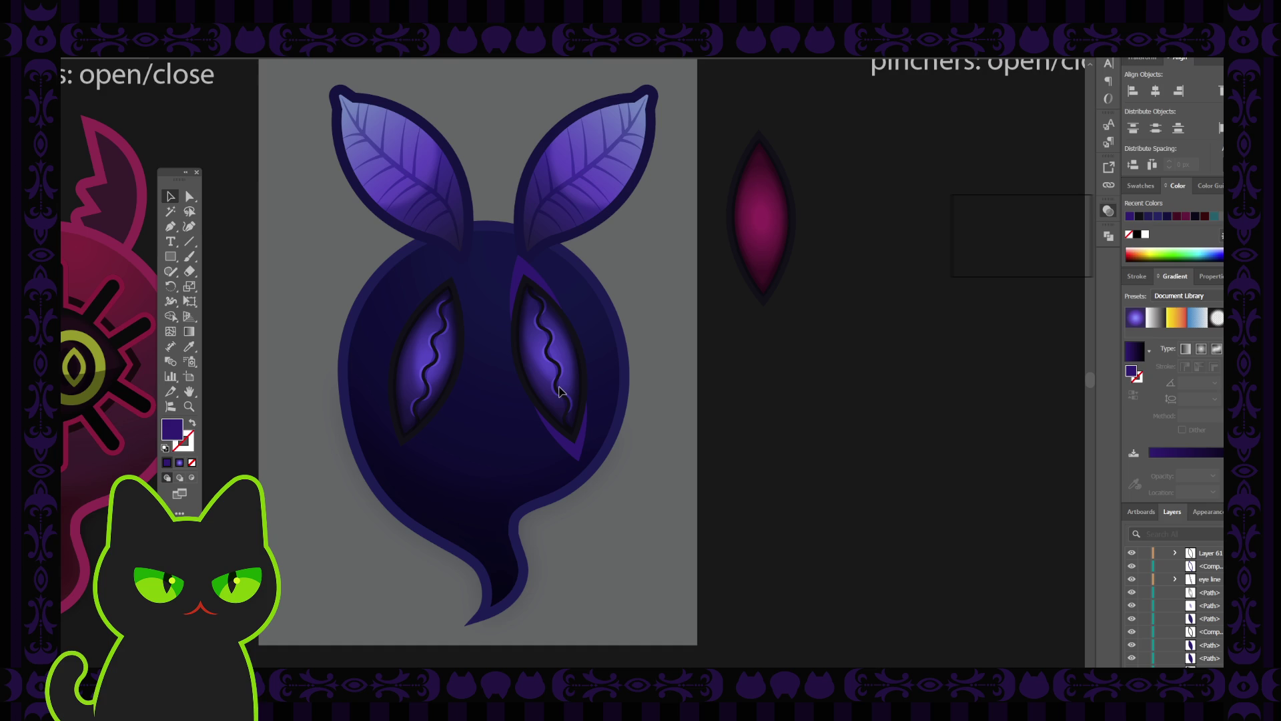
Step: Review the moved eye highlight against the other character sketches
click(559, 390)
click(763, 436)
key(ctrl+minus)
key(ctrl+minus)
key(ctrl+minus)
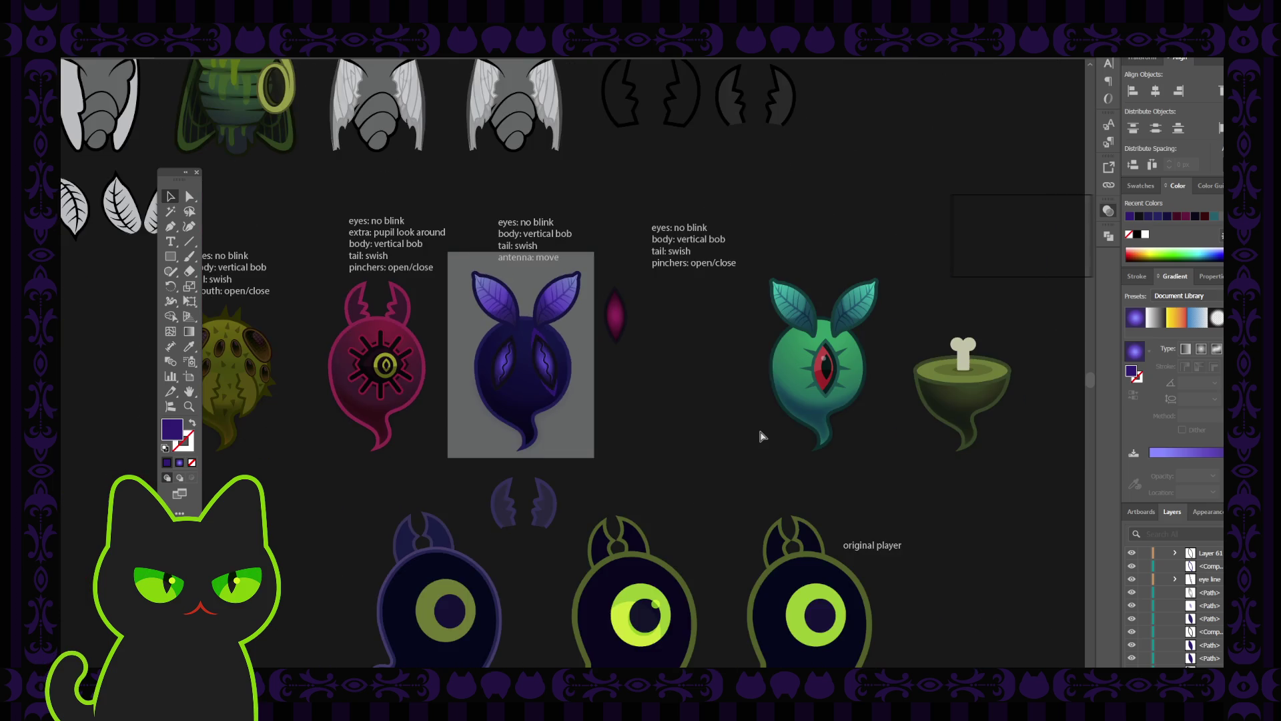
key(ctrl+minus)
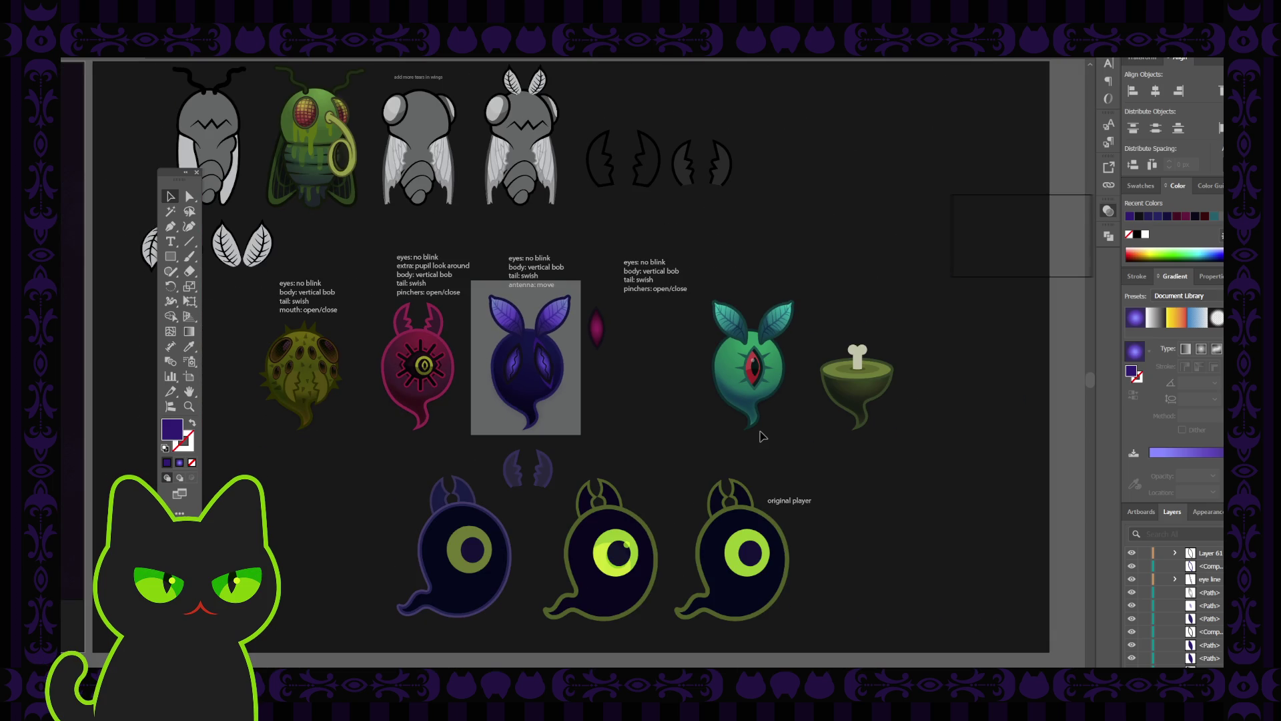
key(ctrl+plus)
key(ctrl+plus)
key(ctrl+plus)
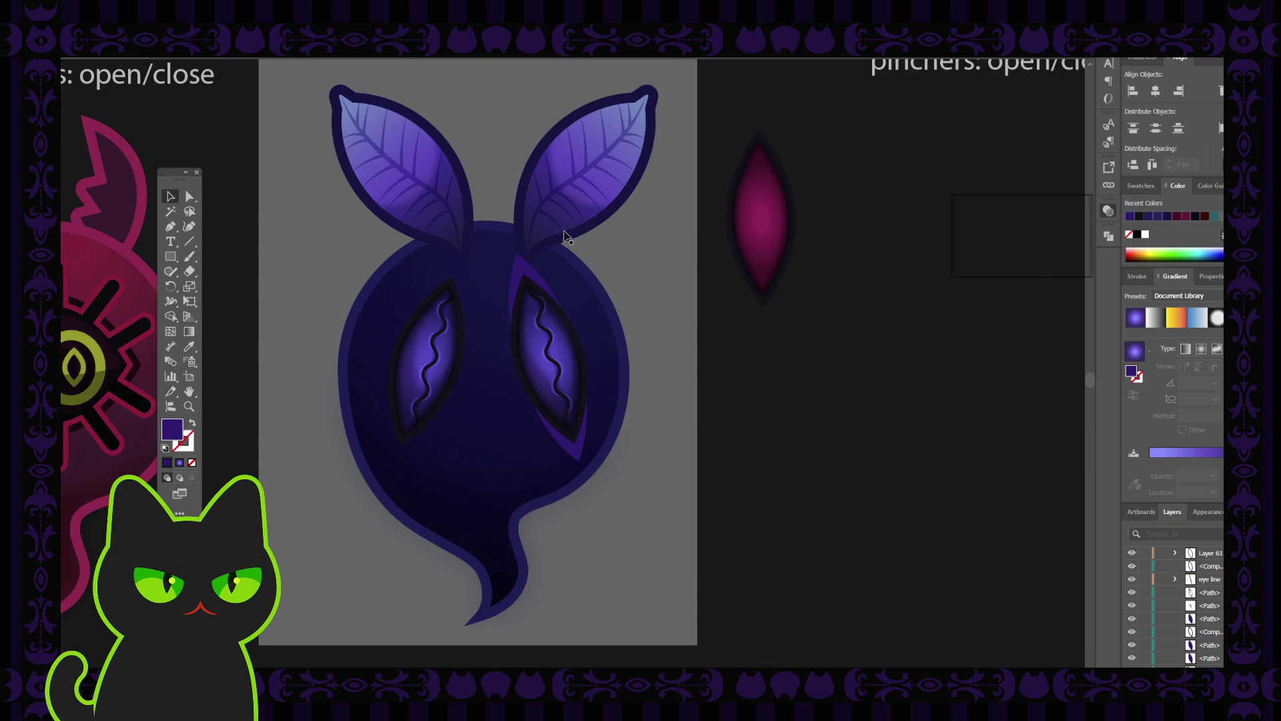
click(521, 275)
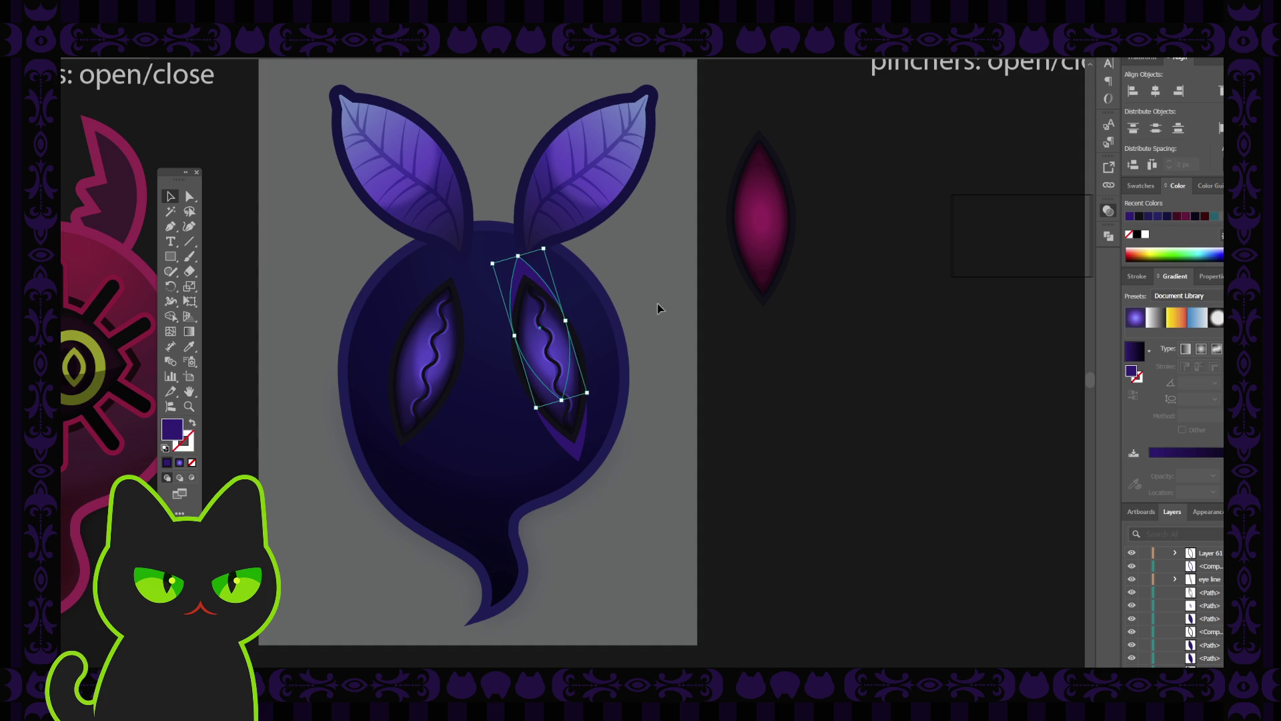
click(659, 302)
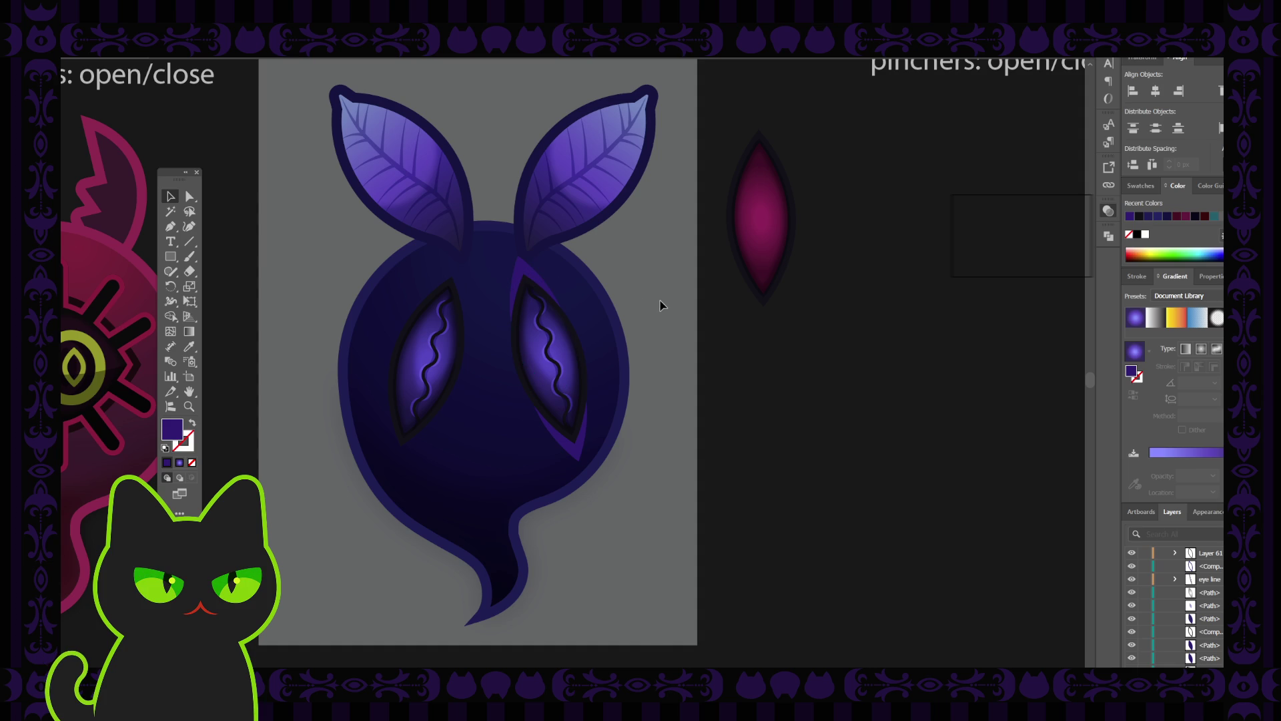
key(ctrl+minus)
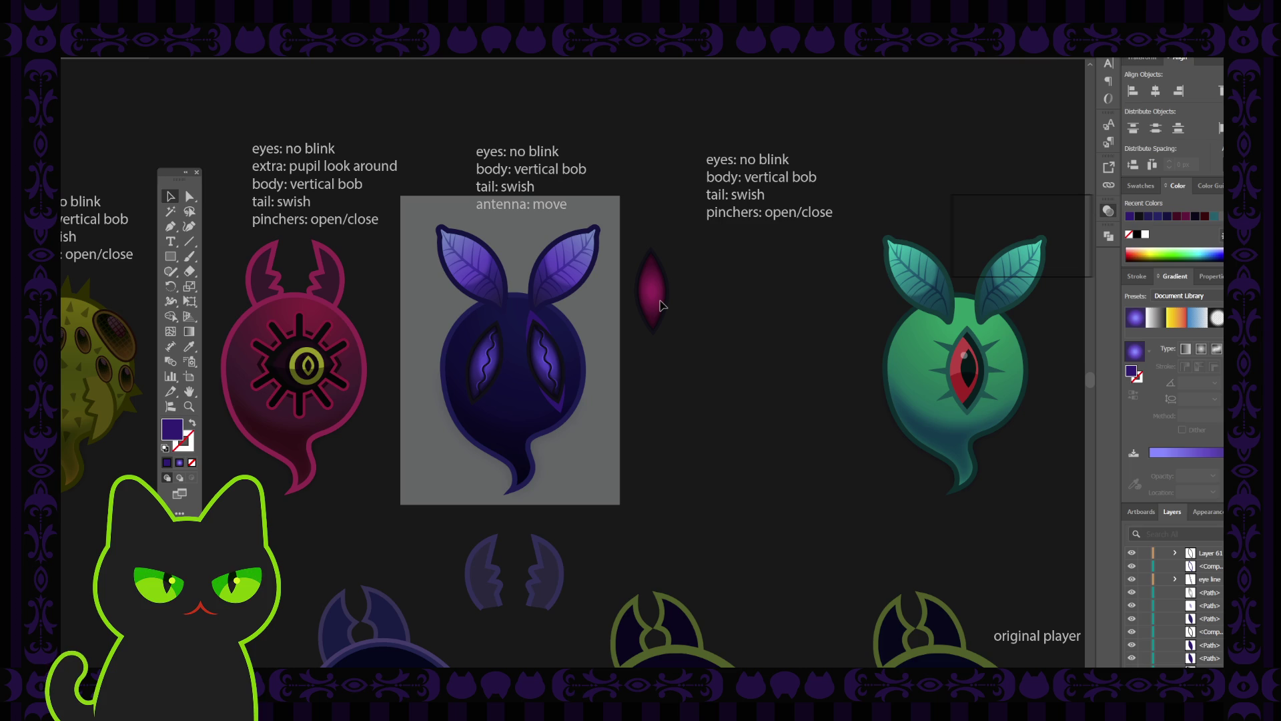
key(ctrl+equal)
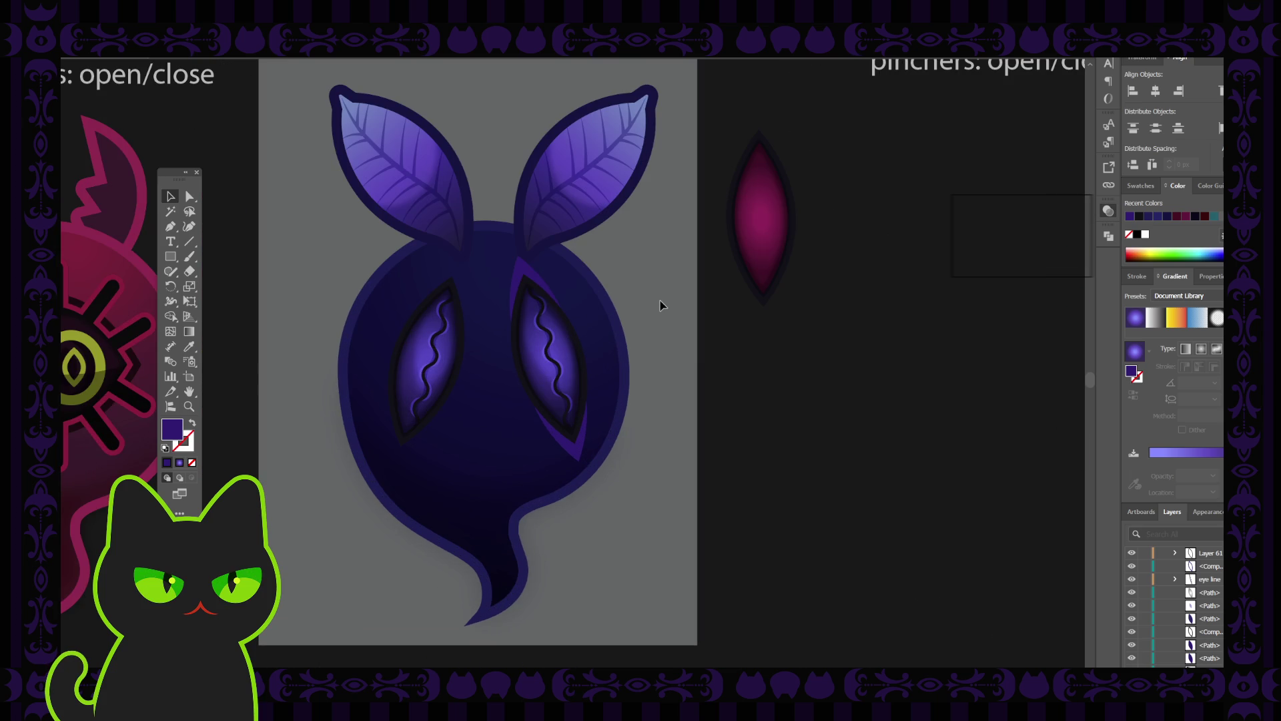
key(space)
drag(559, 339, 600, 327)
click(171, 197)
drag(177, 179, 256, 175)
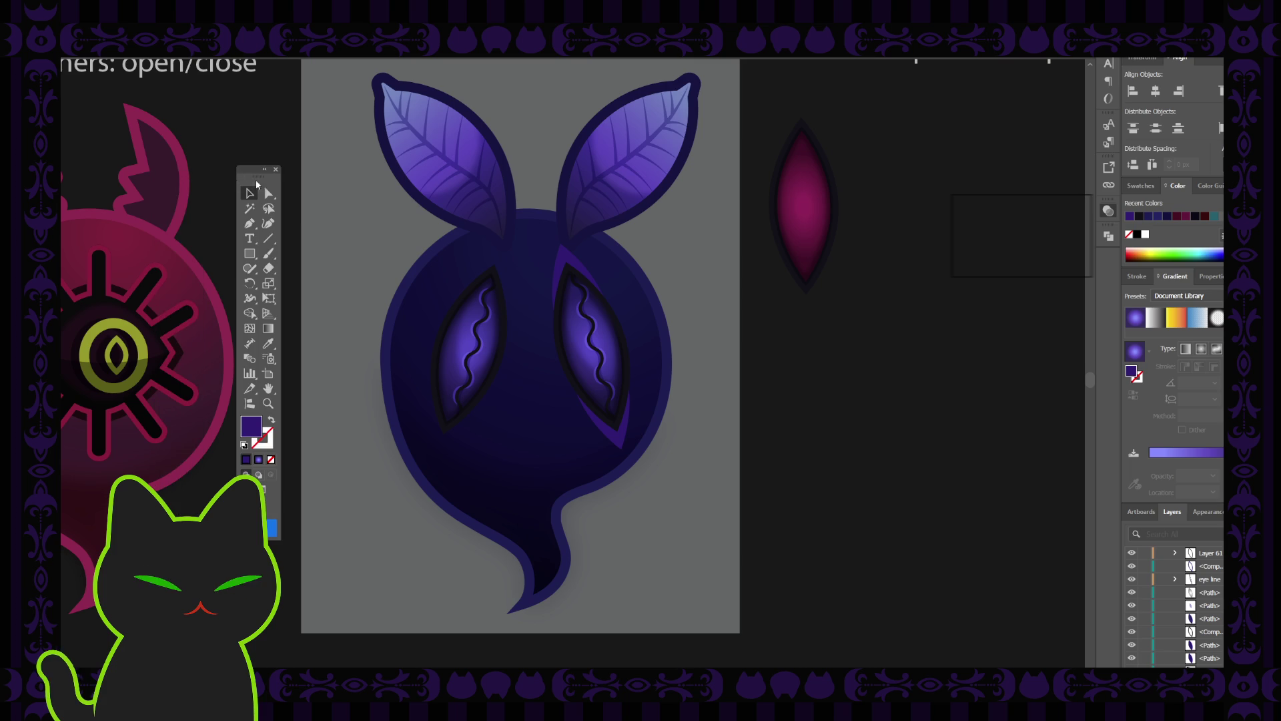
click(568, 273)
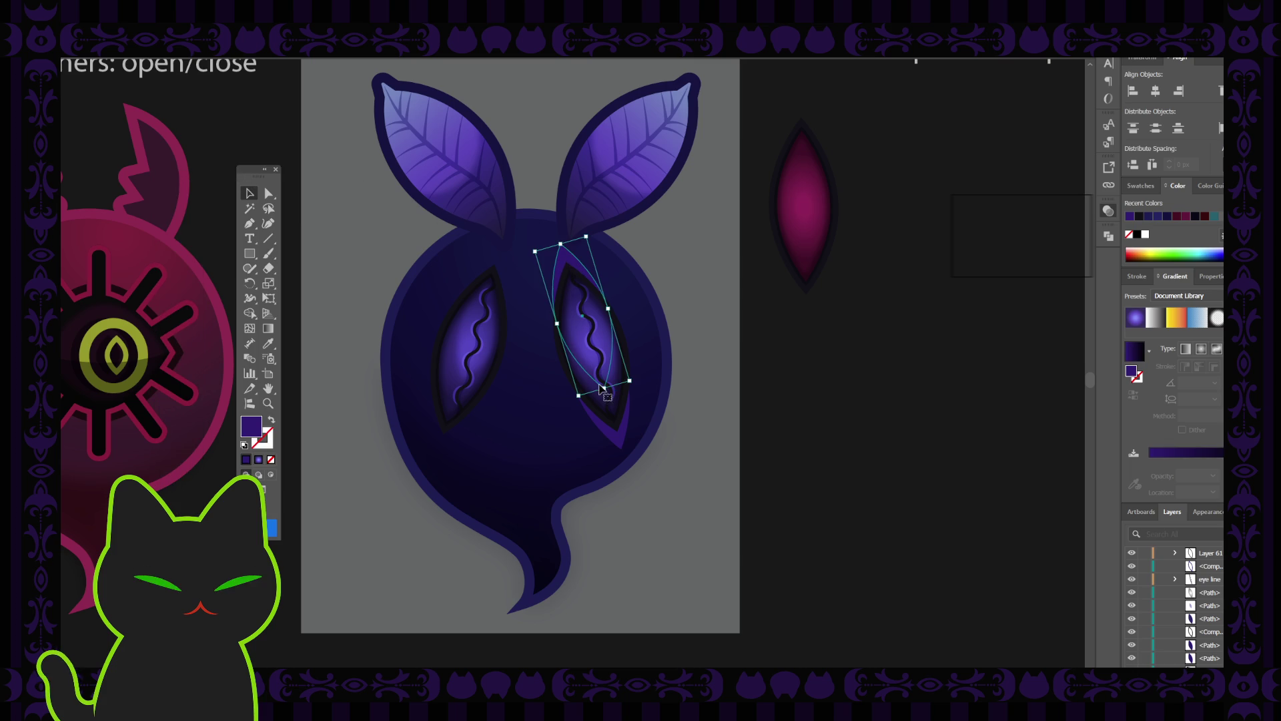
drag(603, 385, 621, 446)
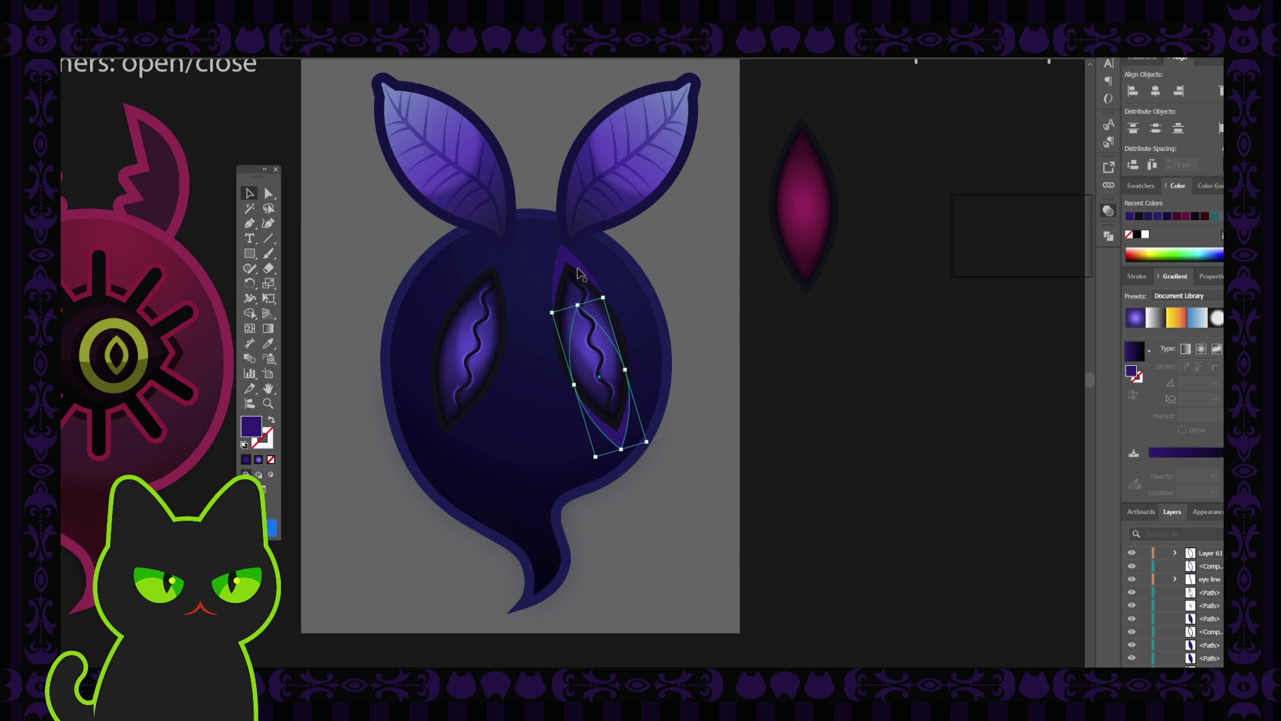
click(714, 341)
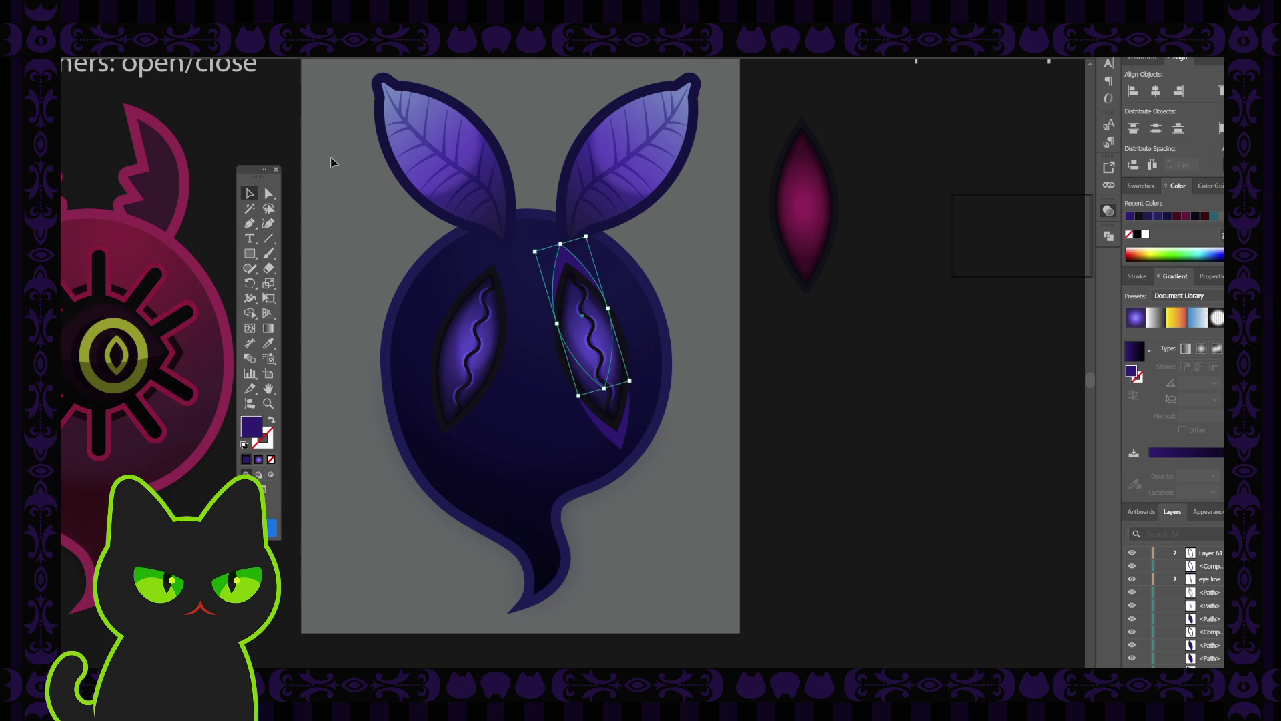
click(472, 345)
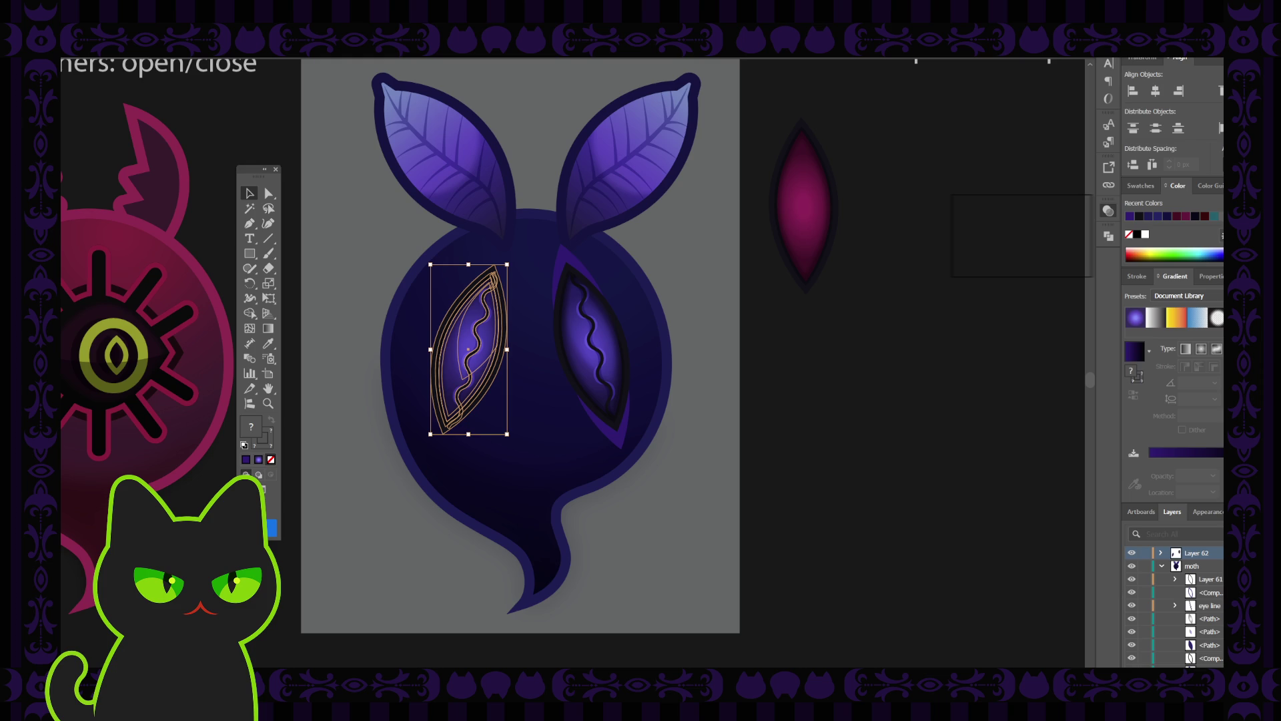
Step: Try moving the left eye group and both eyes on the canvas, undoing each attempt
drag(1206, 553, 1205, 563)
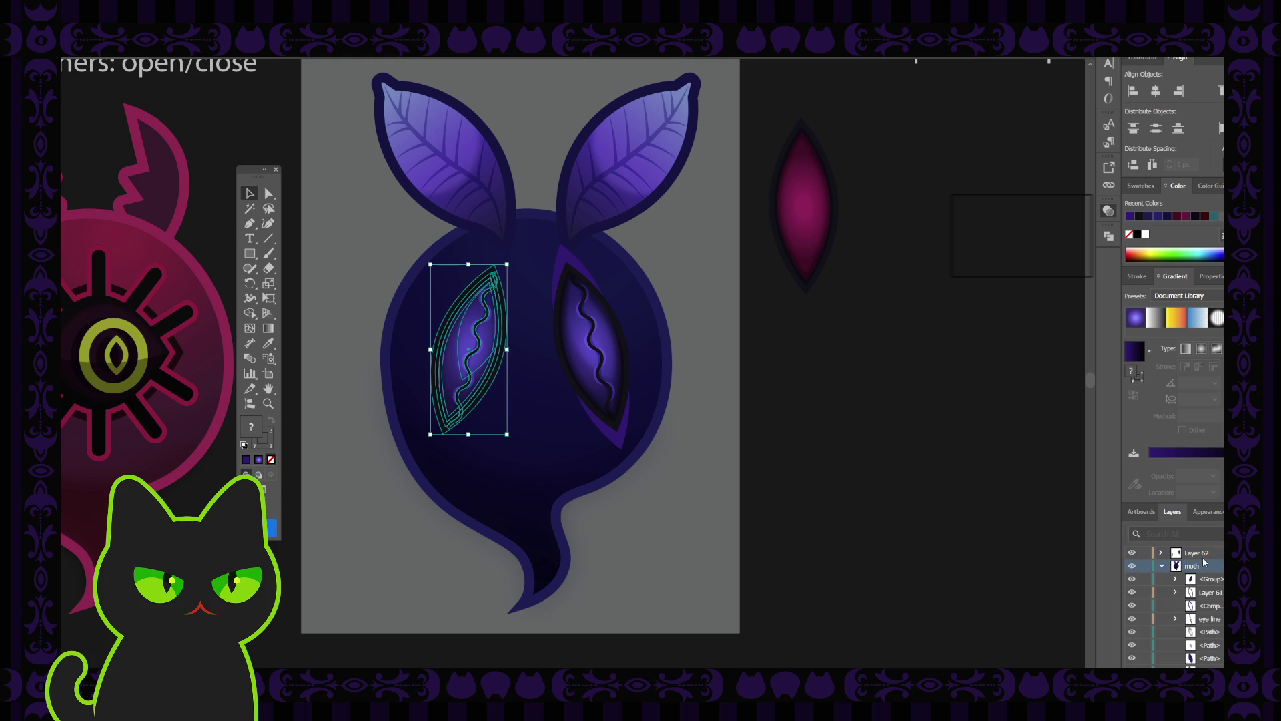
key(ctrl+z)
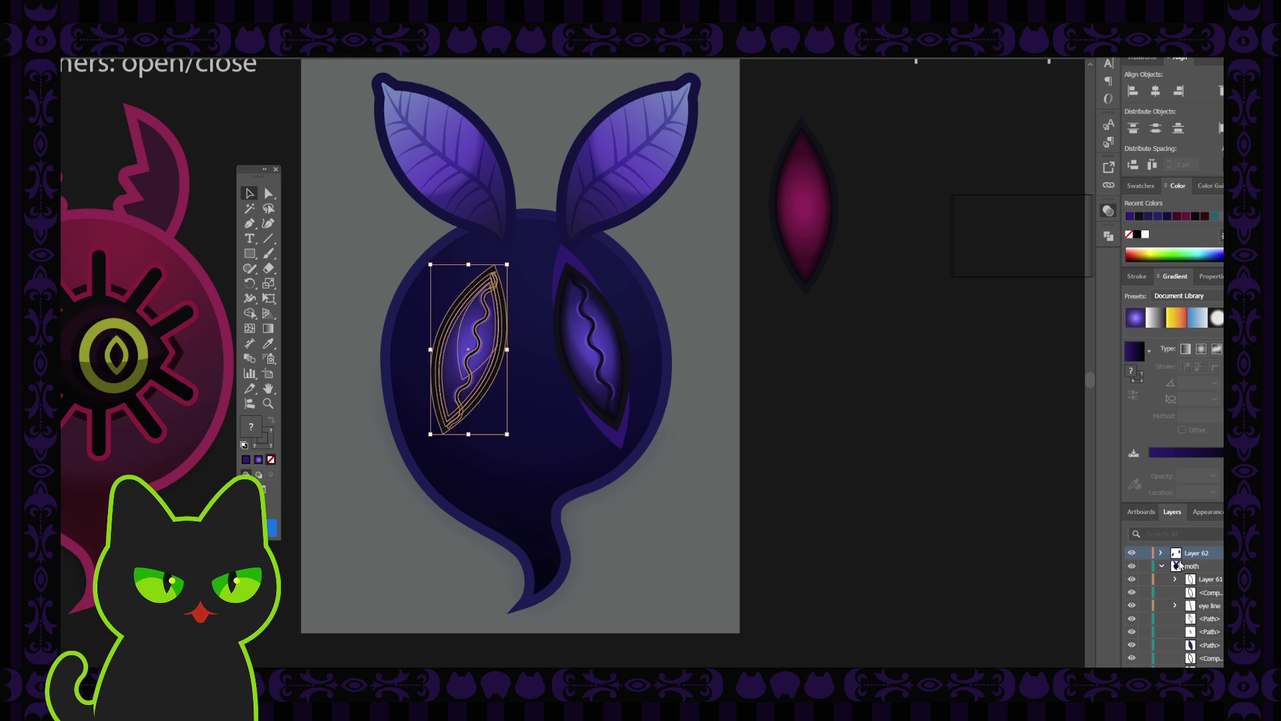
click(925, 515)
drag(392, 256, 517, 446)
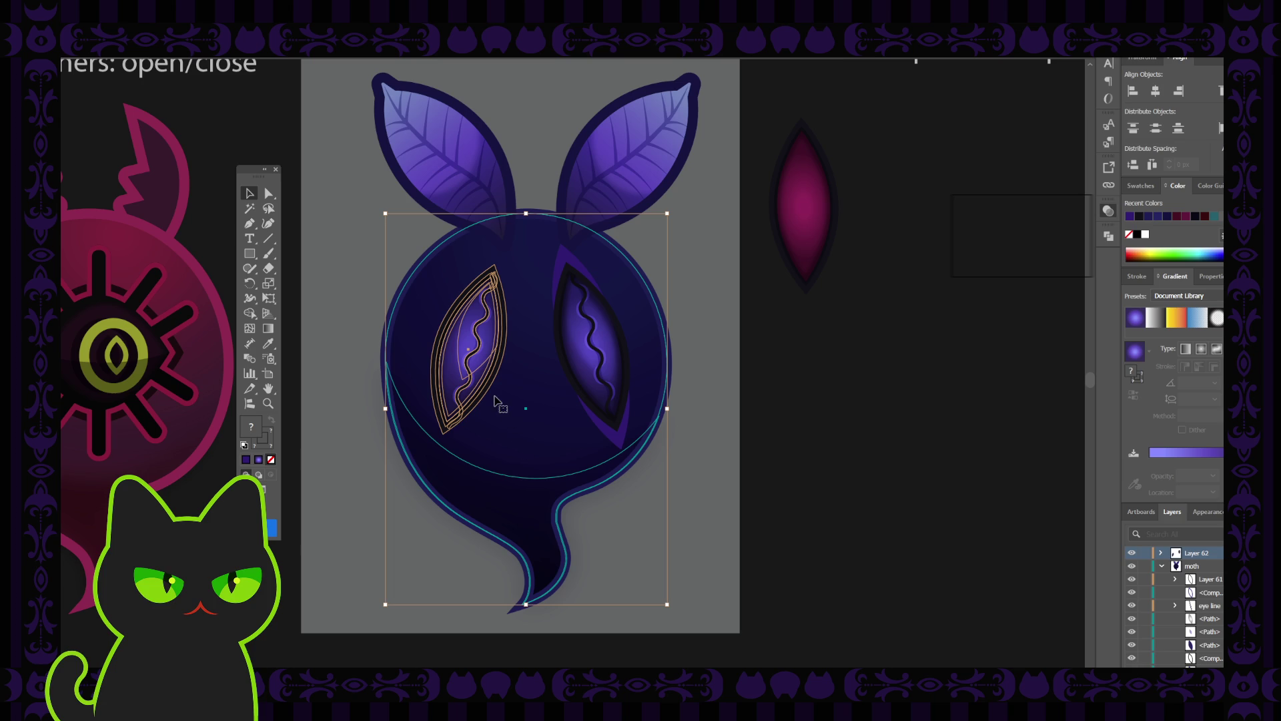
shift+click(397, 434)
click(343, 366)
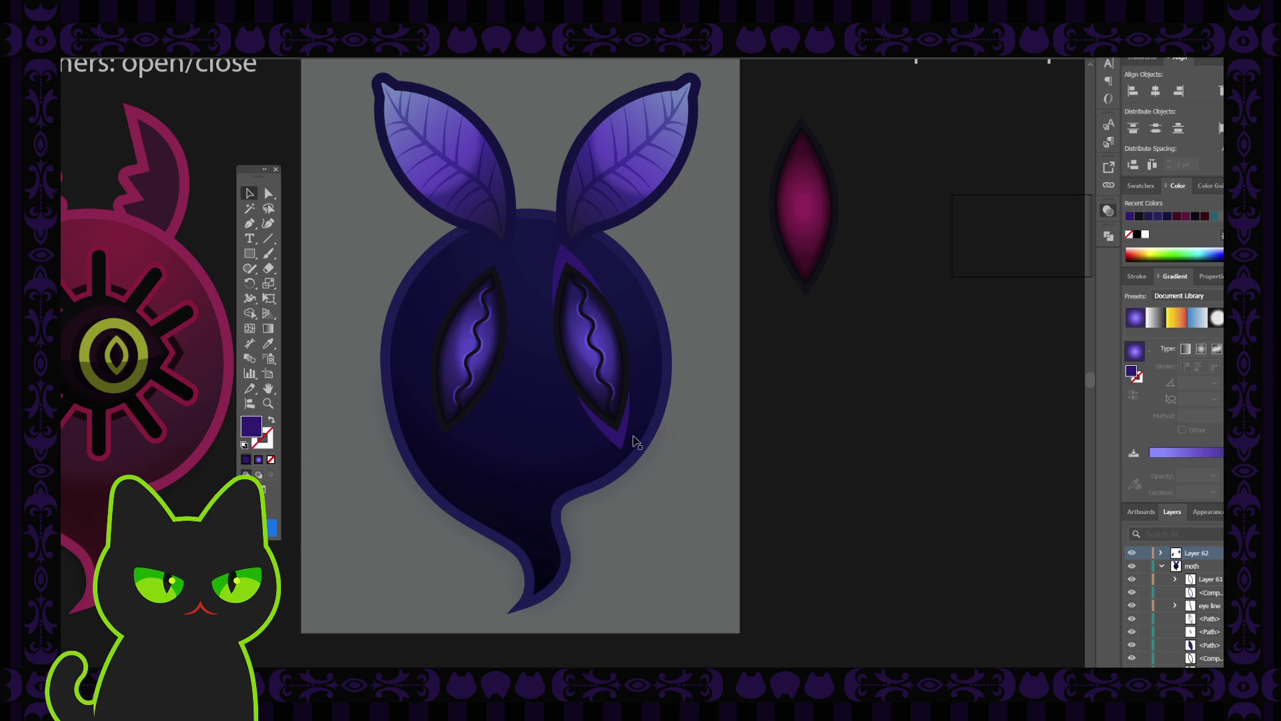
click(467, 347)
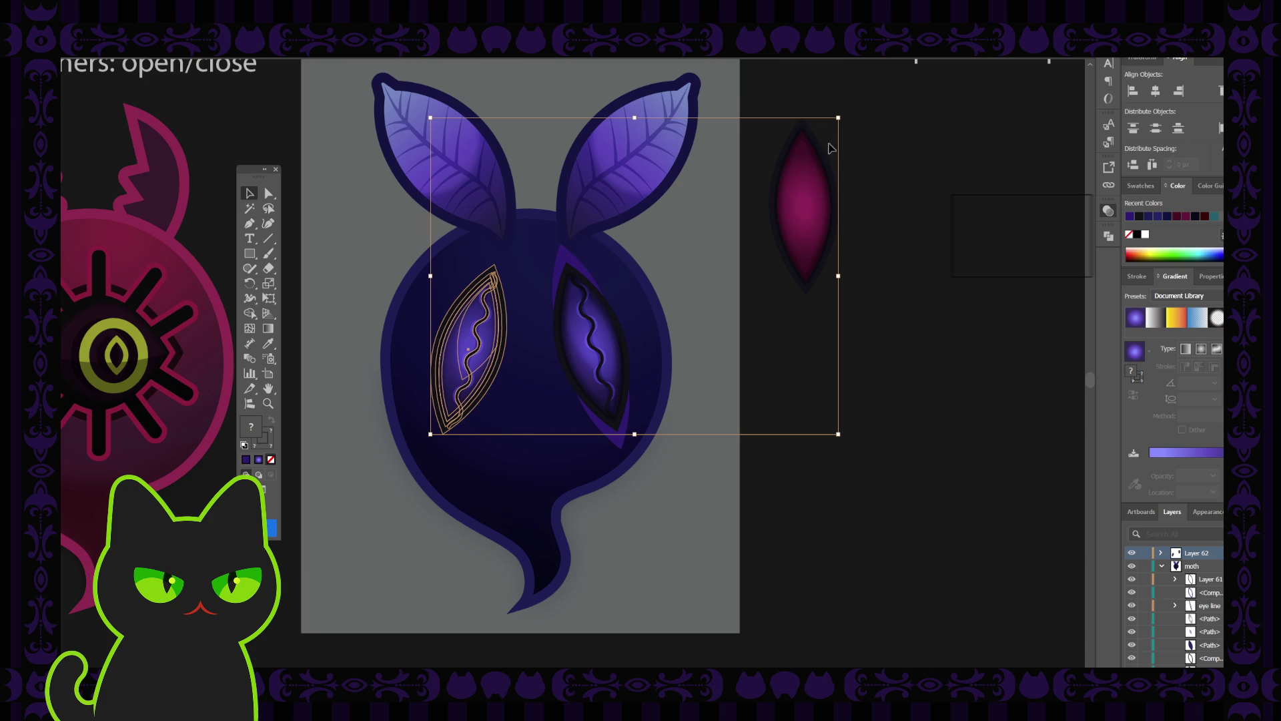
drag(767, 94, 867, 293)
drag(483, 347, 567, 356)
key(ctrl+z)
Step: Drag the left eye group from Layer 62 into the moth layer and verify it by toggling visibility
click(1161, 553)
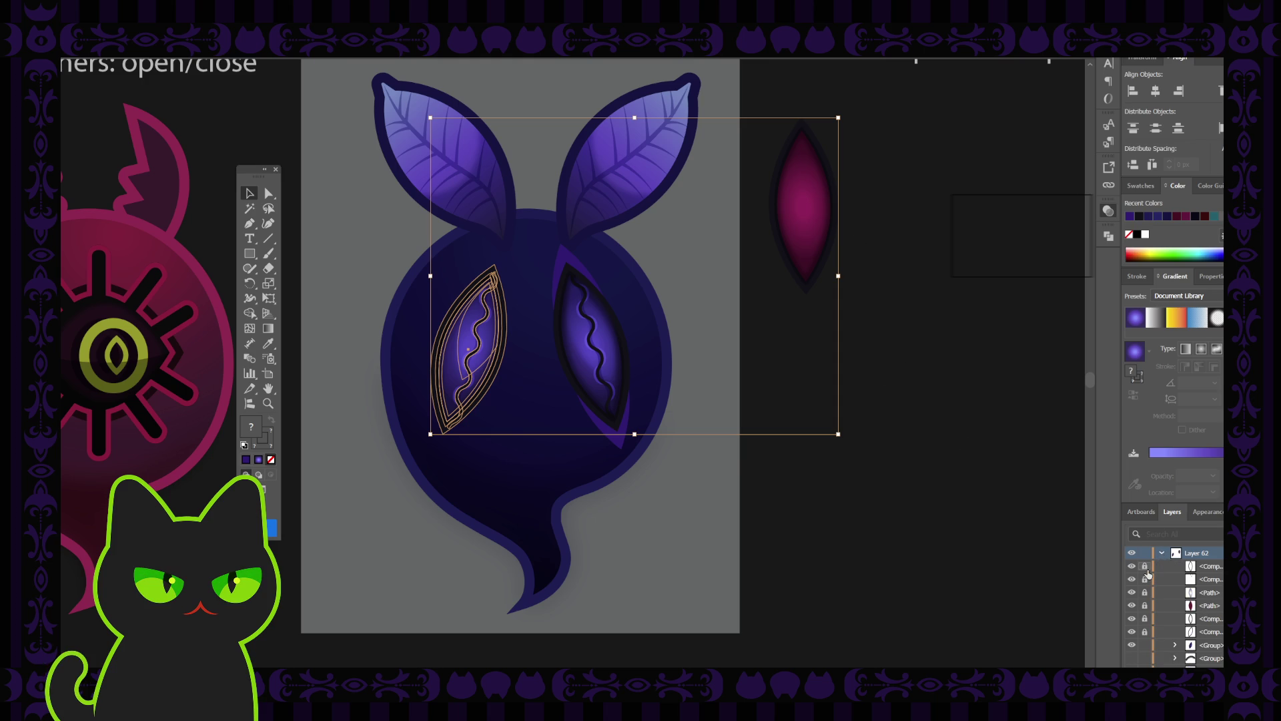
click(1205, 646)
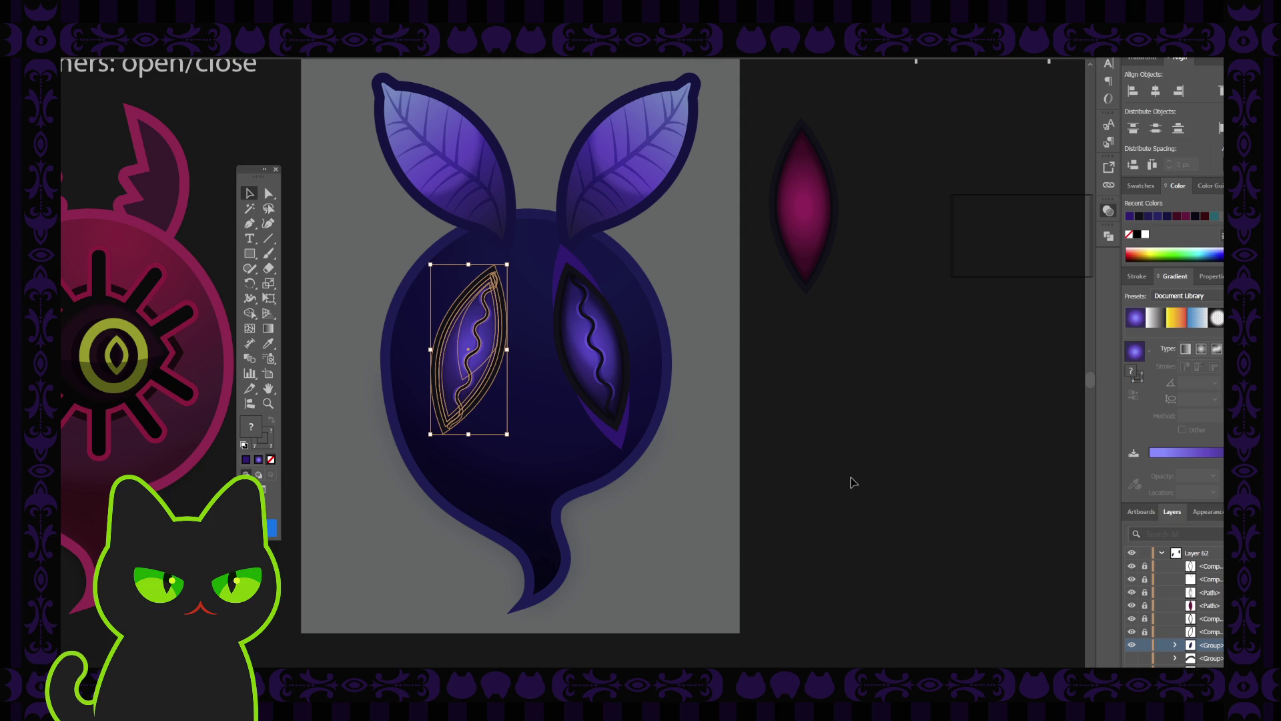
click(1161, 553)
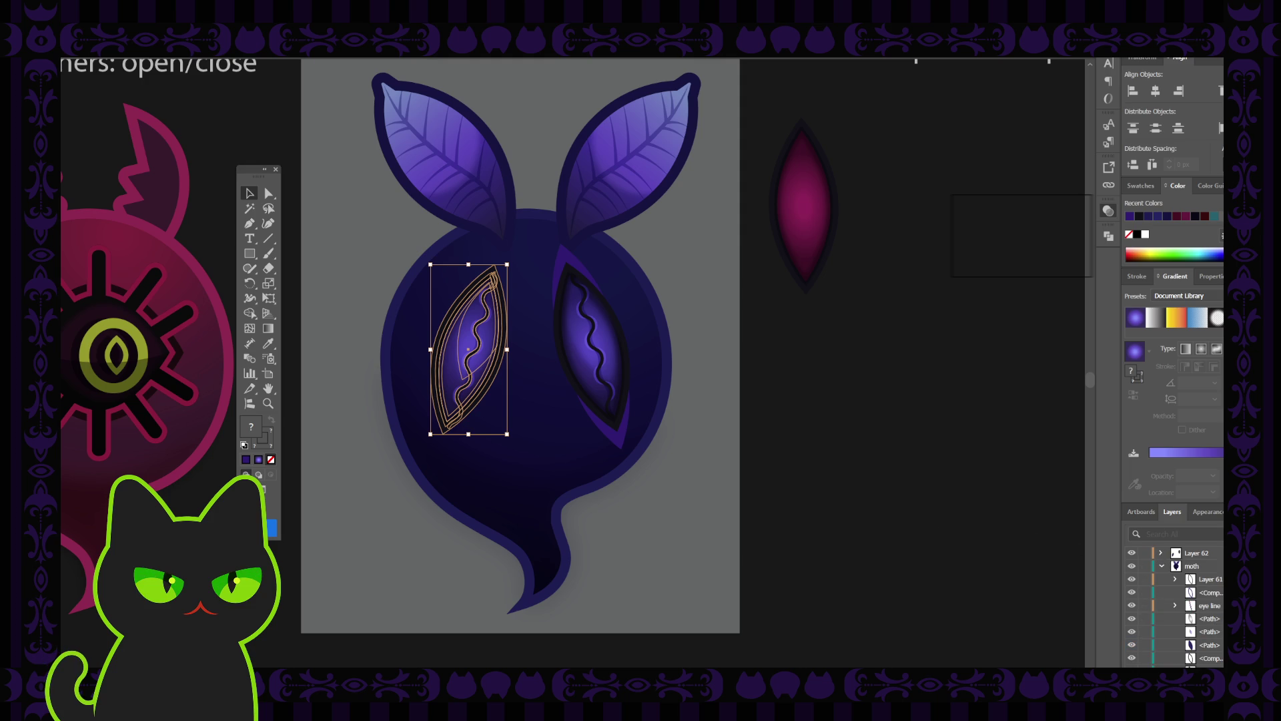
drag(1194, 554, 1189, 574)
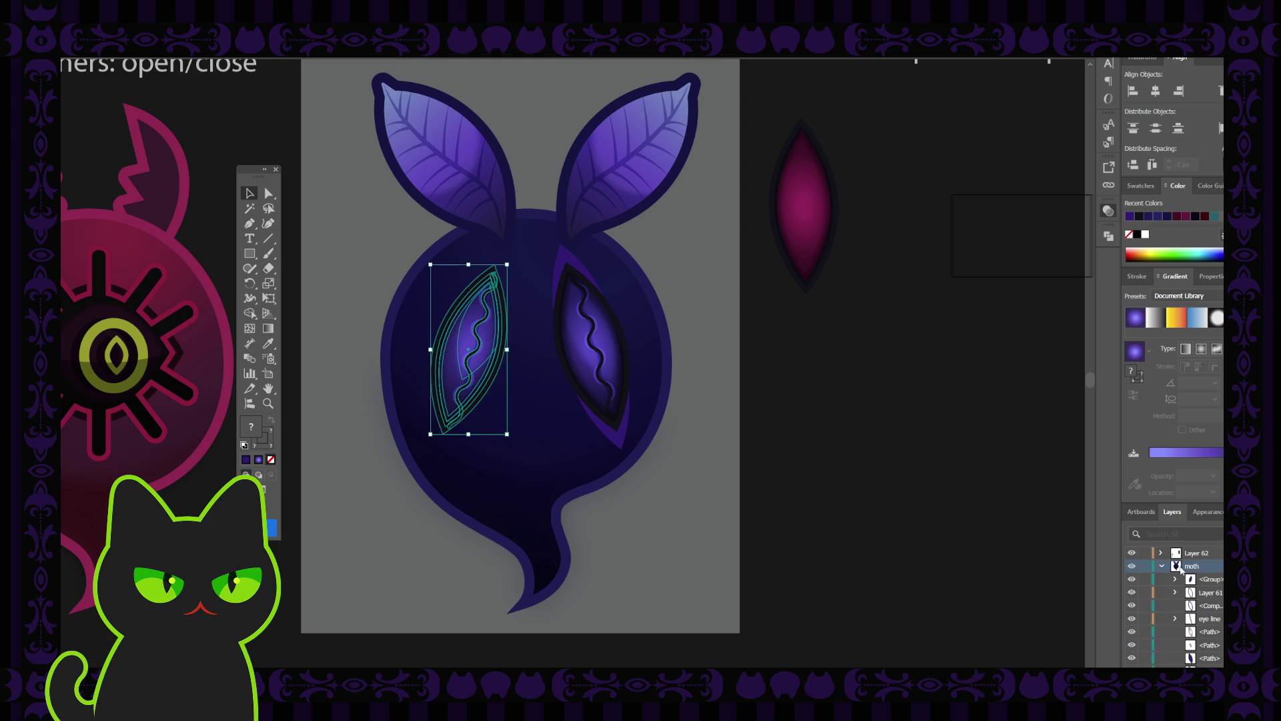
click(1131, 553)
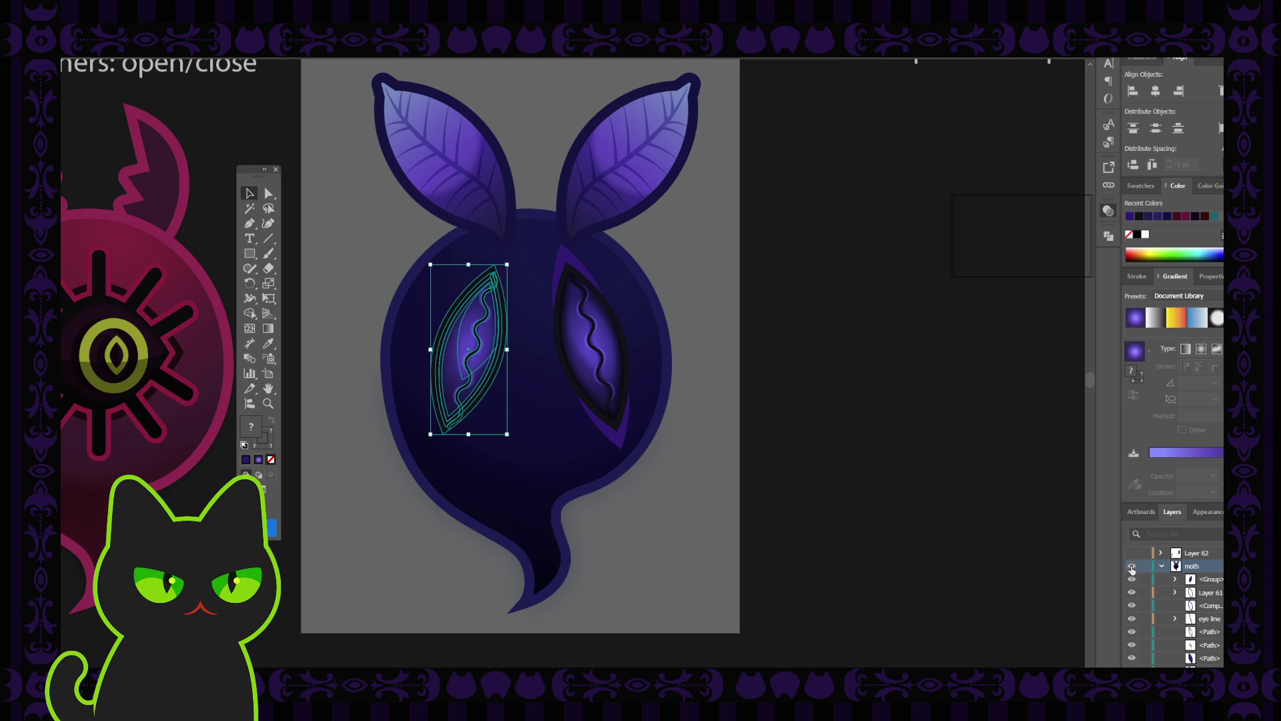
click(1133, 579)
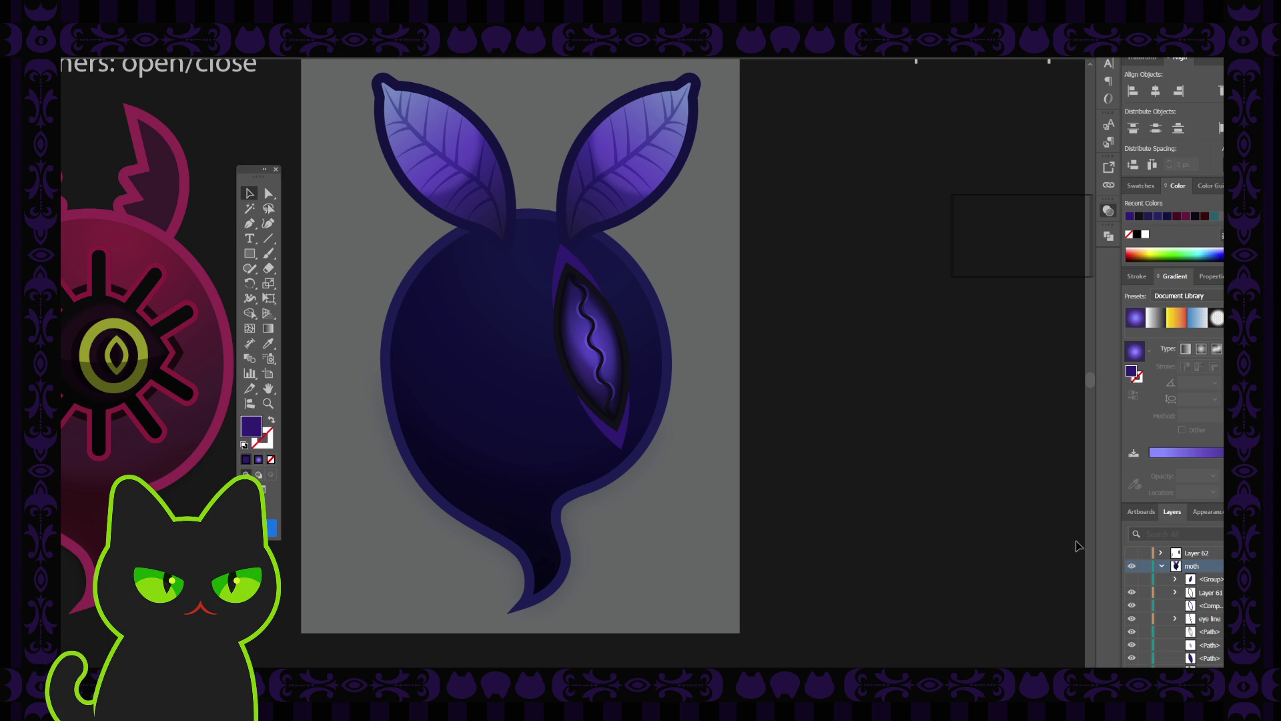
click(1132, 579)
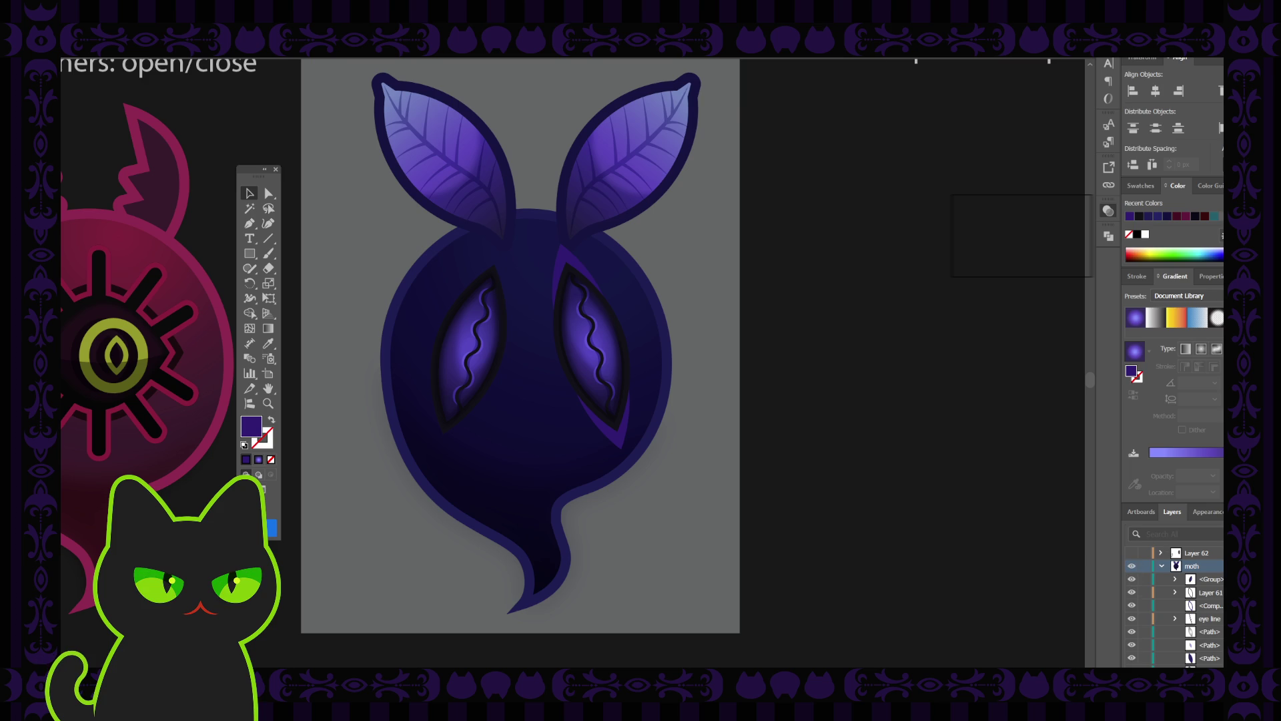
click(1132, 553)
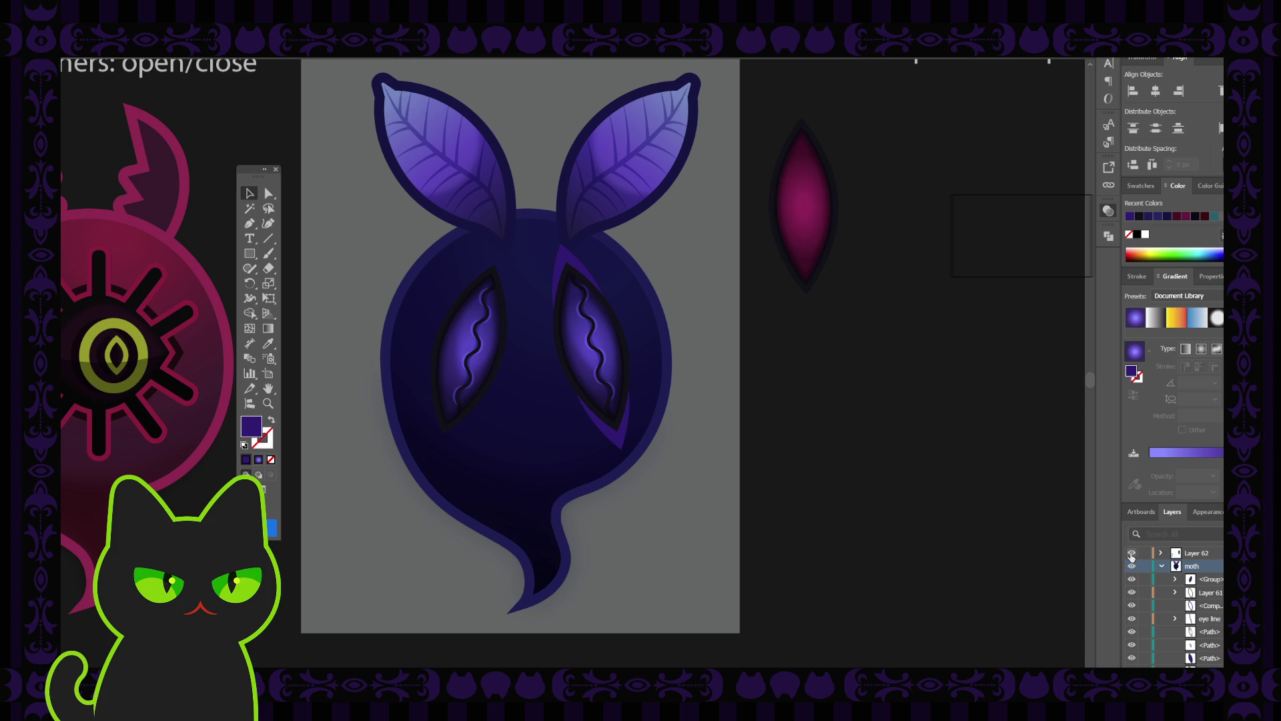
Step: Compare the eyes by toggling Layer 62's visibility, then unlock its compound path
click(1132, 553)
click(1131, 553)
click(1131, 553)
click(1132, 553)
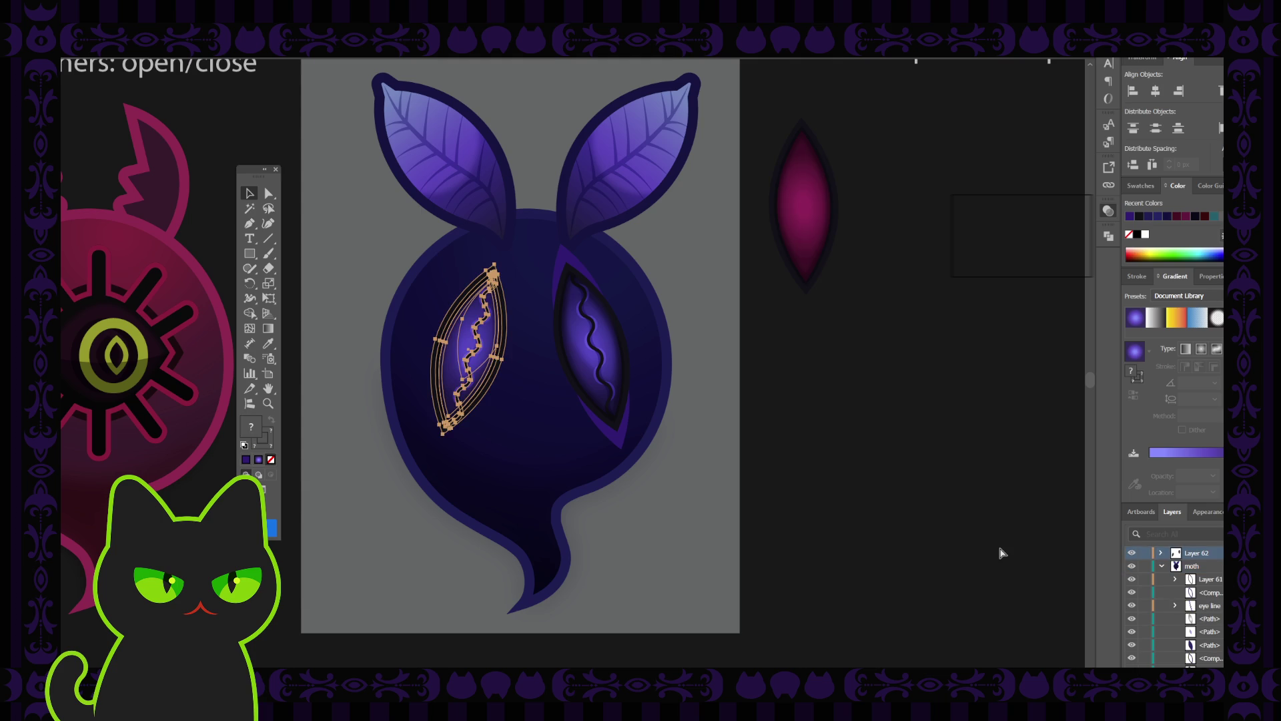
click(1162, 553)
scroll(1163, 600, down, 3)
click(1144, 592)
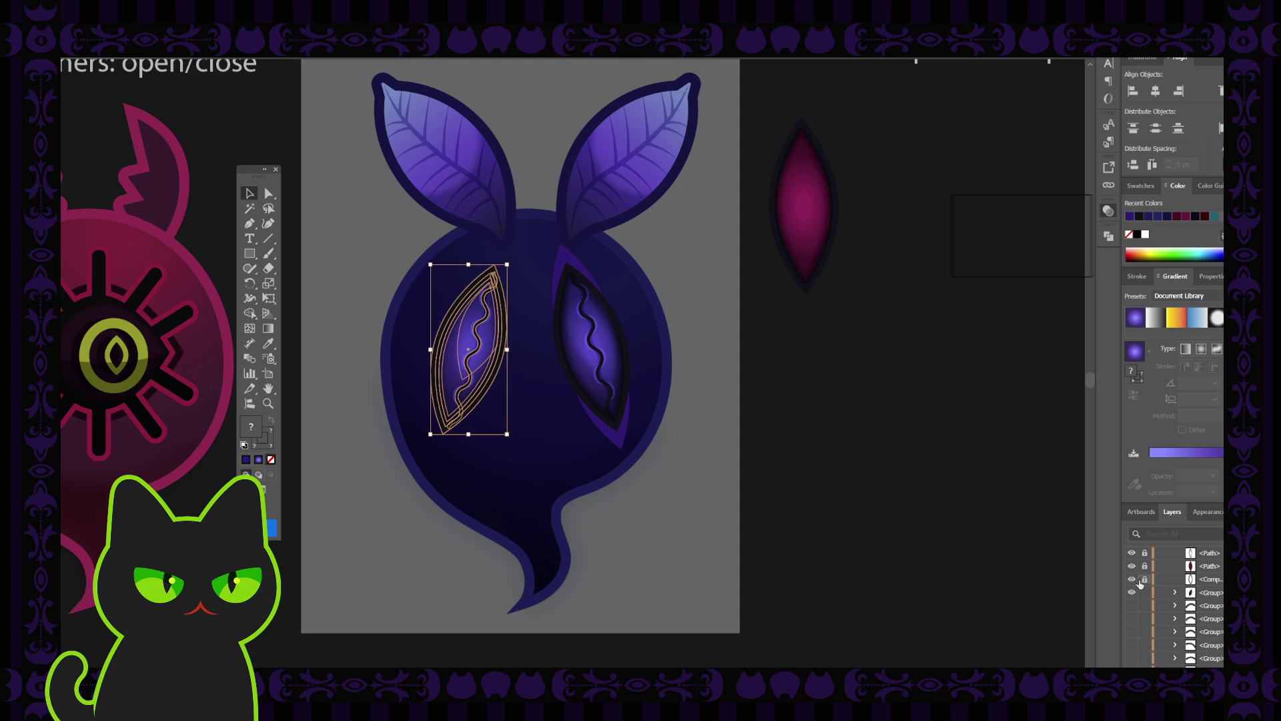
scroll(1179, 567, up, 1)
click(1162, 554)
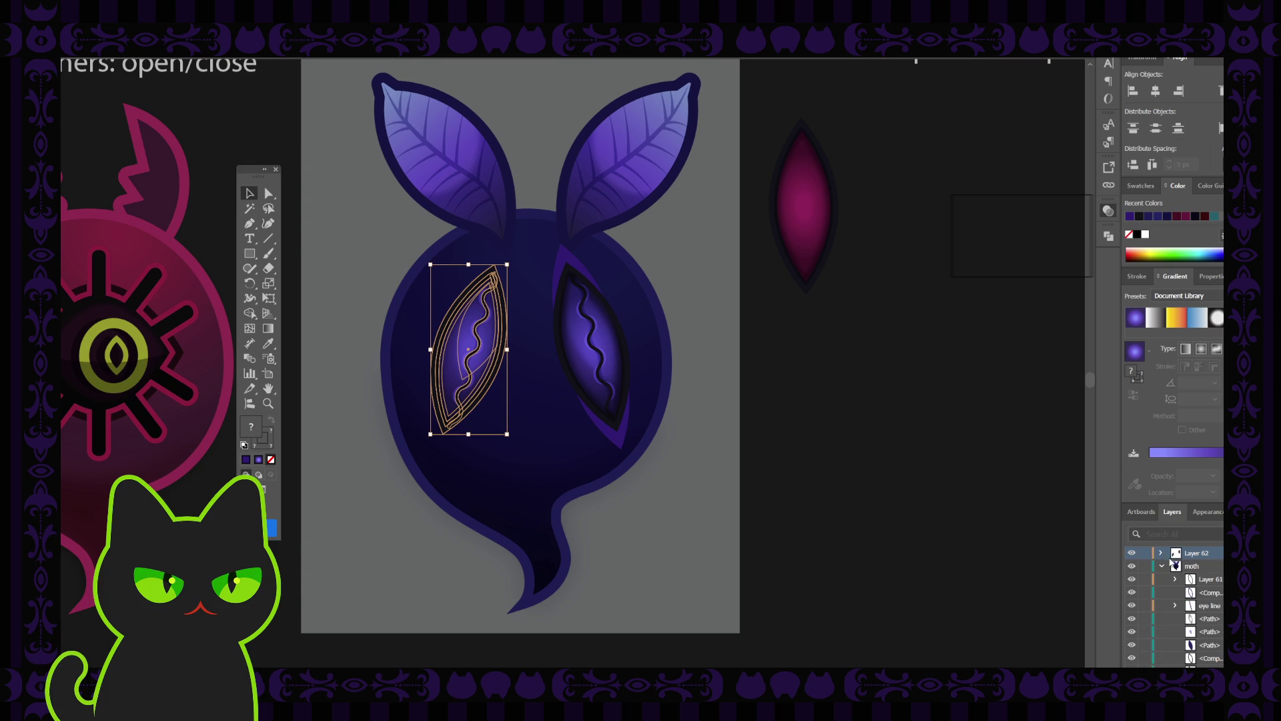
Step: Group the left-eye paths with Ctrl+G and lock the bottom paths of Layer 61
key(ctrl+g)
click(944, 502)
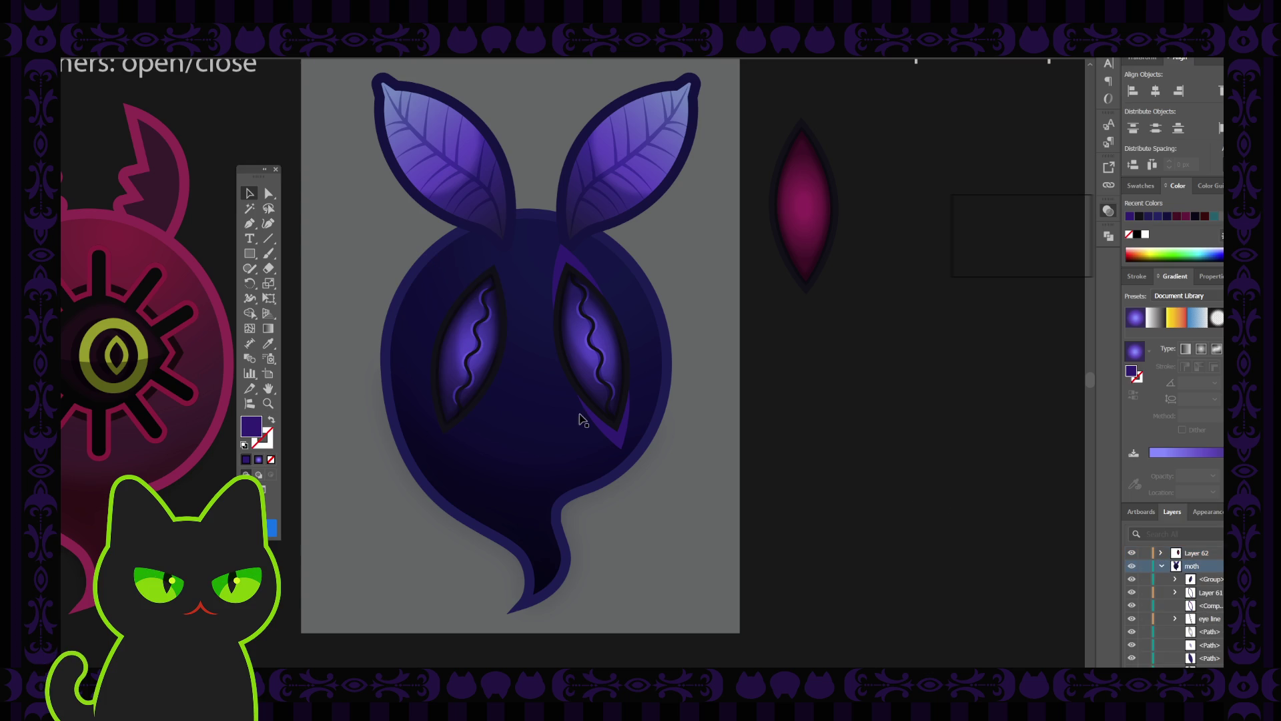
click(564, 260)
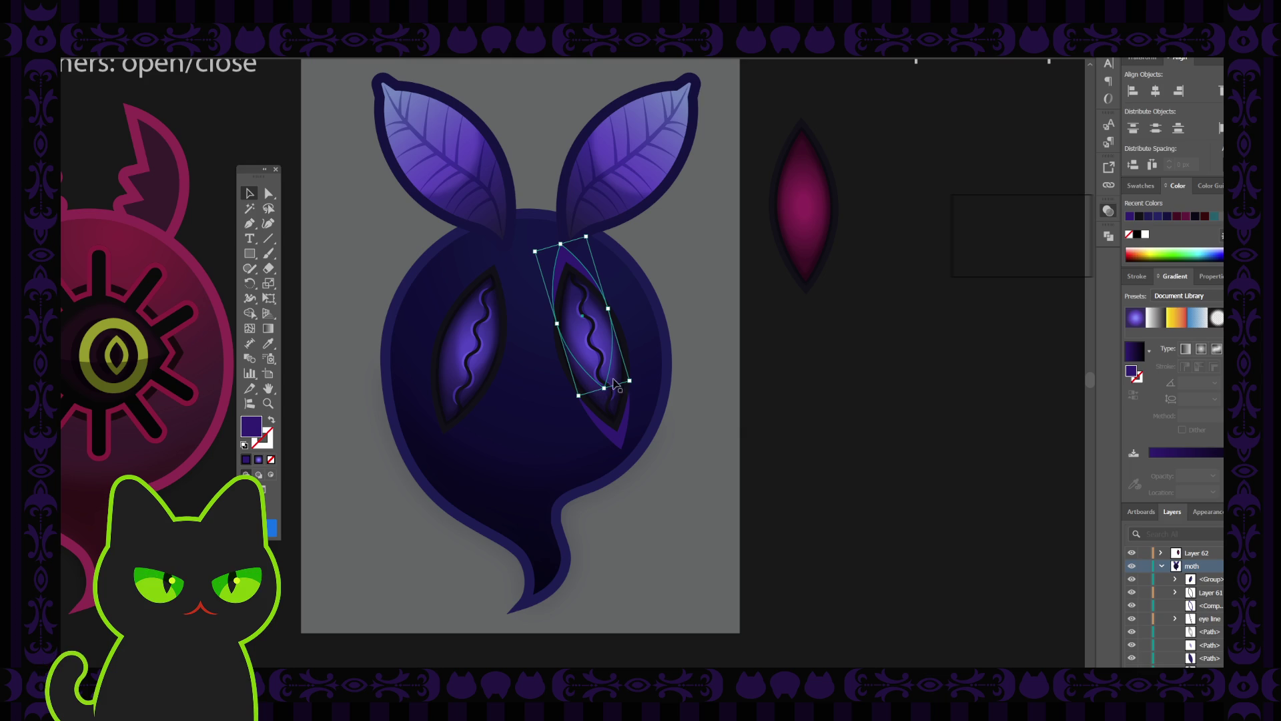
click(1211, 592)
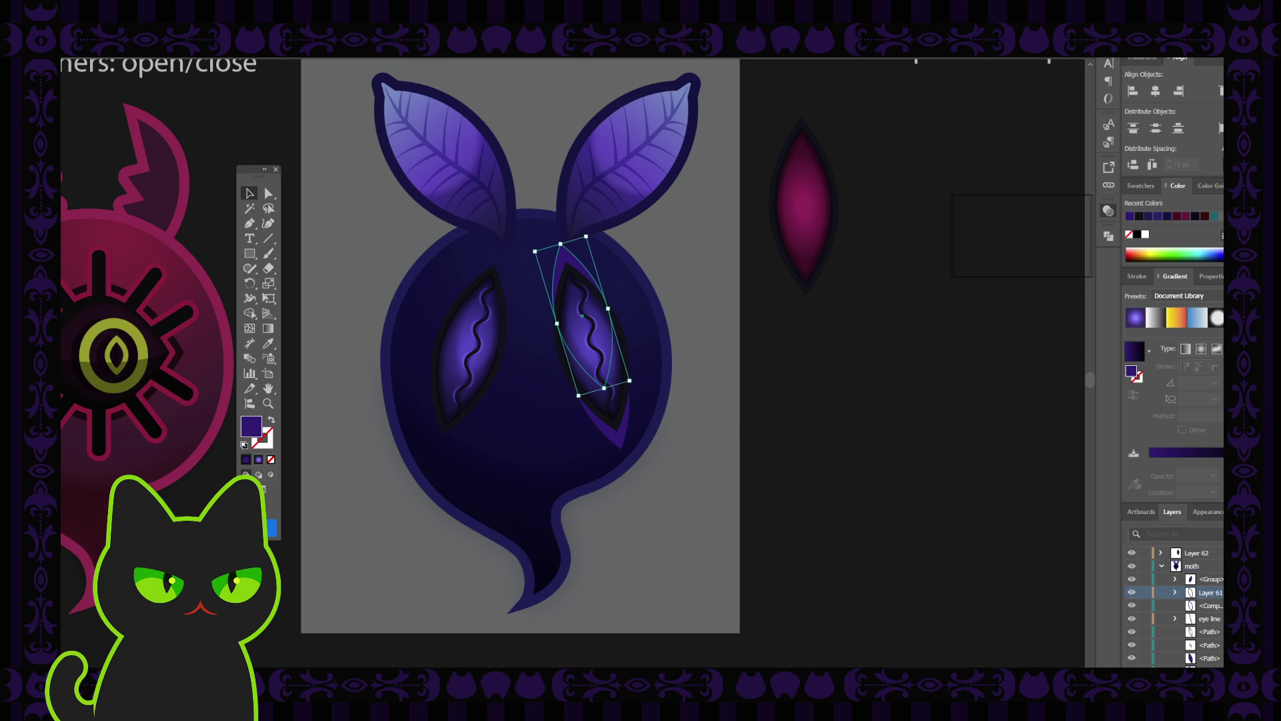
scroll(1195, 601, down, 3)
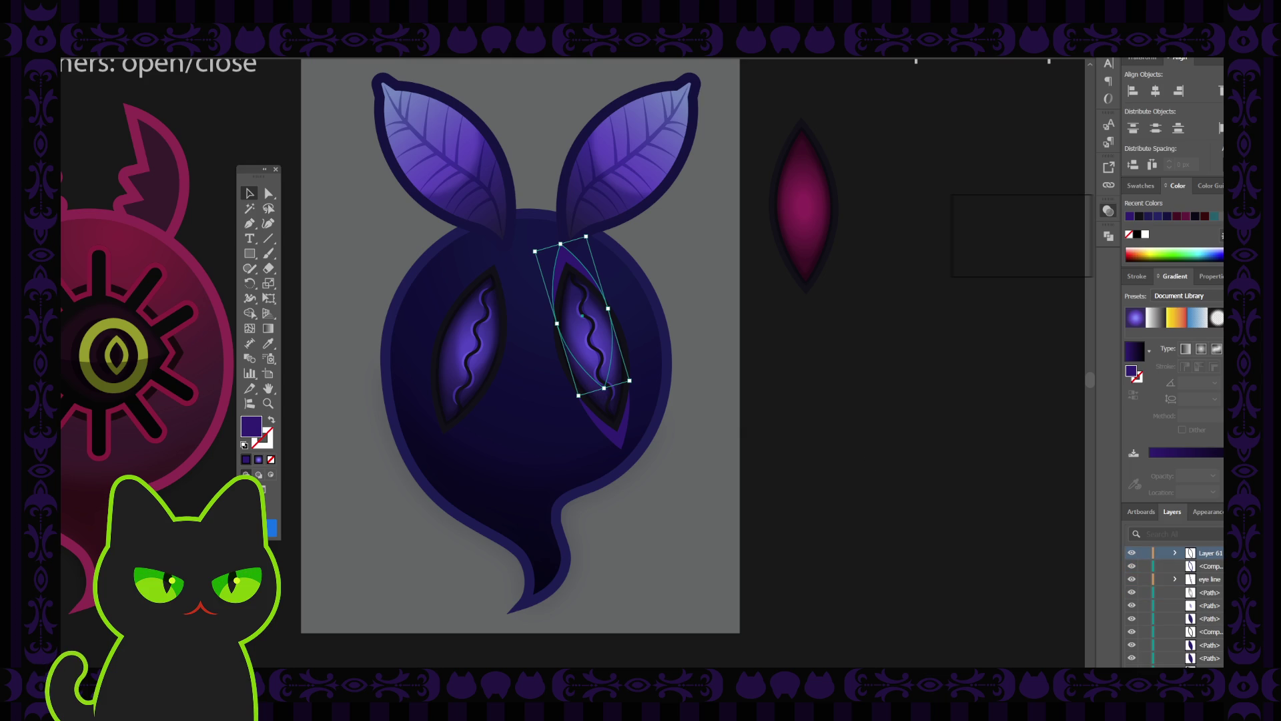
click(1145, 645)
click(1147, 658)
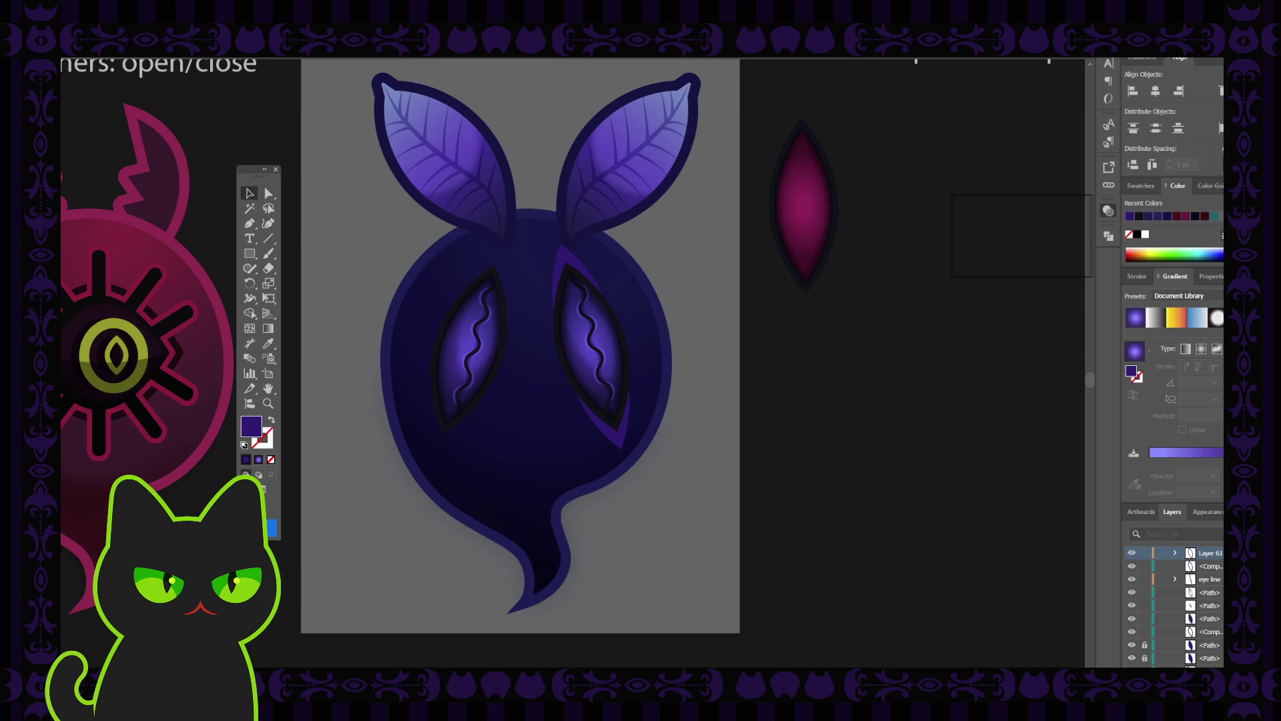